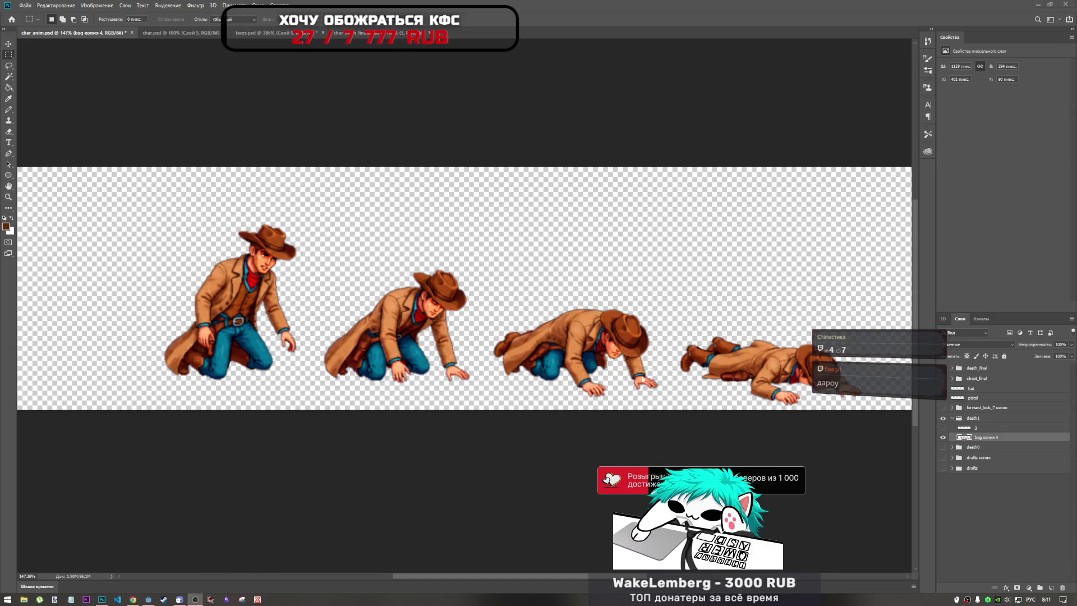
Step: Toggle the bag копия 4 frame's visibility to compare frames
{"action": "scroll", "coordinate": [342, 276], "scroll_direction": "down", "scroll_amount": 5}
{"action": "scroll", "coordinate": [515, 333], "scroll_direction": "up", "scroll_amount": 2}
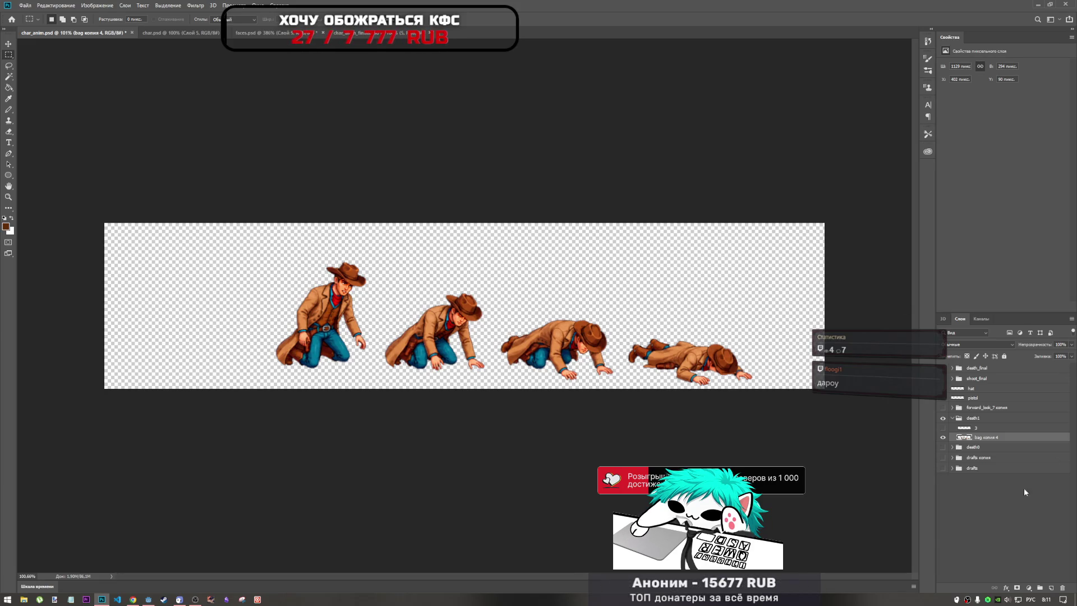
{"action": "left_click", "coordinate": [942, 435]}
{"action": "left_click", "coordinate": [942, 436]}
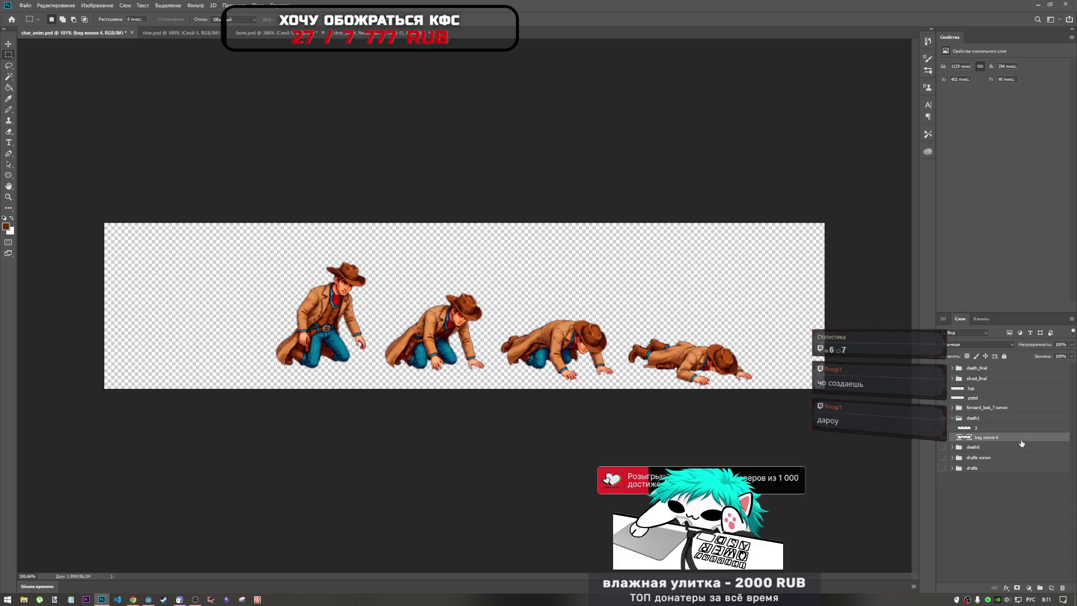
Step: Lasso the first kneeling cowboy, trial-move it left, then cancel the transform
{"action": "left_click", "coordinate": [9, 66]}
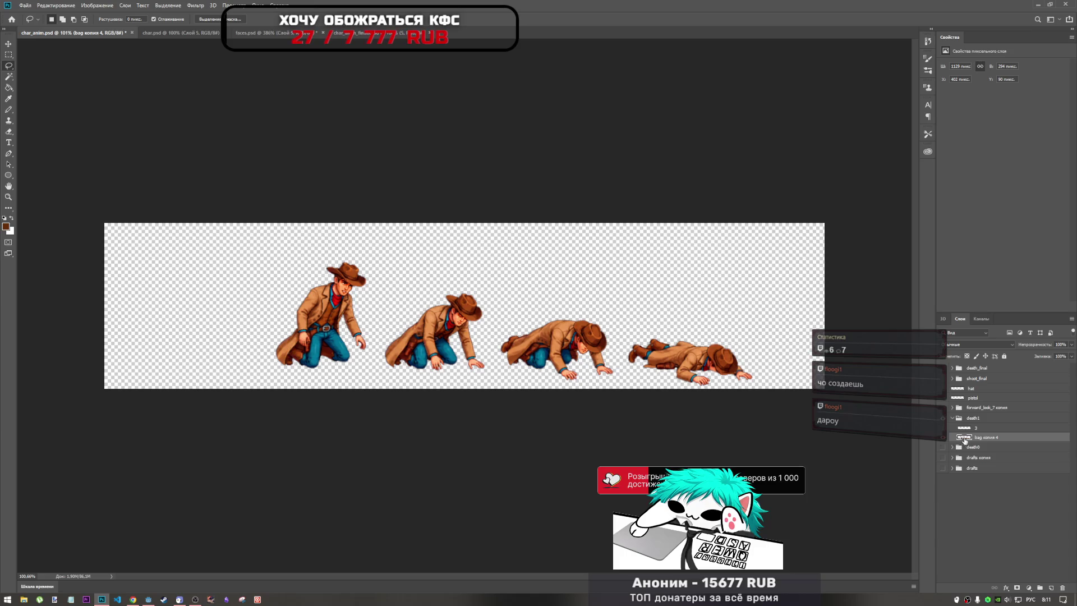
{"action": "mouse_move", "coordinate": [303, 261]}
{"action": "left_mouse_down"}
{"action": "mouse_move", "coordinate": [366, 248]}
{"action": "mouse_move", "coordinate": [387, 299]}
{"action": "mouse_move", "coordinate": [384, 330]}
{"action": "mouse_move", "coordinate": [306, 378]}
{"action": "mouse_move", "coordinate": [279, 295]}
{"action": "mouse_move", "coordinate": [295, 263]}
{"action": "left_mouse_up"}
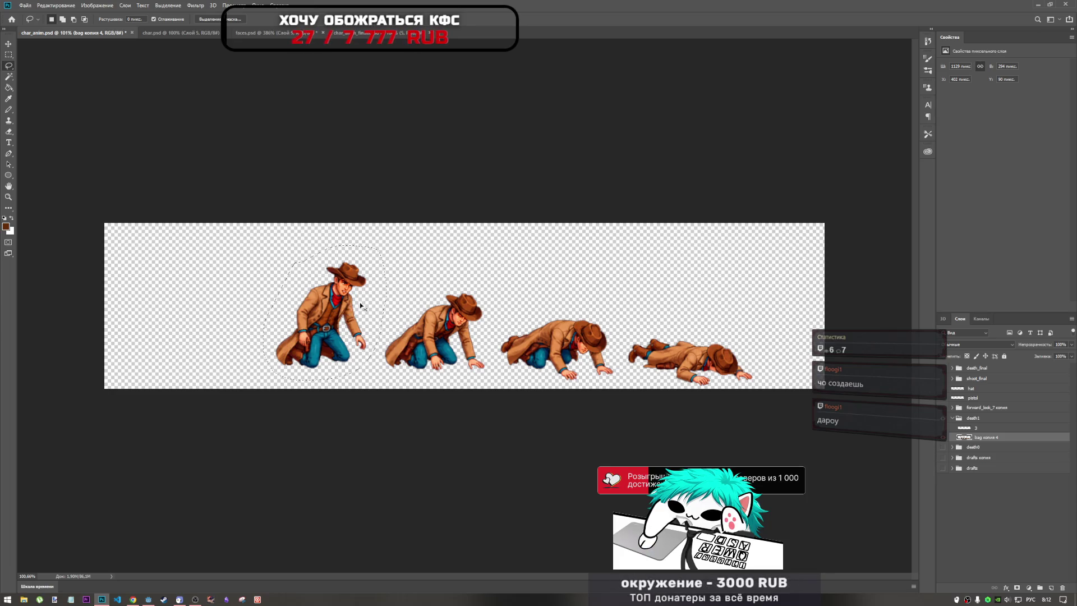
{"action": "key", "text": "ctrl+t"}
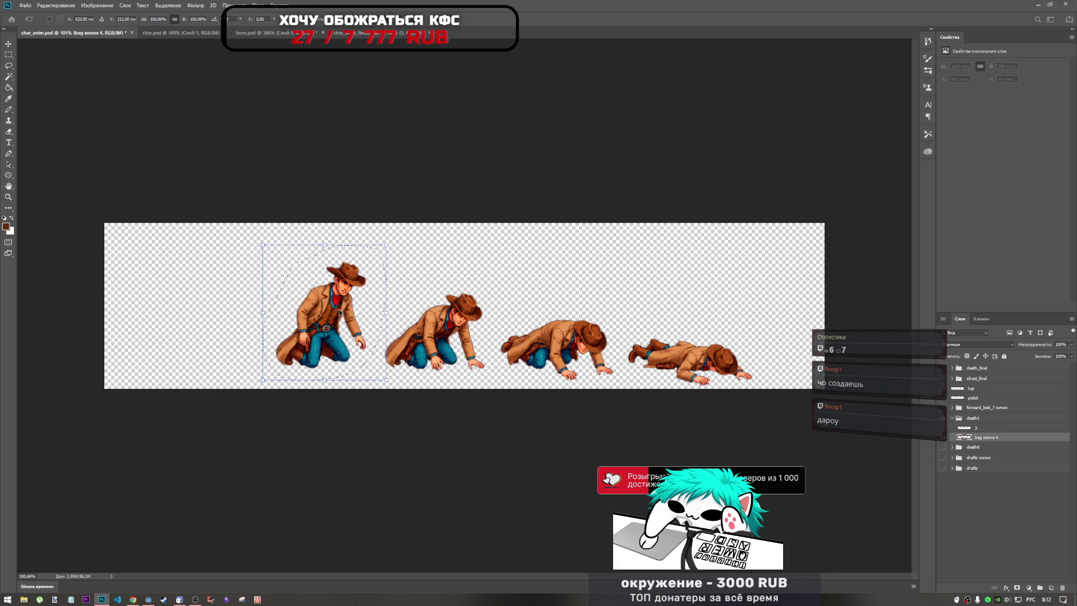
{"action": "left_click_drag", "start_coordinate": [340, 312], "coordinate": [269, 313]}
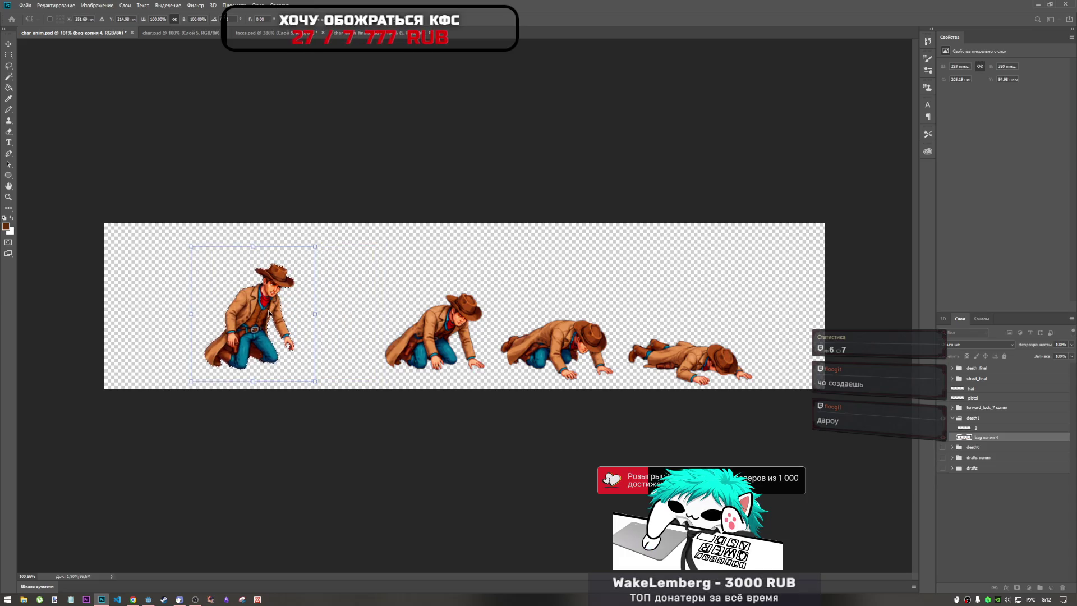
{"action": "key", "text": "Escape"}
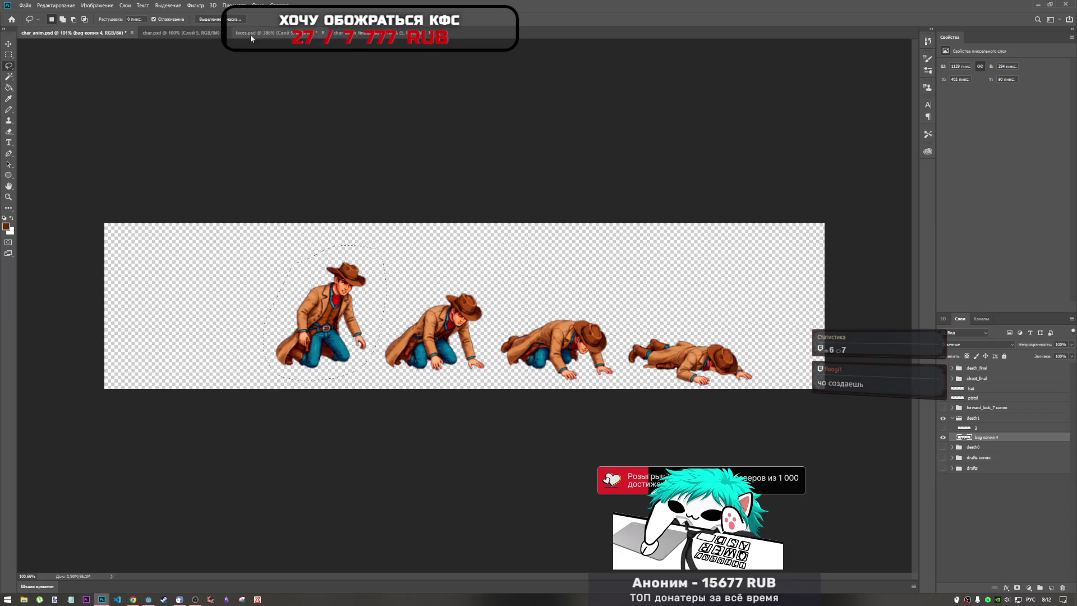
{"action": "left_click", "coordinate": [359, 33]}
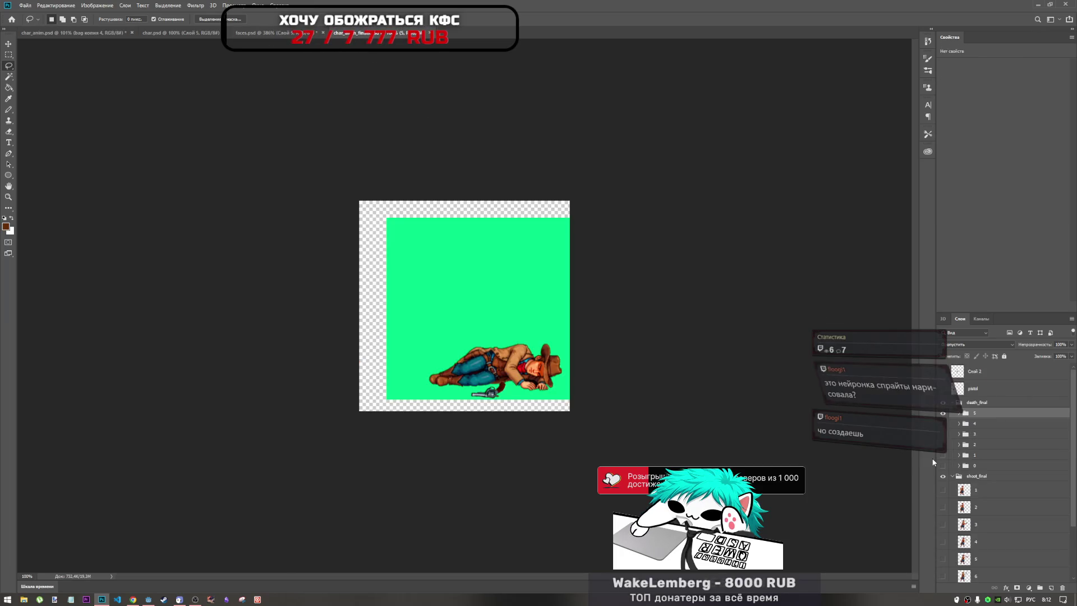
Step: Collapse death_final and add a new group above it, renaming 'Группа 3' to death_final2
{"action": "left_click", "coordinate": [952, 403]}
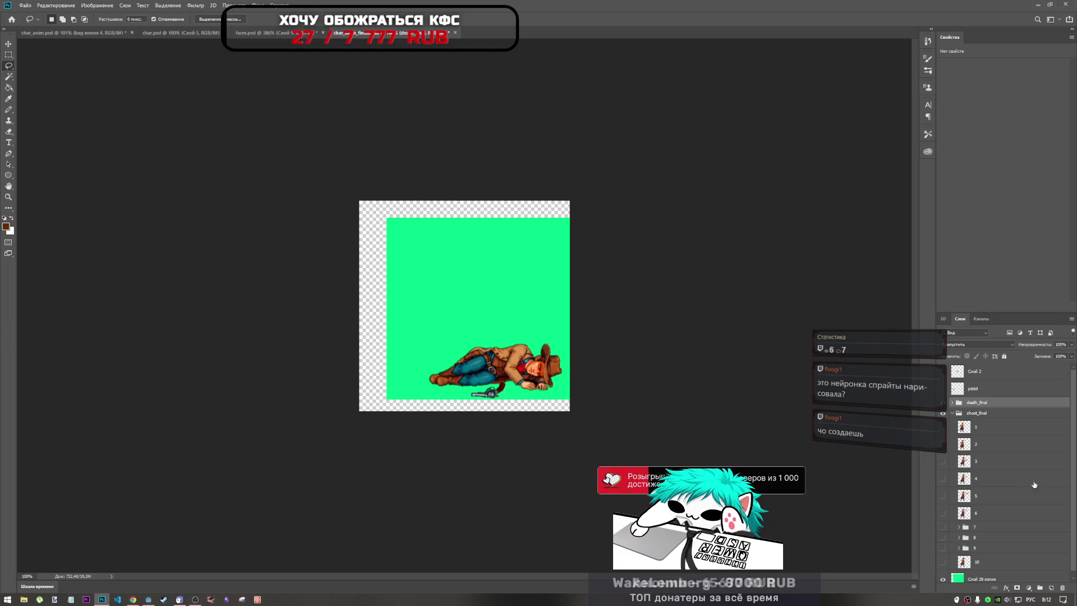
{"action": "left_click", "coordinate": [1040, 587]}
{"action": "double_click", "coordinate": [979, 402]}
{"action": "key", "text": "alt+shift"}
{"action": "type", "text": "f"}
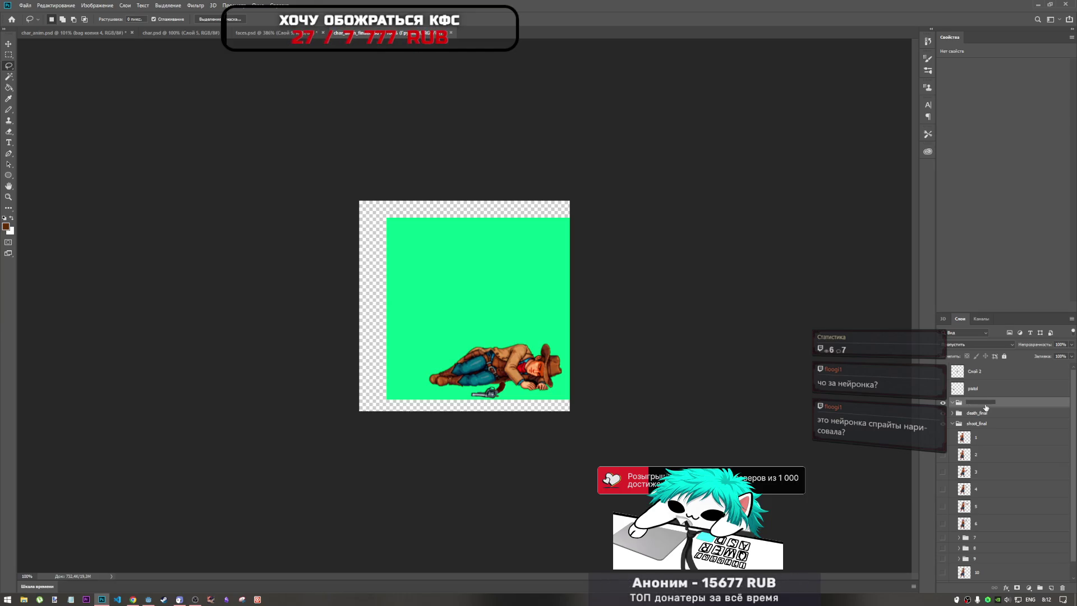
{"action": "type", "text": "d"}
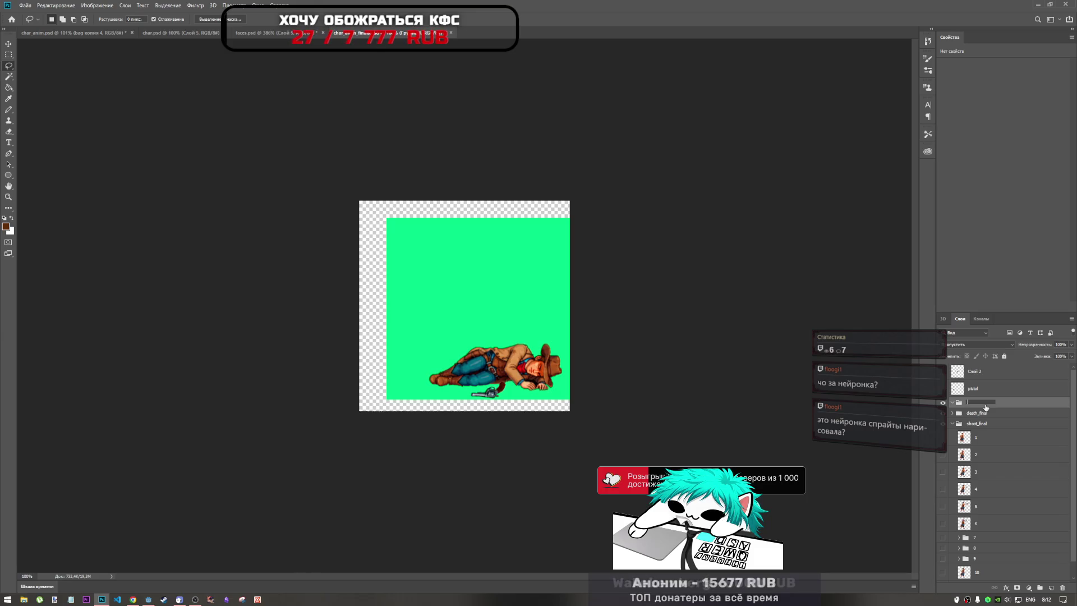
{"action": "type", "text": "sd"}
{"action": "type", "text": "th"}
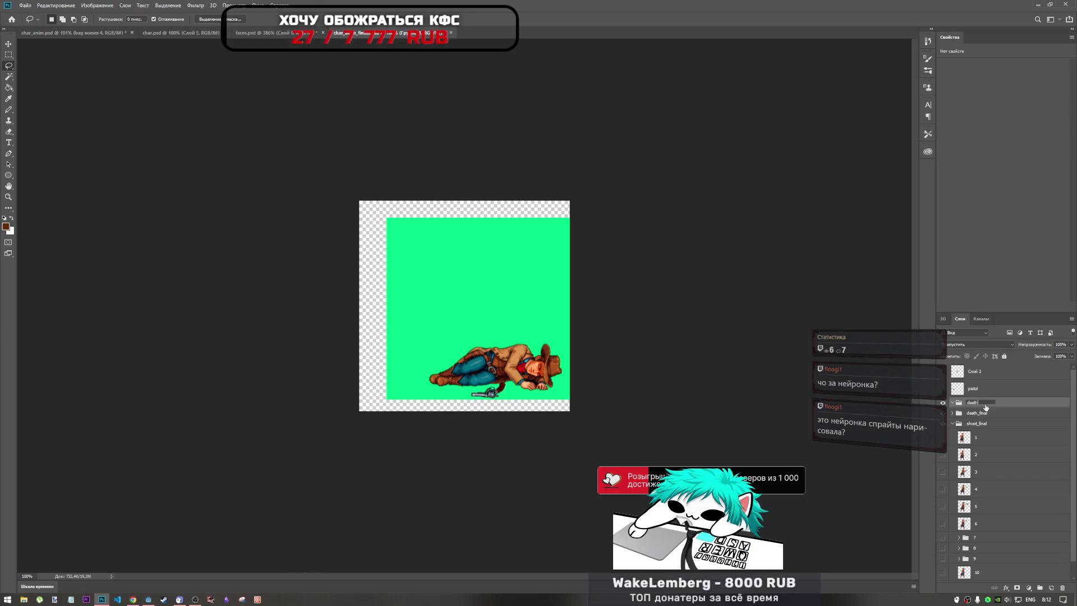
{"action": "type", "text": "nal2"}
Step: Confirm the group name and paste the copied cowboy, moving it left and down
{"action": "key", "text": "Return"}
{"action": "key", "text": "ctrl+v"}
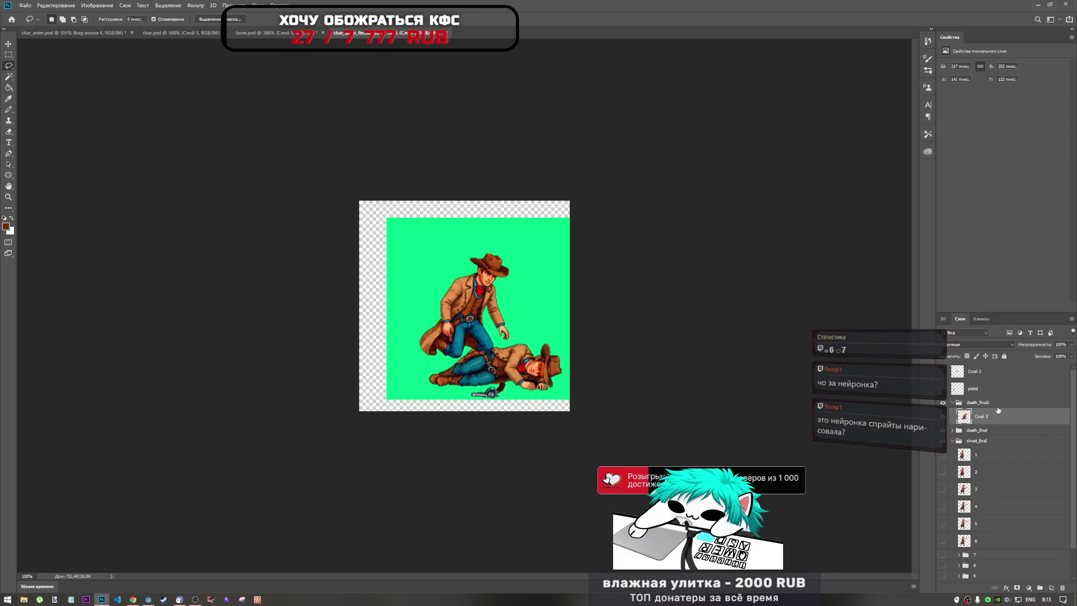
{"action": "key", "text": "ctrl+t"}
{"action": "left_click_drag", "start_coordinate": [492, 311], "coordinate": [463, 344]}
{"action": "key", "text": "Return"}
Step: Show layer 1 for reference and nudge the kneeling cowboy slightly lower and right
{"action": "key", "text": "l"}
{"action": "left_click", "coordinate": [944, 455]}
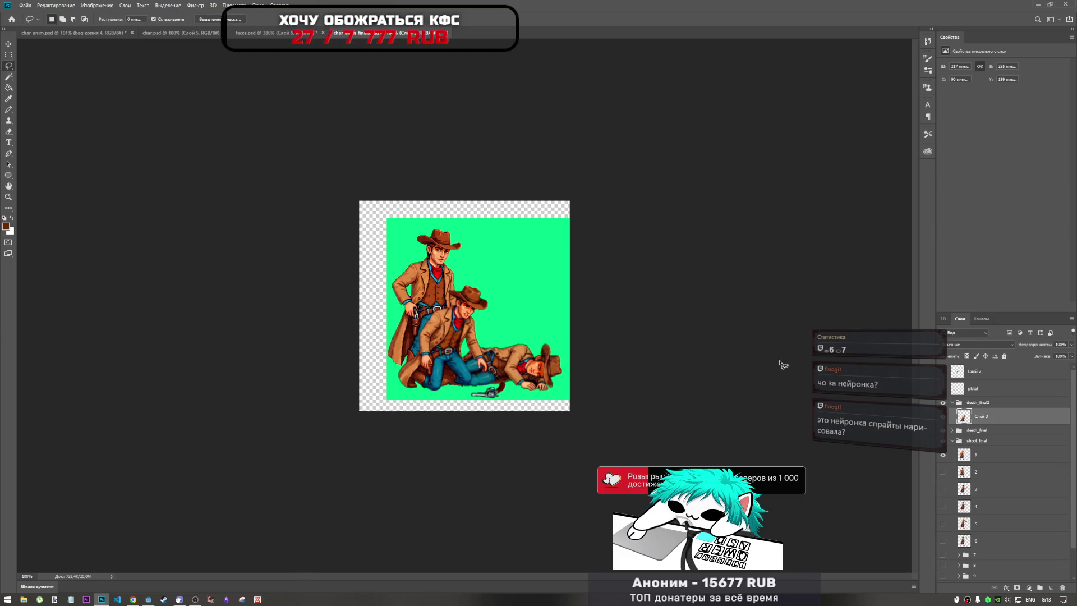
{"action": "key", "text": "ctrl+t"}
{"action": "left_click_drag", "start_coordinate": [449, 339], "coordinate": [448, 349]}
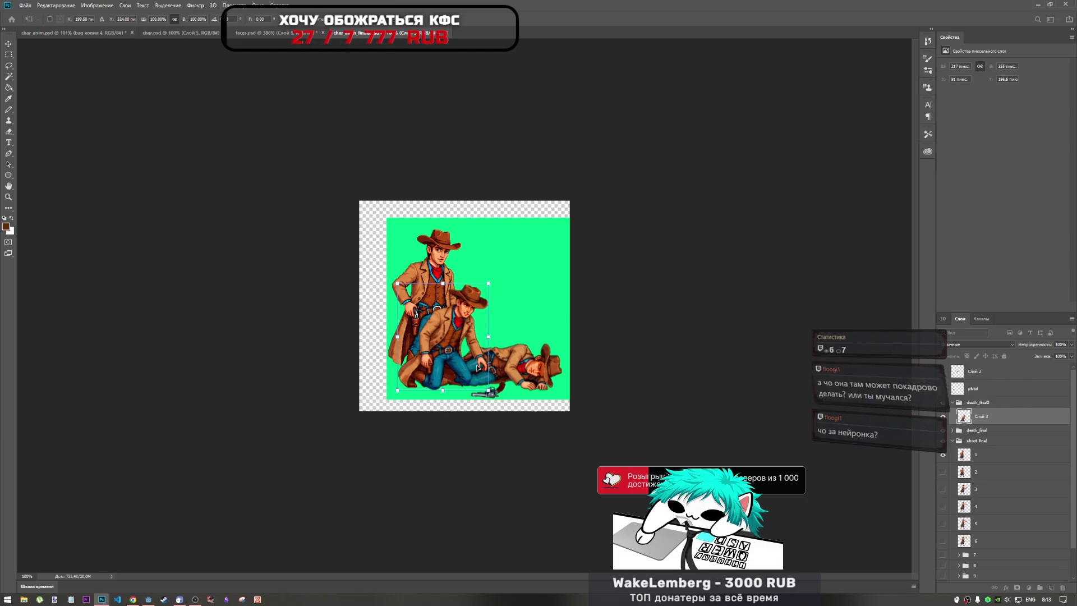
{"action": "key", "text": "Right"}
{"action": "key", "text": "Right"}
{"action": "key", "text": "Right"}
{"action": "key", "text": "Down"}
{"action": "key", "text": "Down"}
{"action": "key", "text": "Down"}
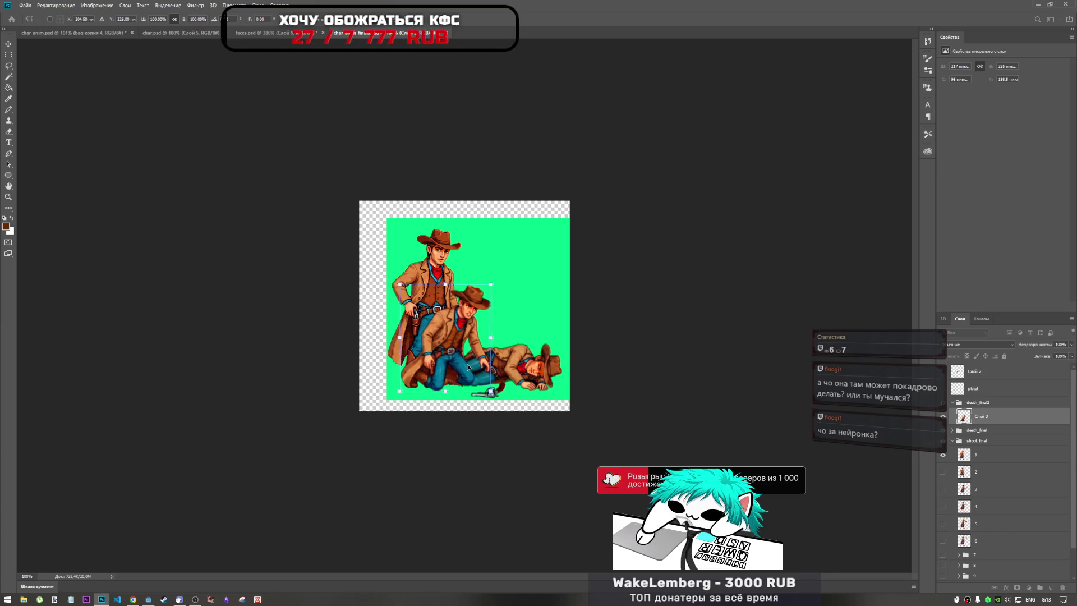
{"action": "key", "text": "Right"}
{"action": "key", "text": "Right"}
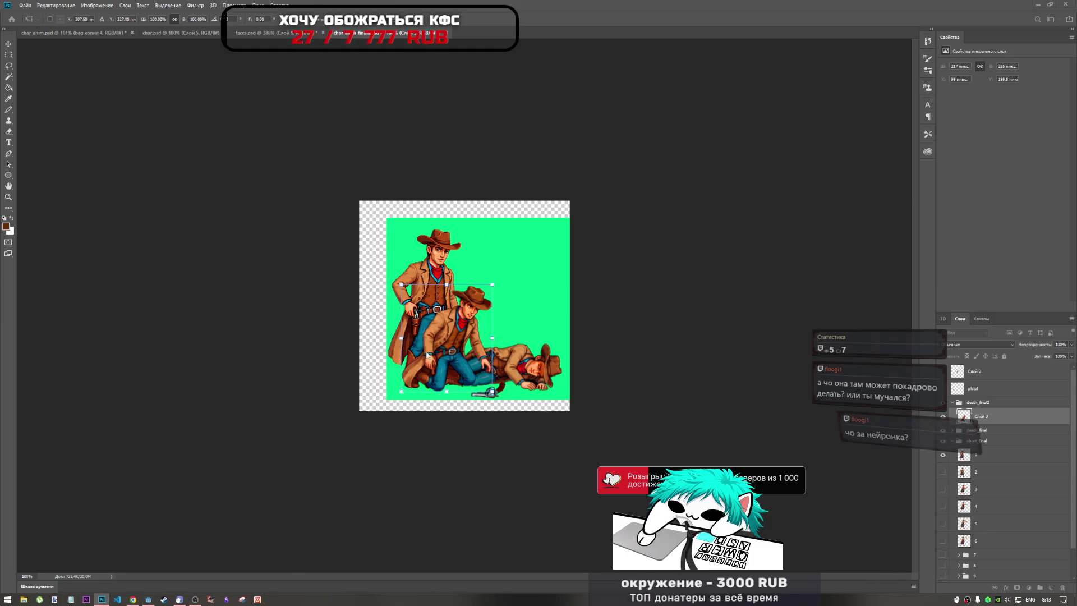
Step: Commit the kneeling cowboy's final placement
{"action": "key", "text": "Return"}
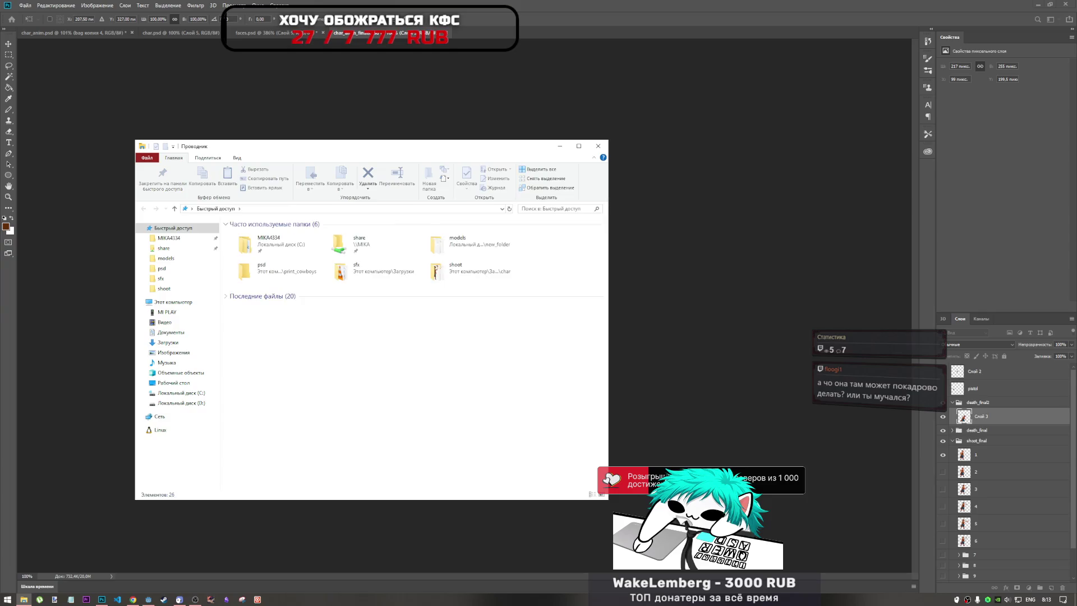
{"action": "left_click", "coordinate": [371, 123]}
{"action": "key", "text": "l"}
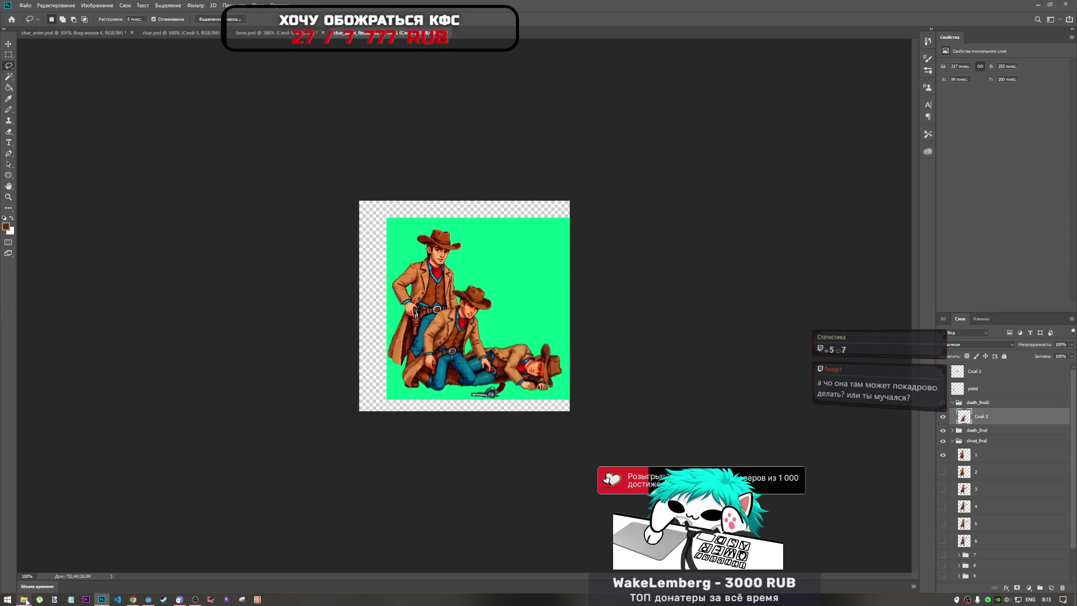
Step: Open 0.png from Downloads in Photoshop, accepting the missing colour profile
{"action": "left_click", "coordinate": [24, 599]}
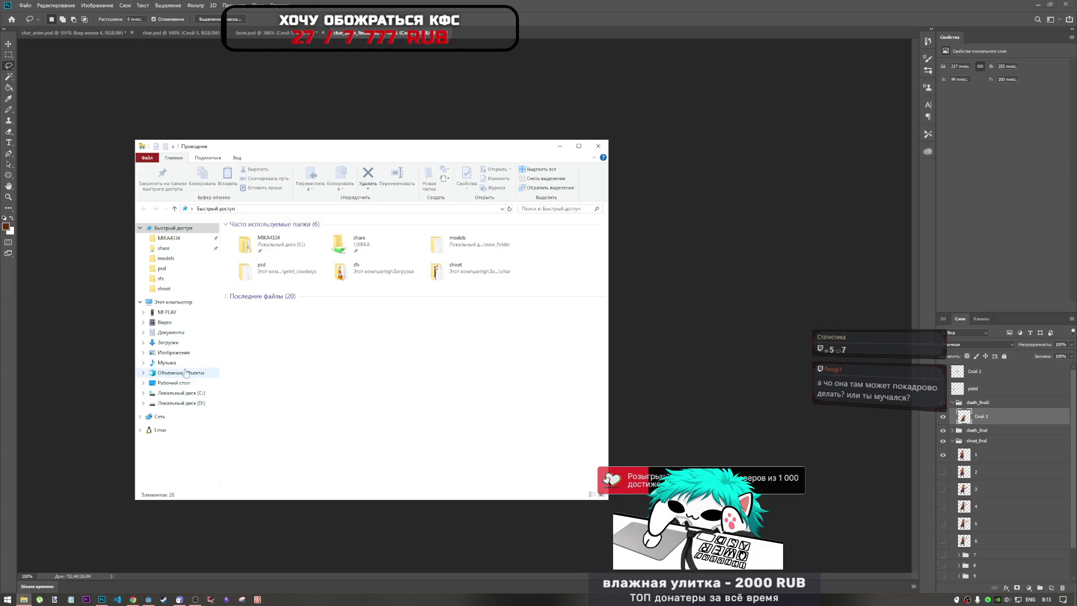
{"action": "left_click", "coordinate": [177, 346]}
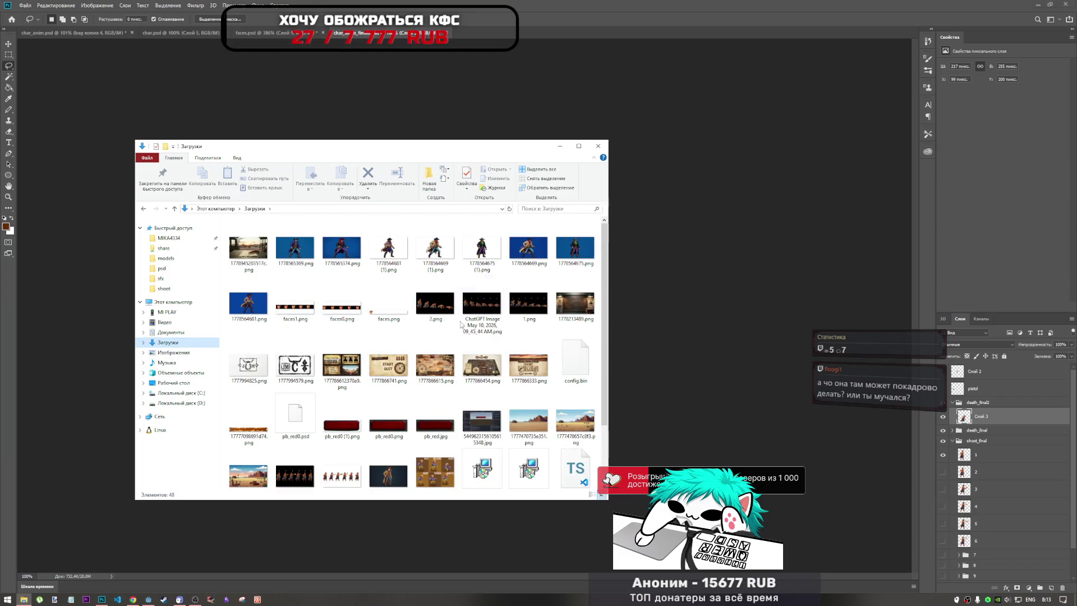
{"action": "left_click_drag", "start_coordinate": [438, 314], "coordinate": [440, 310]}
{"action": "scroll", "coordinate": [377, 400], "scroll_direction": "down", "scroll_amount": 1}
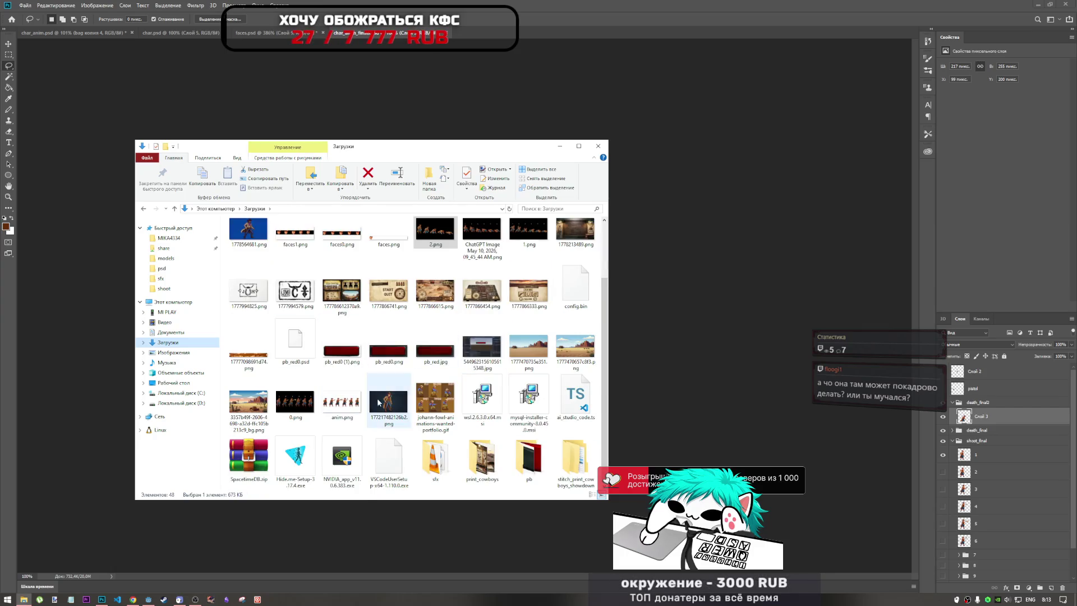
{"action": "left_click", "coordinate": [539, 8]}
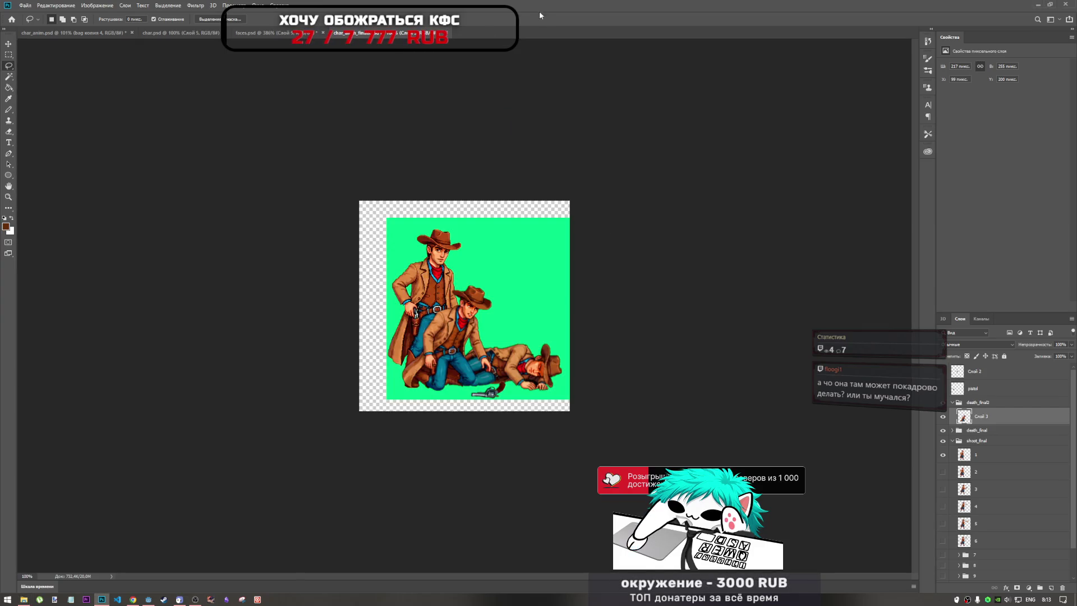
{"action": "left_click", "coordinate": [338, 159]}
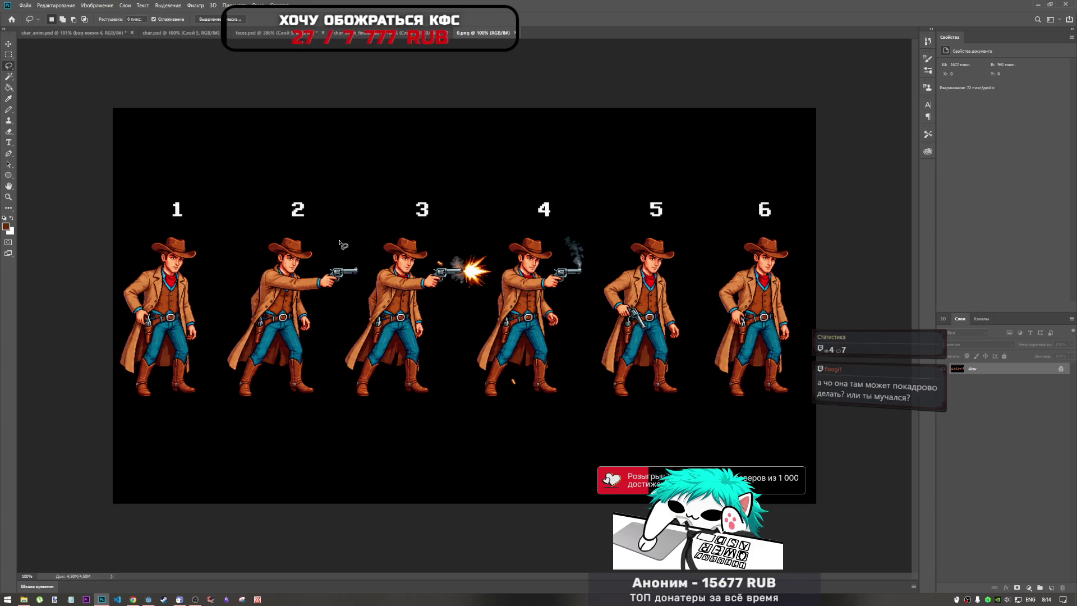
{"action": "left_click", "coordinate": [262, 34]}
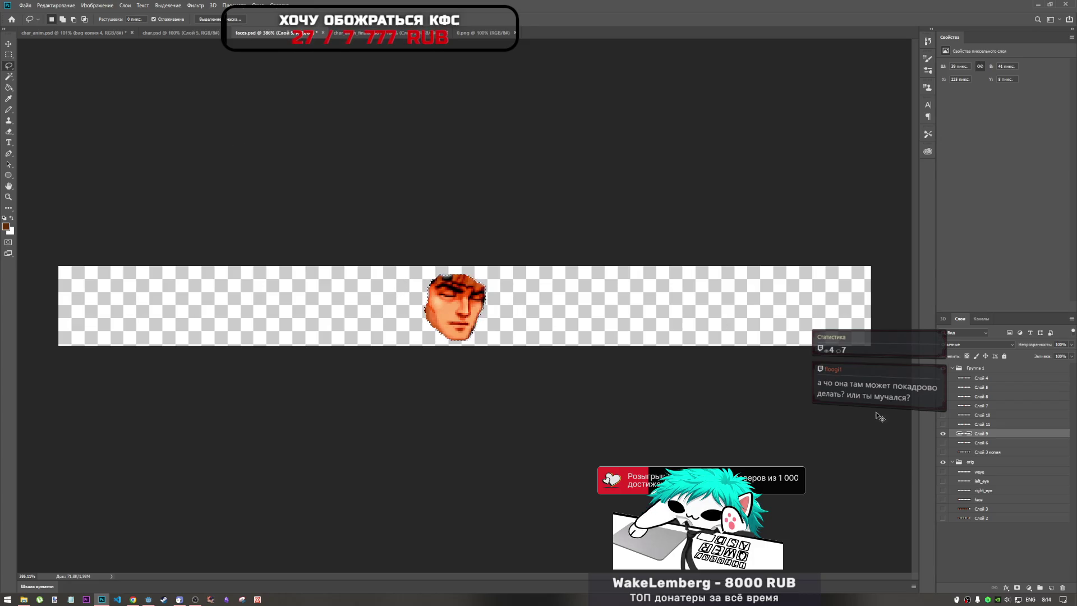
{"action": "left_click", "coordinate": [943, 508]}
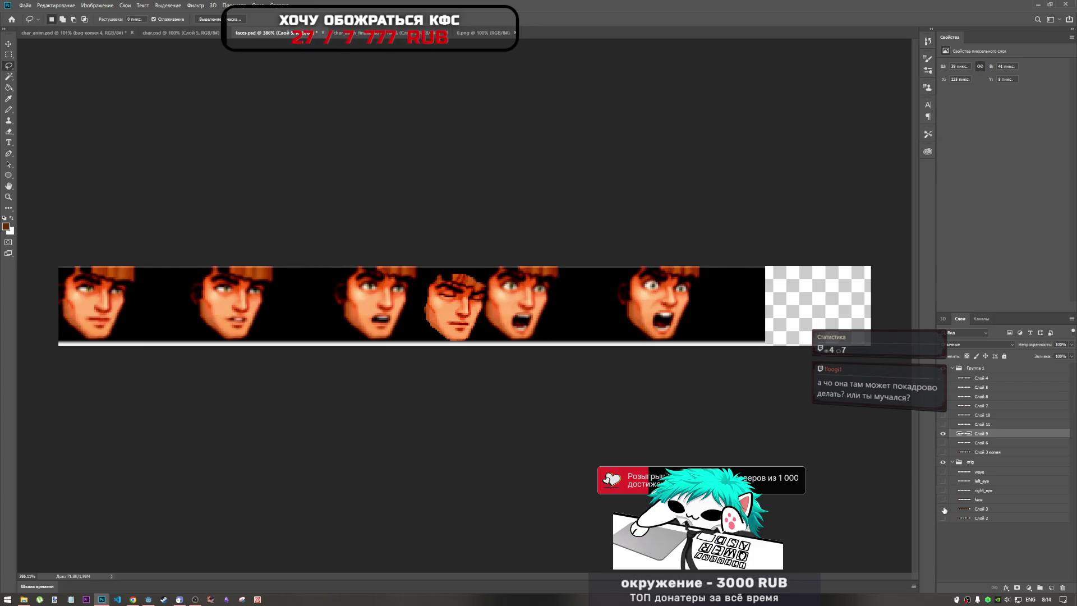
{"action": "left_click", "coordinate": [942, 509]}
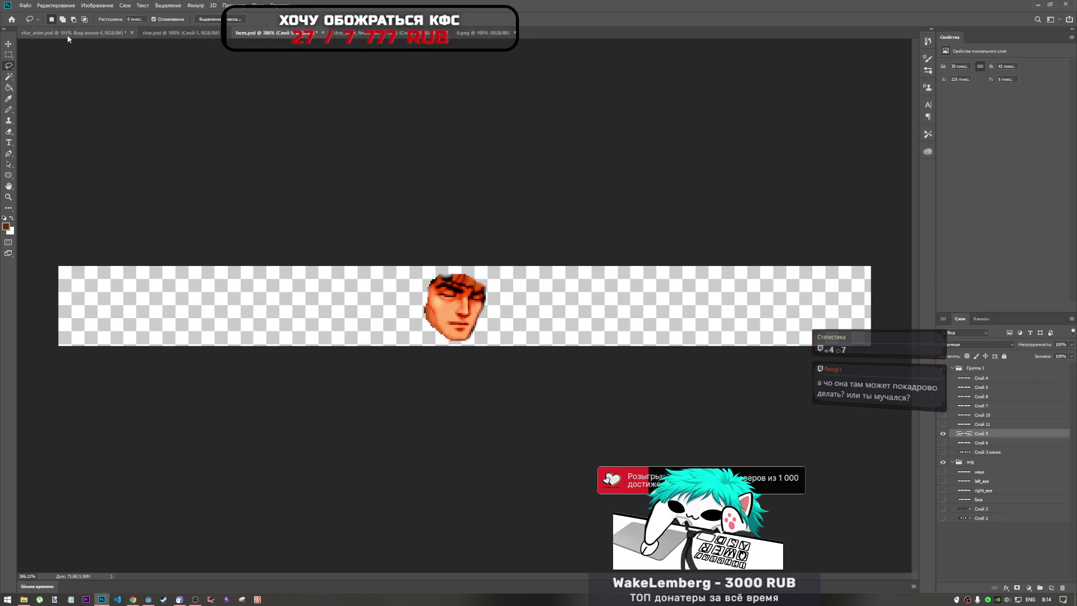
{"action": "key", "text": "ctrl+shift+Tab"}
{"action": "key", "text": "ctrl+shift+Tab"}
{"action": "left_click", "coordinate": [486, 34]}
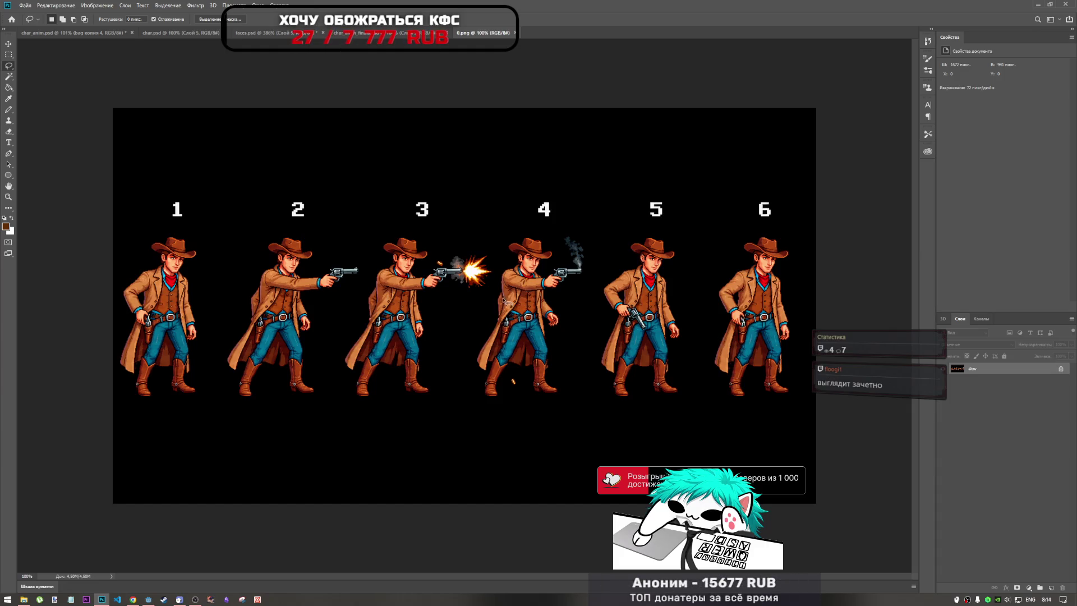
Step: Lasso the holster and gun areas of cowboys 2, 4 and 6 on 0.png
{"action": "mouse_move", "coordinate": [499, 291]}
{"action": "left_mouse_down"}
{"action": "mouse_move", "coordinate": [504, 308]}
{"action": "mouse_move", "coordinate": [497, 287]}
{"action": "left_mouse_up"}
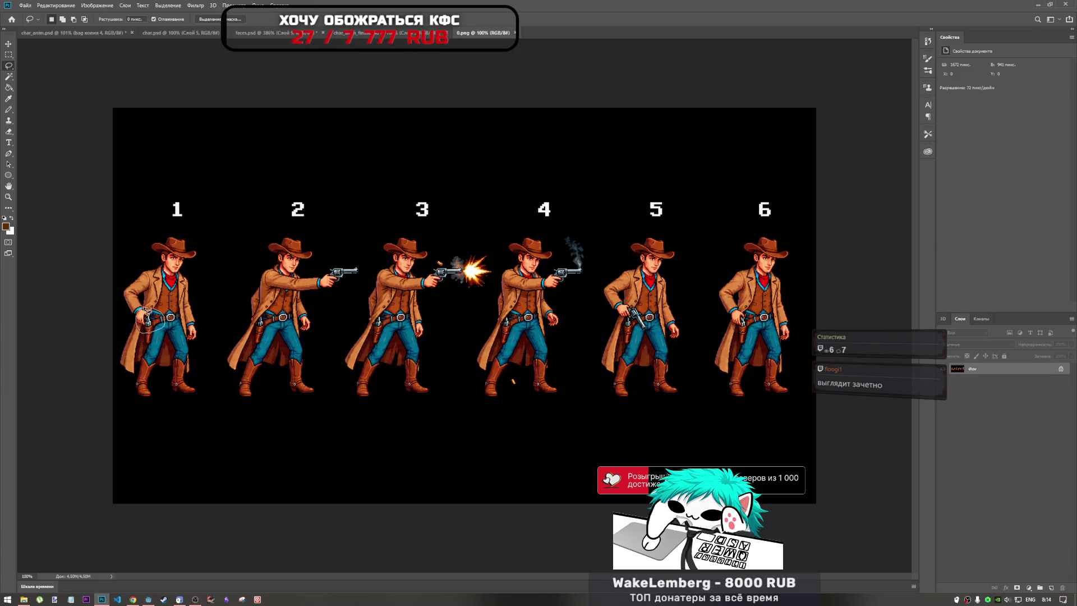
{"action": "mouse_move", "coordinate": [246, 326]}
{"action": "left_mouse_down"}
{"action": "mouse_move", "coordinate": [261, 337]}
{"action": "mouse_move", "coordinate": [280, 321]}
{"action": "mouse_move", "coordinate": [250, 318]}
{"action": "left_mouse_up"}
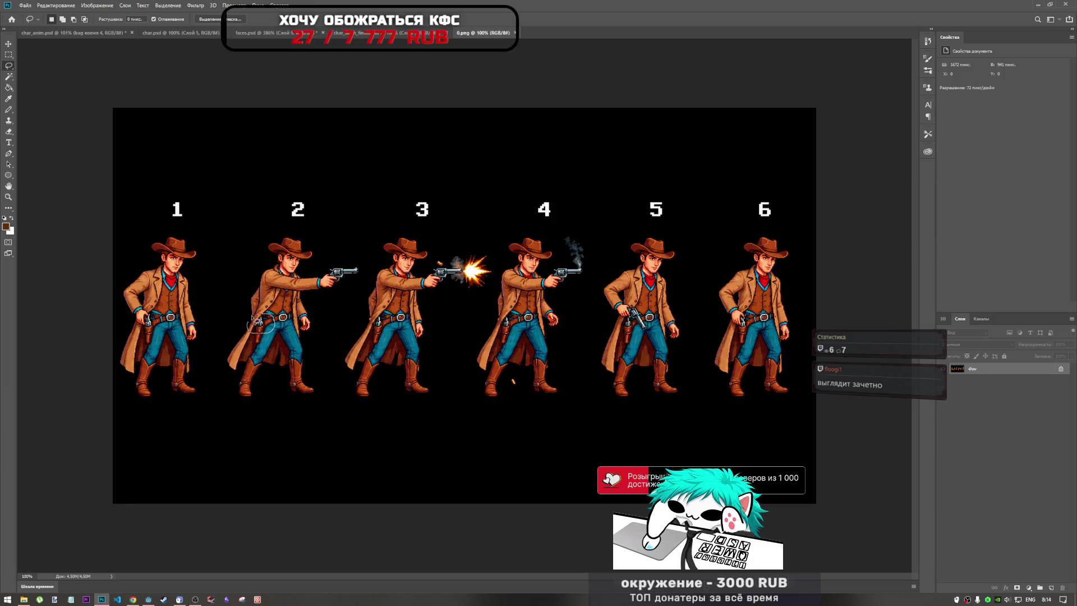
{"action": "mouse_move", "coordinate": [316, 268]}
{"action": "left_mouse_down"}
{"action": "mouse_move", "coordinate": [346, 306]}
{"action": "mouse_move", "coordinate": [365, 308]}
{"action": "left_mouse_up"}
{"action": "left_click_drag", "start_coordinate": [519, 308], "coordinate": [515, 310]}
{"action": "mouse_move", "coordinate": [746, 315]}
{"action": "left_mouse_down"}
{"action": "mouse_move", "coordinate": [729, 326]}
{"action": "mouse_move", "coordinate": [743, 339]}
{"action": "left_mouse_up"}
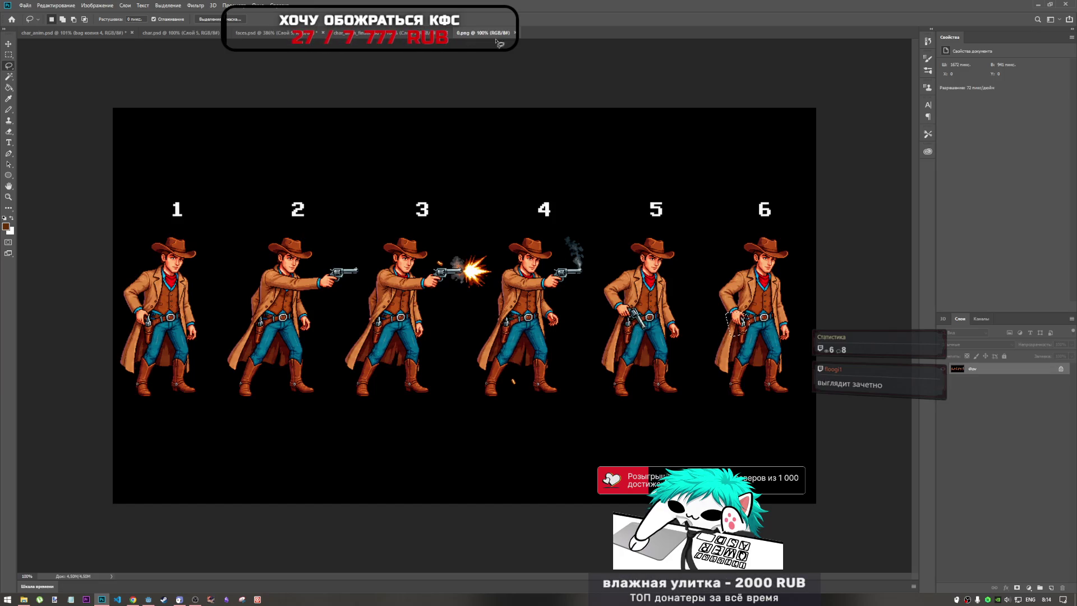
Step: Close the 0.png sprite sheet and go to char_anim.psd
{"action": "left_click", "coordinate": [402, 32]}
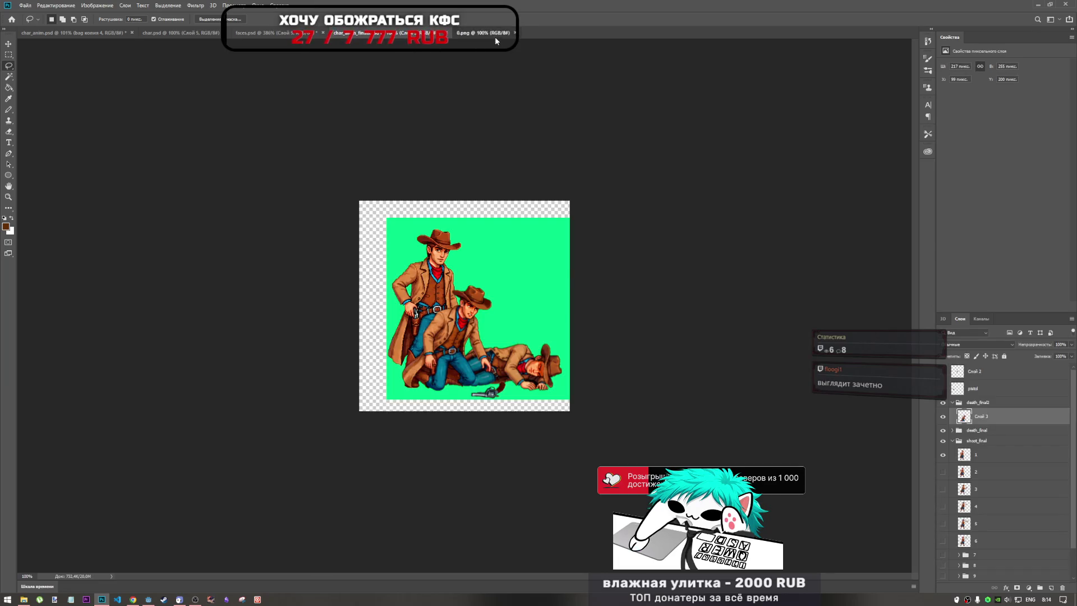
{"action": "left_click", "coordinate": [495, 35]}
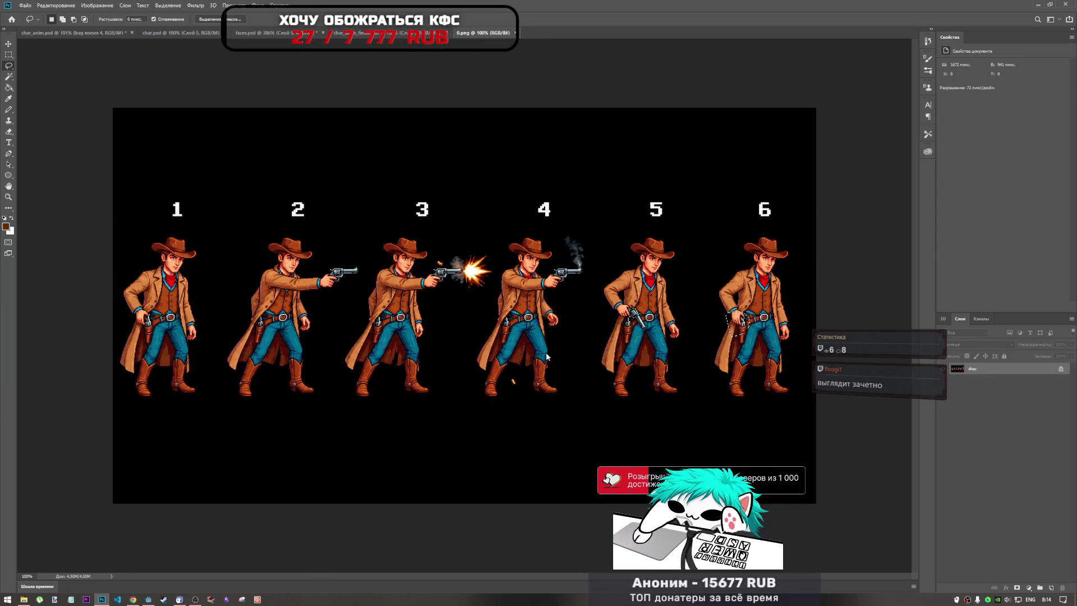
{"action": "key", "text": "ctrl+w"}
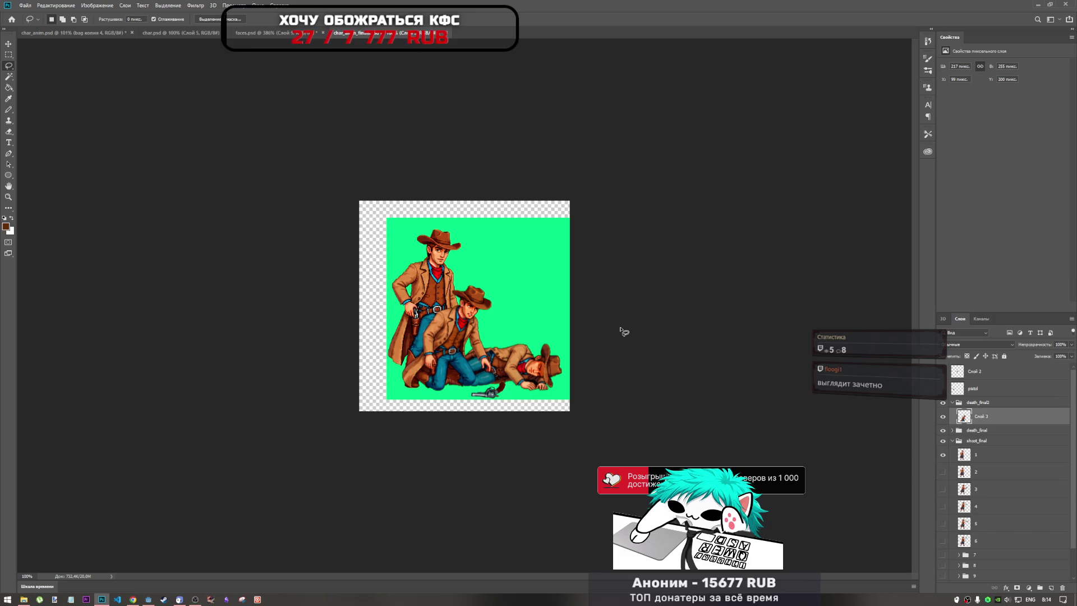
{"action": "left_click", "coordinate": [73, 33]}
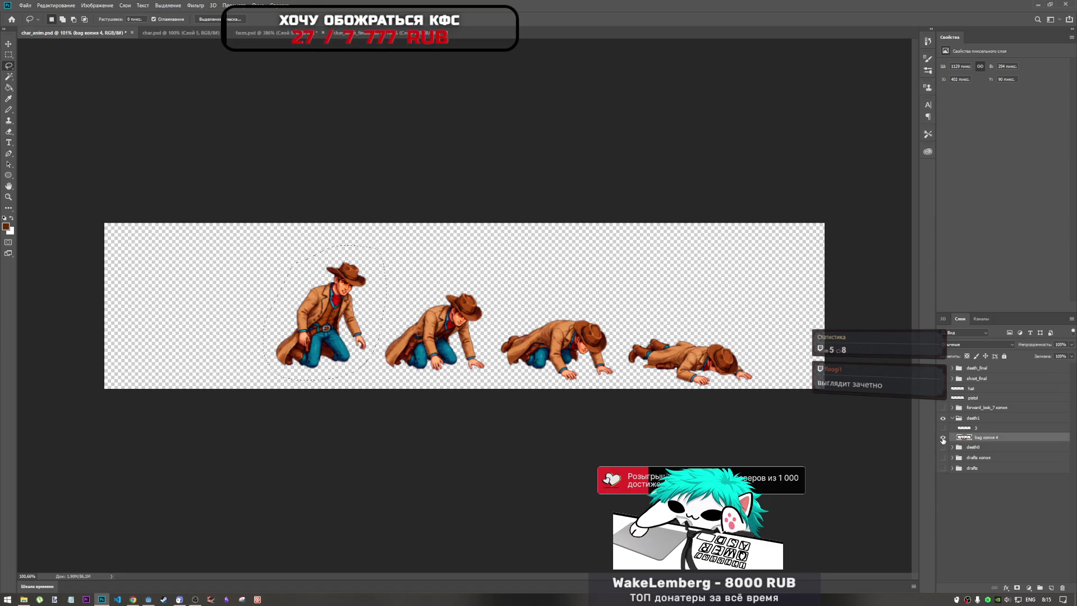
Step: Toggle the crawling-cowboy frames layer and glance at faces.psd before returning to the green scene
{"action": "left_click", "coordinate": [943, 437]}
{"action": "left_click", "coordinate": [943, 437]}
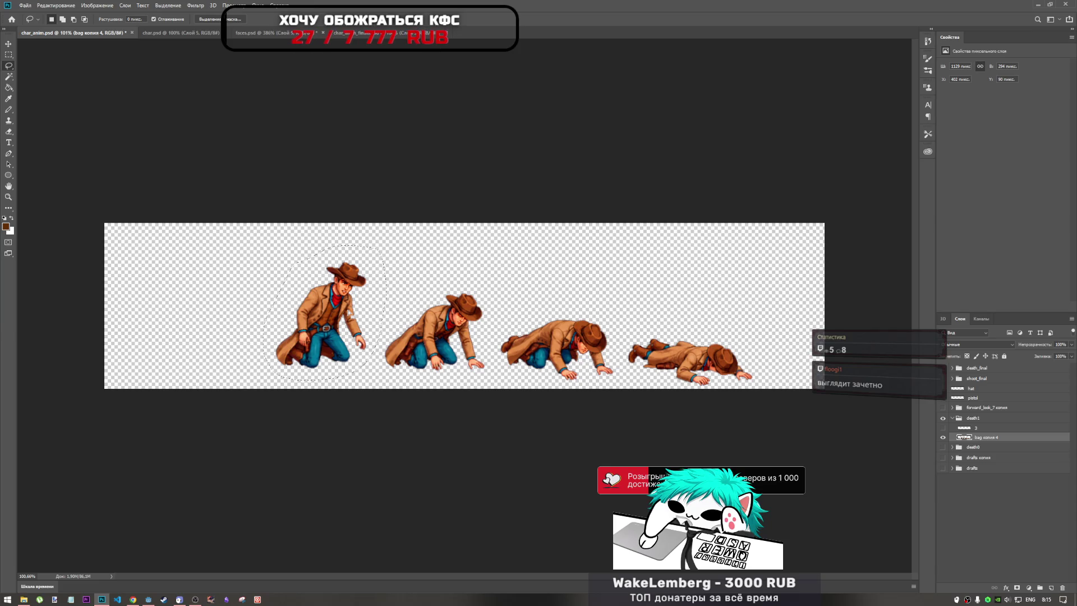
{"action": "left_click", "coordinate": [286, 35]}
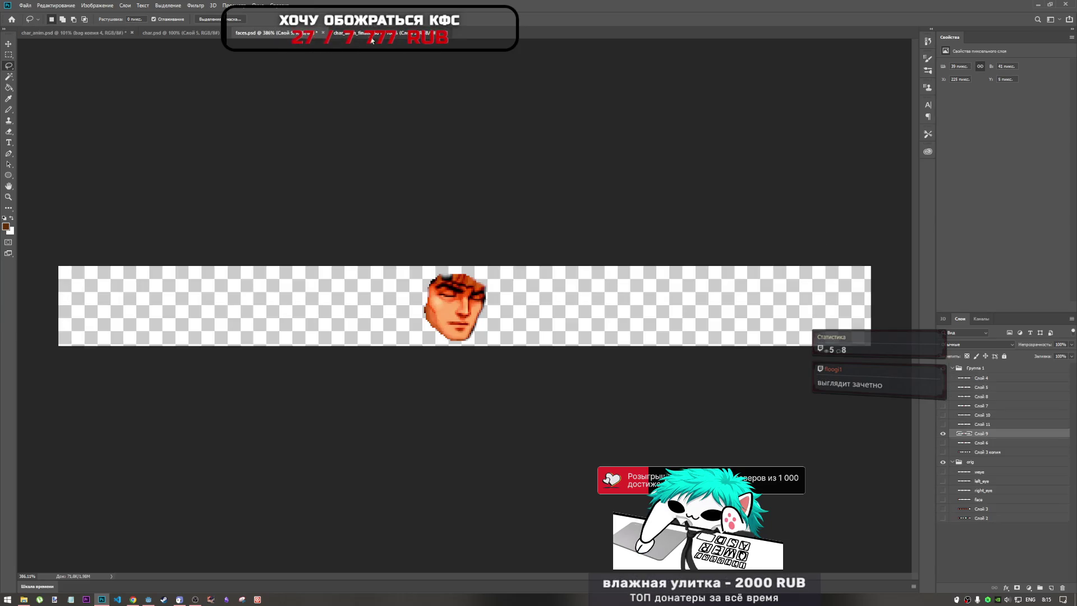
{"action": "left_click", "coordinate": [353, 33]}
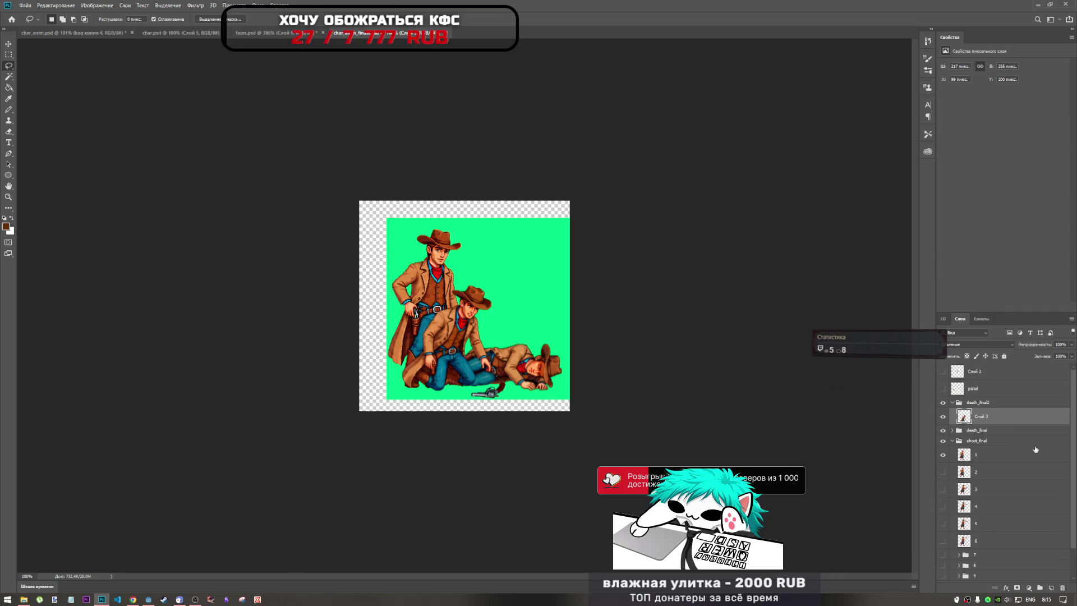
Step: Try scaling the middle crouching cowboy, undo it, and delete layer Слой 3
{"action": "key", "text": "ctrl+t"}
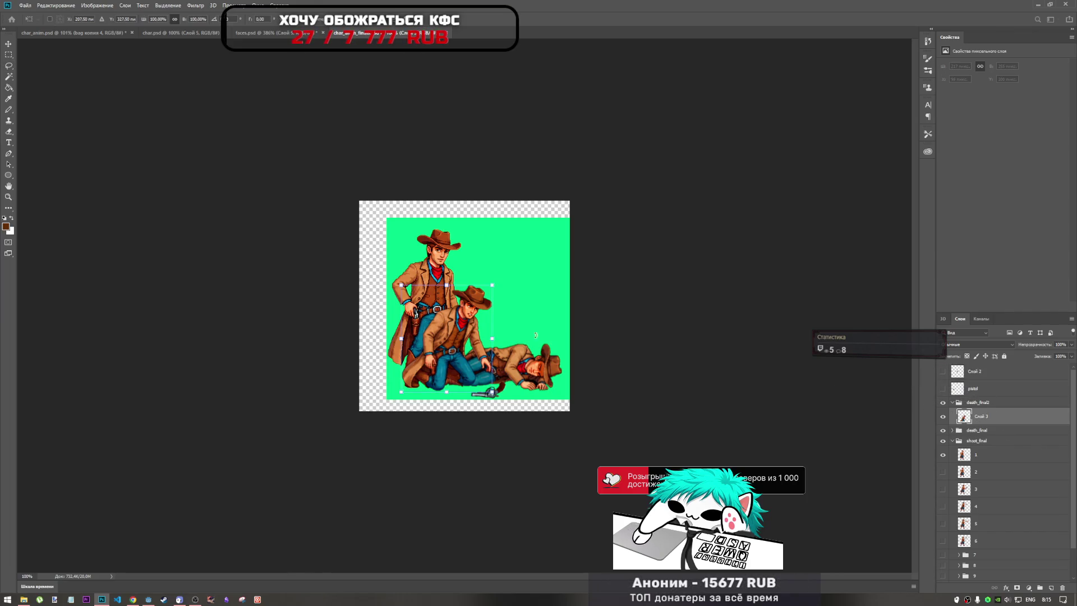
{"action": "left_click_drag", "start_coordinate": [493, 282], "coordinate": [497, 277]}
{"action": "key", "text": "ctrl+z"}
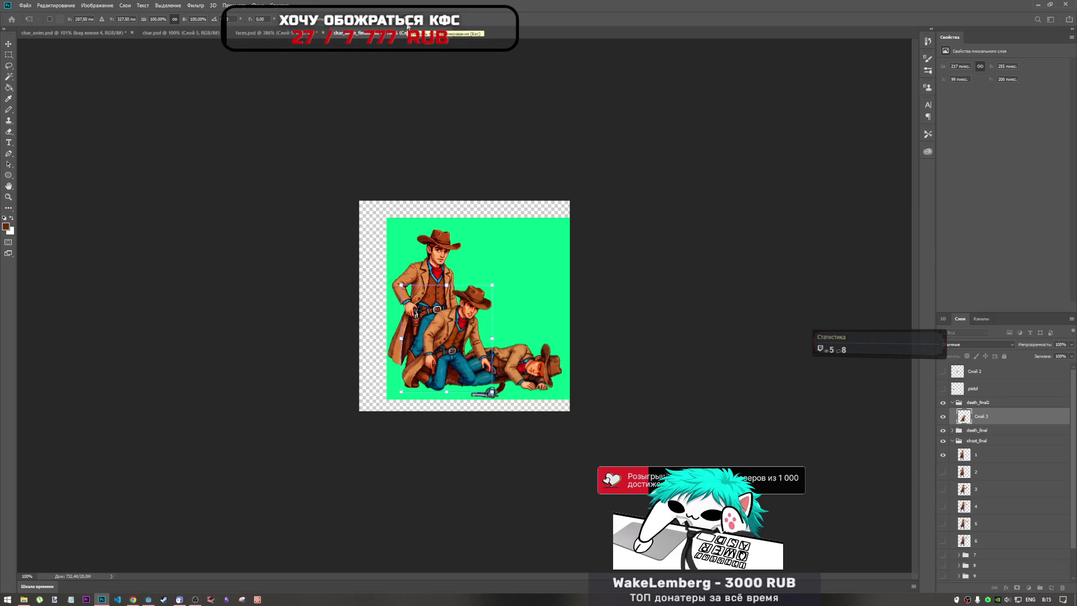
{"action": "key", "text": "Return"}
{"action": "key", "text": "l"}
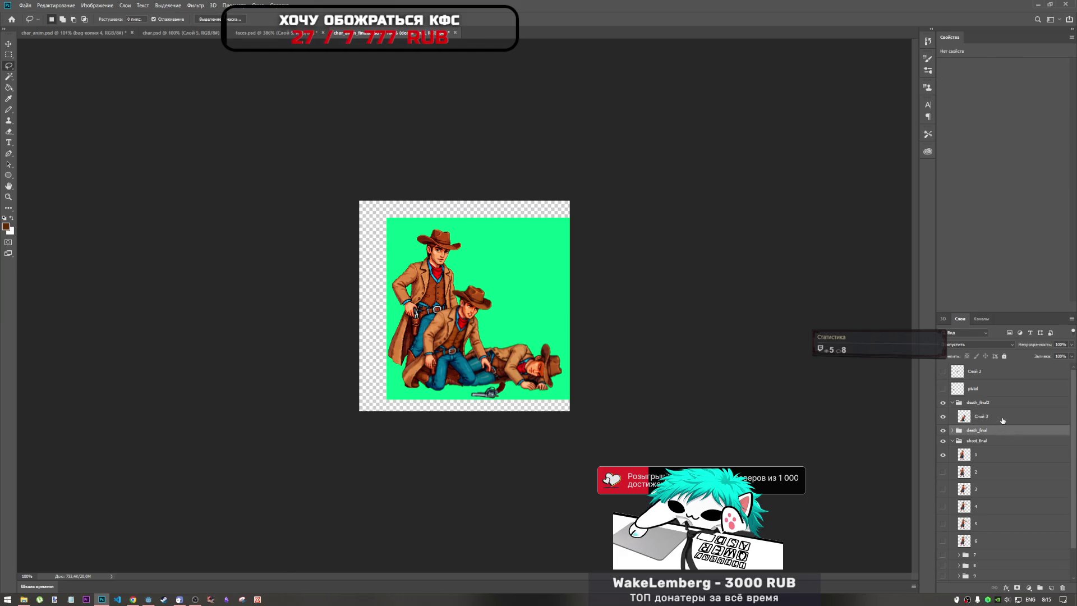
{"action": "key", "text": "Delete"}
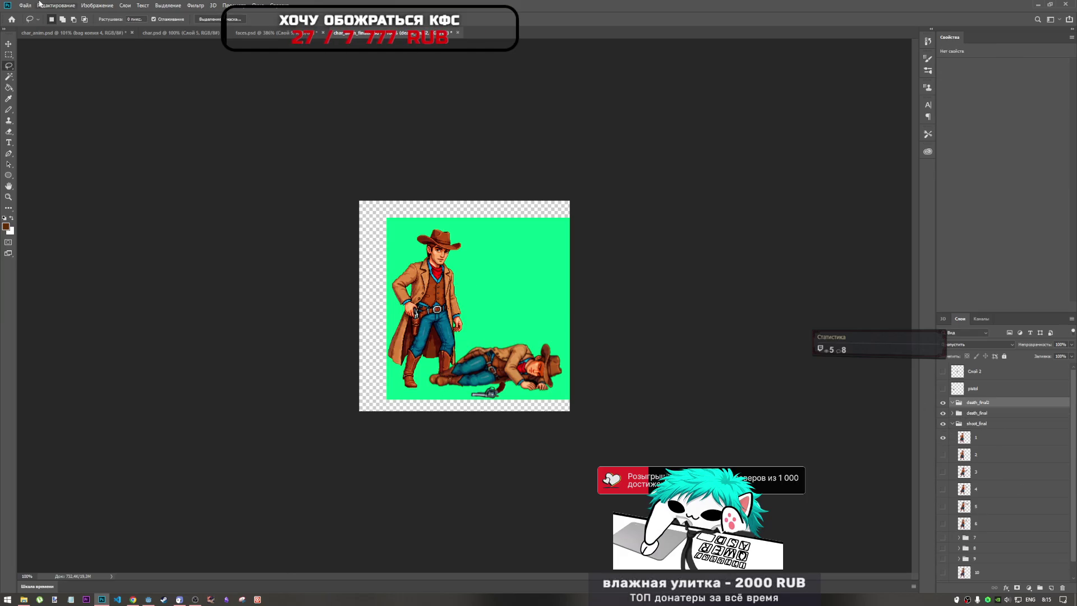
Step: Select the standing cowboy layer 1 in the green scene and return to char_anim.psd
{"action": "left_click", "coordinate": [208, 33]}
{"action": "left_click", "coordinate": [103, 33]}
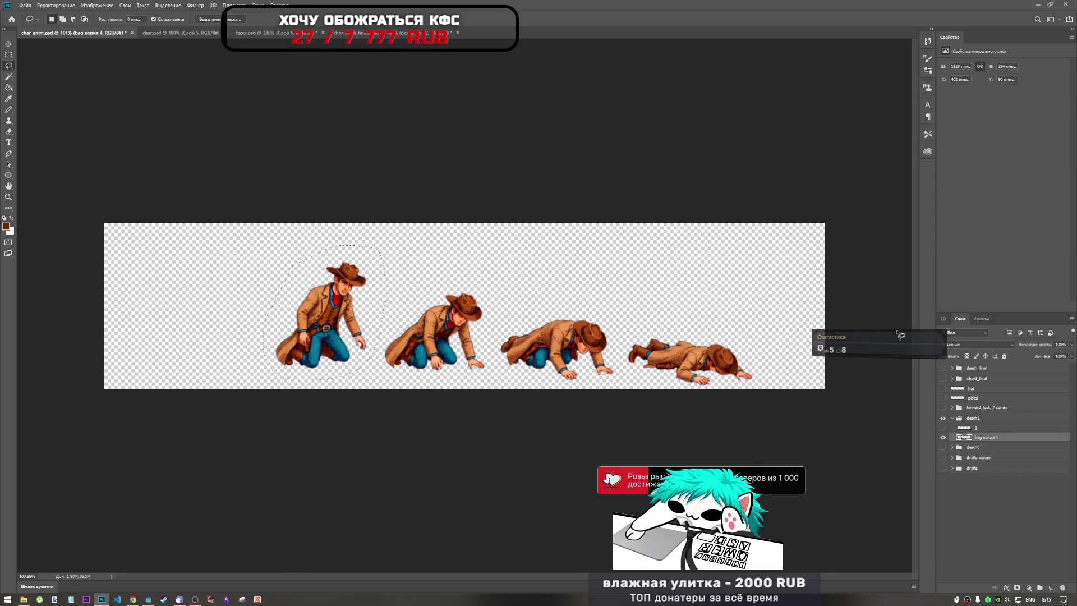
{"action": "left_click", "coordinate": [252, 32]}
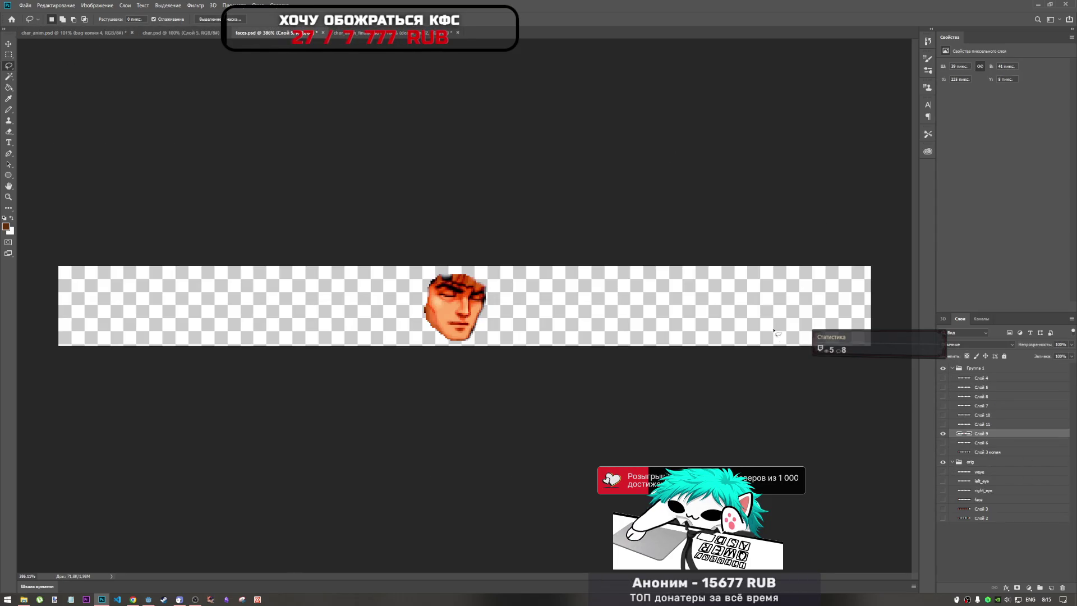
{"action": "left_click", "coordinate": [328, 34]}
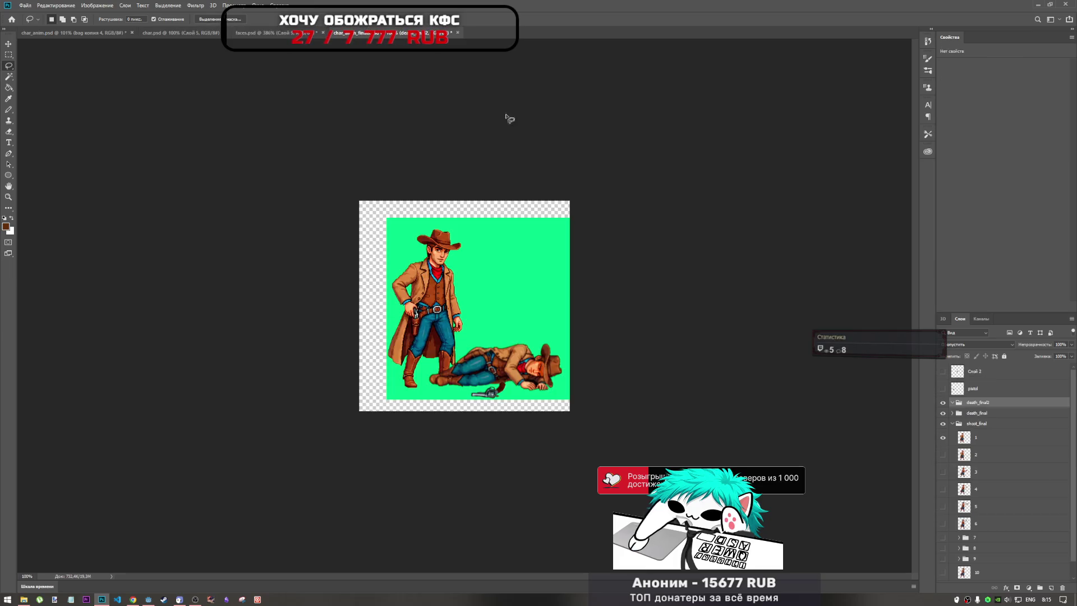
{"action": "left_click", "coordinate": [984, 437]}
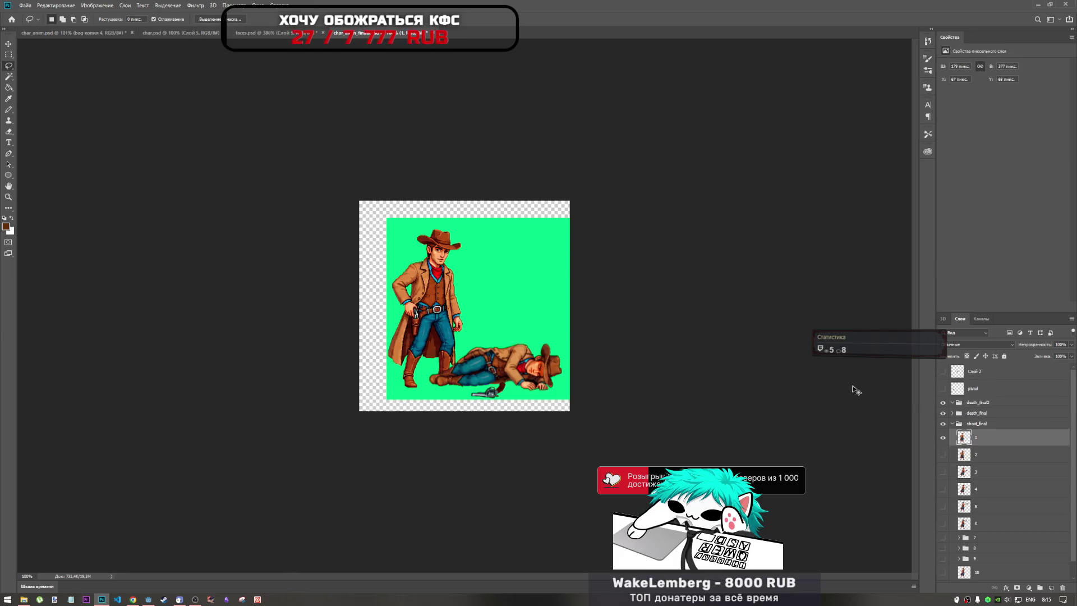
{"action": "left_click", "coordinate": [106, 32]}
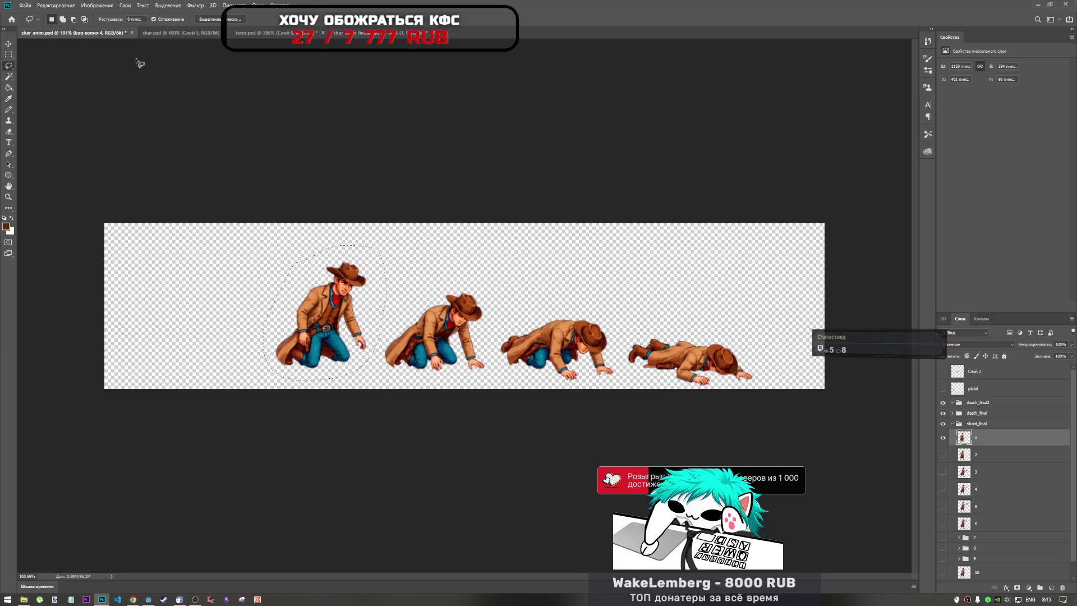
Step: Paste the standing cowboy into char_anim.psd and roughly place it
{"action": "key", "text": "ctrl+v"}
{"action": "key", "text": "ctrl+t"}
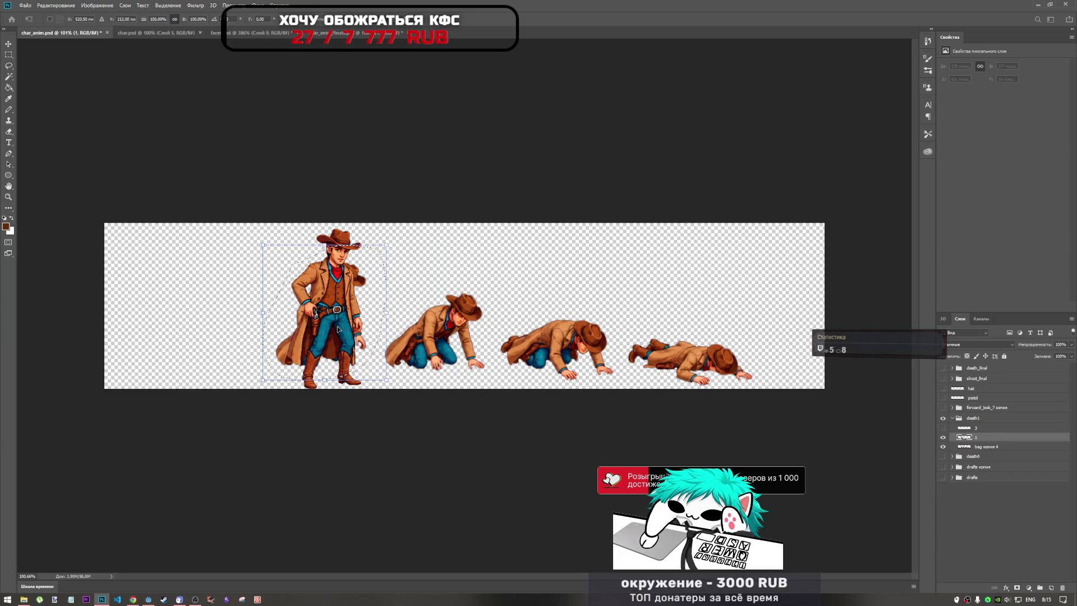
{"action": "left_click_drag", "start_coordinate": [333, 289], "coordinate": [203, 265]}
{"action": "left_click_drag", "start_coordinate": [262, 306], "coordinate": [401, 337]}
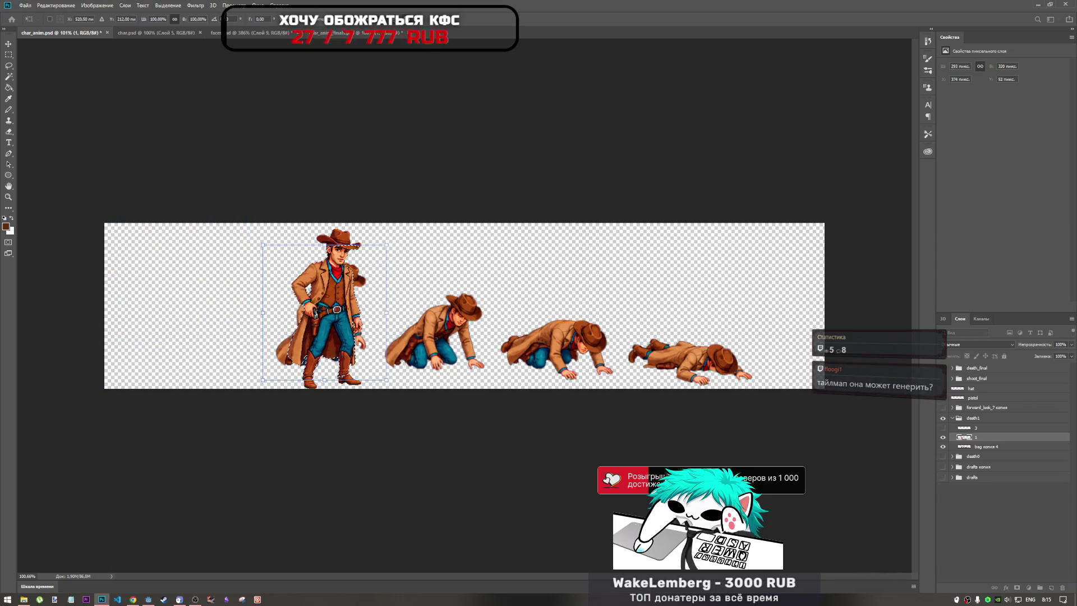
{"action": "key", "text": "Return"}
Step: Reposition the standing cowboy just left of the kneeling frames
{"action": "key", "text": "l"}
{"action": "left_click_drag", "start_coordinate": [364, 246], "coordinate": [383, 276]}
{"action": "left_click", "coordinate": [381, 277]}
{"action": "key", "text": "ctrl+t"}
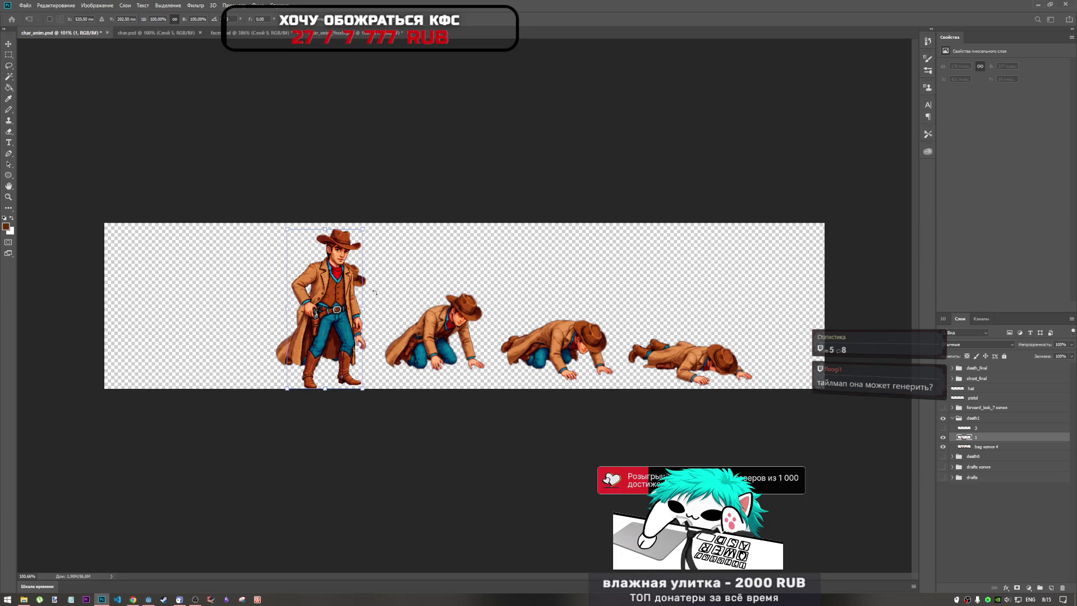
{"action": "mouse_move", "coordinate": [337, 308]}
{"action": "left_mouse_down"}
{"action": "mouse_move", "coordinate": [159, 276]}
{"action": "mouse_move", "coordinate": [243, 301]}
{"action": "mouse_move", "coordinate": [235, 305]}
{"action": "left_mouse_up"}
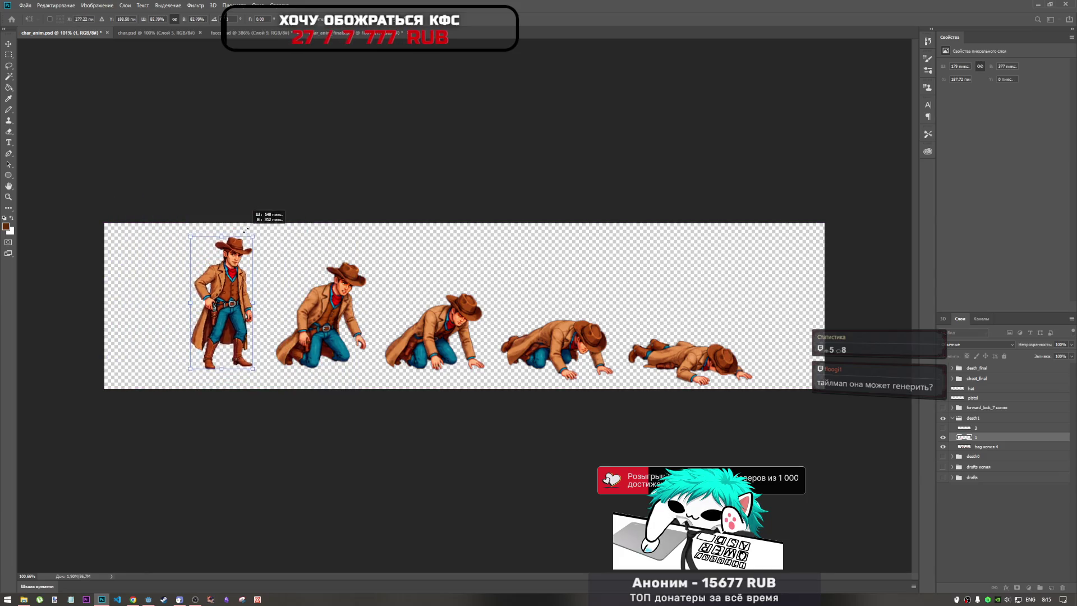
{"action": "left_click_drag", "start_coordinate": [226, 290], "coordinate": [222, 287]}
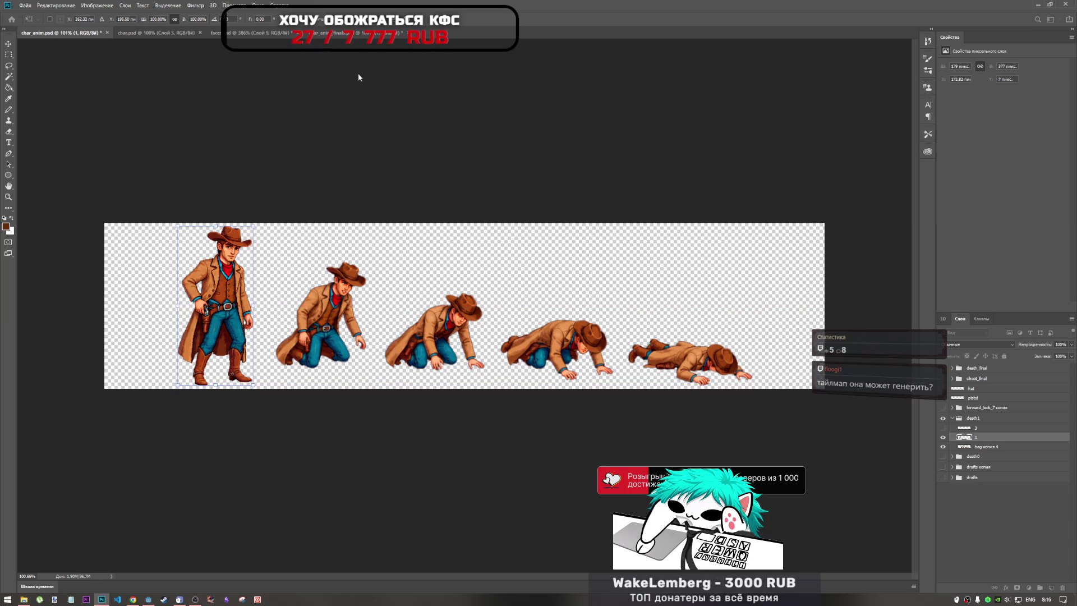
{"action": "key", "text": "l"}
{"action": "left_click", "coordinate": [1003, 448]}
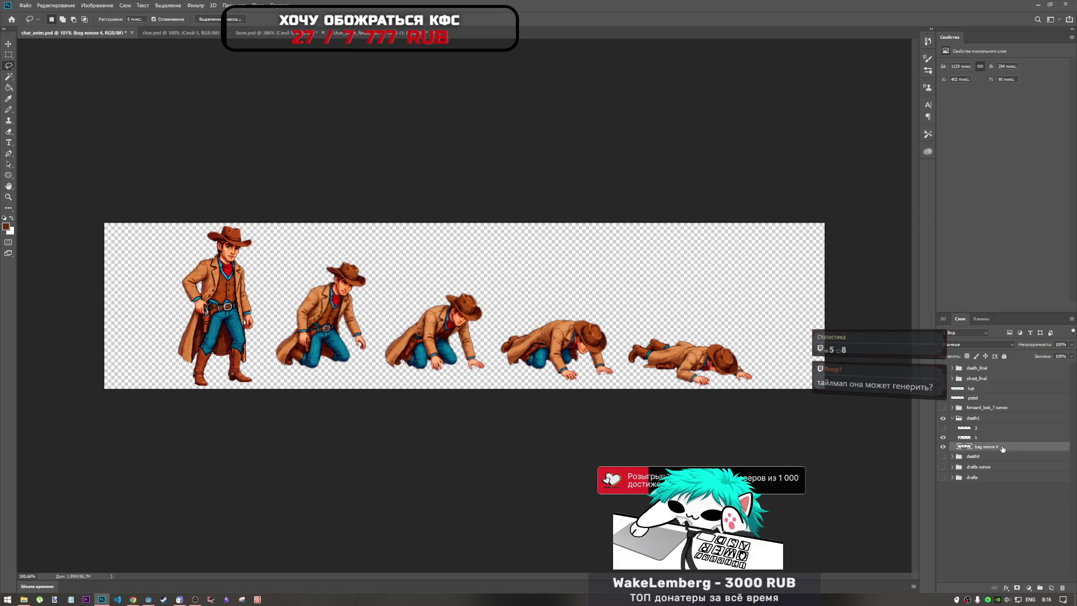
Step: Scale the bag копия 4 falling frames to about 116% and shift them down and right
{"action": "key", "text": "ctrl+t"}
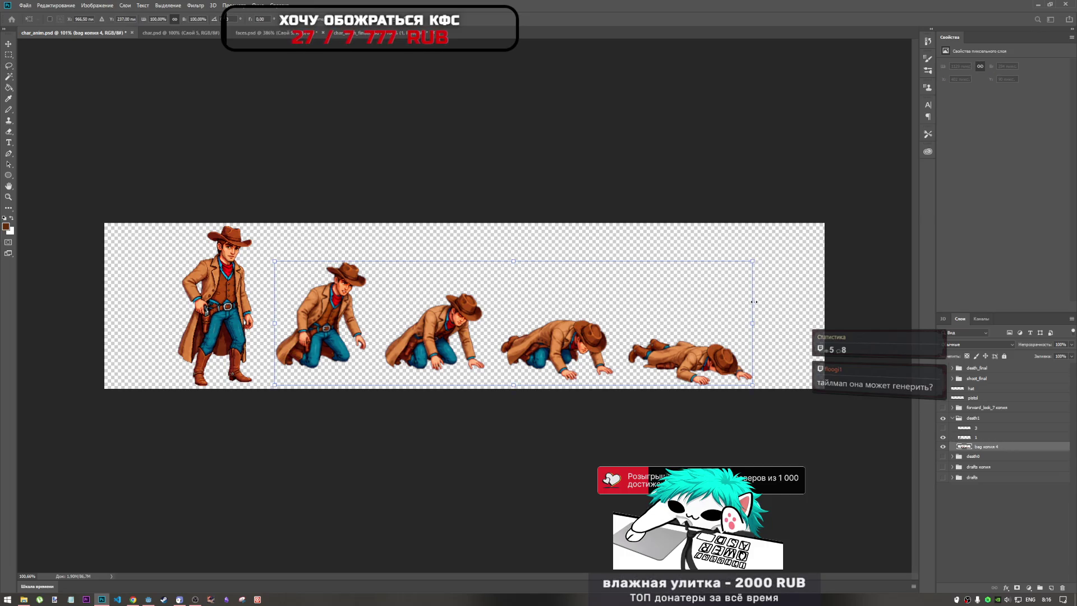
{"action": "left_click_drag", "start_coordinate": [761, 257], "coordinate": [793, 234]}
{"action": "mouse_move", "coordinate": [721, 349]}
{"action": "left_mouse_down"}
{"action": "mouse_move", "coordinate": [726, 327]}
{"action": "mouse_move", "coordinate": [717, 344]}
{"action": "left_mouse_up"}
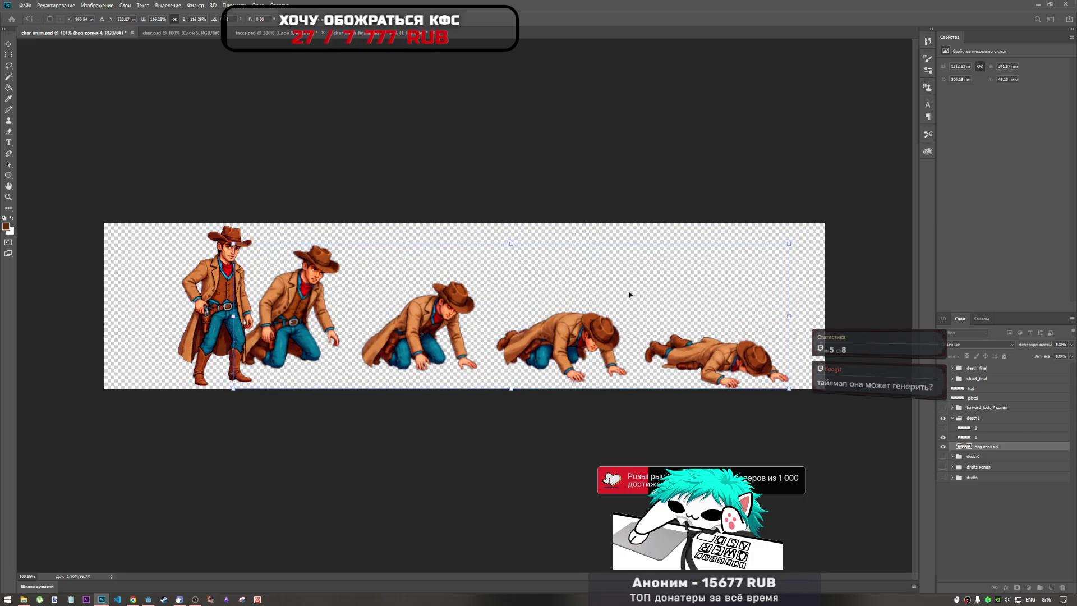
{"action": "mouse_move", "coordinate": [540, 301]}
{"action": "left_mouse_down"}
{"action": "mouse_move", "coordinate": [536, 316]}
{"action": "mouse_move", "coordinate": [552, 317]}
{"action": "left_mouse_up"}
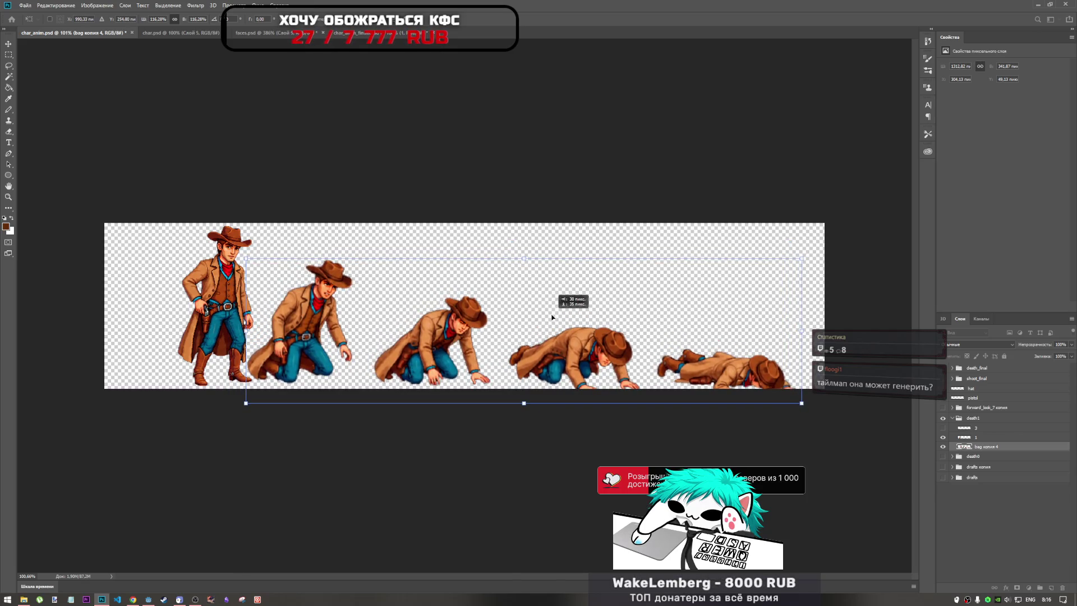
{"action": "mouse_move", "coordinate": [551, 317]}
{"action": "left_mouse_down"}
{"action": "mouse_move", "coordinate": [566, 318]}
{"action": "mouse_move", "coordinate": [556, 319]}
{"action": "mouse_move", "coordinate": [559, 305]}
{"action": "left_mouse_up"}
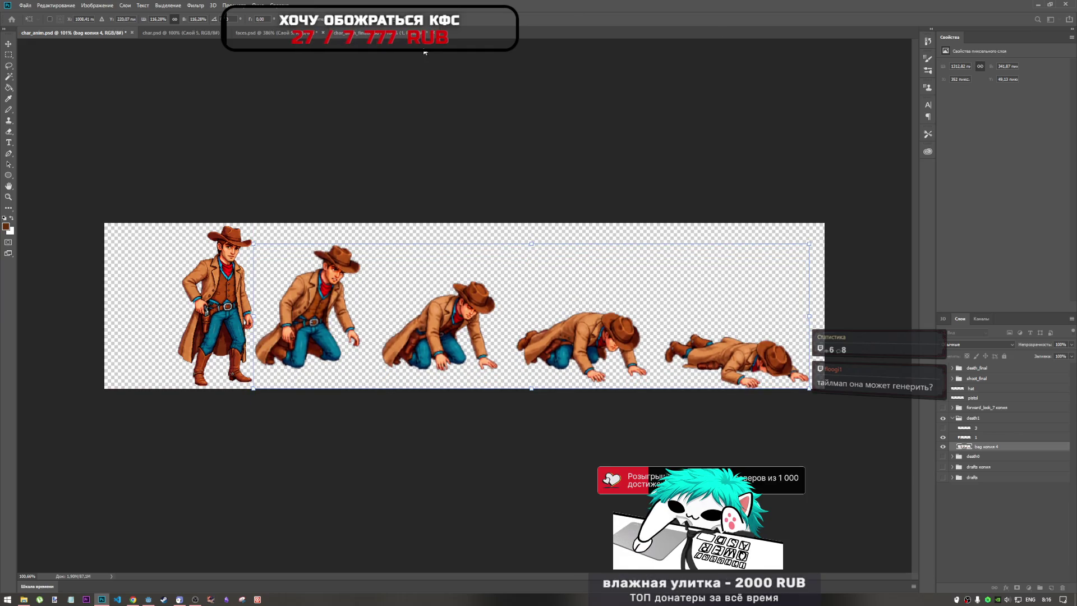
{"action": "left_click", "coordinate": [133, 598]}
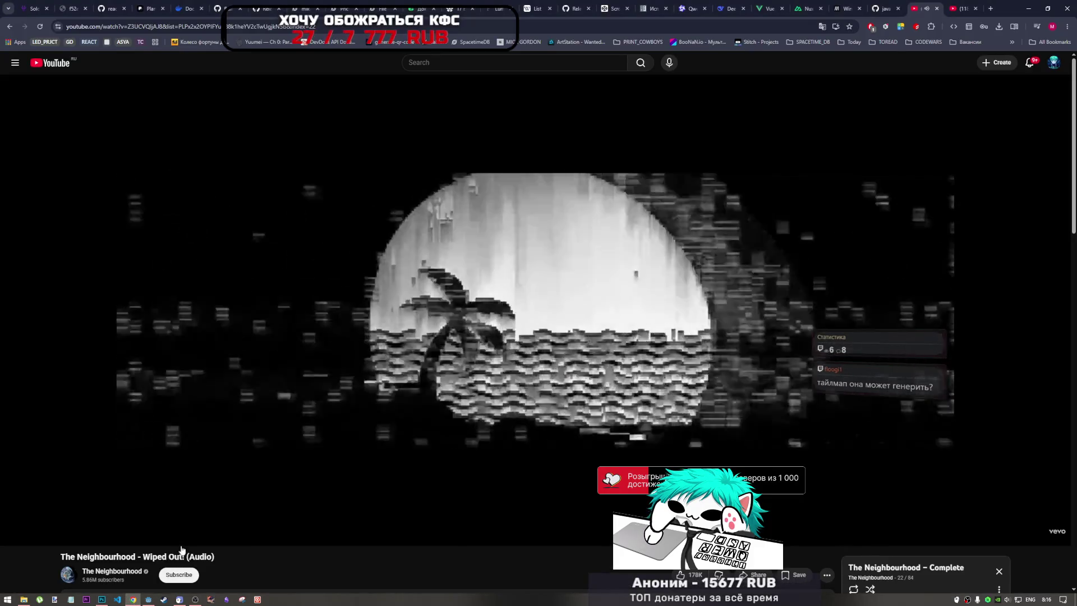
Step: Skip YouTube to the next playlist track with Shift+N, then return to Photoshop
{"action": "scroll", "coordinate": [554, 392], "scroll_direction": "down", "scroll_amount": 3}
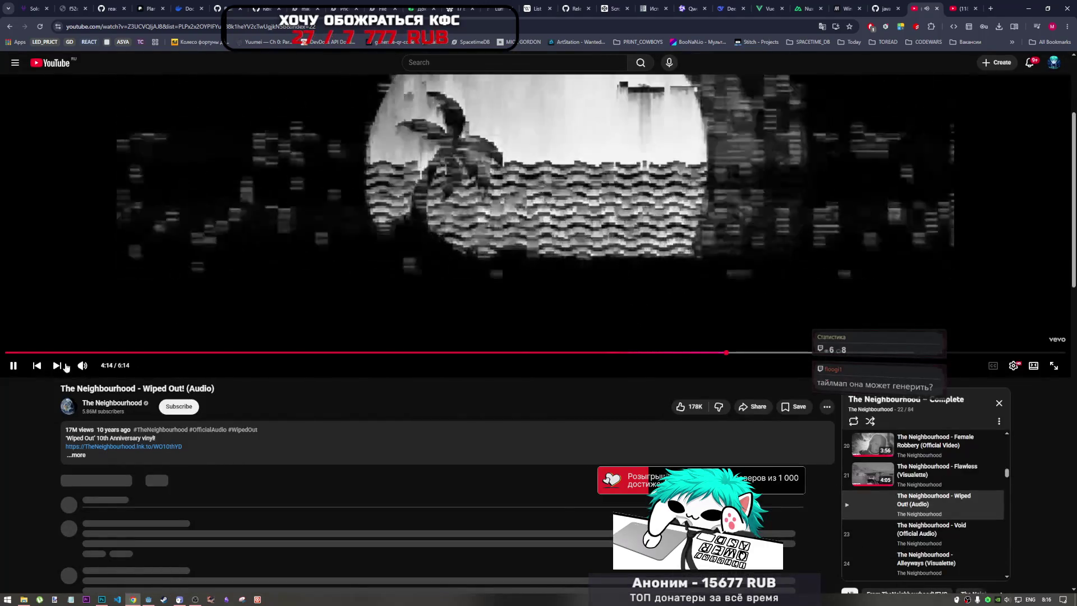
{"action": "key", "text": "shift+n"}
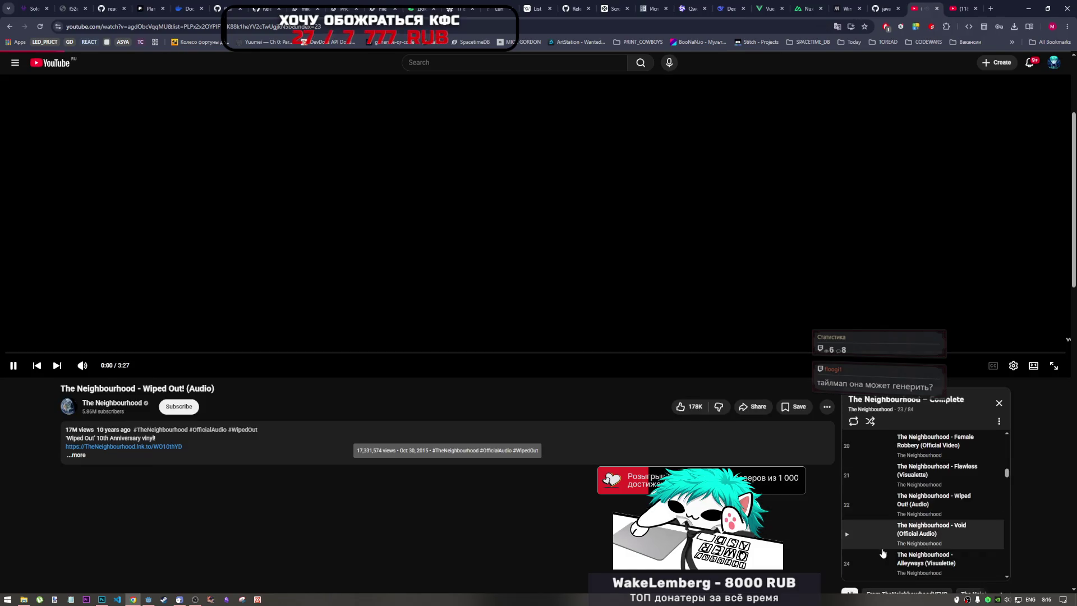
{"action": "scroll", "coordinate": [520, 450], "scroll_direction": "up", "scroll_amount": 3}
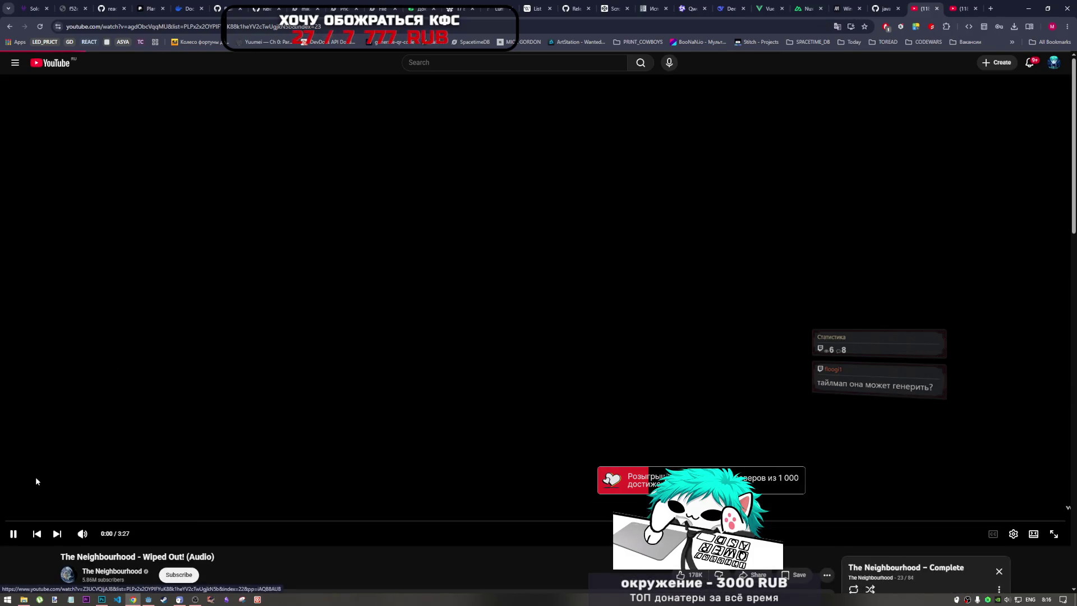
{"action": "left_click", "coordinate": [101, 599]}
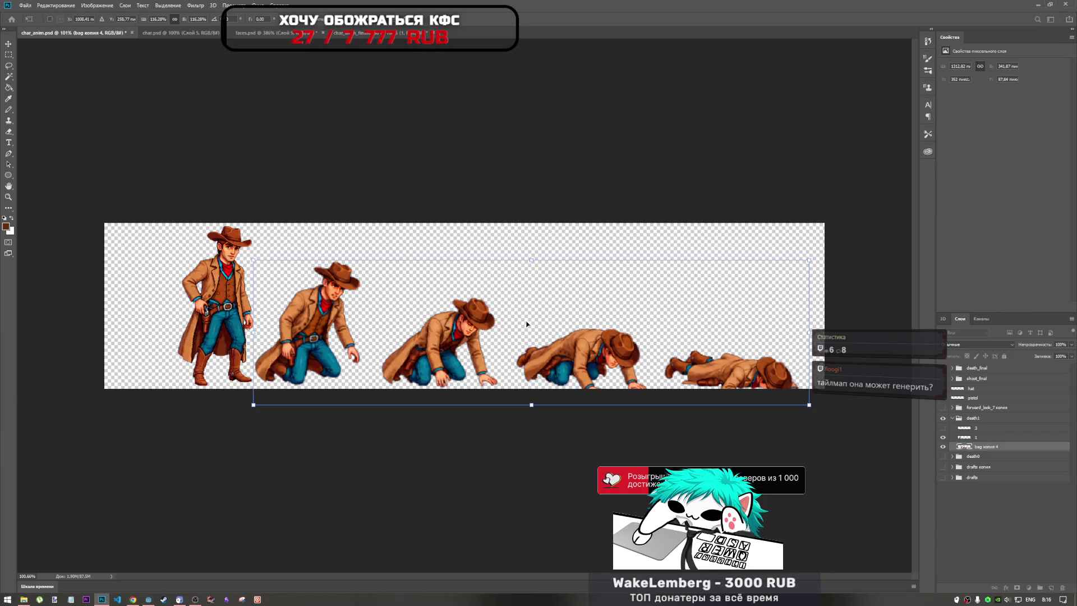
Step: Nudge and drag the death frames into even alignment beside the standing cowboy, then commit
{"action": "key", "text": "Up"}
{"action": "key", "text": "Up"}
{"action": "key", "text": "Up"}
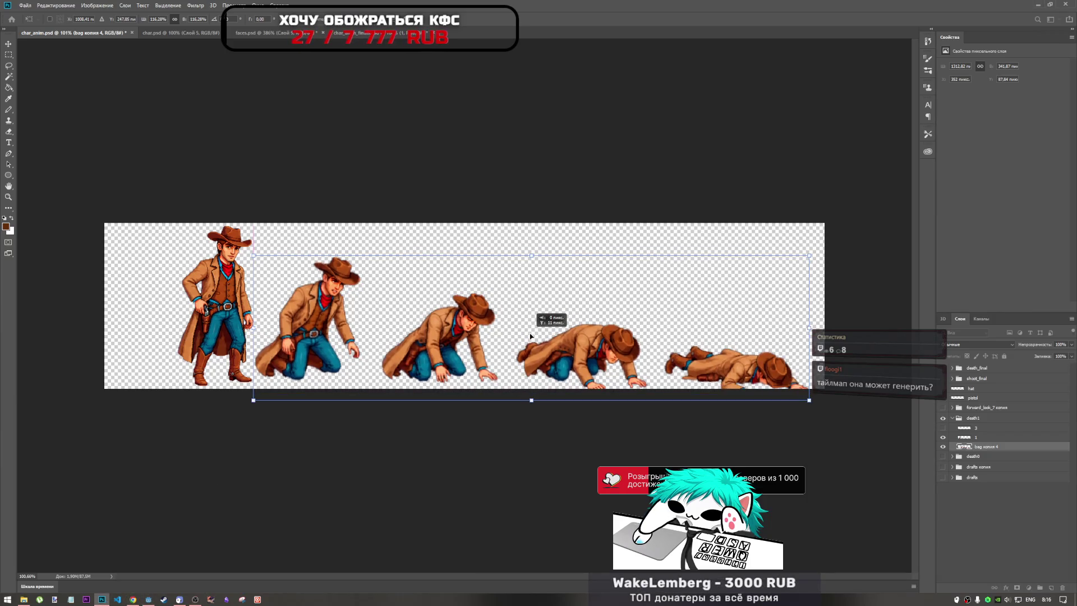
{"action": "key", "text": "Down"}
{"action": "key", "text": "Down"}
{"action": "key", "text": "Down"}
{"action": "key", "text": "Right"}
{"action": "key", "text": "Right"}
{"action": "key", "text": "Right"}
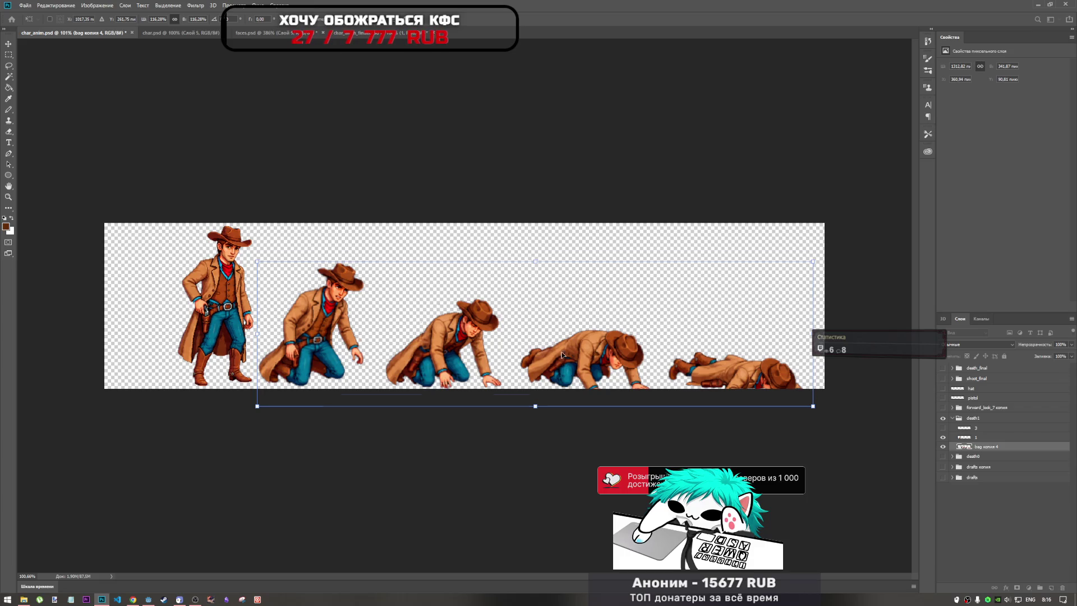
{"action": "key", "text": "Up"}
{"action": "key", "text": "Up"}
{"action": "key", "text": "Up"}
{"action": "key", "text": "Right"}
{"action": "left_click_drag", "start_coordinate": [502, 300], "coordinate": [504, 319]}
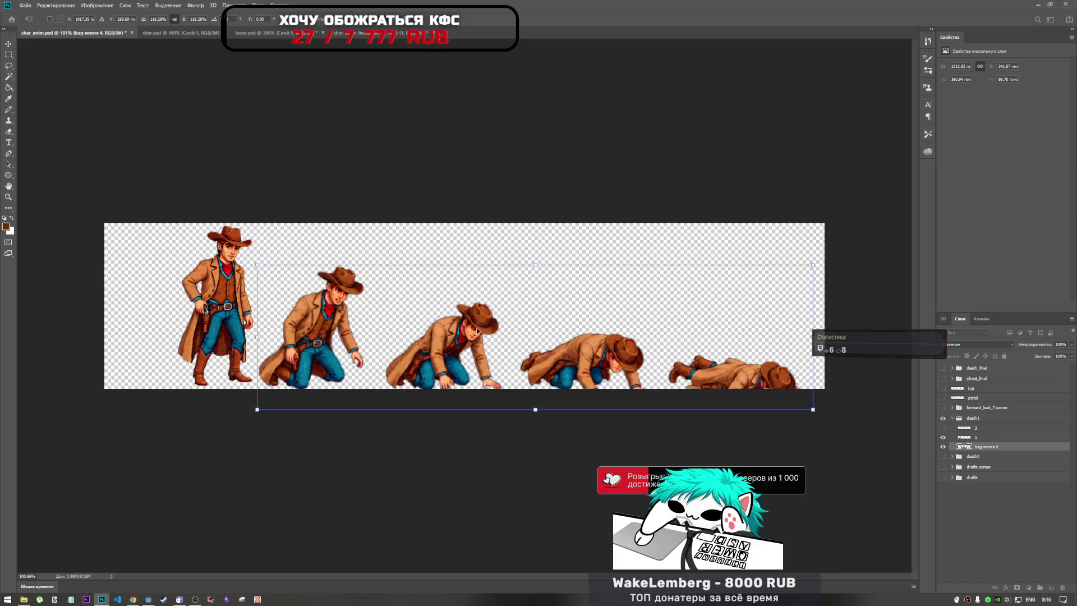
{"action": "mouse_move", "coordinate": [529, 359]}
{"action": "left_mouse_down"}
{"action": "mouse_move", "coordinate": [535, 346]}
{"action": "mouse_move", "coordinate": [536, 361]}
{"action": "mouse_move", "coordinate": [535, 348]}
{"action": "mouse_move", "coordinate": [535, 359]}
{"action": "mouse_move", "coordinate": [521, 347]}
{"action": "mouse_move", "coordinate": [530, 339]}
{"action": "left_mouse_up"}
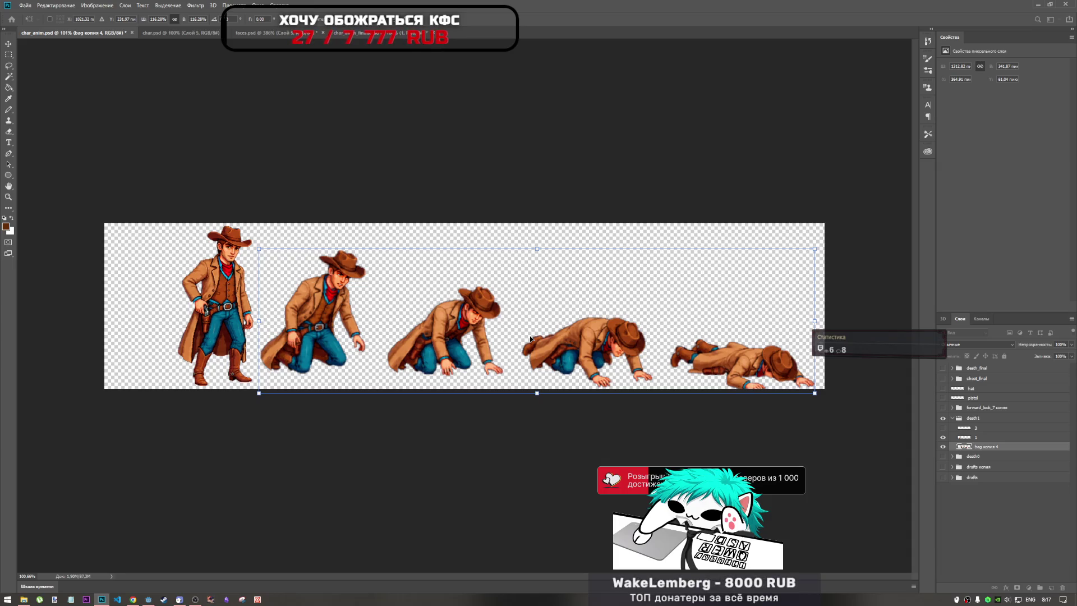
{"action": "mouse_move", "coordinate": [512, 338]}
{"action": "left_mouse_down"}
{"action": "mouse_move", "coordinate": [513, 326]}
{"action": "mouse_move", "coordinate": [494, 324]}
{"action": "mouse_move", "coordinate": [497, 344]}
{"action": "left_mouse_up"}
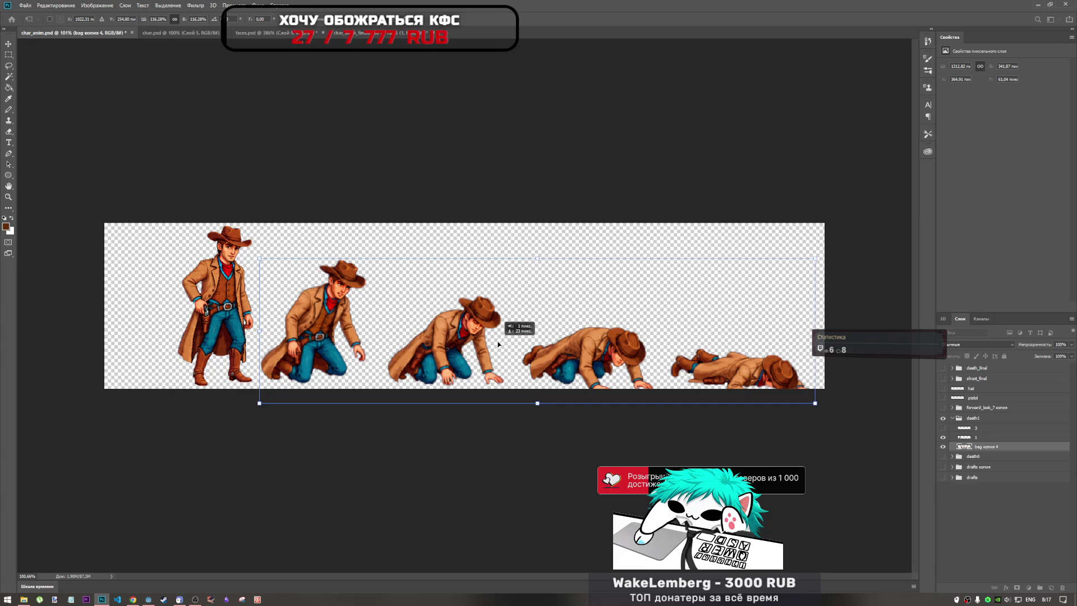
{"action": "mouse_move", "coordinate": [498, 343]}
{"action": "left_mouse_down"}
{"action": "mouse_move", "coordinate": [494, 314]}
{"action": "mouse_move", "coordinate": [505, 314]}
{"action": "mouse_move", "coordinate": [387, 309]}
{"action": "left_mouse_up"}
{"action": "mouse_move", "coordinate": [277, 259]}
{"action": "left_mouse_down"}
{"action": "mouse_move", "coordinate": [367, 292]}
{"action": "mouse_move", "coordinate": [395, 290]}
{"action": "mouse_move", "coordinate": [380, 281]}
{"action": "left_mouse_up"}
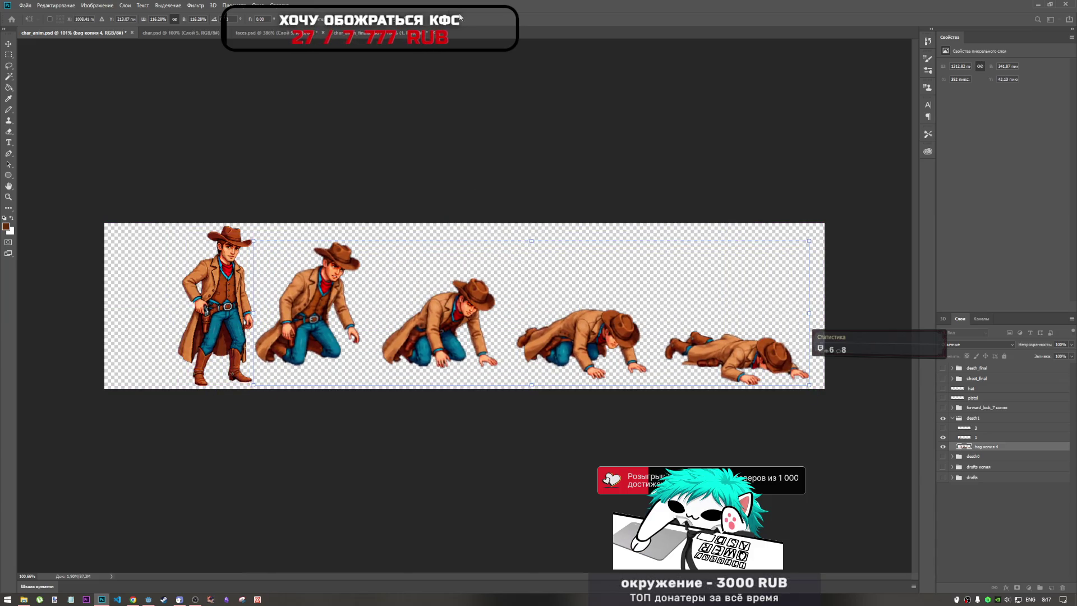
{"action": "left_click", "coordinate": [425, 20]}
Step: Hide the standing cowboy frame and lasso the first kneeling cowboy in char_anim.psd
{"action": "key", "text": "l"}
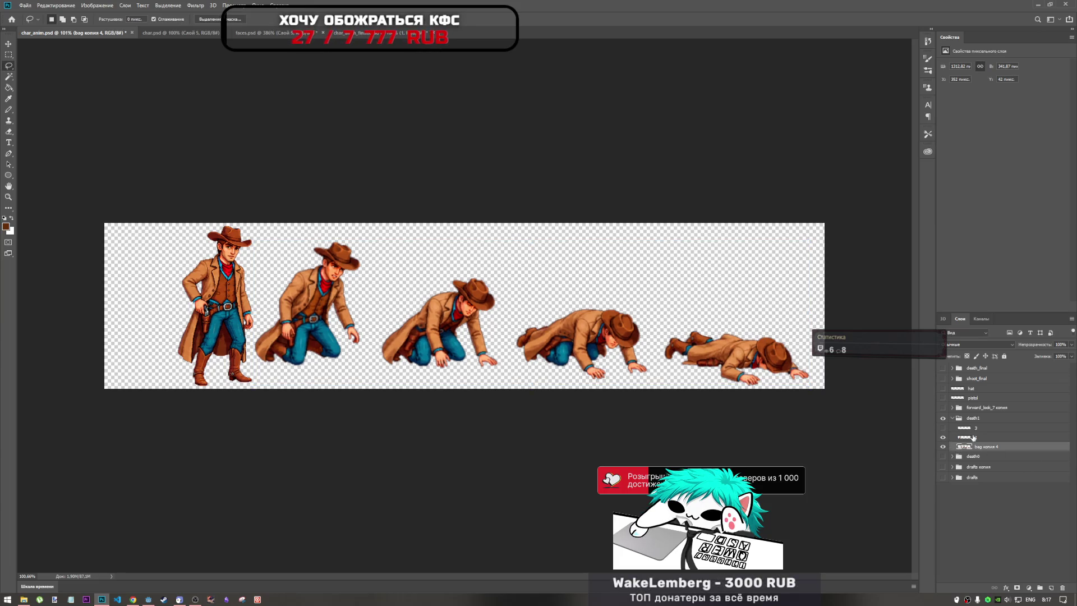
{"action": "left_click", "coordinate": [973, 437]}
{"action": "left_click", "coordinate": [977, 447]}
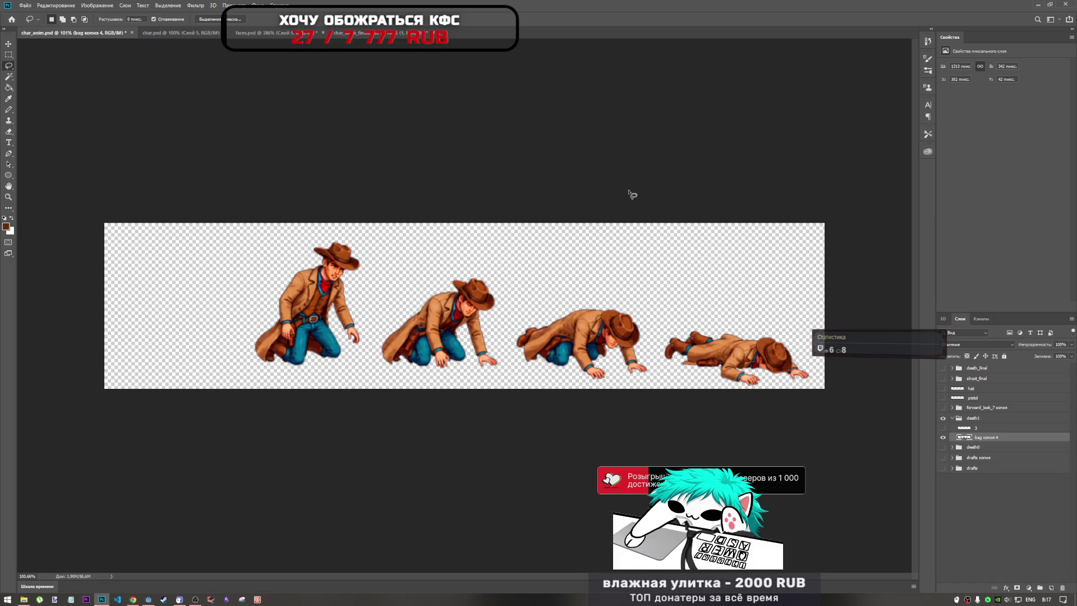
{"action": "left_click", "coordinate": [281, 33]}
{"action": "left_click", "coordinate": [352, 33]}
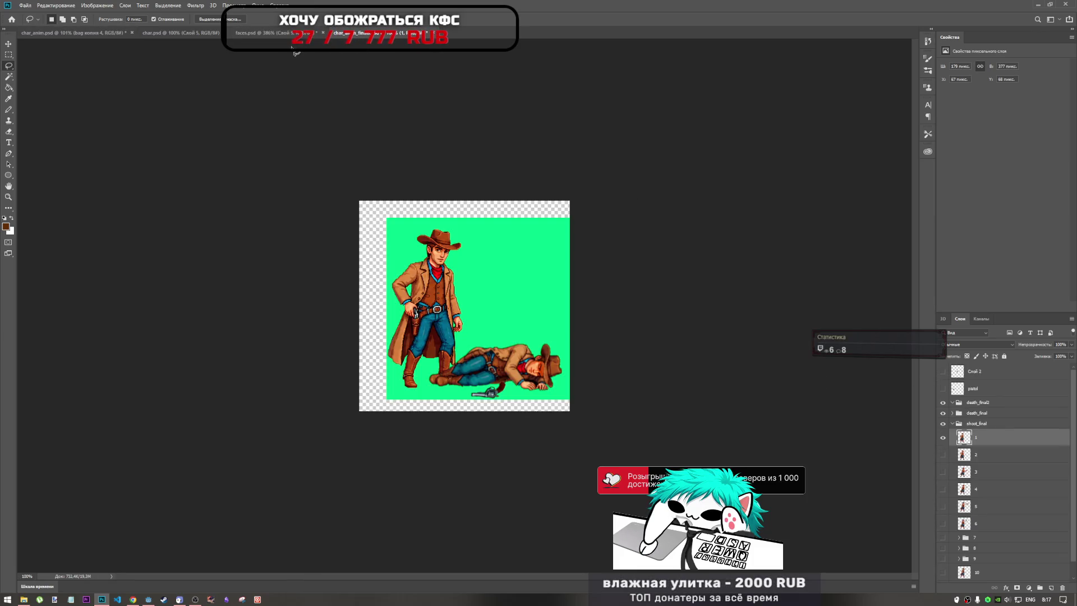
{"action": "left_click", "coordinate": [57, 33]}
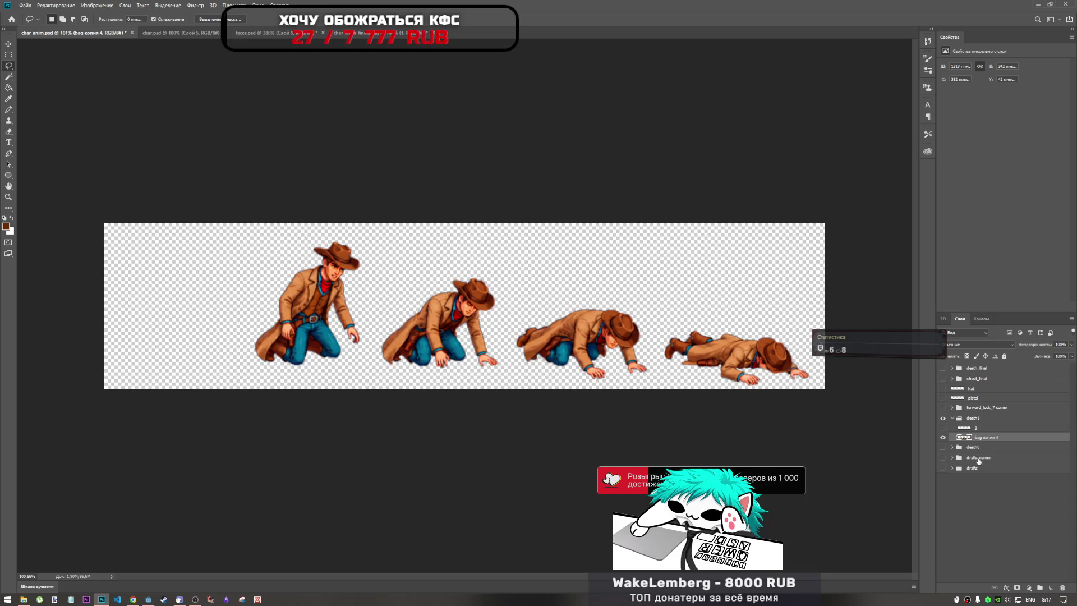
{"action": "mouse_move", "coordinate": [246, 261]}
{"action": "left_mouse_down"}
{"action": "mouse_move", "coordinate": [365, 241]}
{"action": "mouse_move", "coordinate": [370, 351]}
{"action": "mouse_move", "coordinate": [255, 371]}
{"action": "mouse_move", "coordinate": [241, 329]}
{"action": "left_mouse_up"}
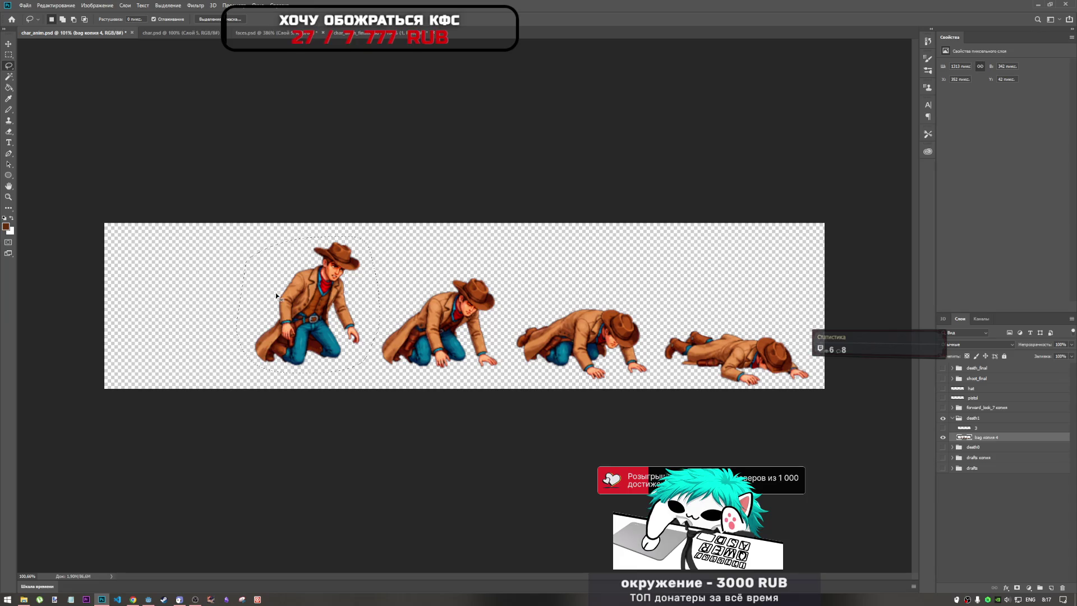
Step: Move Слой 3 into the death_final2 group and shift its cowboy down and right
{"action": "left_click", "coordinate": [330, 36]}
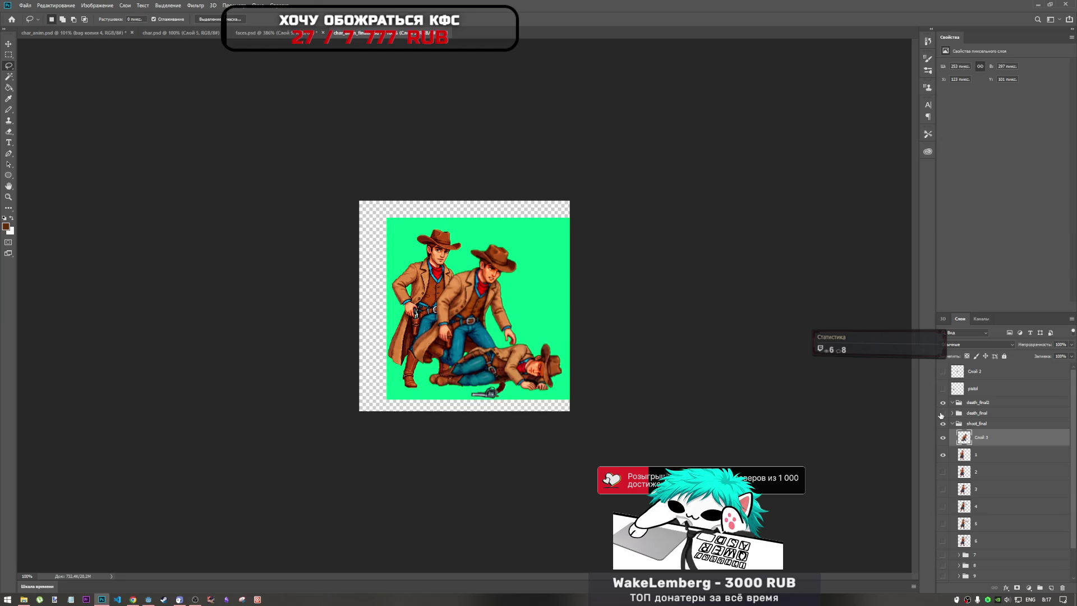
{"action": "left_click", "coordinate": [942, 414]}
{"action": "left_click_drag", "start_coordinate": [976, 441], "coordinate": [971, 420]}
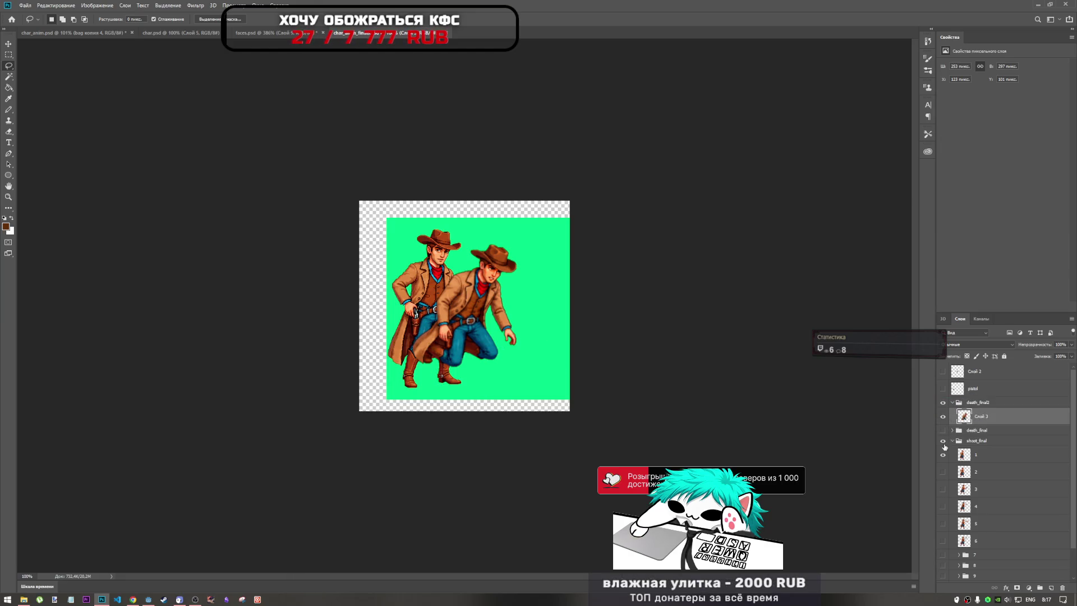
{"action": "key", "text": "ctrl+t"}
{"action": "left_click_drag", "start_coordinate": [450, 312], "coordinate": [463, 345]}
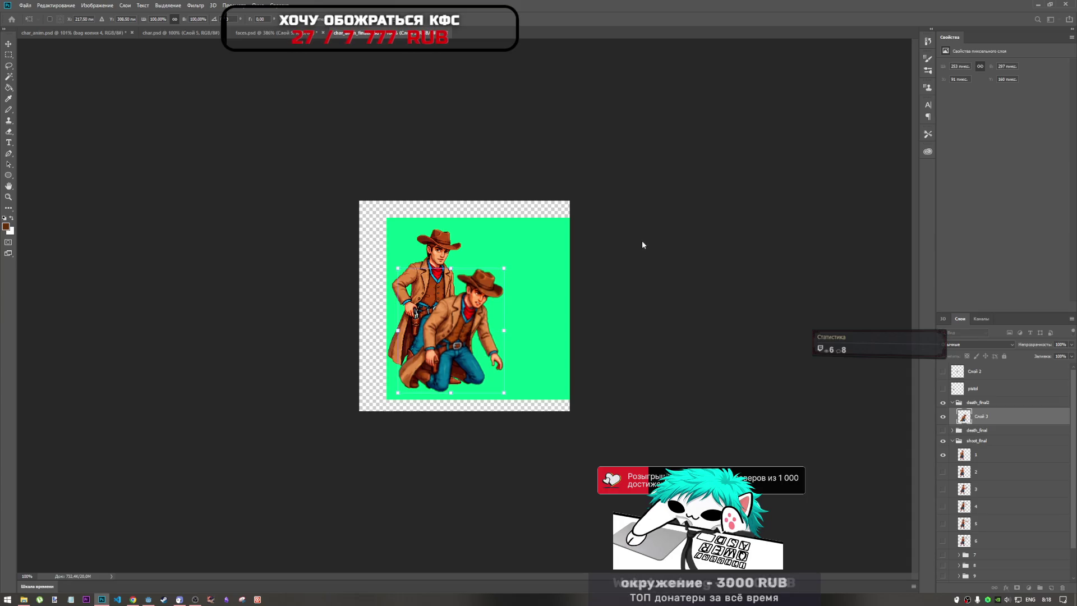
{"action": "key", "text": "Return"}
Step: Toggle Слой 3 to compare, then hide and collapse the shoot_final group's standing cowboy
{"action": "key", "text": "l"}
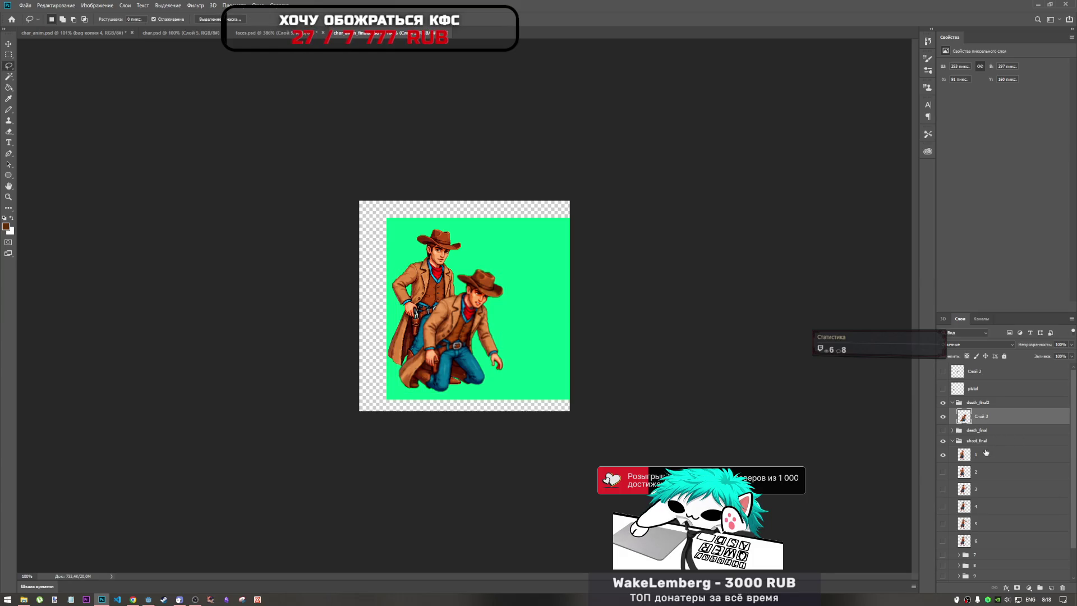
{"action": "left_click", "coordinate": [944, 417]}
{"action": "left_click", "coordinate": [944, 418]}
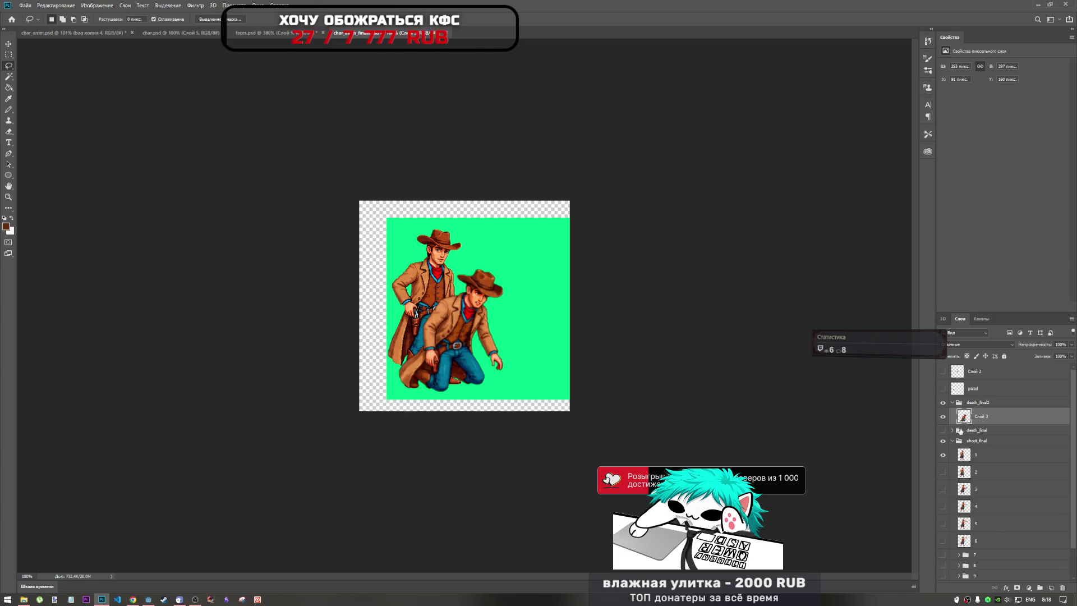
{"action": "left_click", "coordinate": [943, 441]}
{"action": "left_click", "coordinate": [953, 441]}
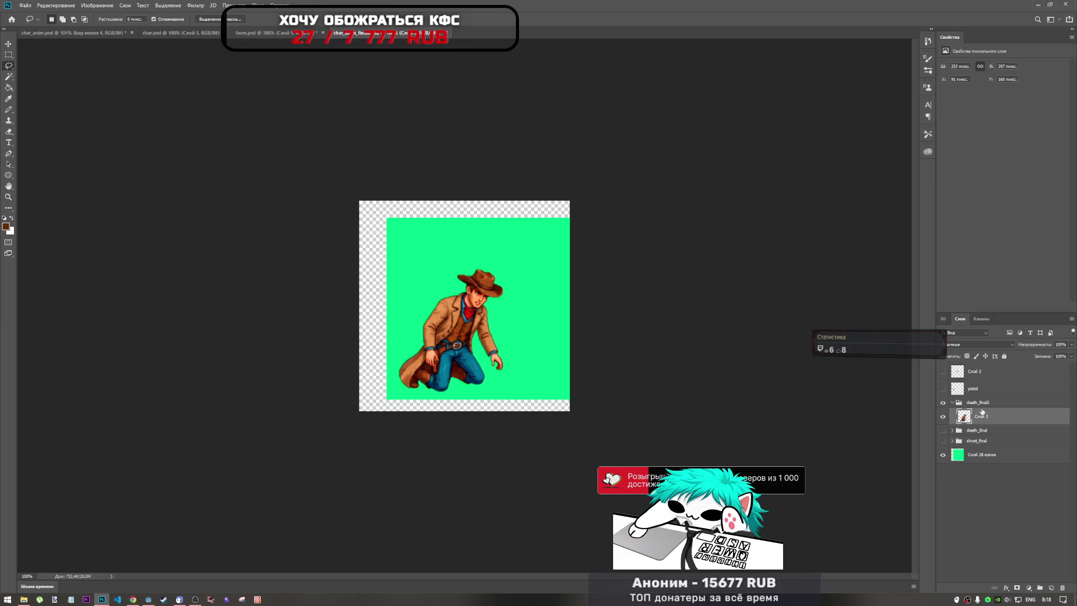
Step: Copy the second cowboy from char_anim.psd and paste it into char_anim_final as a new layer
{"action": "left_click", "coordinate": [70, 33]}
{"action": "mouse_move", "coordinate": [445, 259]}
{"action": "left_mouse_down"}
{"action": "mouse_move", "coordinate": [414, 277]}
{"action": "mouse_move", "coordinate": [375, 358]}
{"action": "mouse_move", "coordinate": [496, 387]}
{"action": "mouse_move", "coordinate": [510, 344]}
{"action": "mouse_move", "coordinate": [471, 257]}
{"action": "mouse_move", "coordinate": [446, 259]}
{"action": "left_mouse_up"}
{"action": "key", "text": "ctrl+c"}
{"action": "left_click", "coordinate": [365, 32]}
{"action": "key", "text": "ctrl+v"}
{"action": "key", "text": "ctrl+v"}
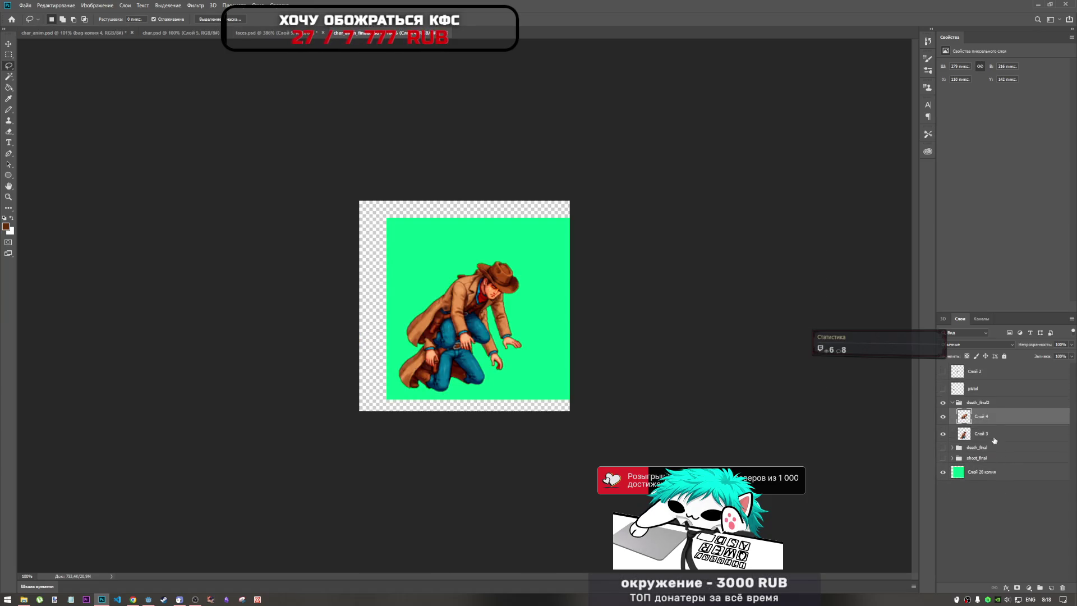
Step: Move the pasted cowboy down onto the kneeling frame and nudge it into alignment
{"action": "key", "text": "ctrl+t"}
{"action": "mouse_move", "coordinate": [485, 311]}
{"action": "left_mouse_down"}
{"action": "mouse_move", "coordinate": [491, 362]}
{"action": "mouse_move", "coordinate": [480, 362]}
{"action": "left_mouse_up"}
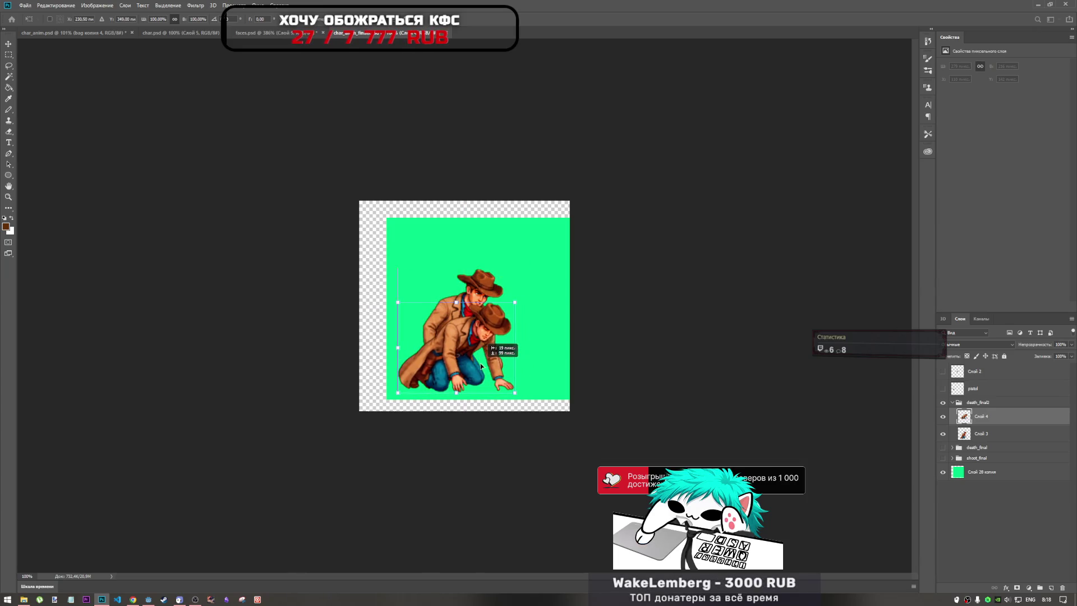
{"action": "key", "text": "Right"}
{"action": "key", "text": "Right"}
{"action": "key", "text": "Right"}
{"action": "key", "text": "Down"}
{"action": "left_click_drag", "start_coordinate": [491, 373], "coordinate": [487, 371]}
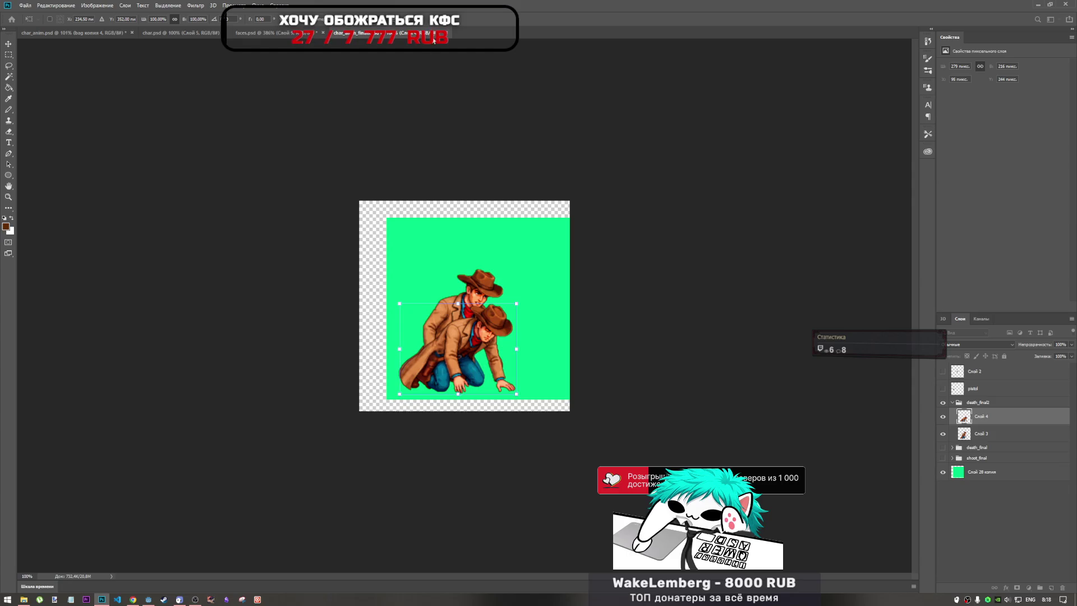
{"action": "left_click", "coordinate": [422, 24]}
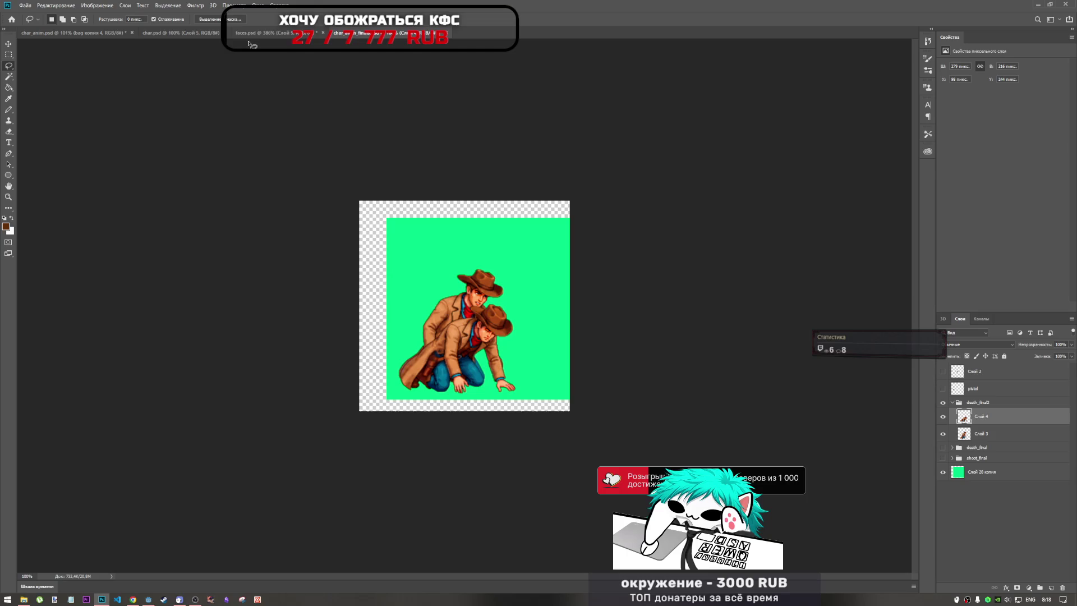
{"action": "left_click", "coordinate": [73, 33]}
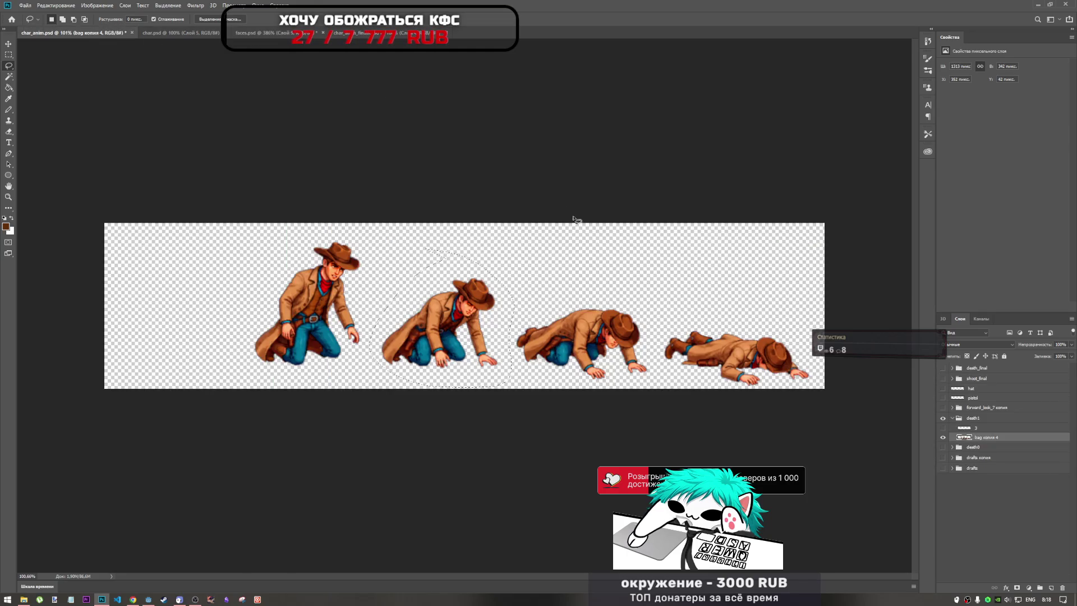
Step: Paste the crawling third cowboy as Слой 5 and move it down onto the other frames
{"action": "left_click_drag", "start_coordinate": [516, 368], "coordinate": [638, 390]}
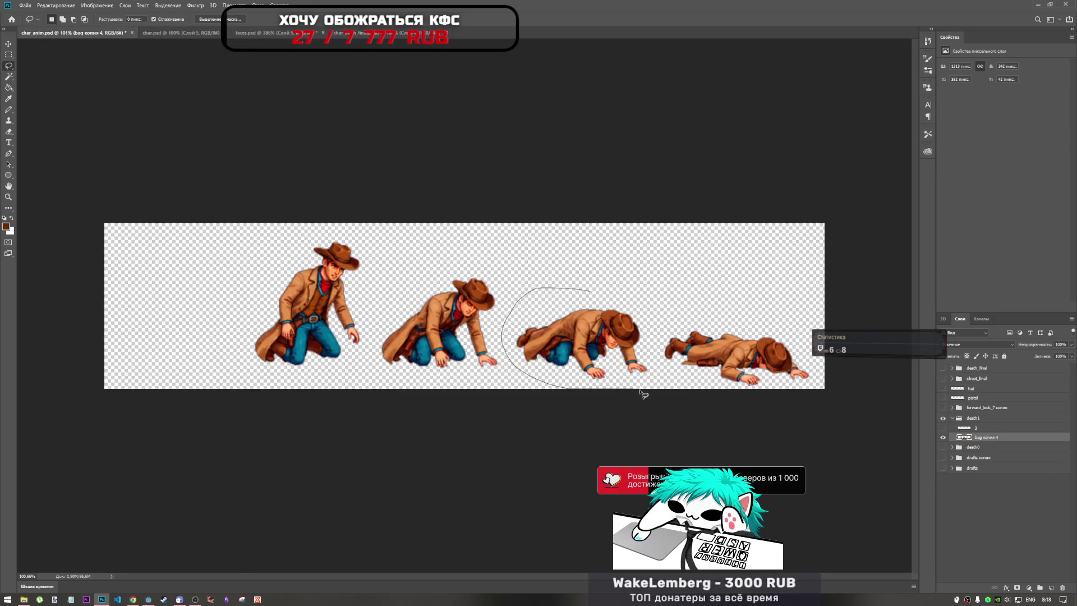
{"action": "left_click_drag", "start_coordinate": [630, 298], "coordinate": [595, 289]}
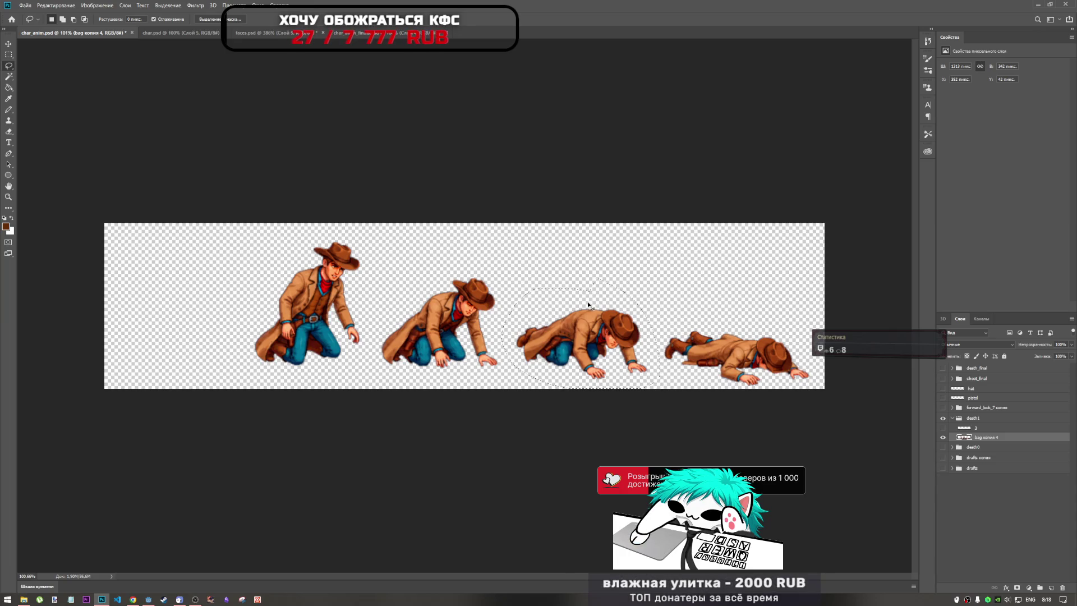
{"action": "left_click", "coordinate": [382, 32]}
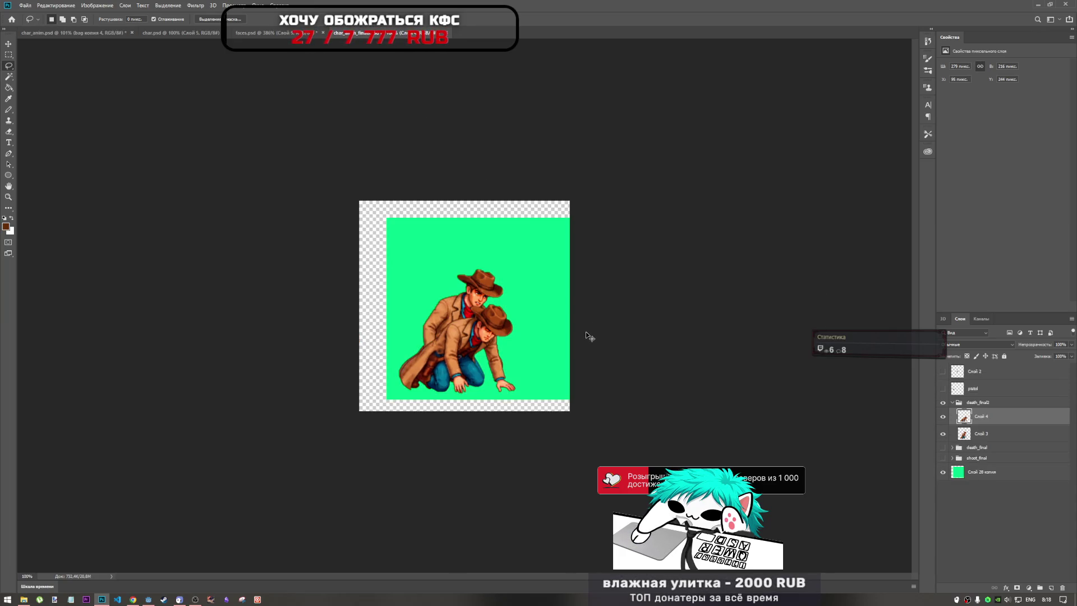
{"action": "key", "text": "ctrl+v"}
{"action": "key", "text": "ctrl+t"}
{"action": "mouse_move", "coordinate": [453, 270]}
{"action": "left_mouse_down"}
{"action": "mouse_move", "coordinate": [458, 355]}
{"action": "mouse_move", "coordinate": [445, 349]}
{"action": "mouse_move", "coordinate": [454, 356]}
{"action": "left_mouse_up"}
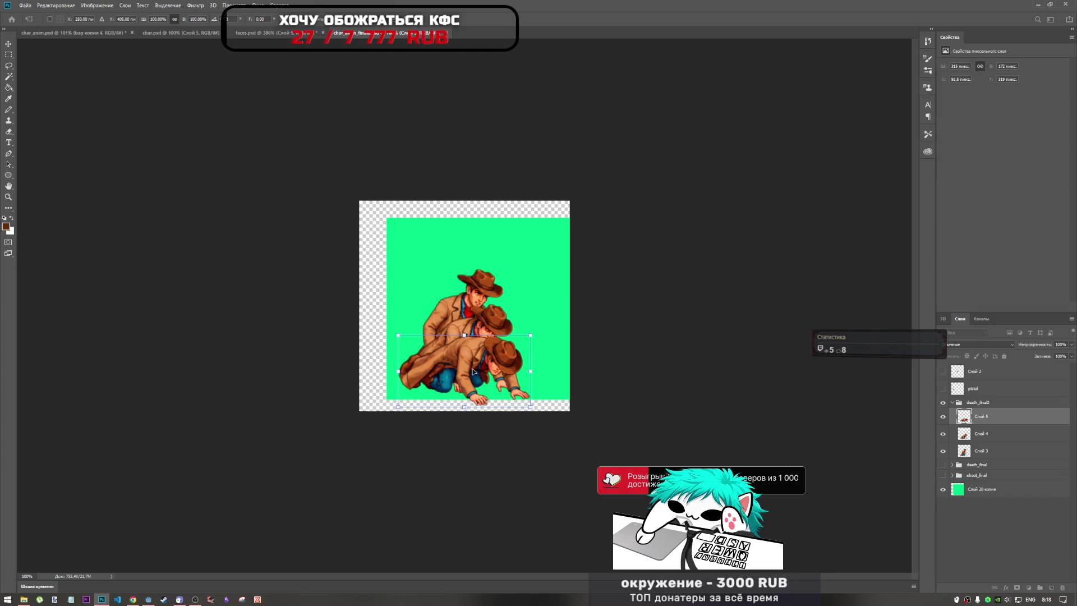
{"action": "key", "text": "Return"}
{"action": "key", "text": "l"}
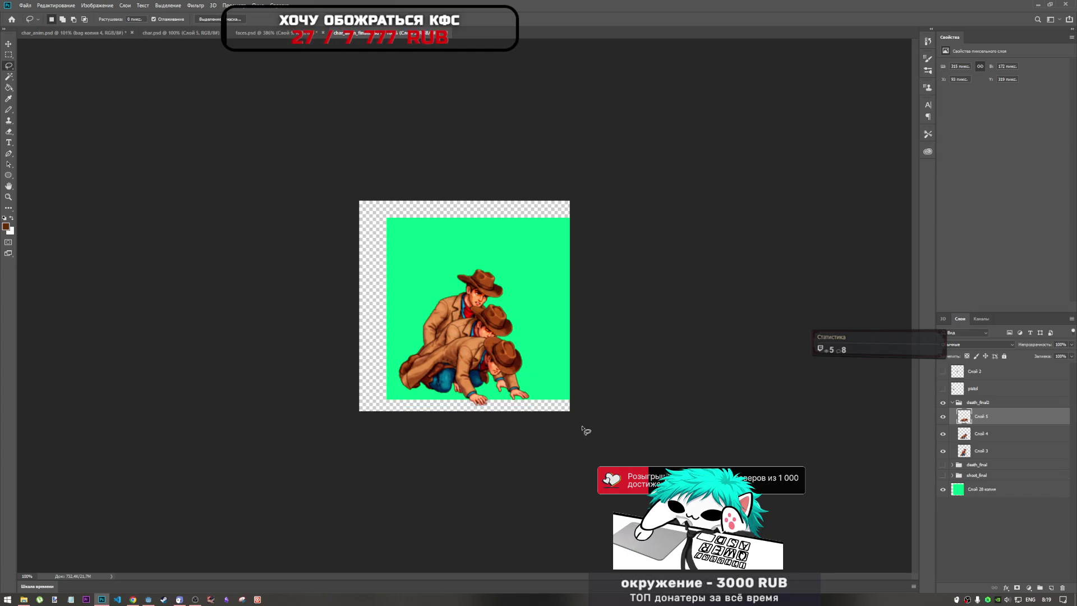
{"action": "key", "text": "ctrl+t"}
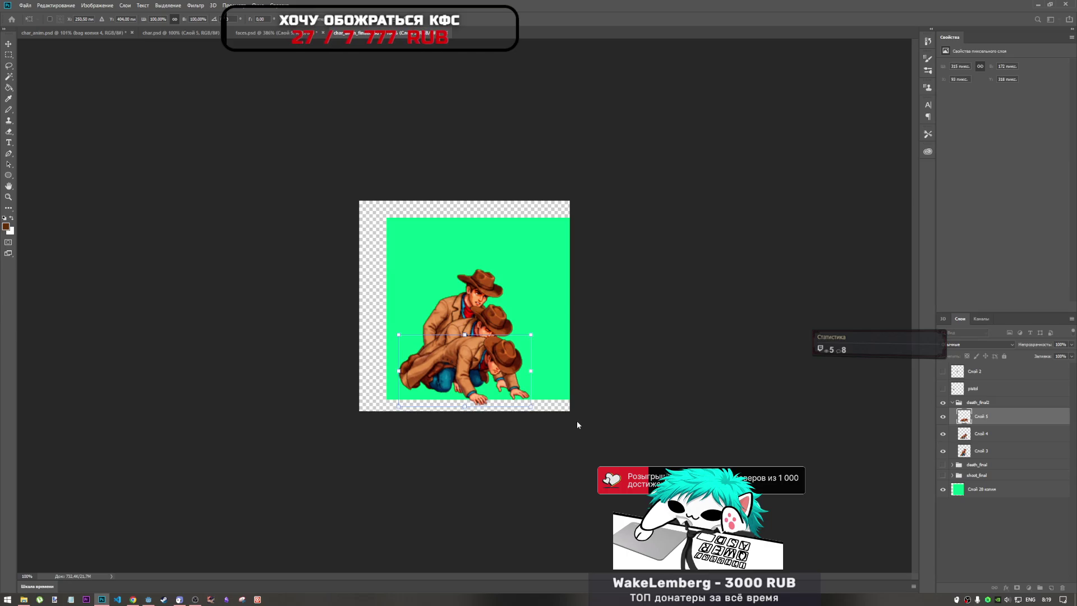
{"action": "key", "text": "Return"}
{"action": "key", "text": "l"}
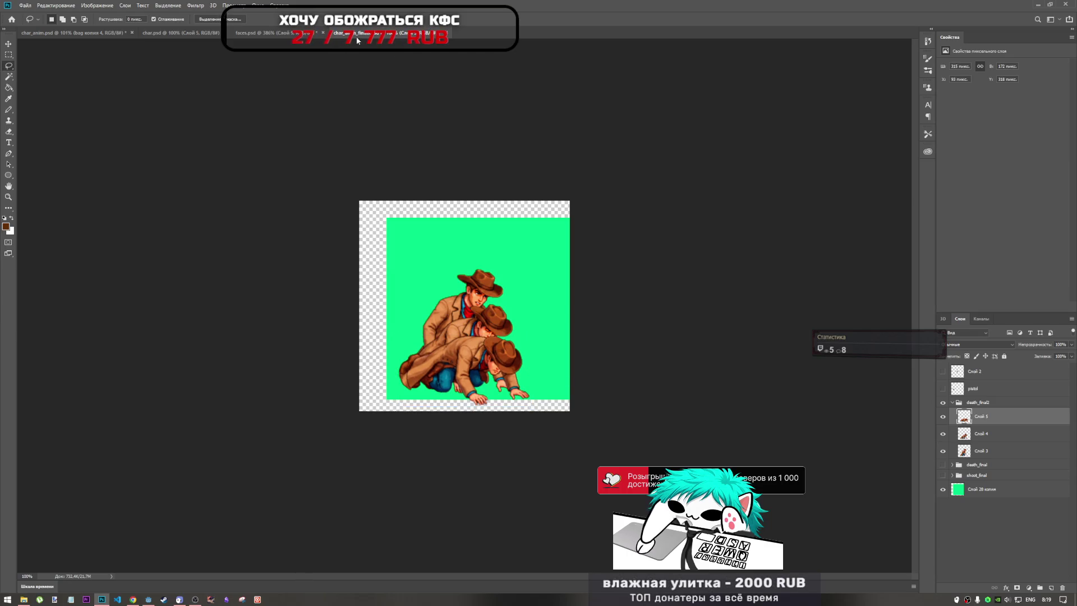
Step: Copy the lying-flat fourth cowboy from char_anim.psd into the green-canvas file as Слой 6
{"action": "left_click", "coordinate": [83, 33]}
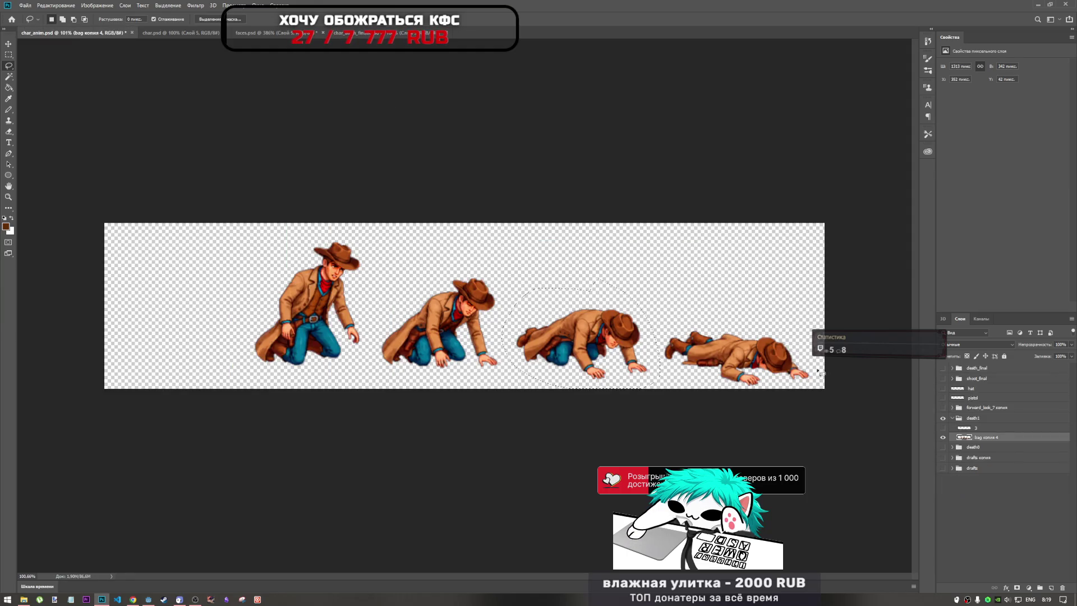
{"action": "mouse_move", "coordinate": [703, 313]}
{"action": "left_mouse_down"}
{"action": "mouse_move", "coordinate": [660, 336]}
{"action": "mouse_move", "coordinate": [706, 396]}
{"action": "left_mouse_up"}
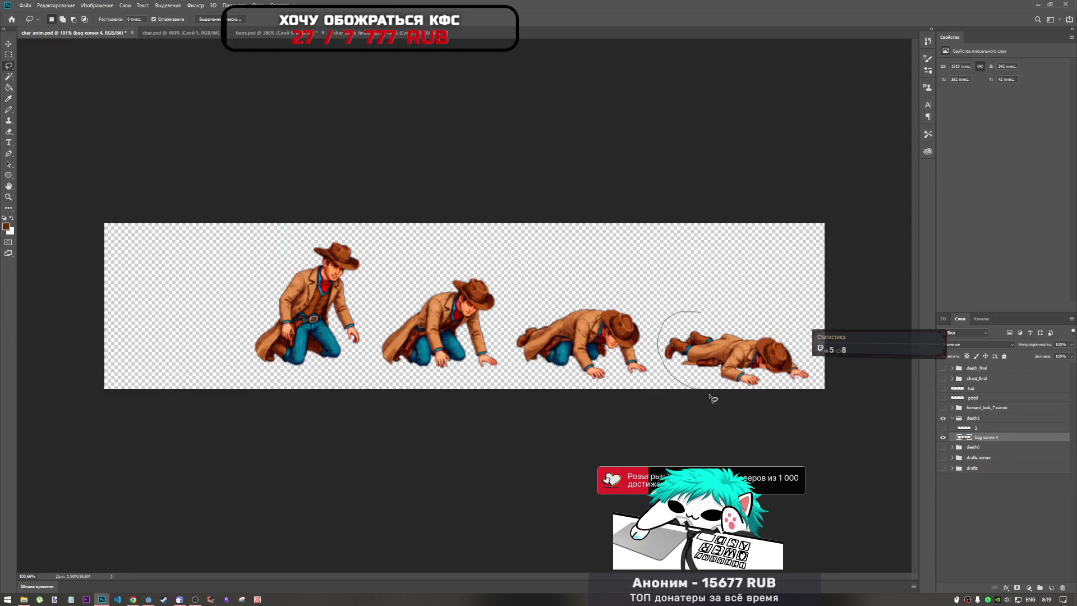
{"action": "left_click_drag", "start_coordinate": [759, 312], "coordinate": [728, 309]}
{"action": "key", "text": "ctrl+c"}
{"action": "key", "text": "ctrl+shift+Tab"}
{"action": "key", "text": "ctrl+v"}
{"action": "key", "text": "ctrl+t"}
{"action": "left_click_drag", "start_coordinate": [488, 304], "coordinate": [502, 384]}
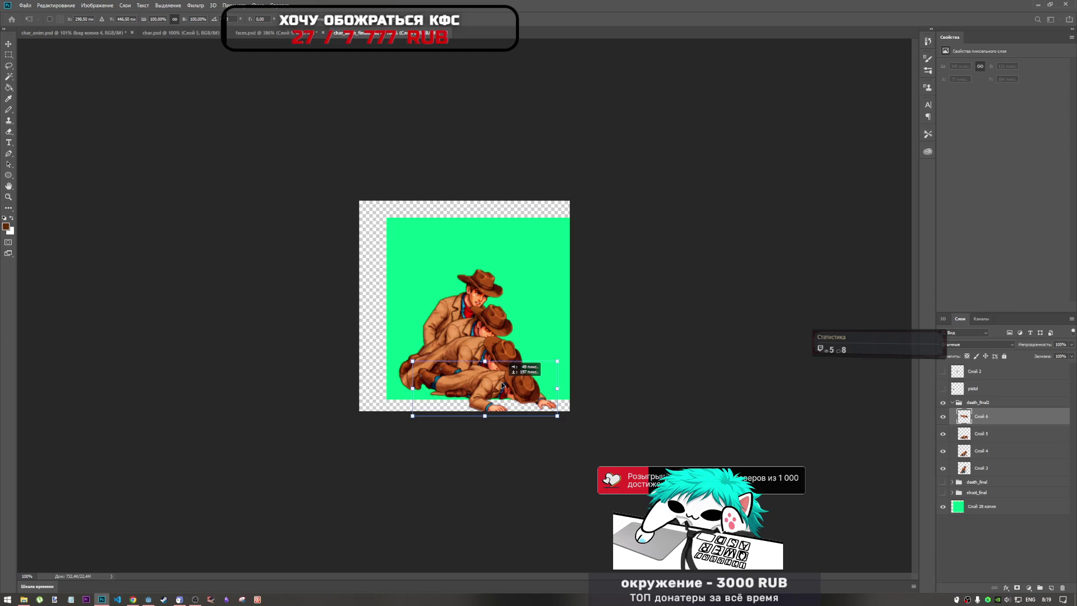
{"action": "left_click_drag", "start_coordinate": [502, 384], "coordinate": [502, 356]}
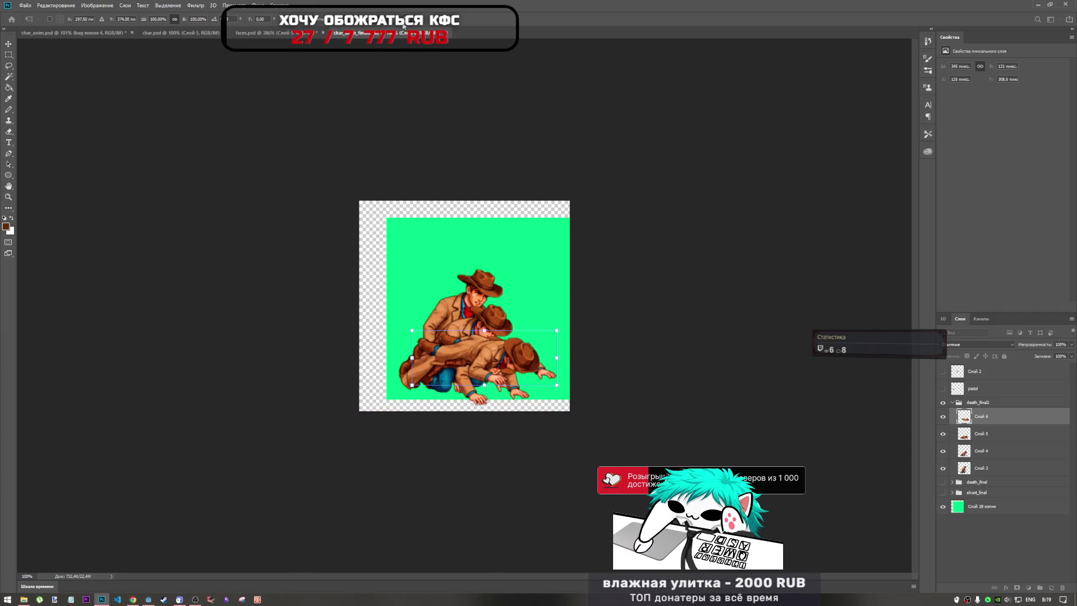
{"action": "key", "text": "Escape"}
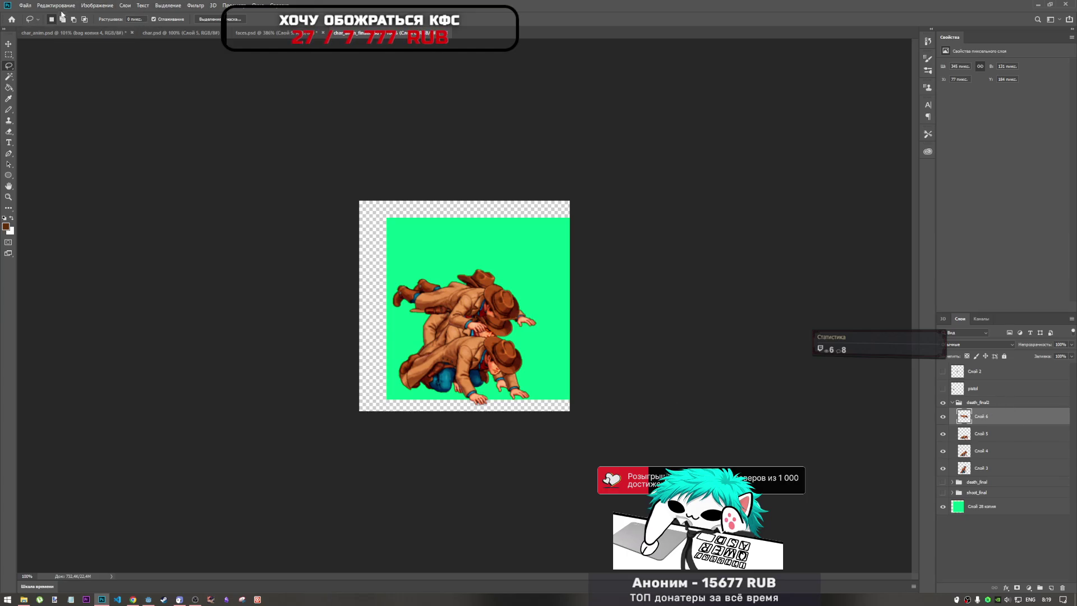
Step: Set the canvas height to 550 px in Image > Canvas Size
{"action": "left_click", "coordinate": [97, 5]}
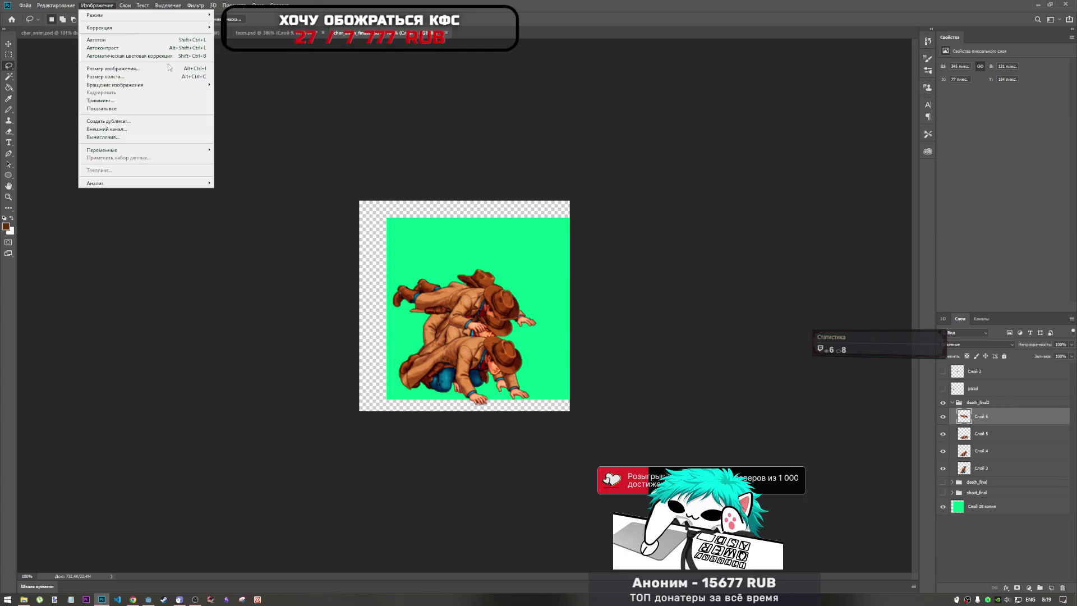
{"action": "left_click", "coordinate": [140, 76]}
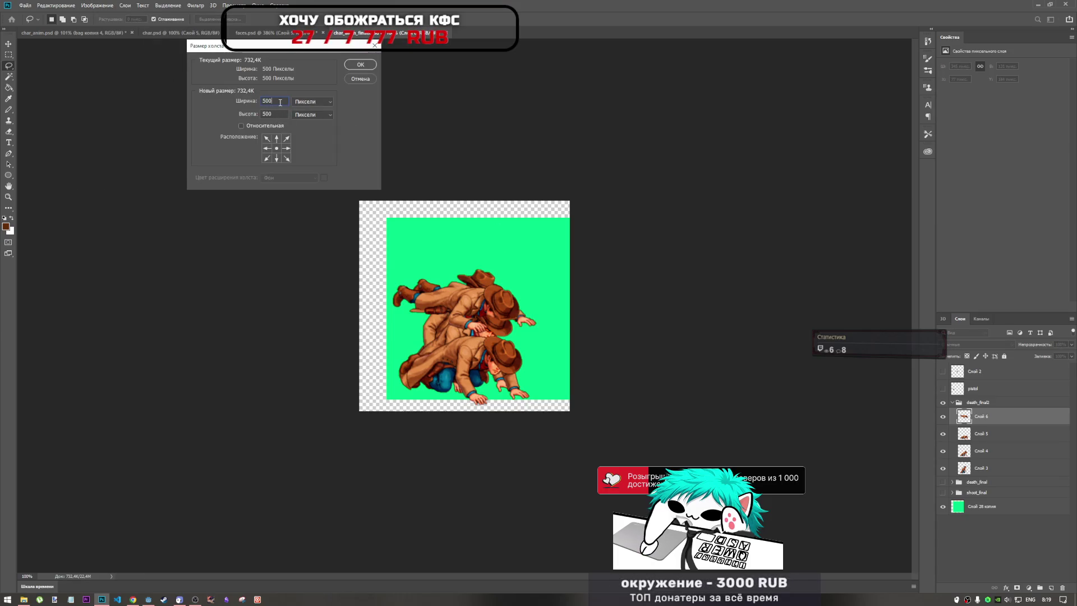
{"action": "type", "text": "550"}
{"action": "key", "text": "Return"}
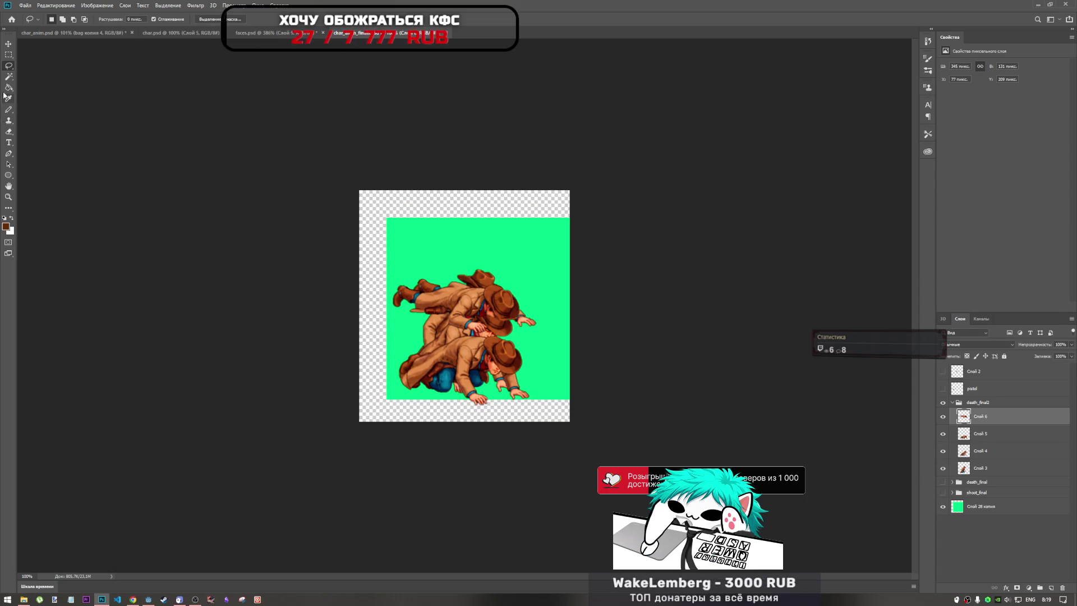
Step: Move the Слой 6 lying cowboy down to the canvas bottom and hide the other death frames
{"action": "key", "text": "ctrl+t"}
{"action": "mouse_move", "coordinate": [464, 284]}
{"action": "left_mouse_down"}
{"action": "mouse_move", "coordinate": [491, 418]}
{"action": "mouse_move", "coordinate": [495, 357]}
{"action": "mouse_move", "coordinate": [491, 389]}
{"action": "left_mouse_up"}
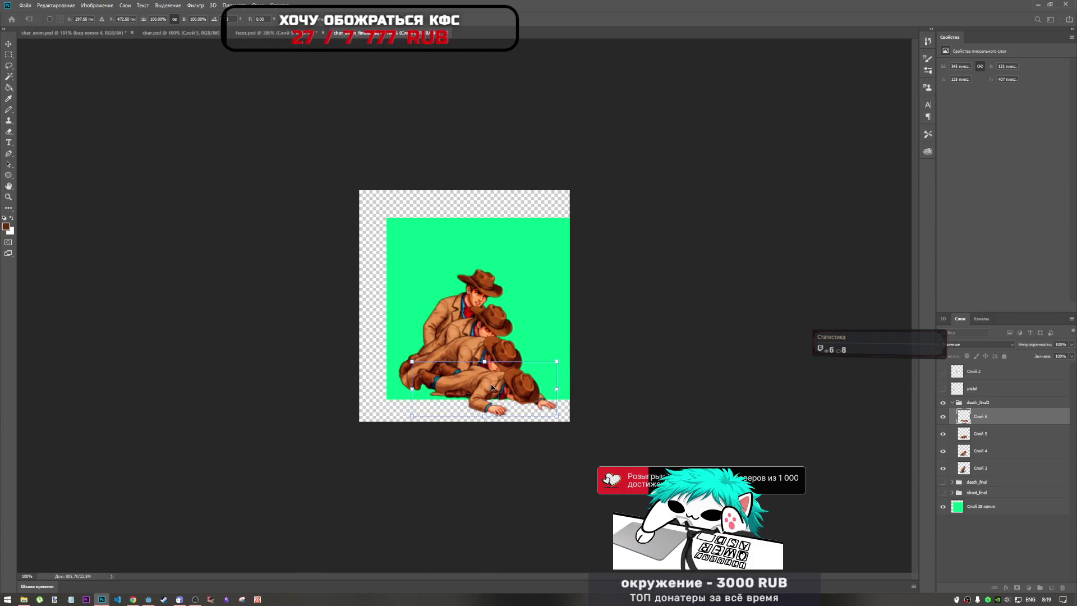
{"action": "left_click_drag", "start_coordinate": [942, 468], "coordinate": [945, 424]}
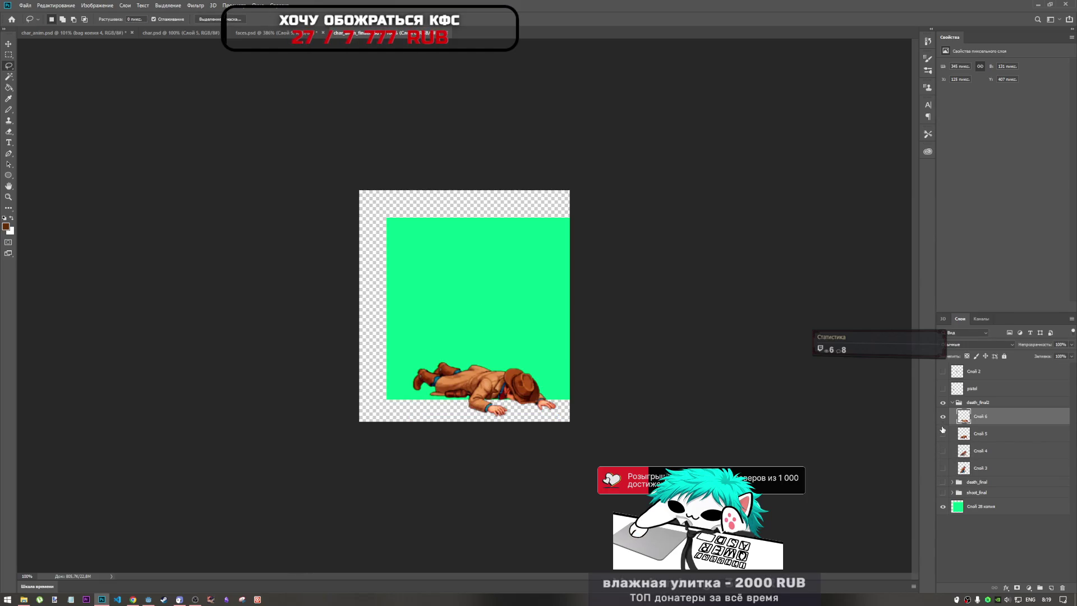
Step: View Слой 3, Слой 4, Слой 5 and Слой 6 one at a time to check alignment
{"action": "left_click", "coordinate": [942, 420]}
{"action": "left_click", "coordinate": [943, 469]}
{"action": "left_click", "coordinate": [943, 469]}
{"action": "left_click", "coordinate": [943, 451]}
{"action": "left_click", "coordinate": [942, 451]}
{"action": "left_click", "coordinate": [943, 433]}
{"action": "left_click", "coordinate": [943, 433]}
{"action": "left_click", "coordinate": [943, 418]}
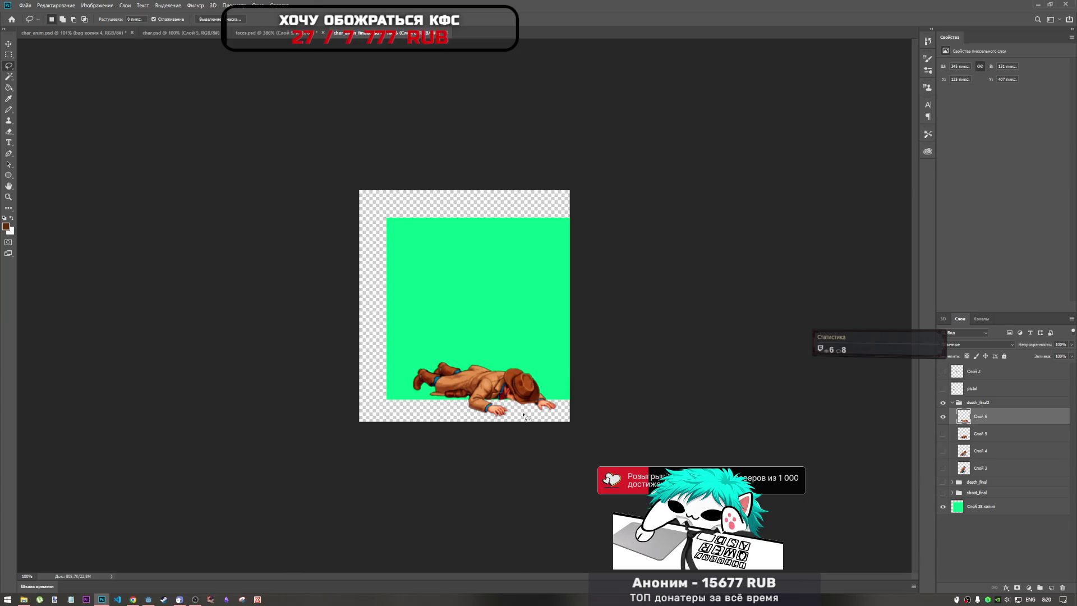
{"action": "left_click", "coordinate": [942, 417]}
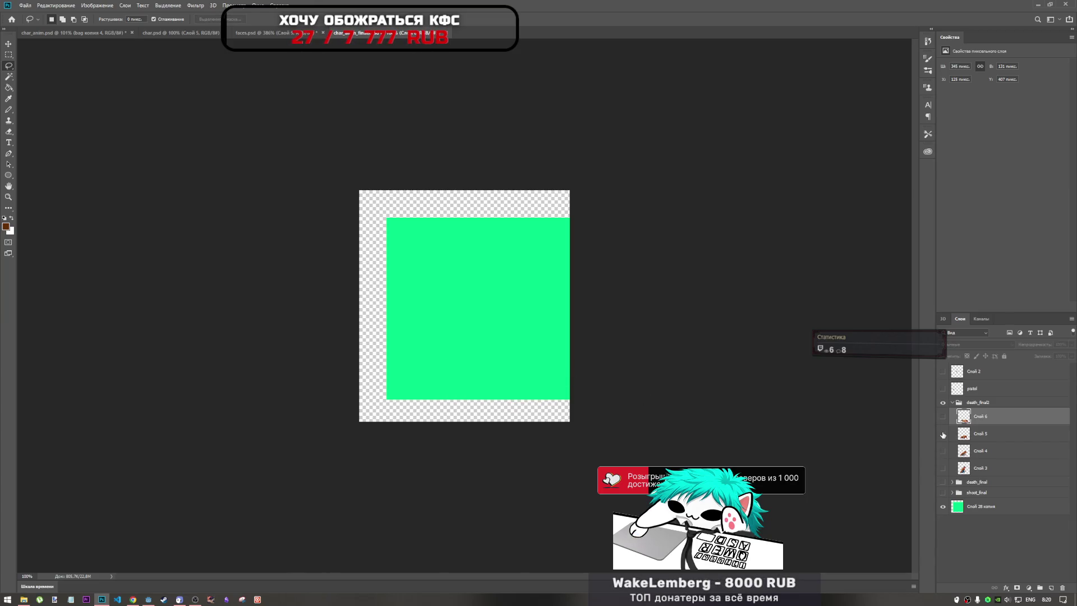
{"action": "left_click", "coordinate": [943, 434]}
{"action": "left_click", "coordinate": [942, 450]}
{"action": "left_click", "coordinate": [943, 433]}
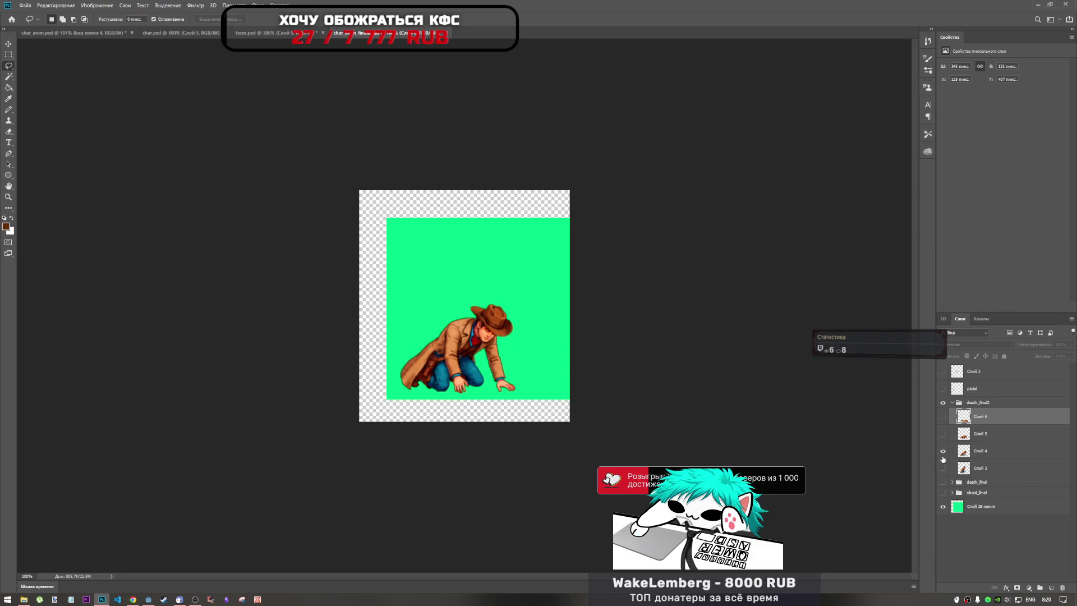
{"action": "left_click", "coordinate": [943, 451]}
Step: Compare frame combinations, then make Слой 3 through Слой 6 all visible together
{"action": "left_click", "coordinate": [942, 468]}
{"action": "left_click", "coordinate": [942, 467]}
{"action": "left_click", "coordinate": [942, 468]}
{"action": "left_click", "coordinate": [943, 451]}
{"action": "left_click", "coordinate": [943, 434]}
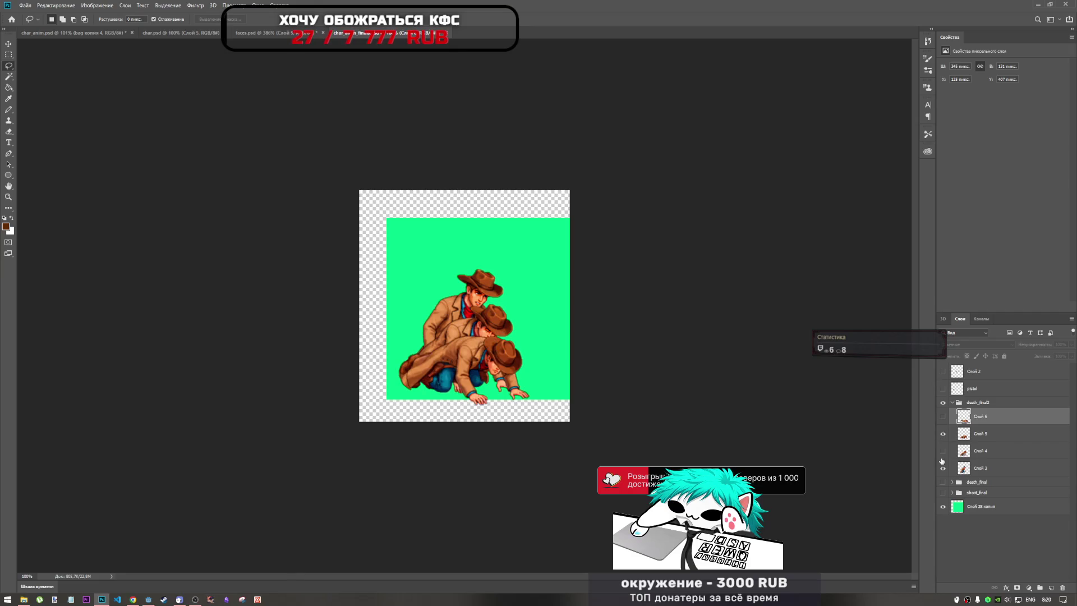
{"action": "left_click", "coordinate": [942, 468]}
{"action": "left_click", "coordinate": [943, 450]}
{"action": "left_click", "coordinate": [942, 416]}
{"action": "left_click", "coordinate": [943, 417]}
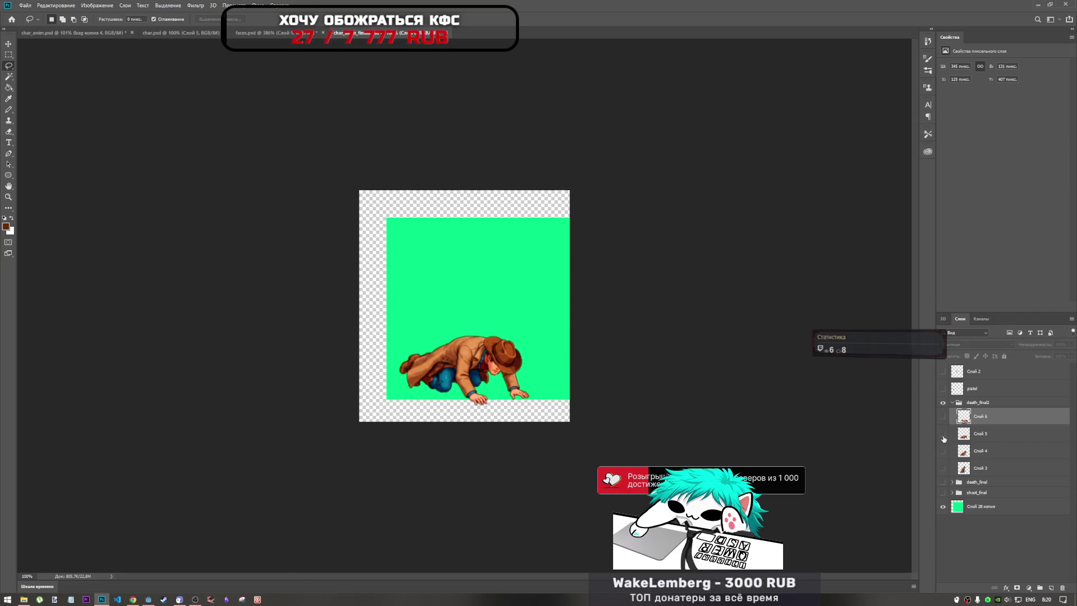
{"action": "left_click", "coordinate": [942, 433]}
{"action": "left_click", "coordinate": [943, 416]}
{"action": "left_click", "coordinate": [942, 416]}
{"action": "scroll", "coordinate": [533, 353], "scroll_direction": "down", "scroll_amount": 3}
{"action": "scroll", "coordinate": [521, 359], "scroll_direction": "up", "scroll_amount": 3}
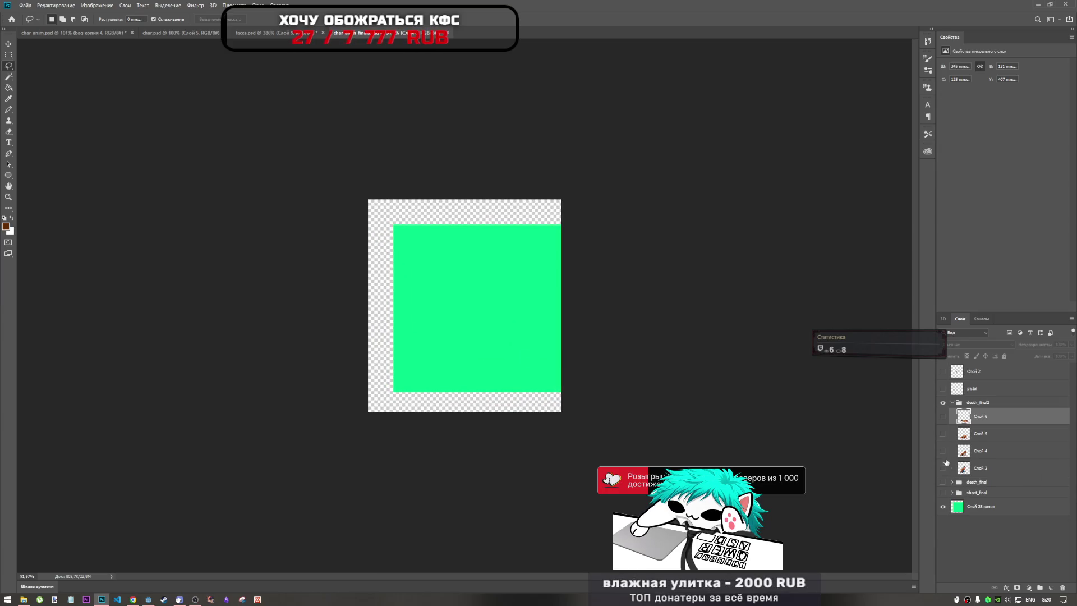
{"action": "left_click", "coordinate": [943, 416]}
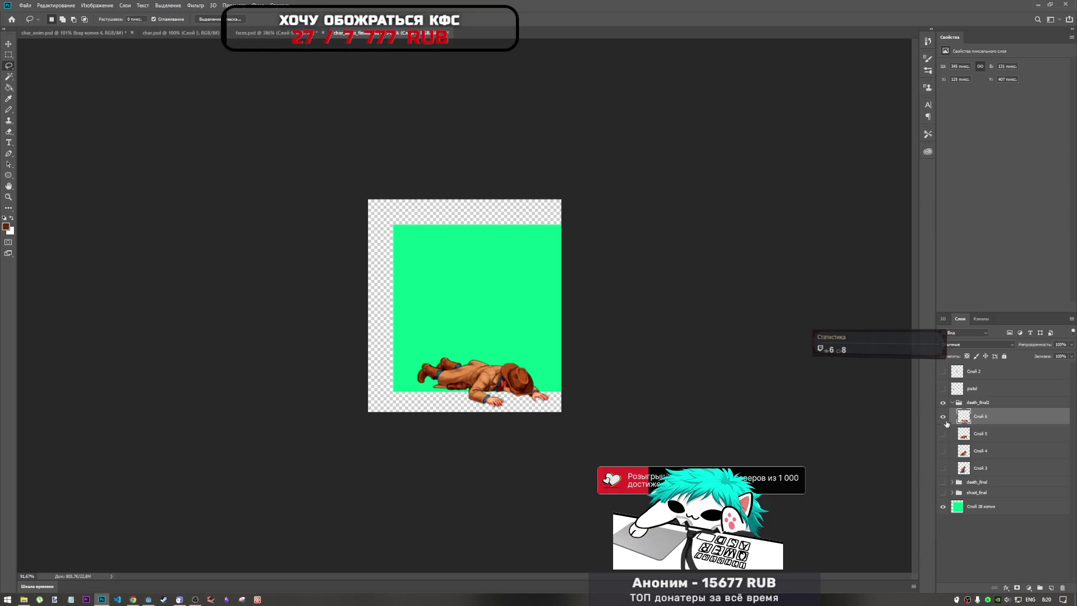
{"action": "left_click_drag", "start_coordinate": [943, 433], "coordinate": [943, 498]}
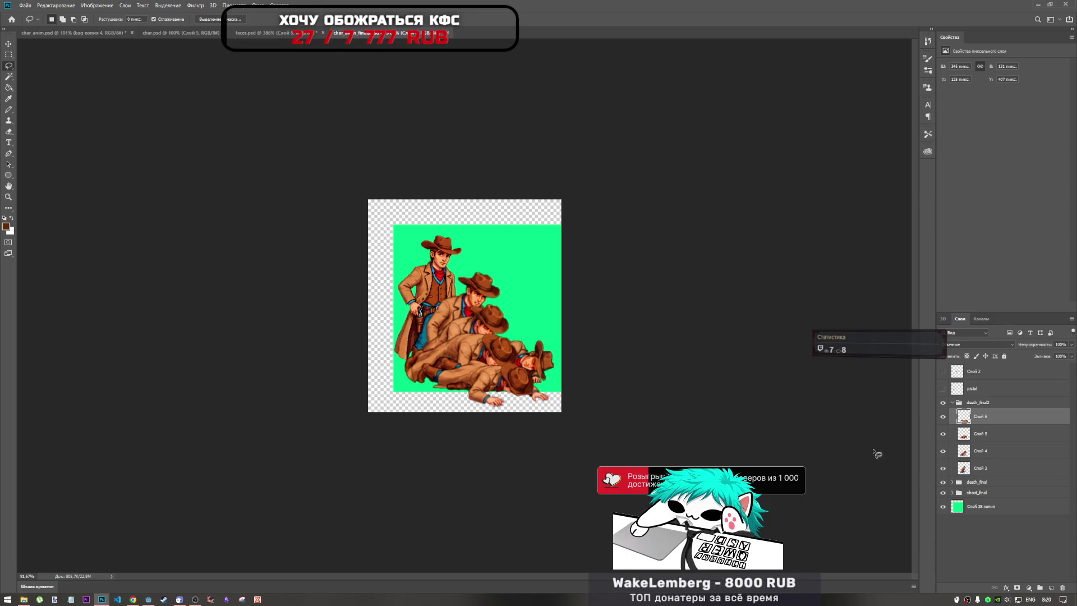
Step: Expand the death_final group and show its frames 0 through 3
{"action": "left_click", "coordinate": [948, 482]}
{"action": "left_click", "coordinate": [952, 482]}
{"action": "left_click_drag", "start_coordinate": [944, 515], "coordinate": [943, 568]}
Step: Expand shoot_final and show its frames 2 and 4 through 7
{"action": "left_click", "coordinate": [952, 555]}
{"action": "scroll", "coordinate": [971, 527], "scroll_direction": "down", "scroll_amount": 5}
{"action": "left_click", "coordinate": [943, 438]}
{"action": "left_click_drag", "start_coordinate": [943, 474], "coordinate": [944, 553]}
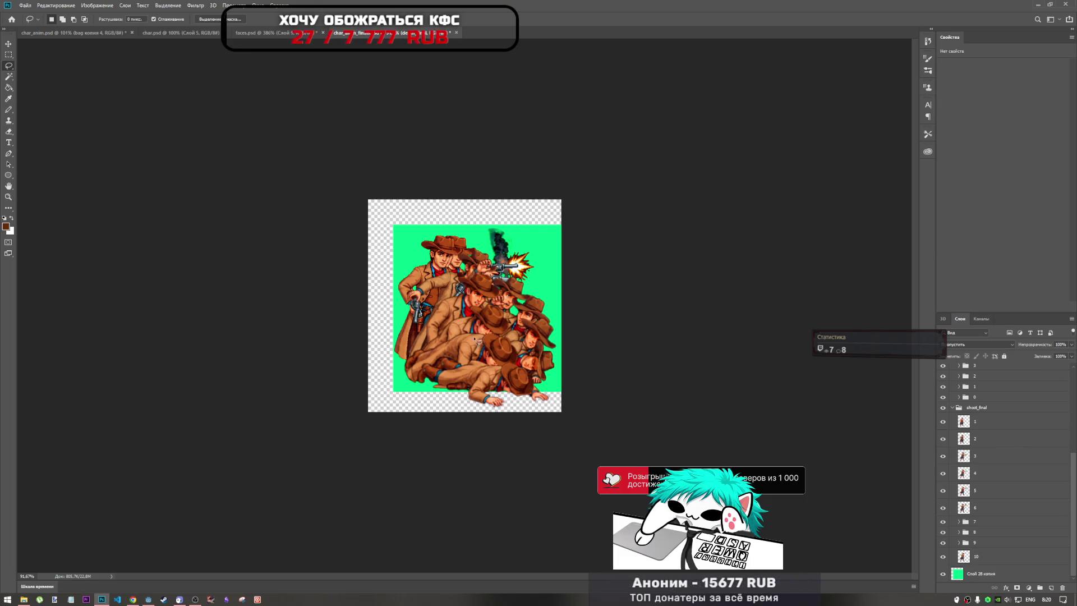
{"action": "left_click", "coordinate": [1002, 575]}
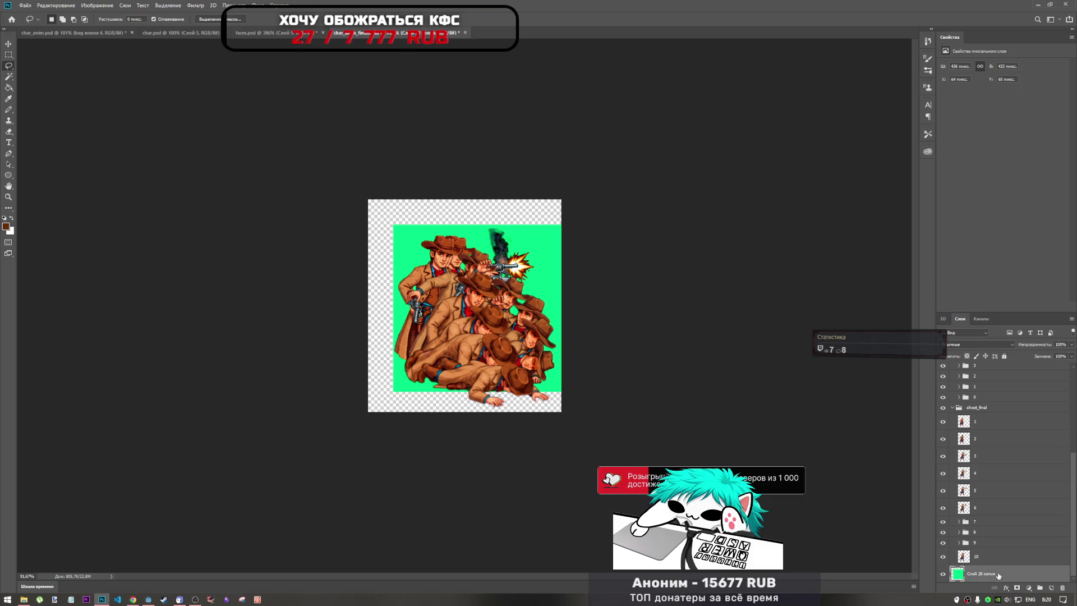
Step: Stretch Слой 28 копия down to 477 px tall, then show Слой 2
{"action": "key", "text": "ctrl+t"}
{"action": "mouse_move", "coordinate": [477, 391]}
{"action": "left_mouse_down"}
{"action": "mouse_move", "coordinate": [475, 408]}
{"action": "mouse_move", "coordinate": [533, 409]}
{"action": "left_mouse_up"}
{"action": "key", "text": "ctrl+0"}
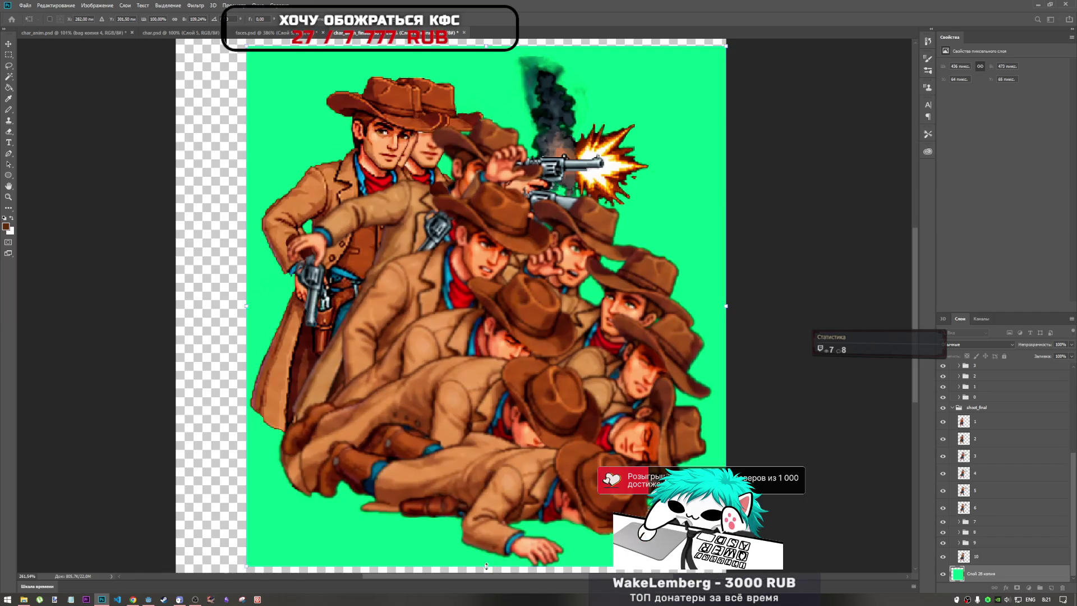
{"action": "left_click_drag", "start_coordinate": [486, 570], "coordinate": [486, 570]}
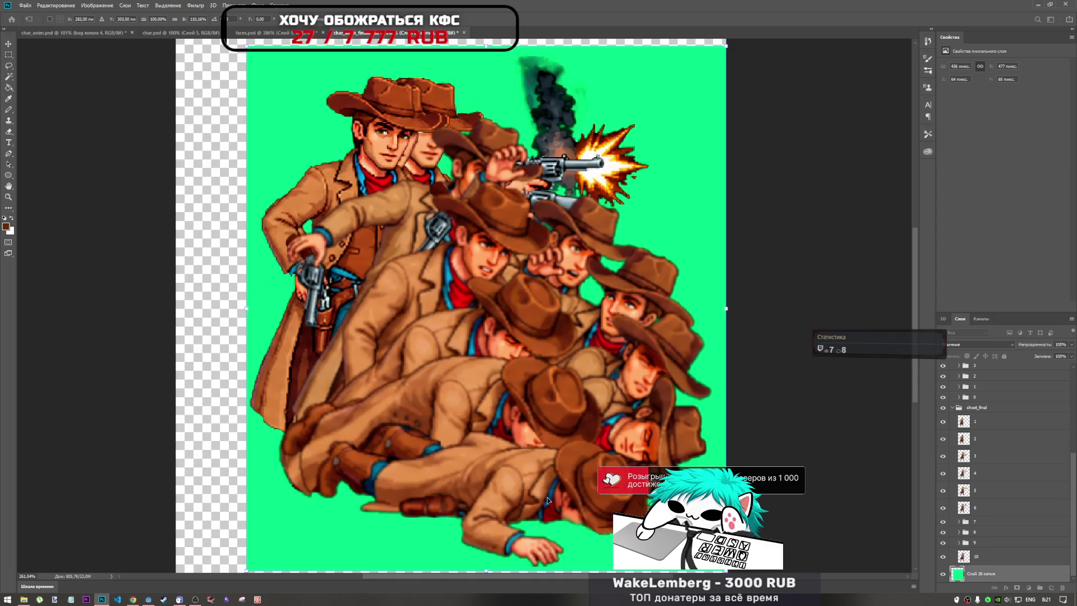
{"action": "scroll", "coordinate": [560, 495], "scroll_direction": "down", "scroll_amount": 1}
{"action": "scroll", "coordinate": [560, 496], "scroll_direction": "up", "scroll_amount": 1}
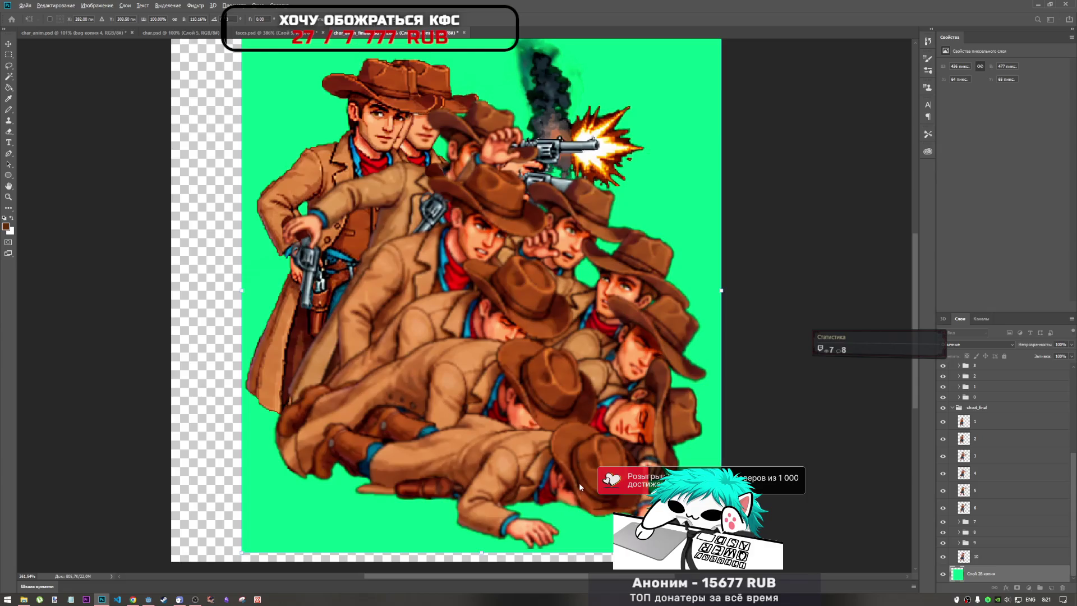
{"action": "scroll", "coordinate": [580, 483], "scroll_direction": "down", "scroll_amount": 5}
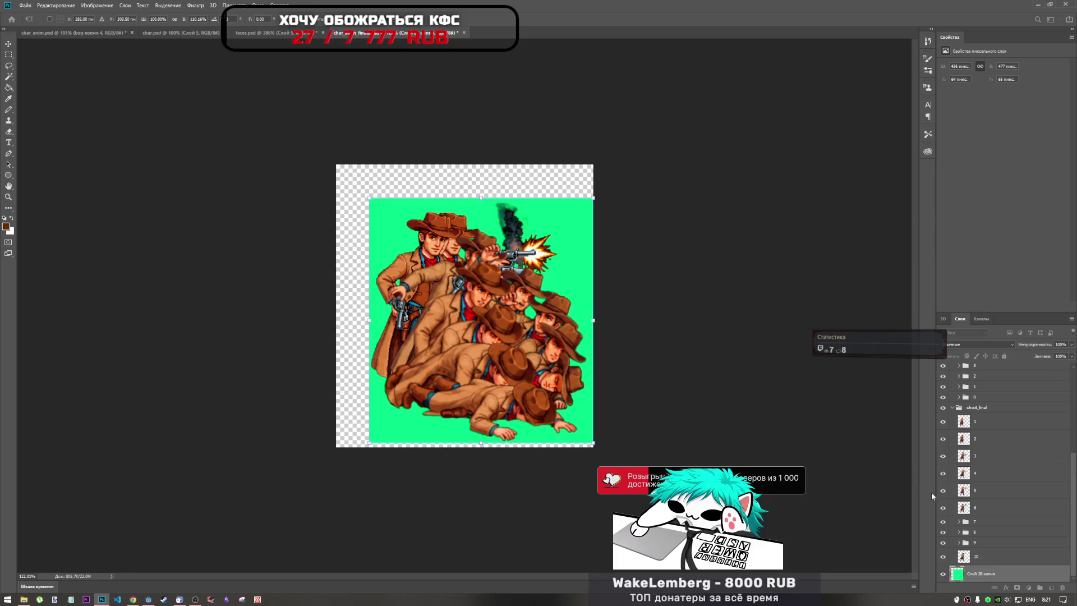
{"action": "scroll", "coordinate": [970, 474], "scroll_direction": "up", "scroll_amount": 3}
{"action": "key", "text": "Return"}
{"action": "key", "text": "l"}
{"action": "left_click", "coordinate": [943, 372]}
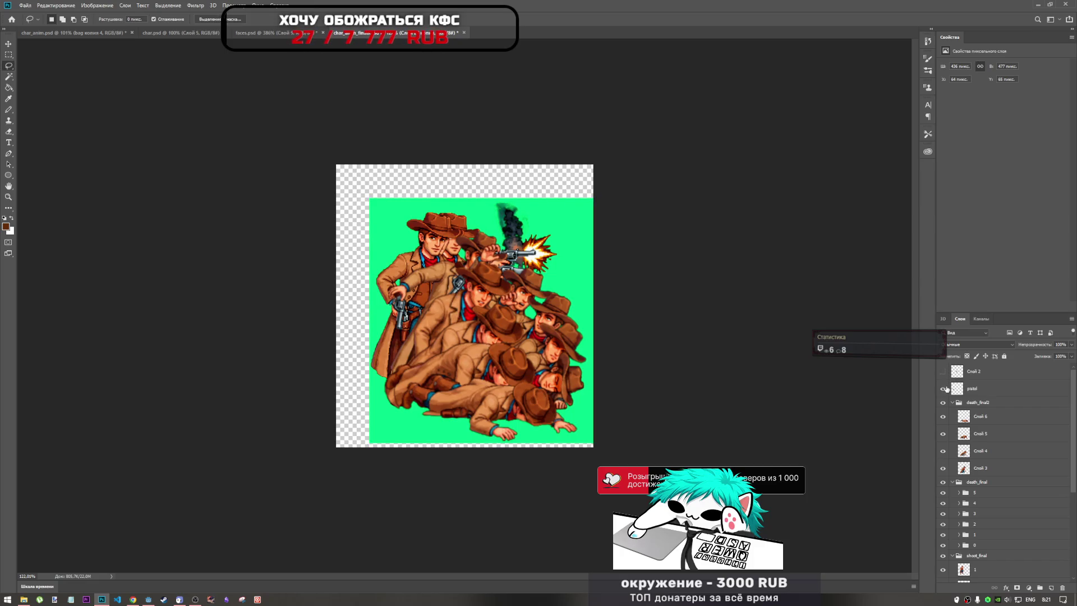
Step: Hide the holster layer Слой 2 and select the Слой 6 frame layer
{"action": "left_click", "coordinate": [942, 373]}
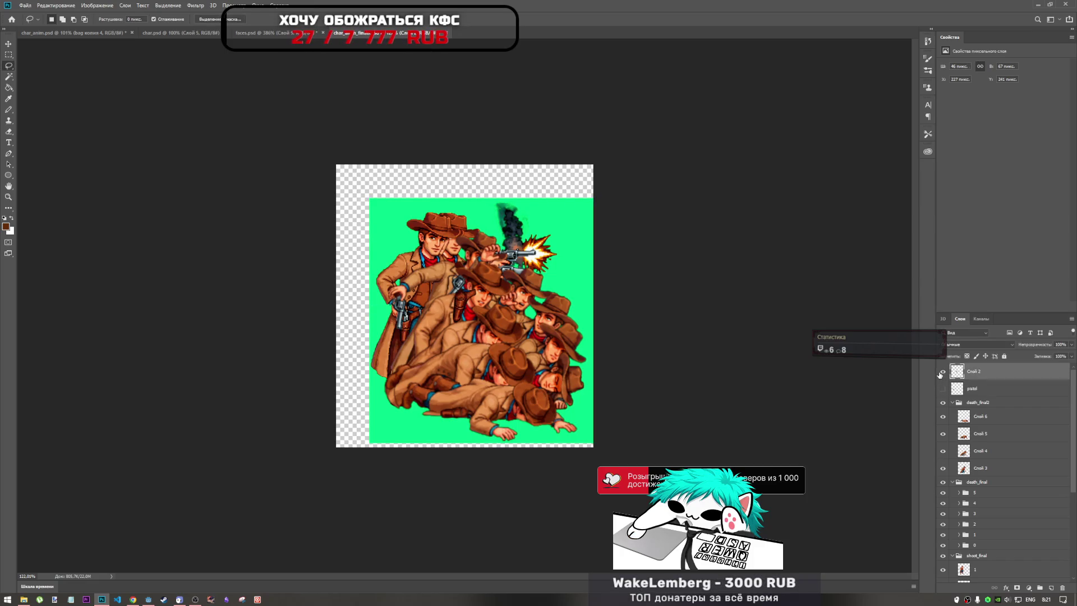
{"action": "left_click", "coordinate": [942, 372]}
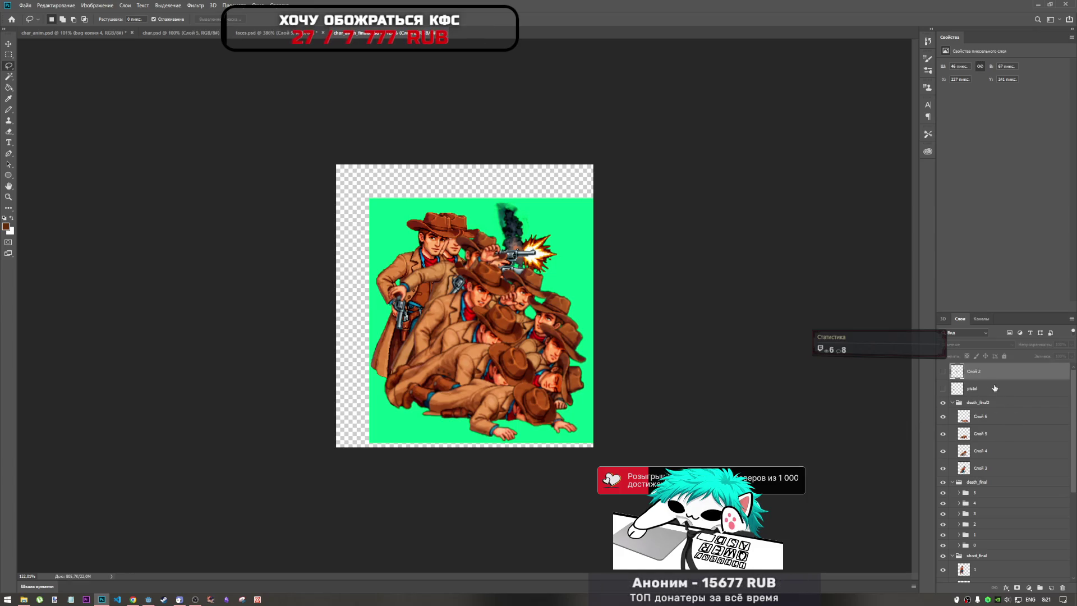
{"action": "left_click", "coordinate": [973, 402]}
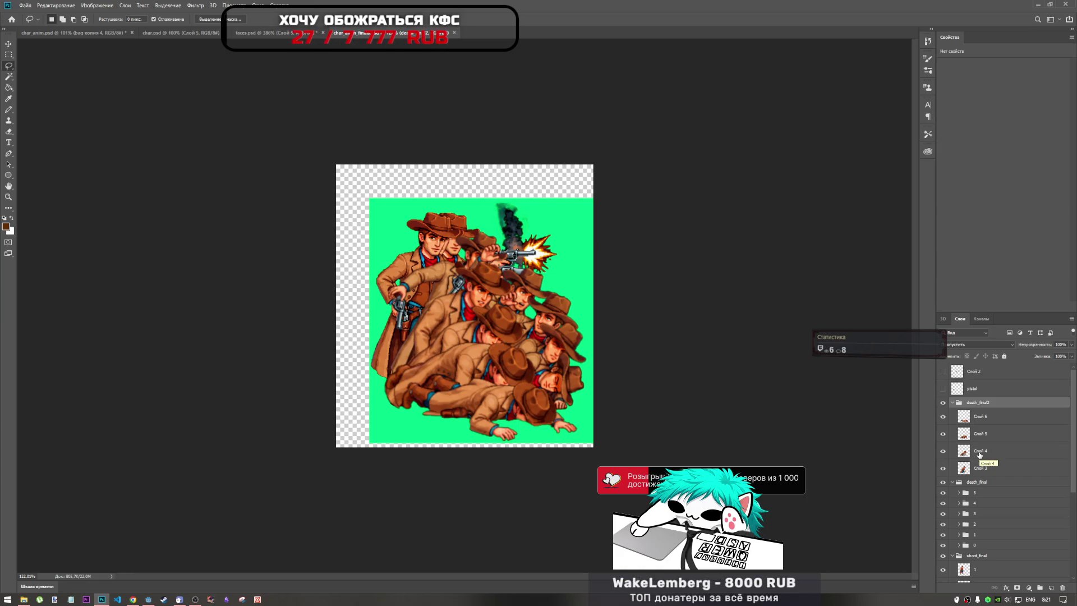
{"action": "left_click", "coordinate": [987, 419]}
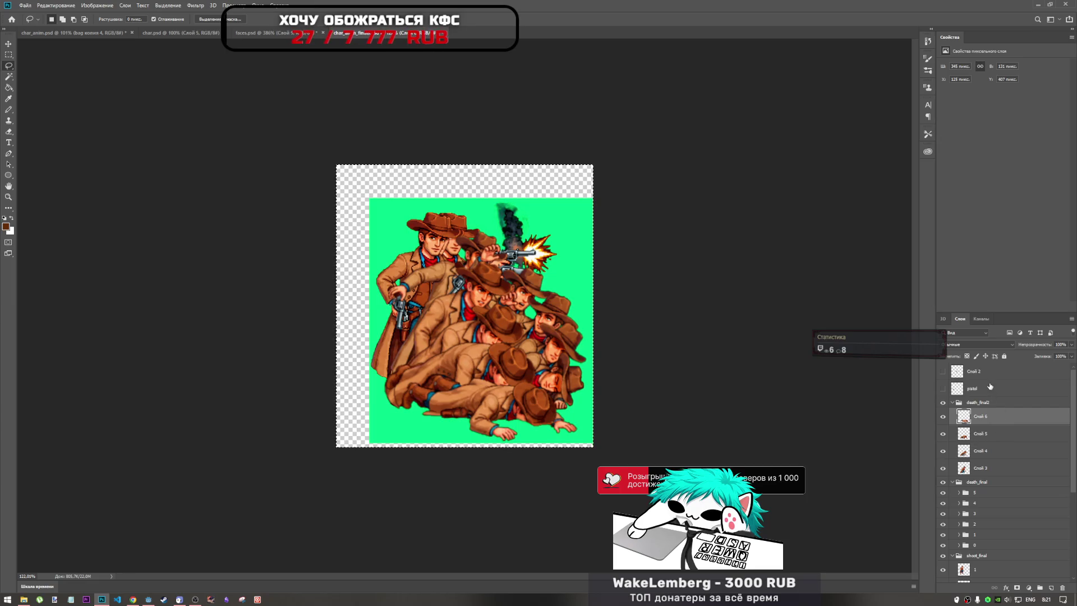
Step: Select every layer from Слой 2 down to the green background Слой 28 копия
{"action": "key", "text": "alt+shift+bracketright"}
{"action": "scroll", "coordinate": [991, 462], "scroll_direction": "down", "scroll_amount": 5}
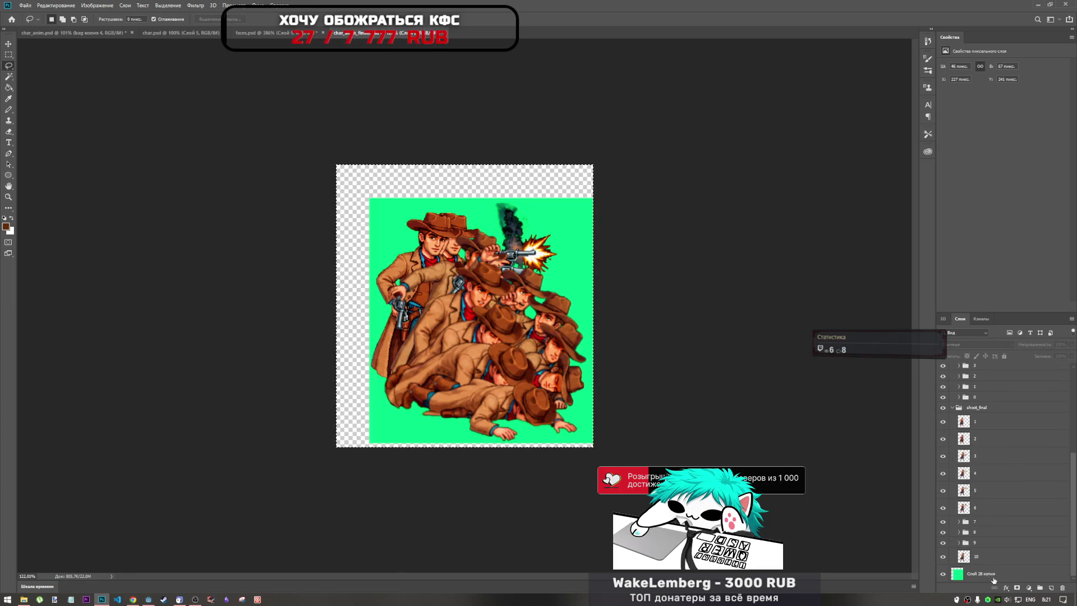
{"action": "left_click", "coordinate": [994, 578], "text": "shift"}
{"action": "scroll", "coordinate": [985, 488], "scroll_direction": "up", "scroll_amount": 4}
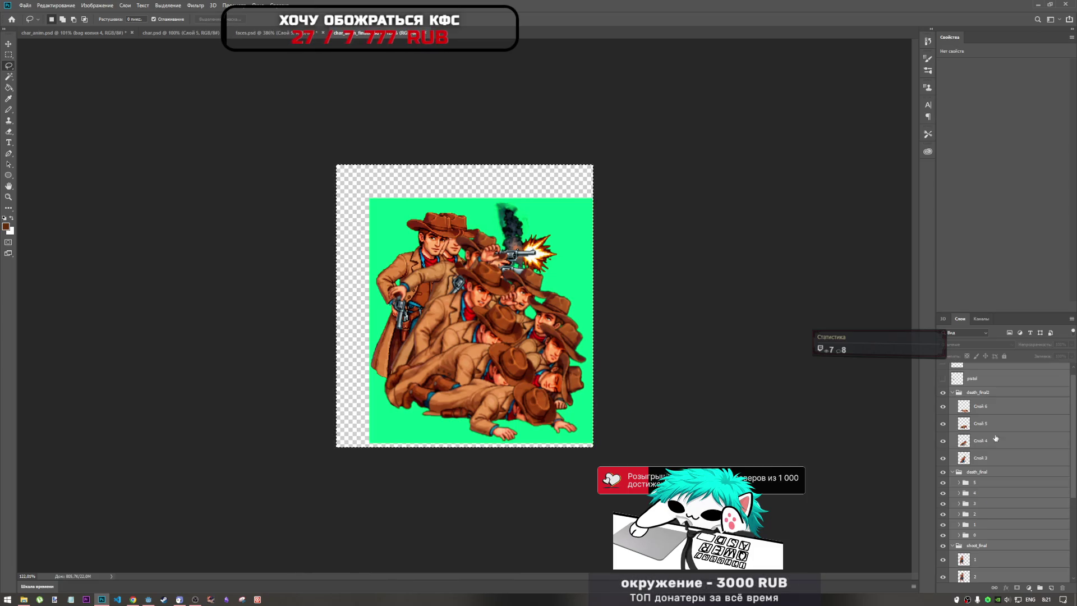
{"action": "scroll", "coordinate": [978, 435], "scroll_direction": "up", "scroll_amount": 1}
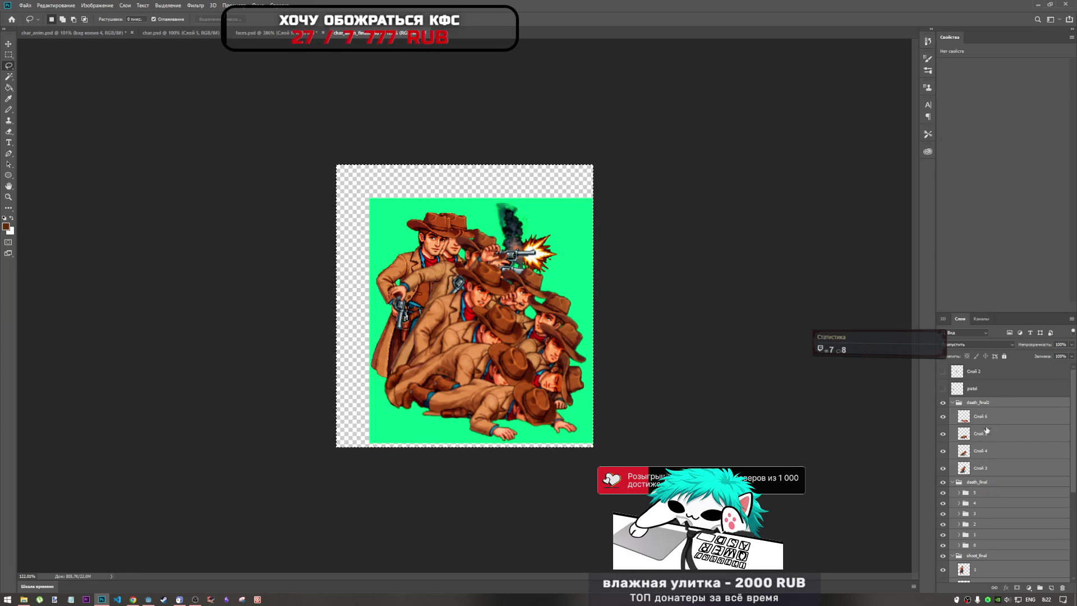
{"action": "scroll", "coordinate": [987, 436], "scroll_direction": "down", "scroll_amount": 5}
{"action": "scroll", "coordinate": [986, 482], "scroll_direction": "up", "scroll_amount": 5}
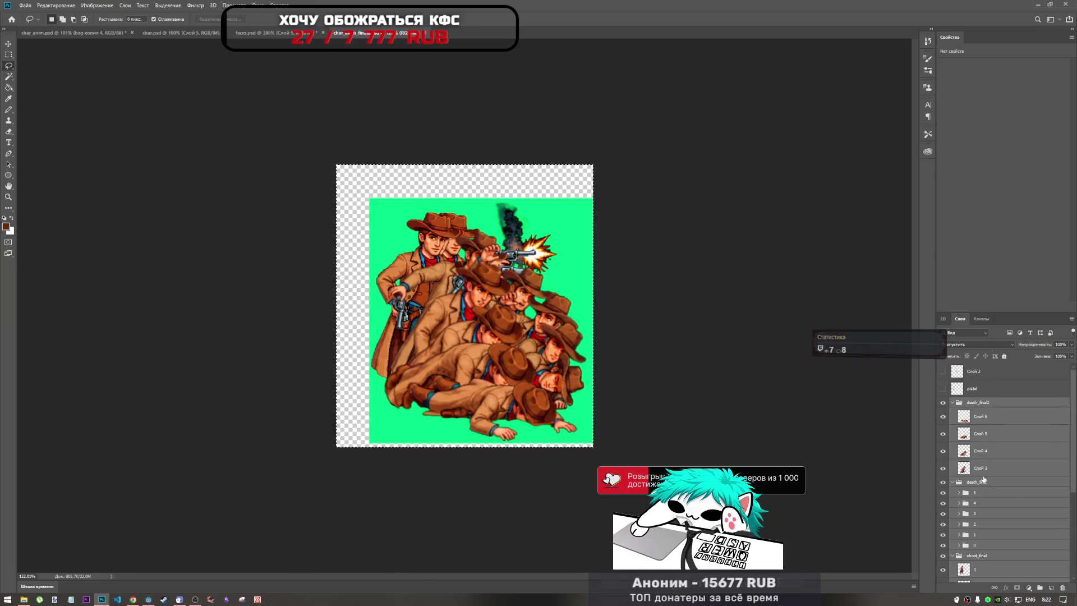
Step: Move all selected frames and the green background up-left toward the canvas centre
{"action": "key", "text": "ctrl+t"}
{"action": "left_click_drag", "start_coordinate": [483, 321], "coordinate": [463, 309]}
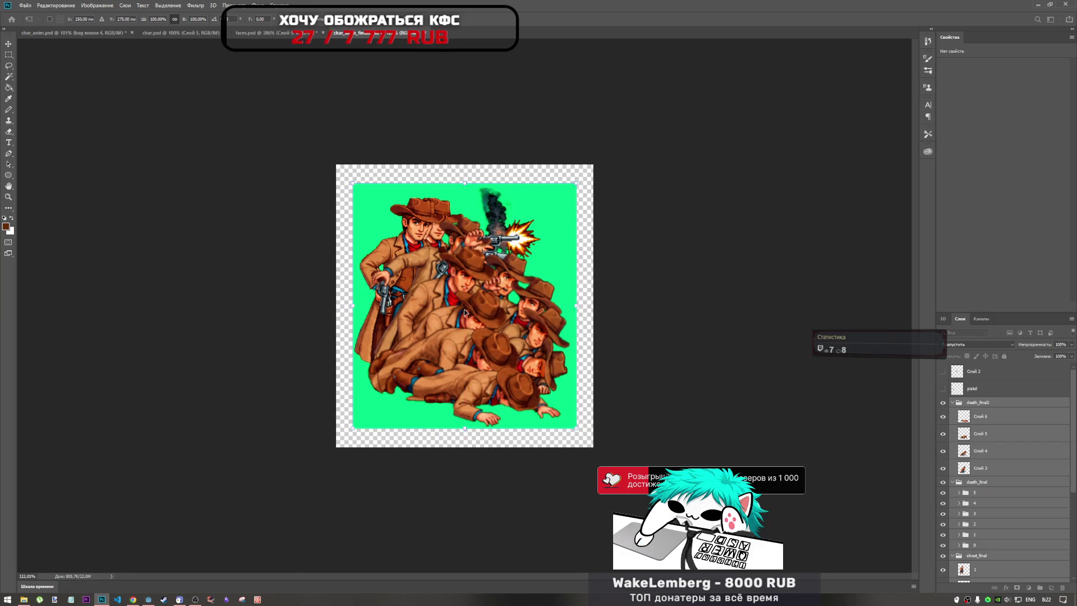
{"action": "key", "text": "Return"}
{"action": "key", "text": "l"}
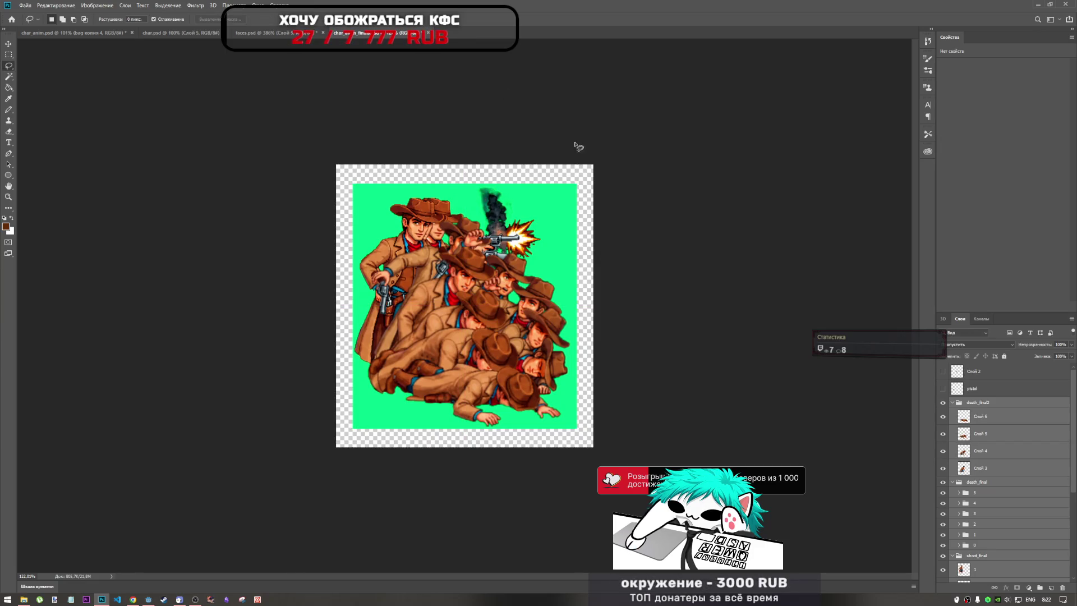
{"action": "scroll", "coordinate": [987, 545], "scroll_direction": "down", "scroll_amount": 5}
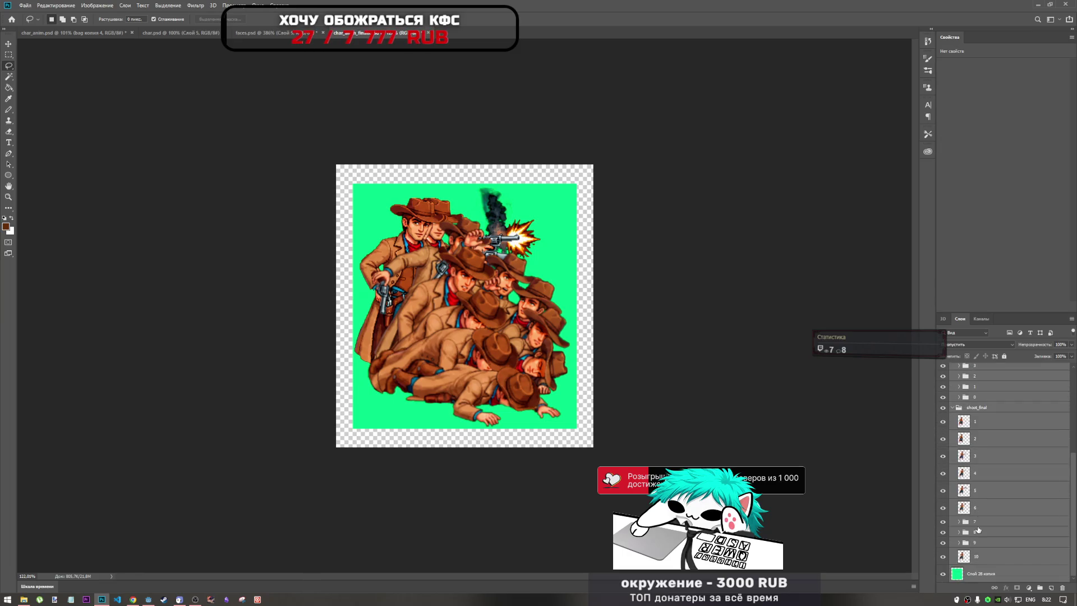
Step: Narrow the green background Слой 28 копия slightly from the right to 426 × 477 px
{"action": "left_click", "coordinate": [974, 576]}
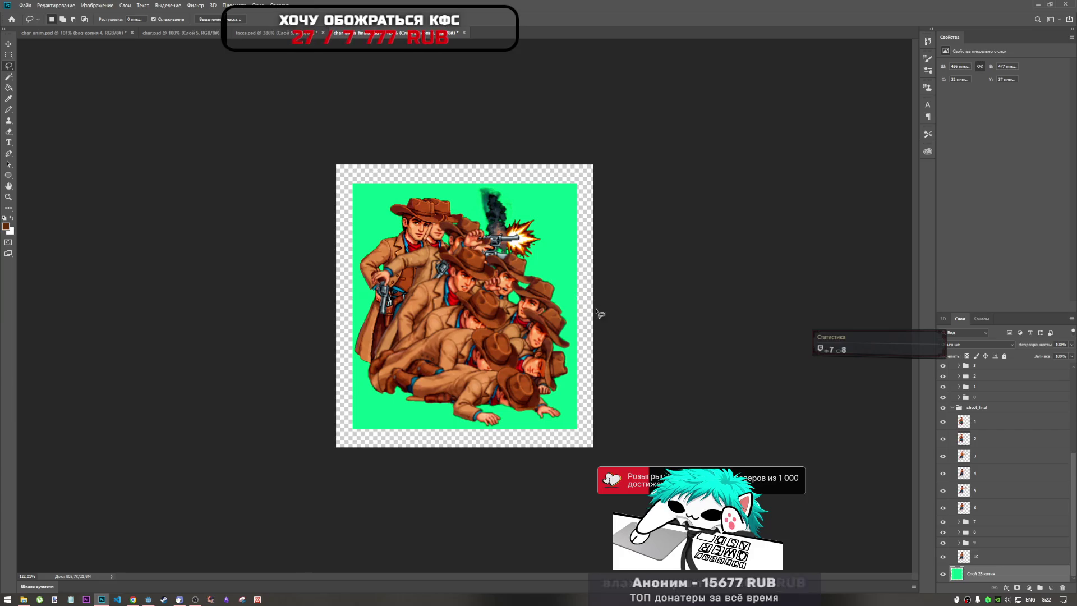
{"action": "key", "text": "ctrl+t"}
{"action": "left_click_drag", "start_coordinate": [577, 307], "coordinate": [572, 307]}
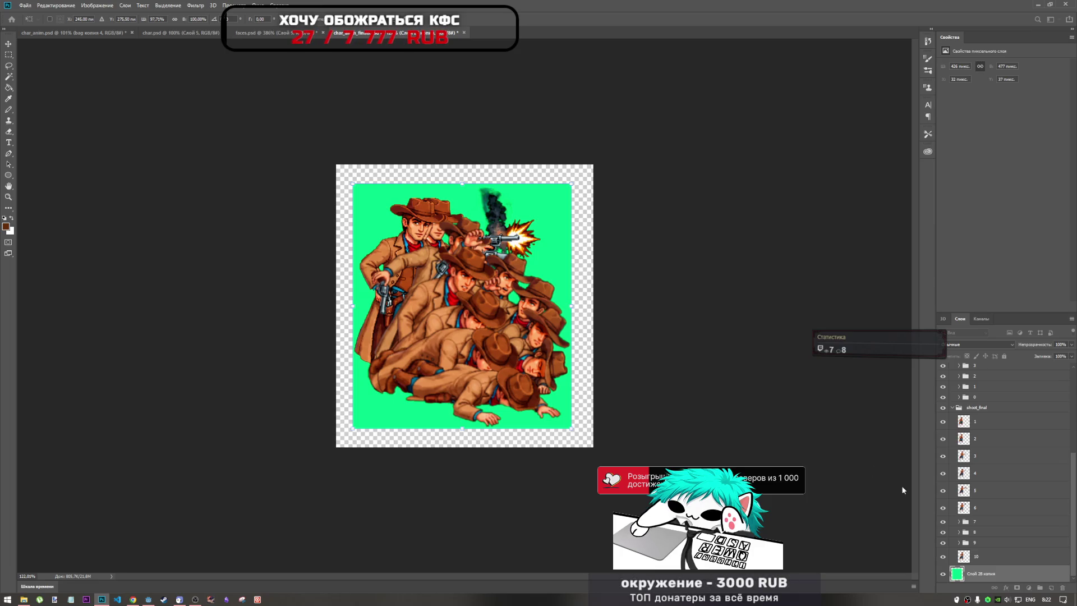
{"action": "scroll", "coordinate": [976, 496], "scroll_direction": "up", "scroll_amount": 5}
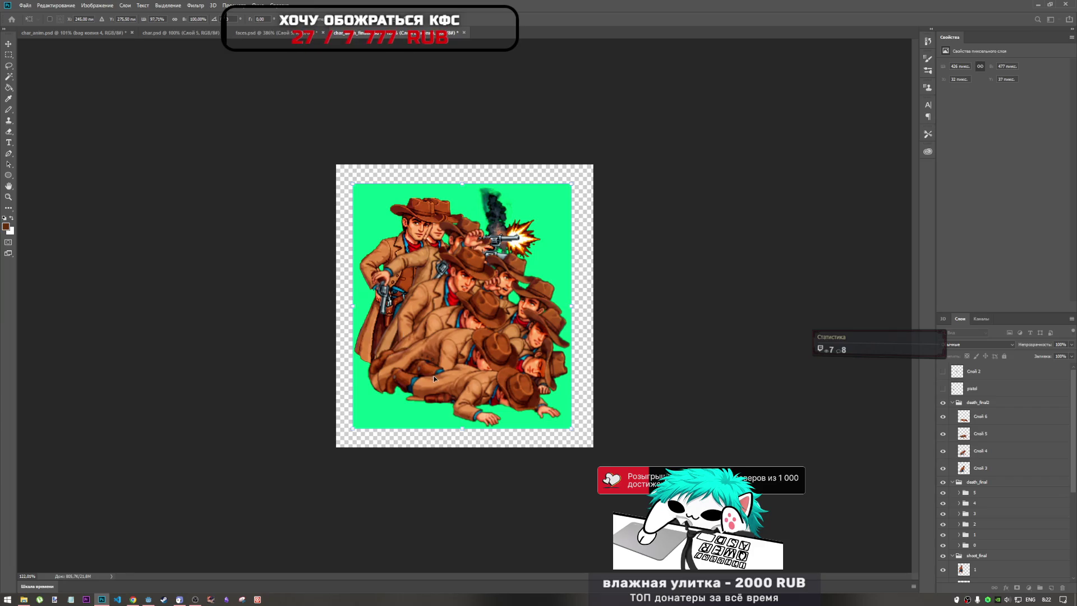
{"action": "scroll", "coordinate": [430, 369], "scroll_direction": "up", "scroll_amount": 5}
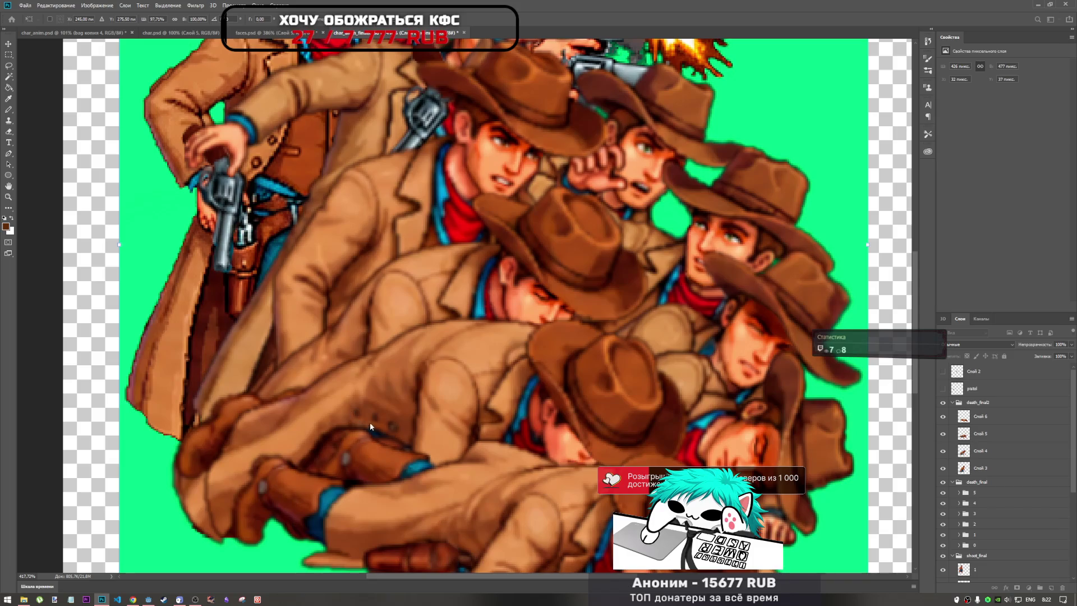
{"action": "scroll", "coordinate": [443, 424], "scroll_direction": "down", "scroll_amount": 4}
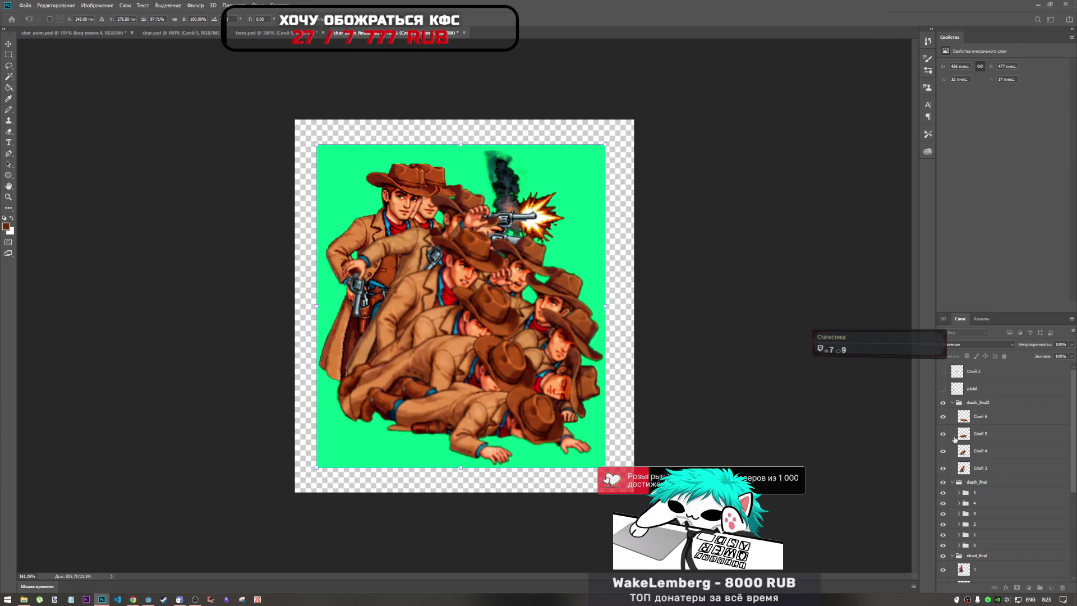
{"action": "scroll", "coordinate": [960, 497], "scroll_direction": "down", "scroll_amount": 5}
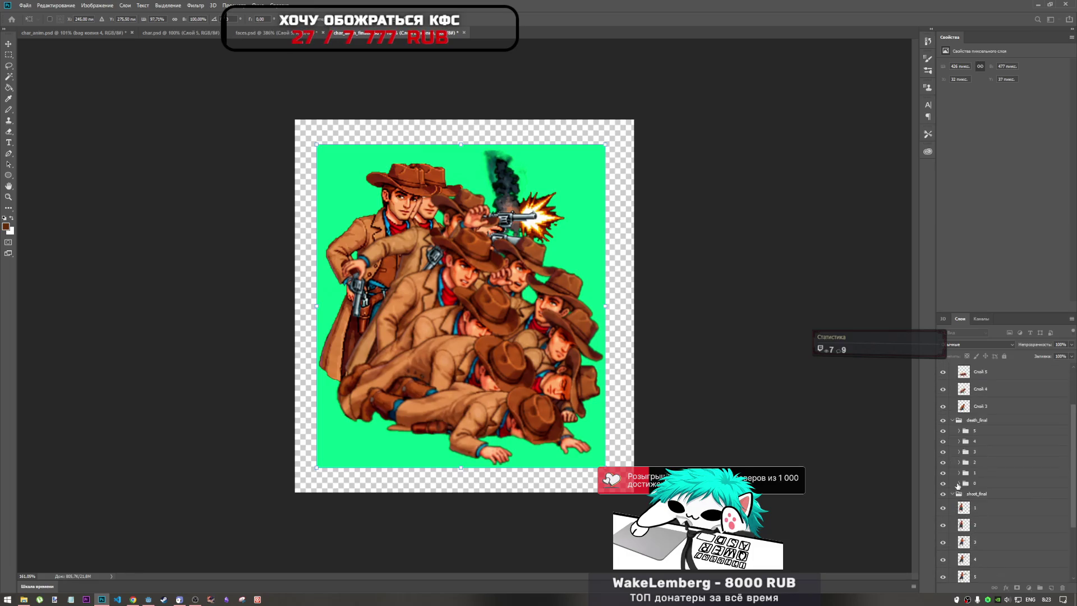
Step: Apply the green canvas resize, then collapse and hide the shoot_final and death_final groups
{"action": "key", "text": "Return"}
{"action": "left_click", "coordinate": [954, 410]}
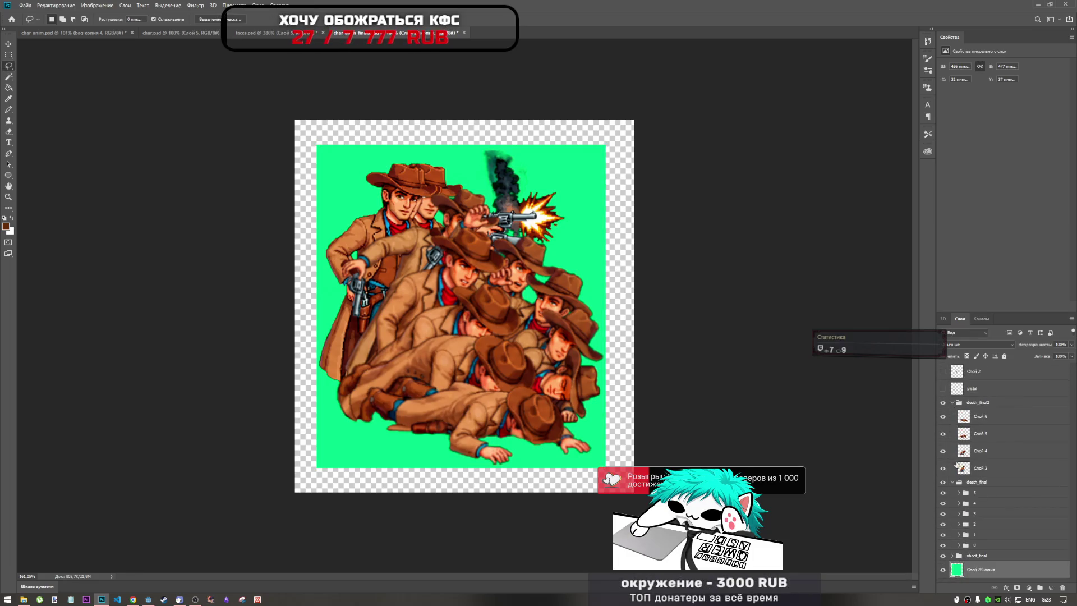
{"action": "left_click", "coordinate": [954, 486]}
{"action": "left_click", "coordinate": [952, 482]}
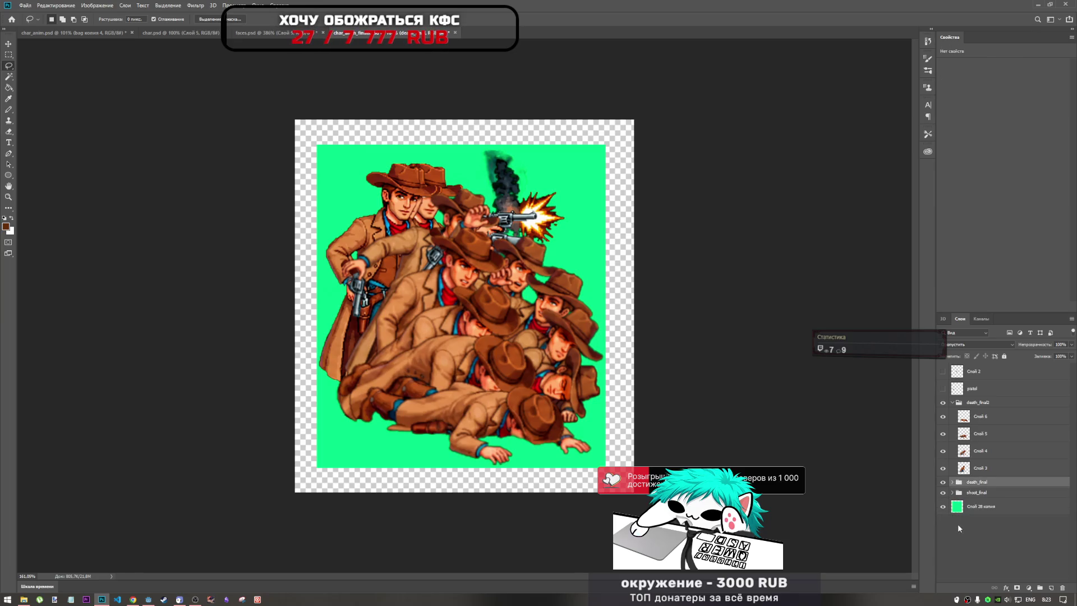
{"action": "left_click", "coordinate": [944, 483]}
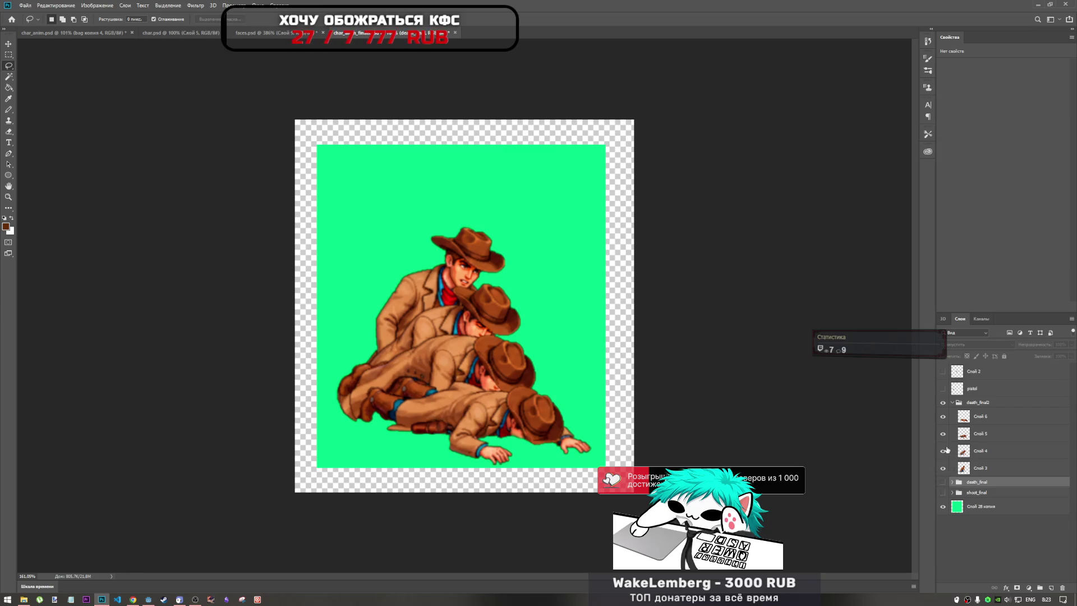
Step: Hide frames Слой 6, 3 and 4 in death_final2, leaving only the crawling frame Слой 5 visible
{"action": "left_click", "coordinate": [942, 434]}
{"action": "left_click", "coordinate": [943, 416]}
{"action": "left_click", "coordinate": [942, 467]}
{"action": "left_click", "coordinate": [942, 450]}
{"action": "left_click", "coordinate": [942, 451]}
{"action": "left_click", "coordinate": [943, 451]}
{"action": "left_click", "coordinate": [943, 450]}
{"action": "left_click", "coordinate": [943, 433]}
{"action": "left_click", "coordinate": [943, 433]}
{"action": "left_click", "coordinate": [942, 450]}
{"action": "left_click", "coordinate": [942, 451]}
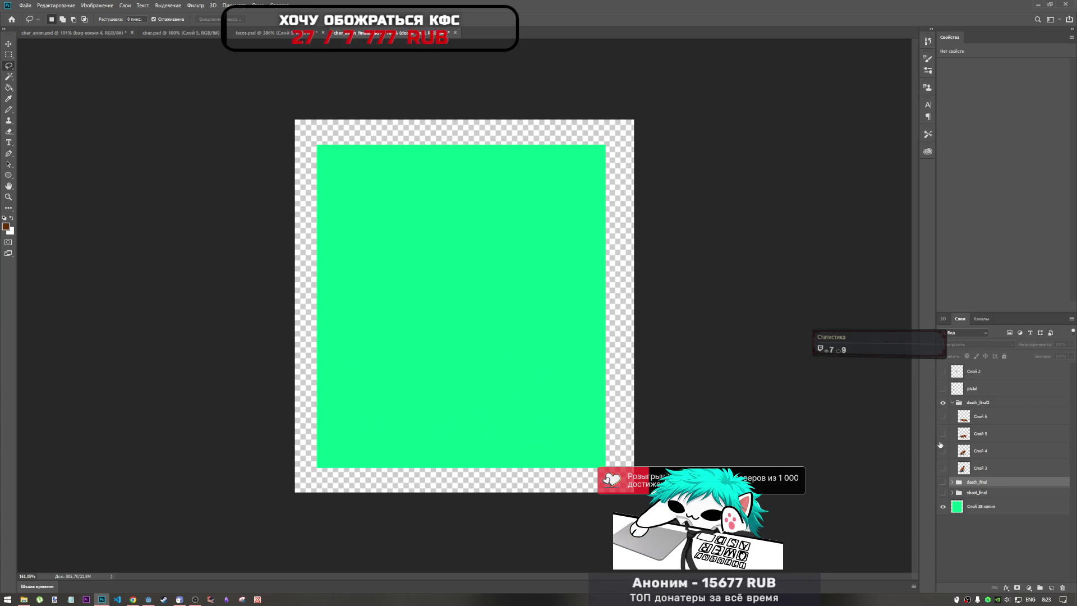
{"action": "left_click", "coordinate": [943, 433]}
{"action": "scroll", "coordinate": [414, 404], "scroll_direction": "up", "scroll_amount": 4}
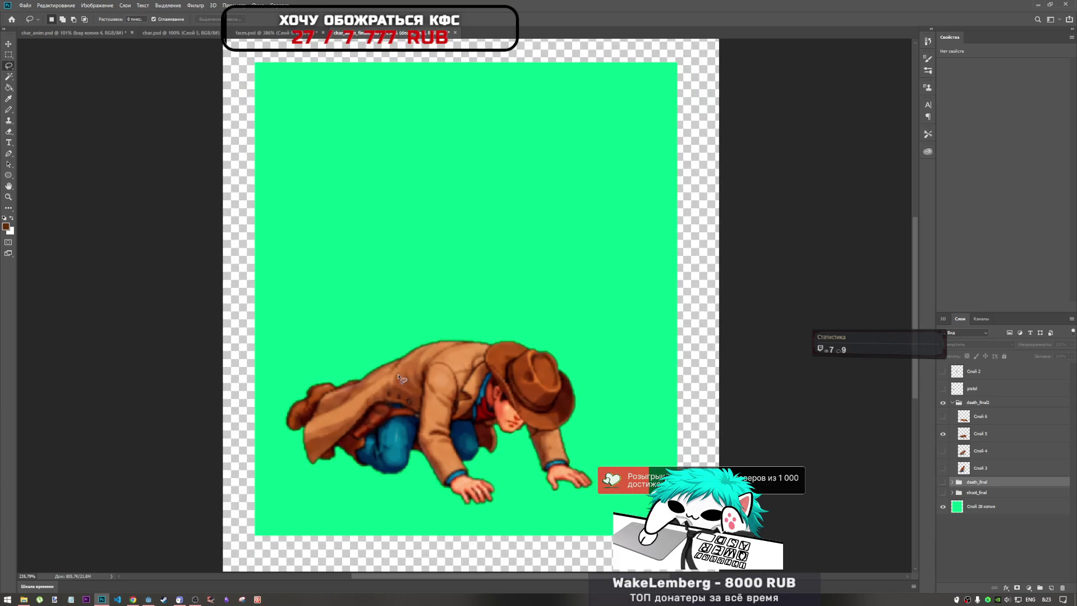
Step: Copy a small spot of the crawling cowboy's coat from Слой 5 onto a new layer
{"action": "scroll", "coordinate": [413, 404], "scroll_direction": "up", "scroll_amount": 5}
{"action": "mouse_move", "coordinate": [428, 398]}
{"action": "left_mouse_down"}
{"action": "mouse_move", "coordinate": [448, 414]}
{"action": "mouse_move", "coordinate": [434, 428]}
{"action": "left_mouse_up"}
{"action": "left_click_drag", "start_coordinate": [429, 400], "coordinate": [430, 400]}
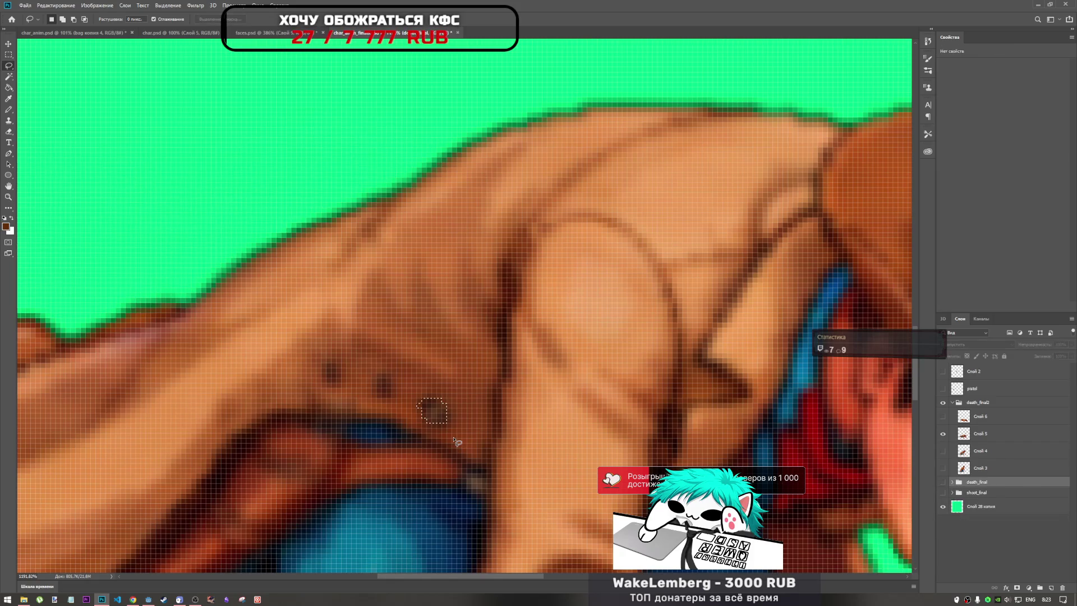
{"action": "left_click", "coordinate": [984, 434]}
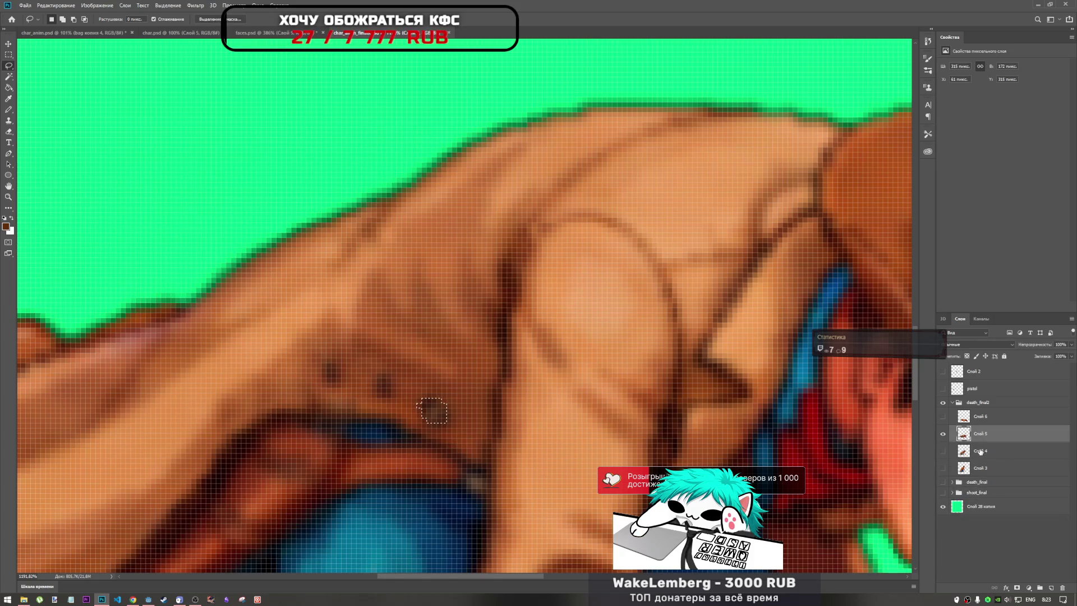
{"action": "key", "text": "ctrl+j"}
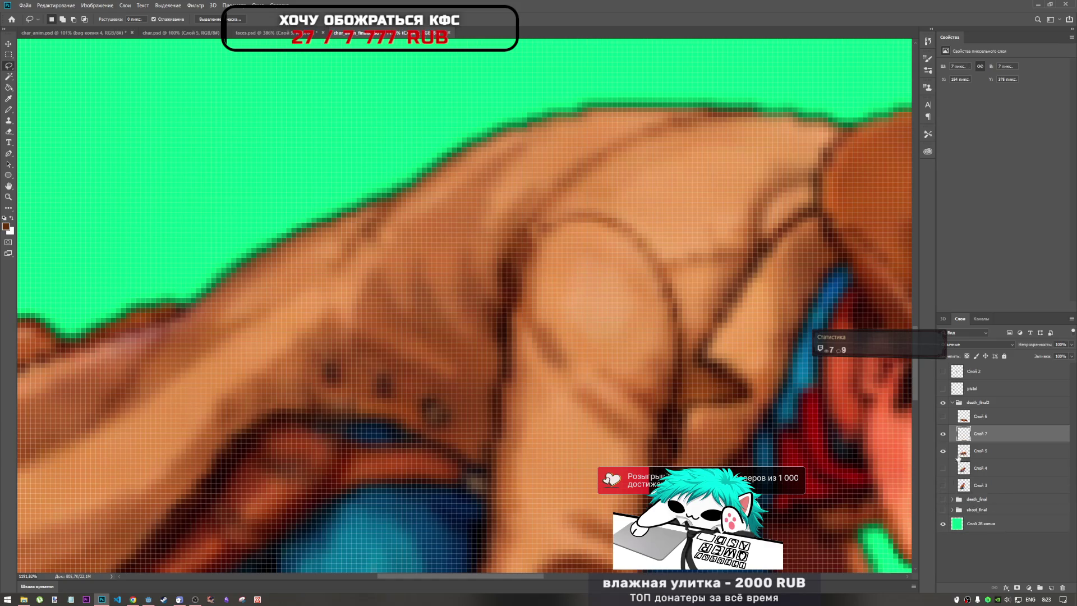
Step: Move the copied spot up-left on the coat, scale it to 94% and rotate it slightly
{"action": "key", "text": "ctrl+t"}
{"action": "mouse_move", "coordinate": [436, 416]}
{"action": "left_mouse_down"}
{"action": "mouse_move", "coordinate": [383, 391]}
{"action": "mouse_move", "coordinate": [394, 386]}
{"action": "left_mouse_up"}
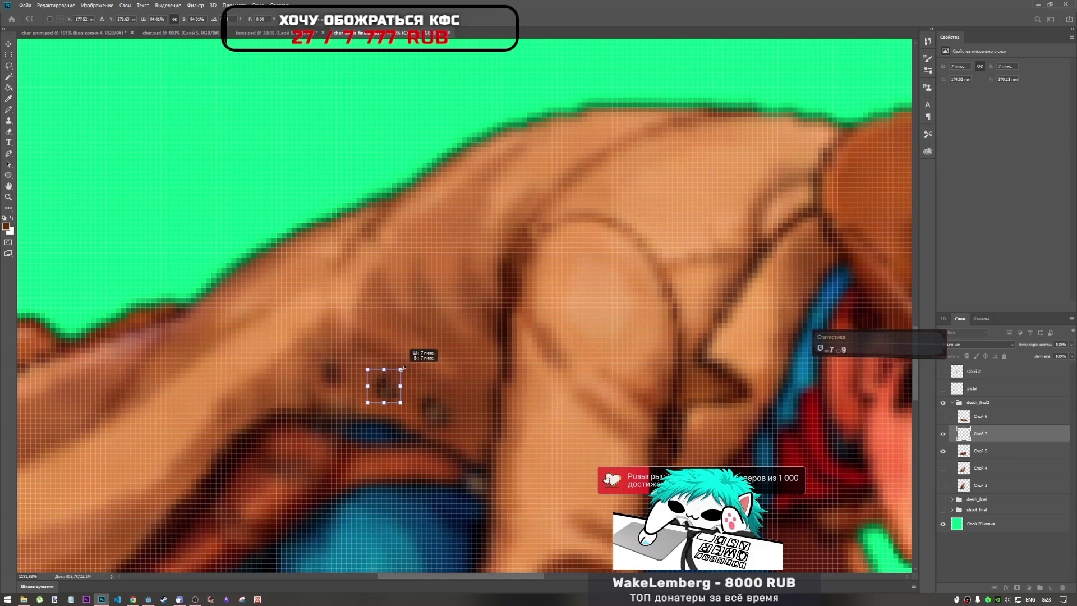
{"action": "left_click", "coordinate": [387, 391]}
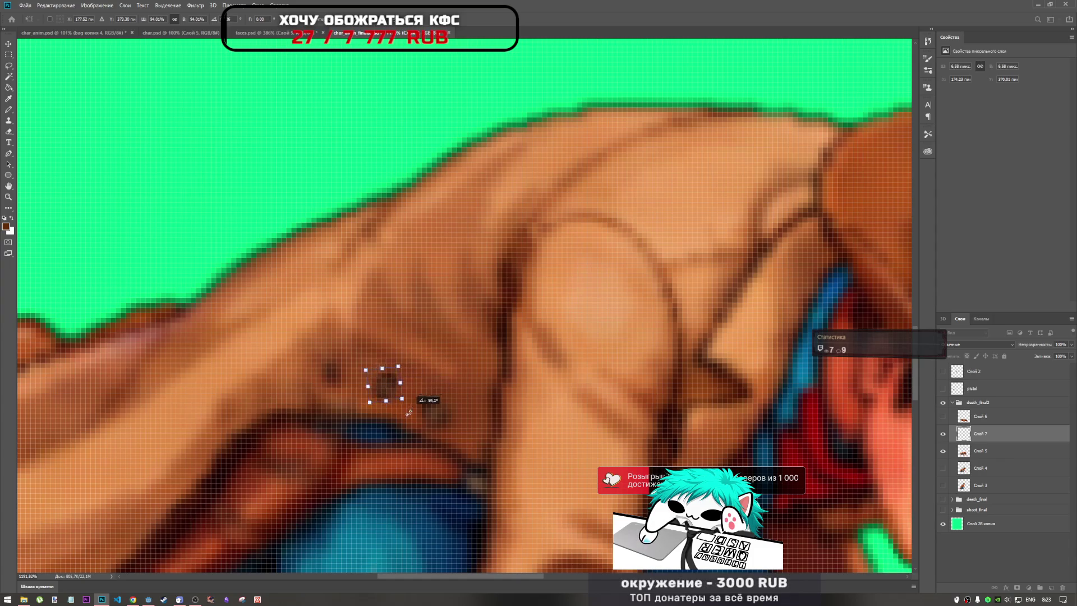
{"action": "left_click_drag", "start_coordinate": [406, 373], "coordinate": [396, 367]}
{"action": "key", "text": "Return"}
{"action": "key", "text": "l"}
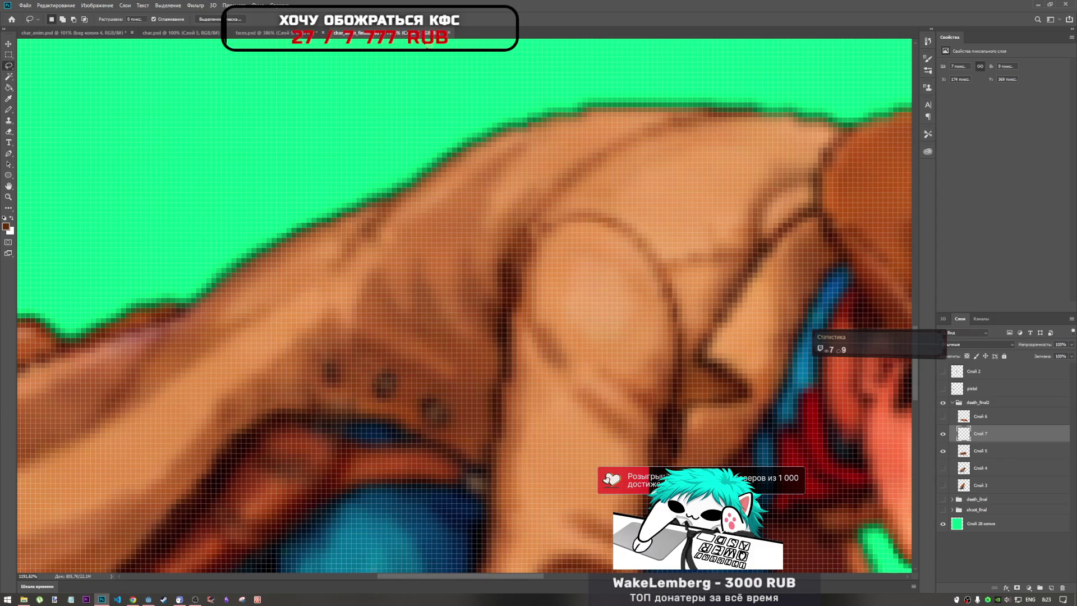
Step: Fine-tune the patch's position with one-pixel arrow-key nudges
{"action": "key", "text": "ctrl+t"}
{"action": "key", "text": "Right"}
{"action": "key", "text": "Down"}
{"action": "key", "text": "Down"}
{"action": "key", "text": "Left"}
{"action": "key", "text": "Up"}
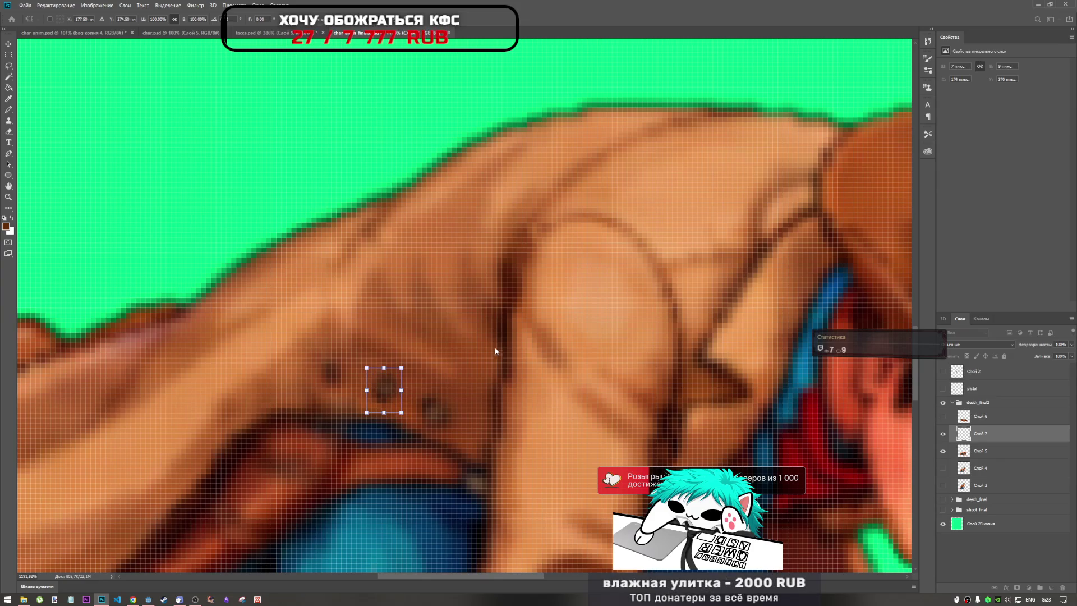
{"action": "key", "text": "Return"}
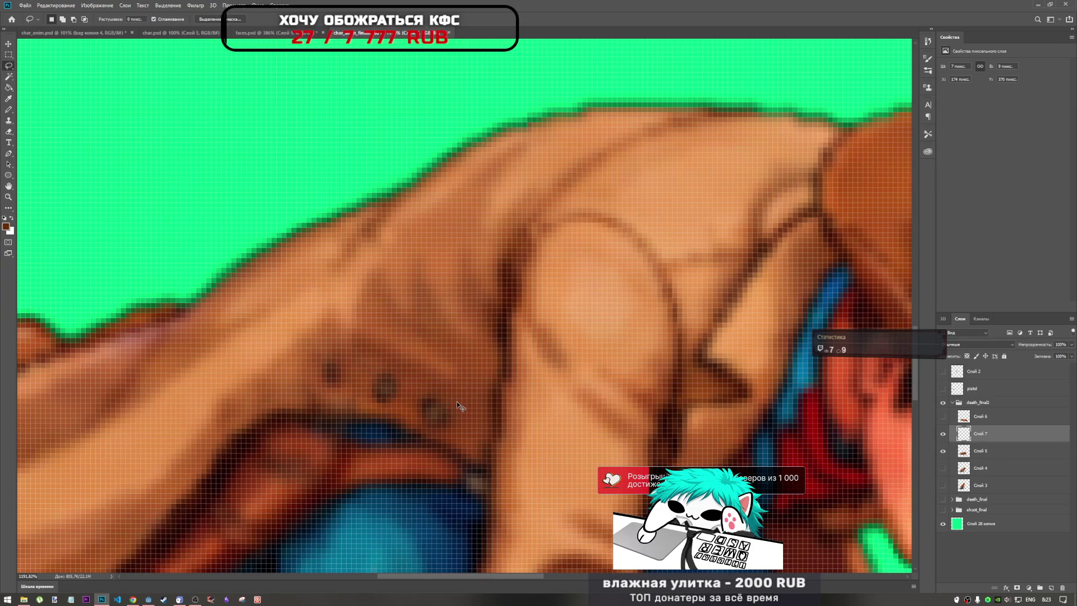
Step: Paste the button onto the next coat button spot, scaled to about 76% and aligned
{"action": "key", "text": "ctrl+v"}
{"action": "key", "text": "ctrl+t"}
{"action": "mouse_move", "coordinate": [466, 310]}
{"action": "left_mouse_down"}
{"action": "mouse_move", "coordinate": [303, 380]}
{"action": "mouse_move", "coordinate": [335, 377]}
{"action": "mouse_move", "coordinate": [344, 360]}
{"action": "mouse_move", "coordinate": [340, 383]}
{"action": "left_mouse_up"}
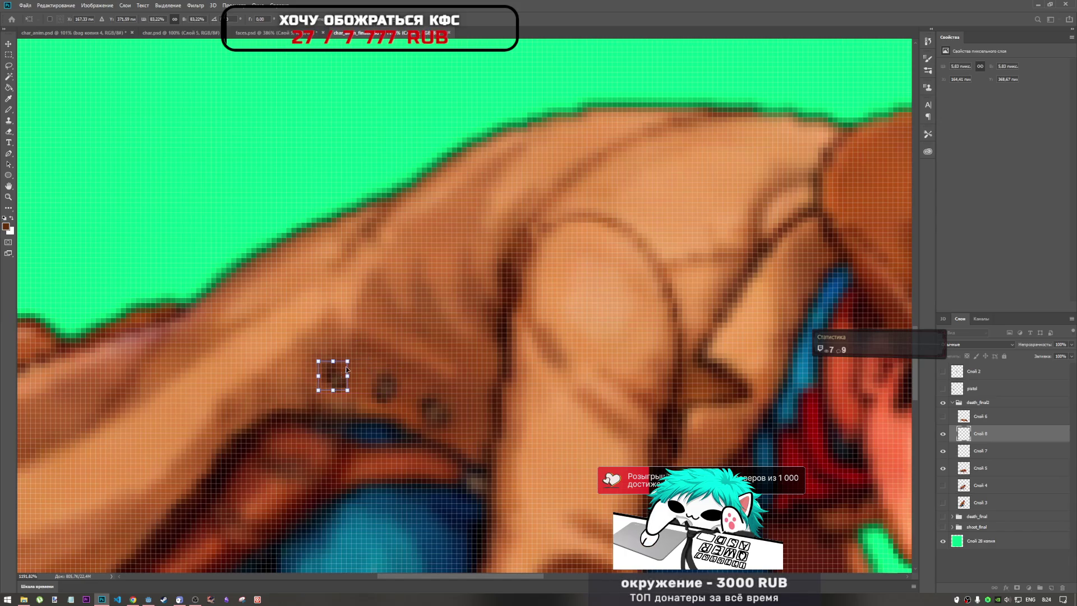
{"action": "key", "text": "Up"}
{"action": "key", "text": "Left"}
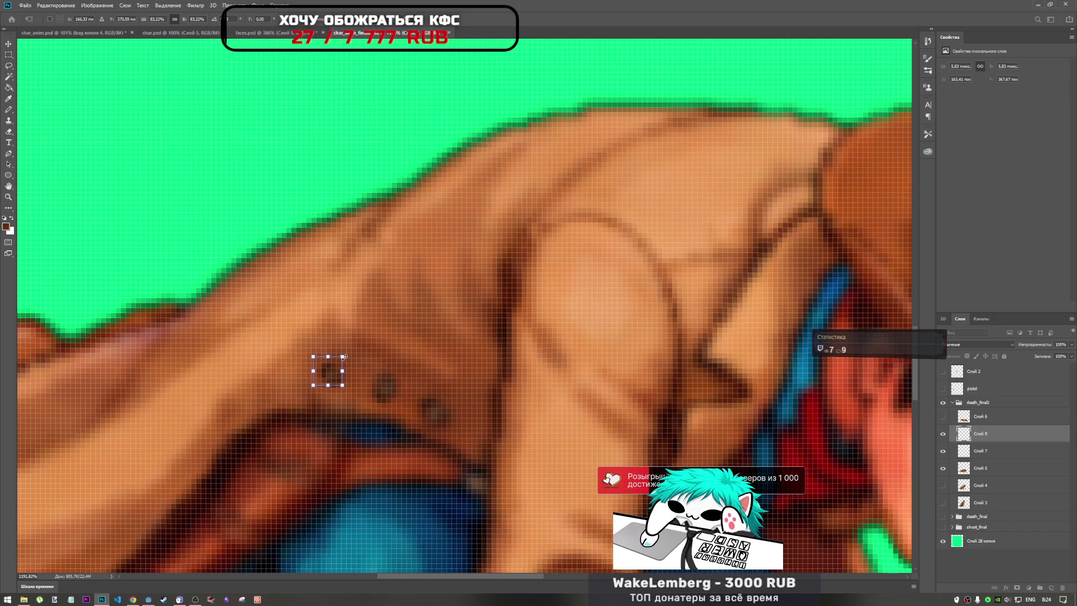
{"action": "left_click_drag", "start_coordinate": [355, 343], "coordinate": [358, 339]}
{"action": "key", "text": "Down"}
{"action": "key", "text": "Right"}
{"action": "scroll", "coordinate": [333, 374], "scroll_direction": "down", "scroll_amount": 3}
{"action": "key", "text": "Return"}
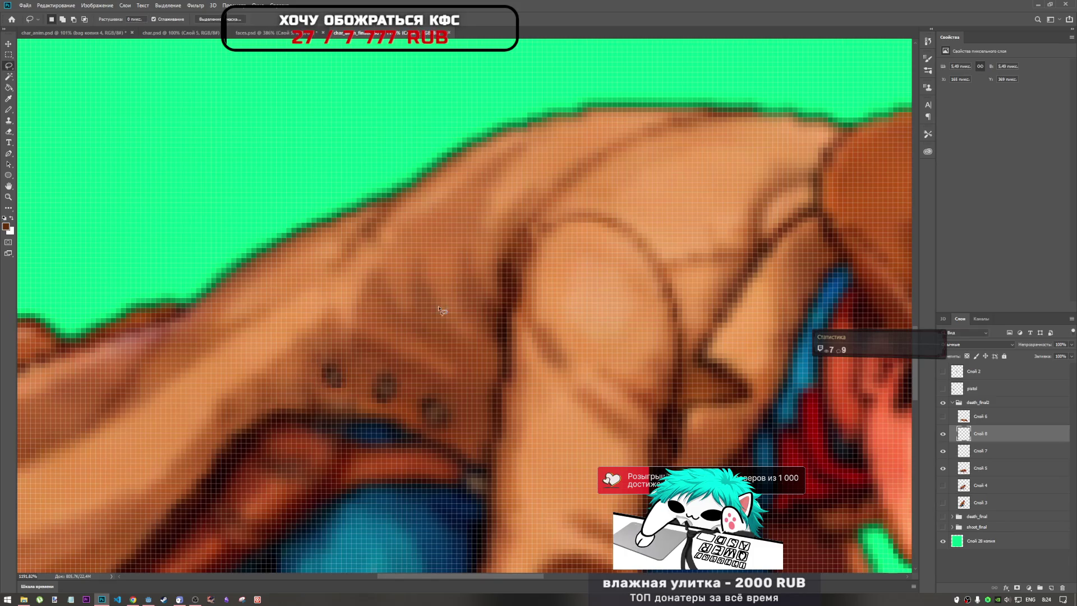
{"action": "key", "text": "l"}
{"action": "scroll", "coordinate": [415, 401], "scroll_direction": "down", "scroll_amount": 3}
{"action": "scroll", "coordinate": [415, 401], "scroll_direction": "down", "scroll_amount": 2}
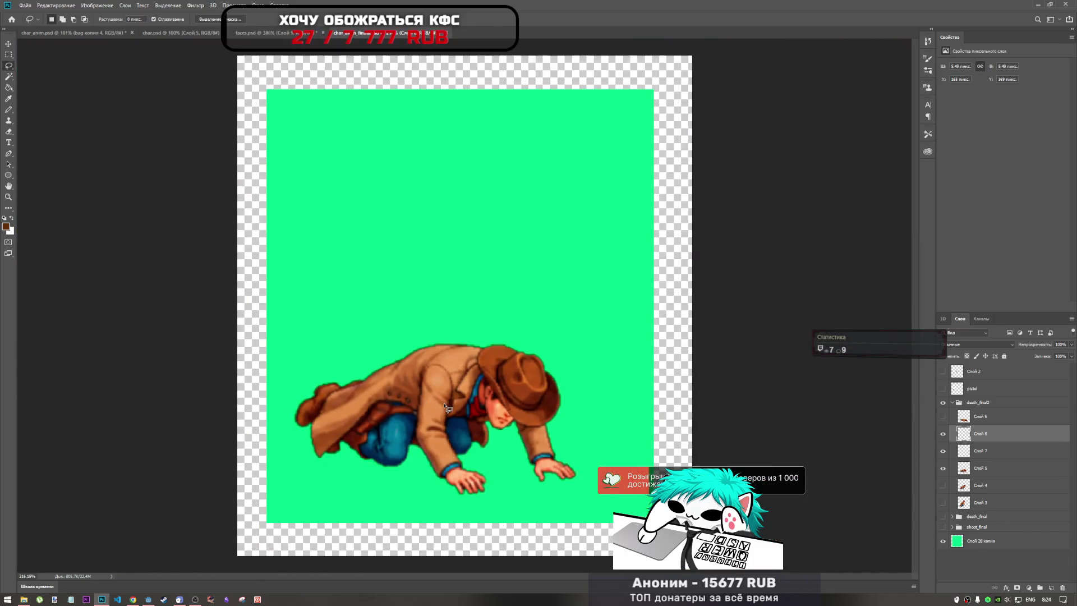
Step: Soften the hard edges of the two pasted coat buttons with the Blur tool
{"action": "scroll", "coordinate": [447, 406], "scroll_direction": "up", "scroll_amount": 2}
{"action": "scroll", "coordinate": [327, 391], "scroll_direction": "up", "scroll_amount": 1}
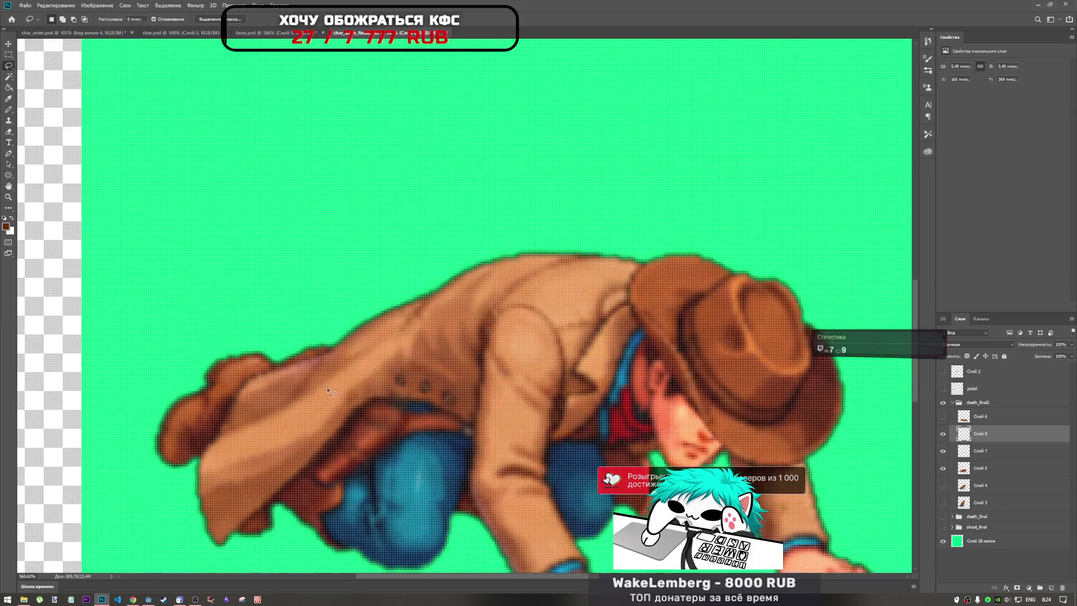
{"action": "scroll", "coordinate": [49, 216], "scroll_direction": "up", "scroll_amount": 2}
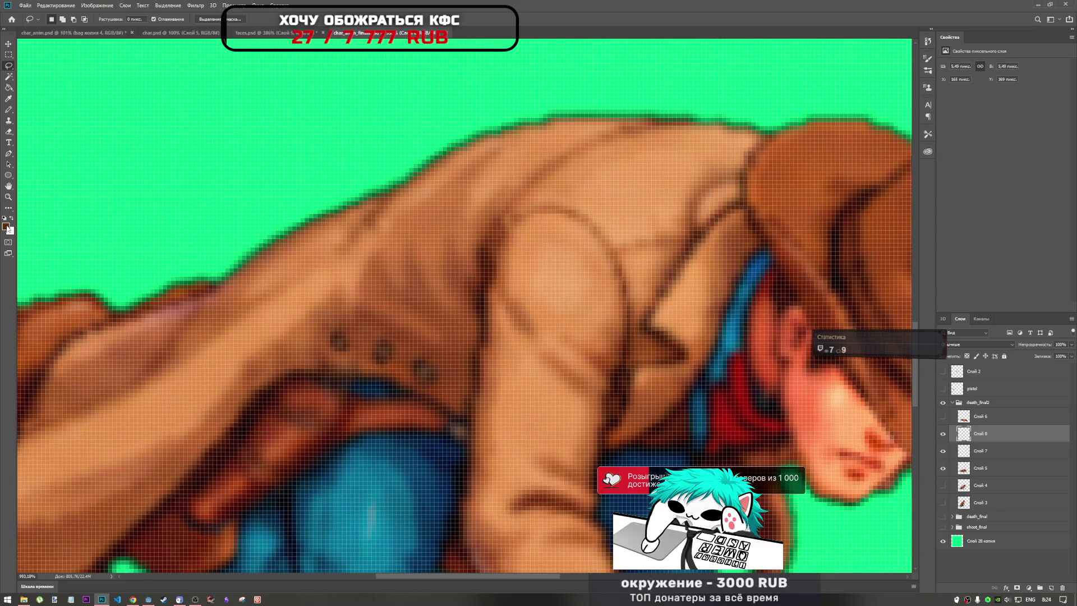
{"action": "left_click", "coordinate": [9, 208]}
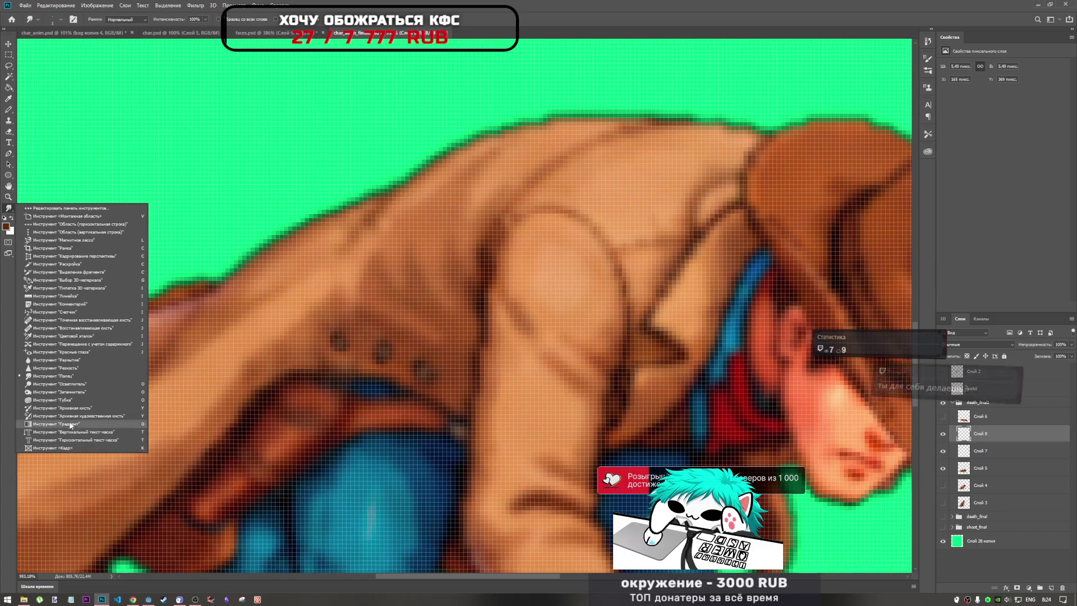
{"action": "left_click", "coordinate": [84, 359]}
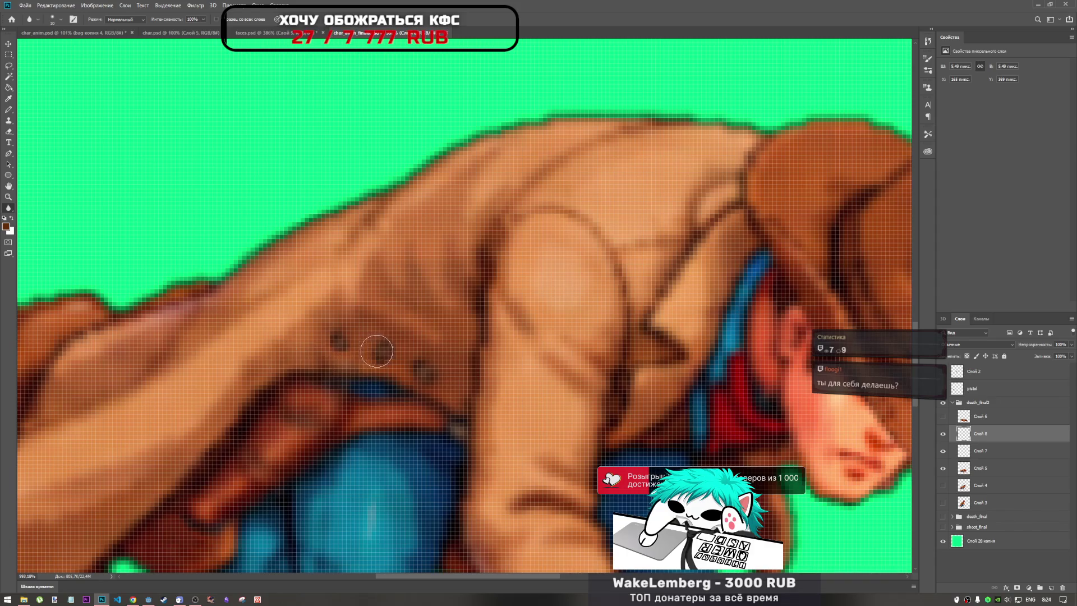
{"action": "left_click", "coordinate": [380, 352]}
{"action": "left_click", "coordinate": [339, 339]}
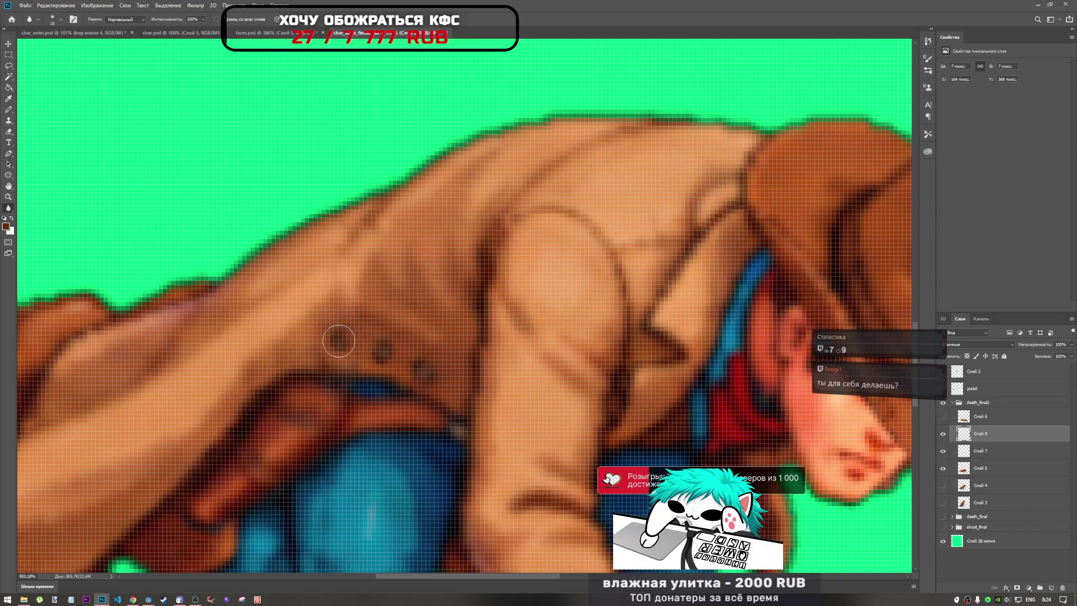
Step: Merge Слой 7, Слой 8 and Слой 5 into a single layer
{"action": "left_click", "coordinate": [987, 454]}
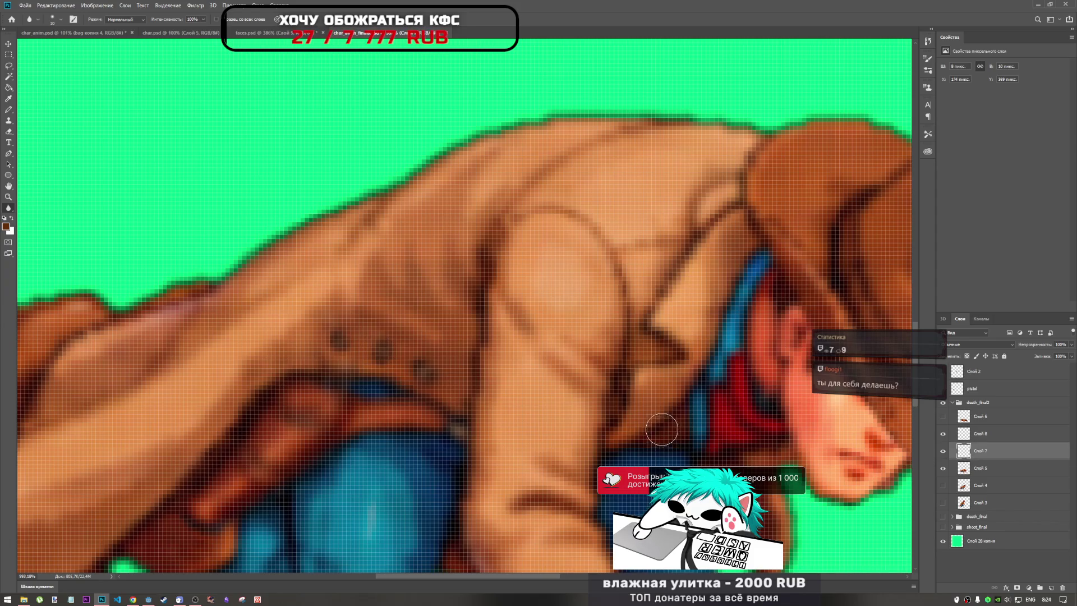
{"action": "left_click", "coordinate": [1003, 470]}
{"action": "left_click", "coordinate": [994, 450]}
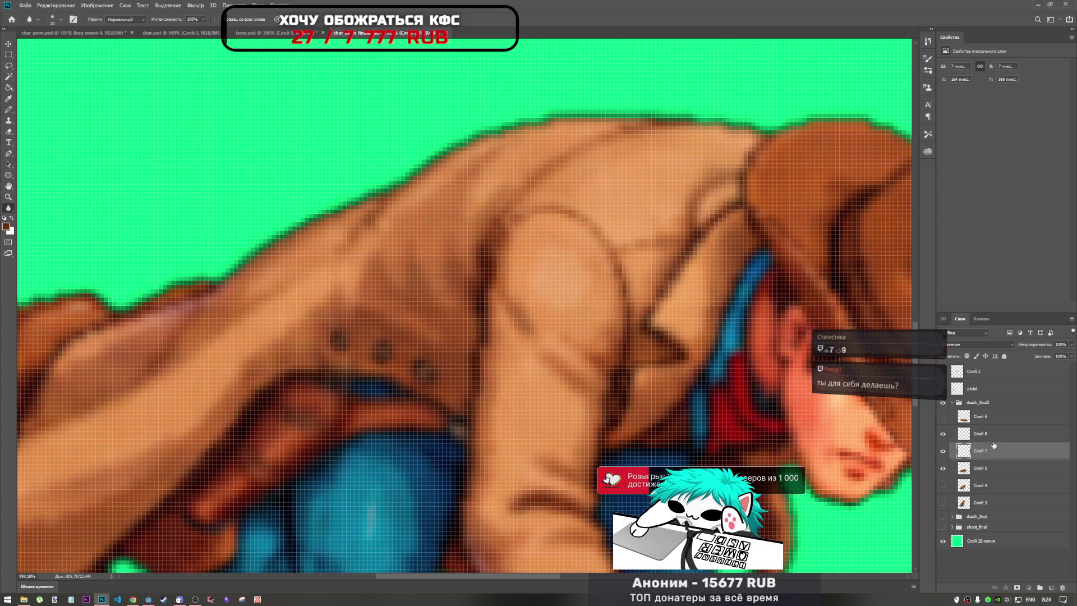
{"action": "left_click", "coordinate": [992, 440]}
{"action": "left_click", "coordinate": [995, 452], "text": "shift"}
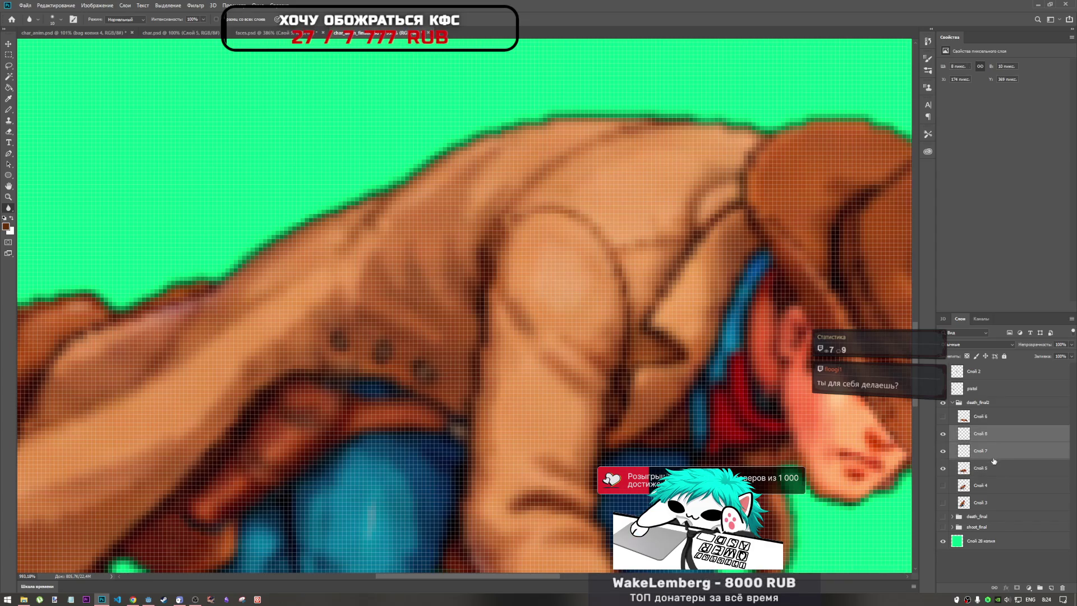
{"action": "left_click", "coordinate": [992, 470], "text": "shift"}
{"action": "right_click", "coordinate": [989, 469]}
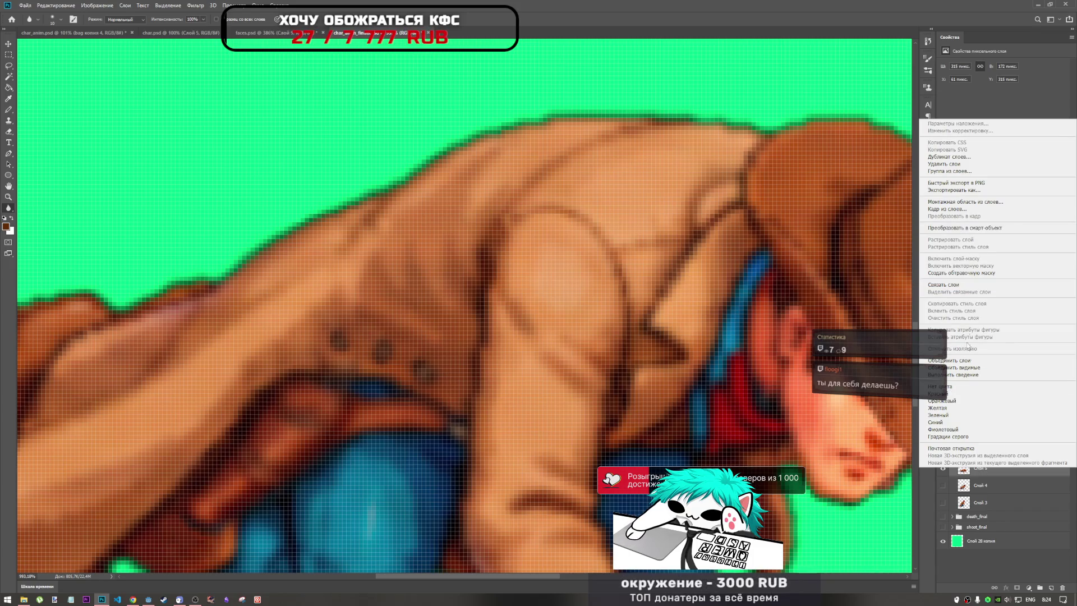
{"action": "left_click", "coordinate": [956, 361]}
{"action": "scroll", "coordinate": [665, 378], "scroll_direction": "down", "scroll_amount": 10}
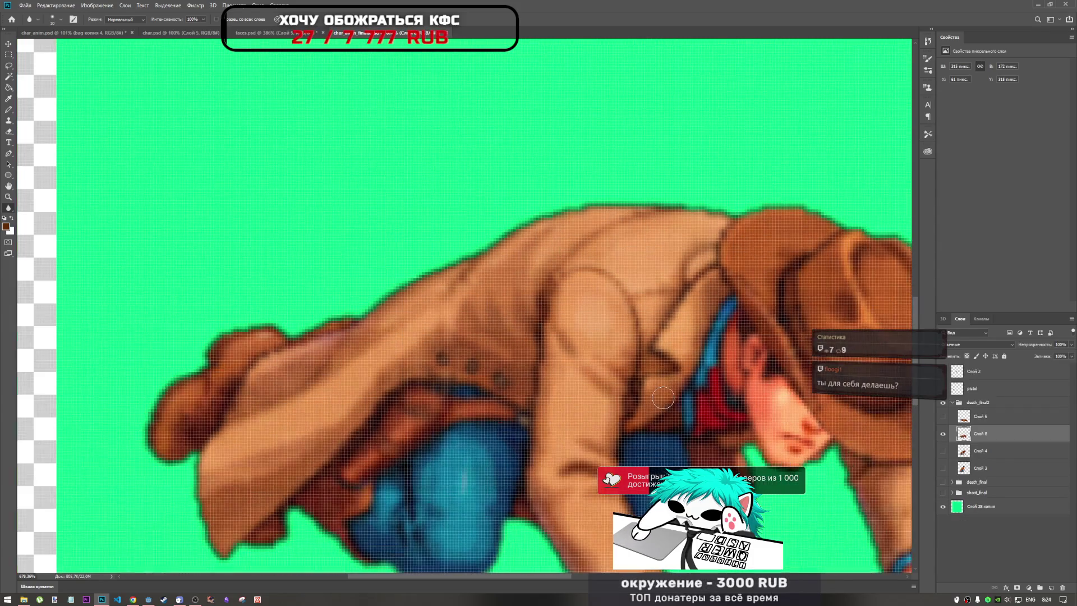
{"action": "scroll", "coordinate": [491, 321], "scroll_direction": "down", "scroll_amount": 2}
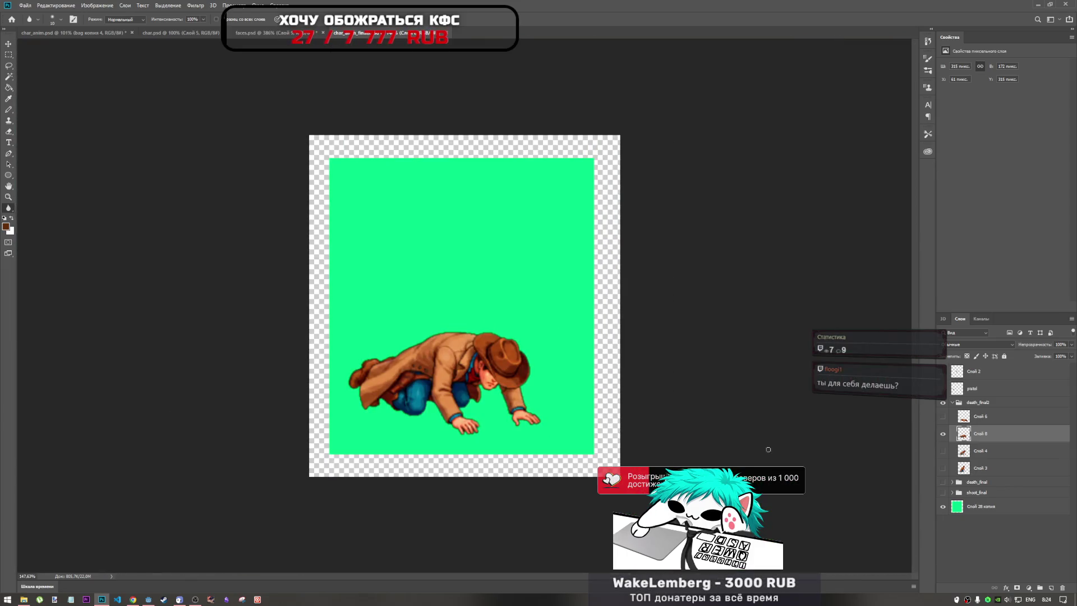
Step: Toggle Слой 8 and Слой 6 on and off to compare the crawling and lying poses
{"action": "left_click", "coordinate": [942, 433]}
{"action": "left_click", "coordinate": [943, 434]}
{"action": "left_click", "coordinate": [943, 416]}
{"action": "left_click", "coordinate": [944, 431]}
{"action": "left_click", "coordinate": [944, 416]}
{"action": "left_click", "coordinate": [943, 431]}
{"action": "left_click", "coordinate": [943, 416]}
{"action": "left_click", "coordinate": [943, 431]}
Step: Leave the lying frame Слой 6 showing with Слой 8 hidden, and dismiss the save-changes prompt
{"action": "left_click", "coordinate": [944, 431]}
{"action": "left_click", "coordinate": [944, 416]}
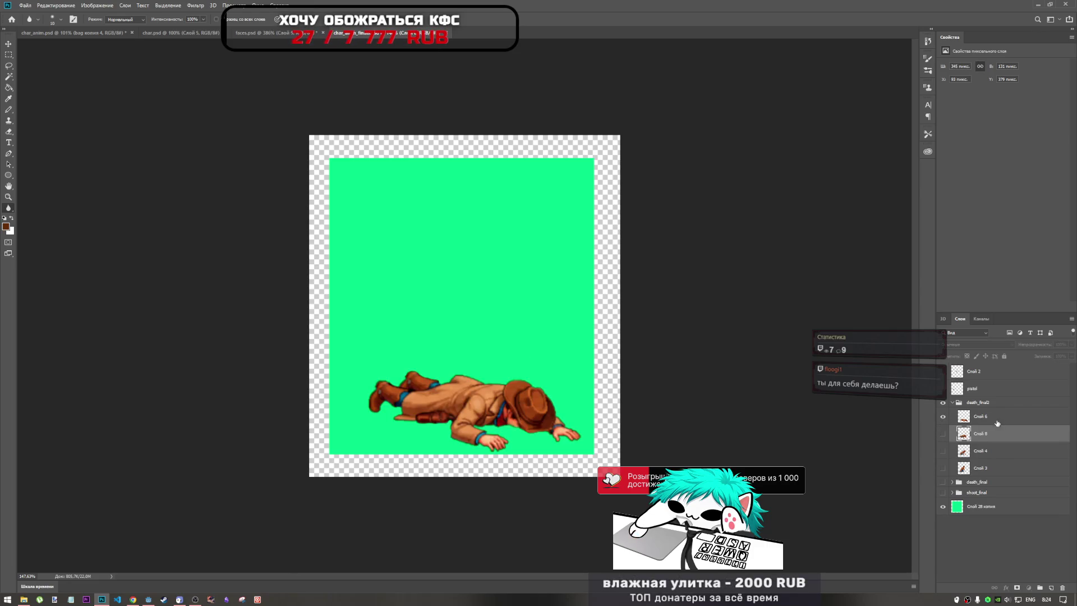
{"action": "left_click", "coordinate": [960, 422]}
{"action": "left_click", "coordinate": [943, 416]}
{"action": "left_click", "coordinate": [944, 416]}
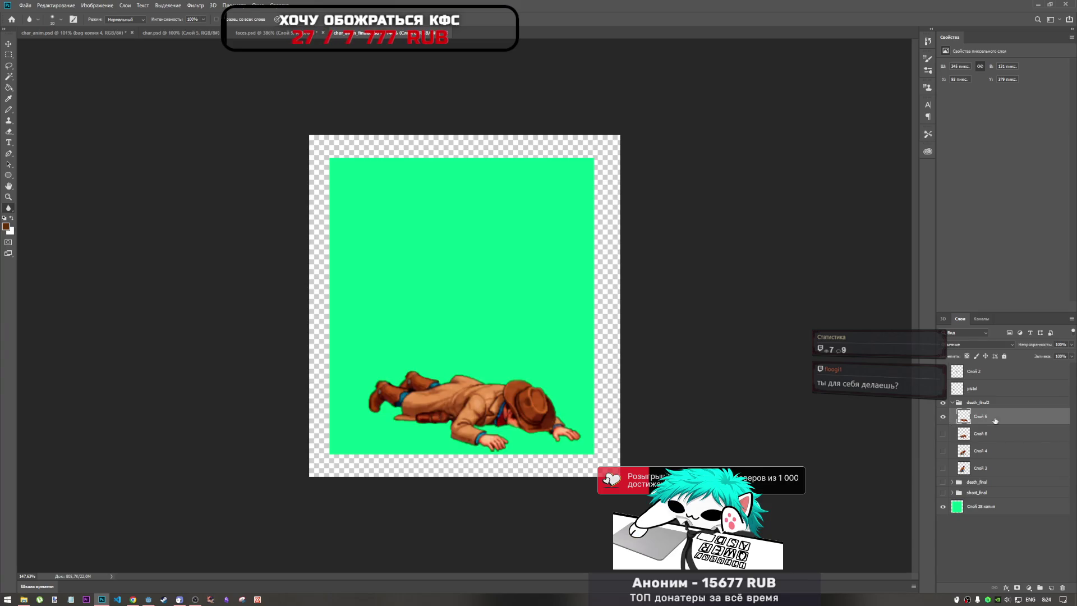
{"action": "left_click", "coordinate": [977, 433]}
{"action": "left_click", "coordinate": [608, 240]}
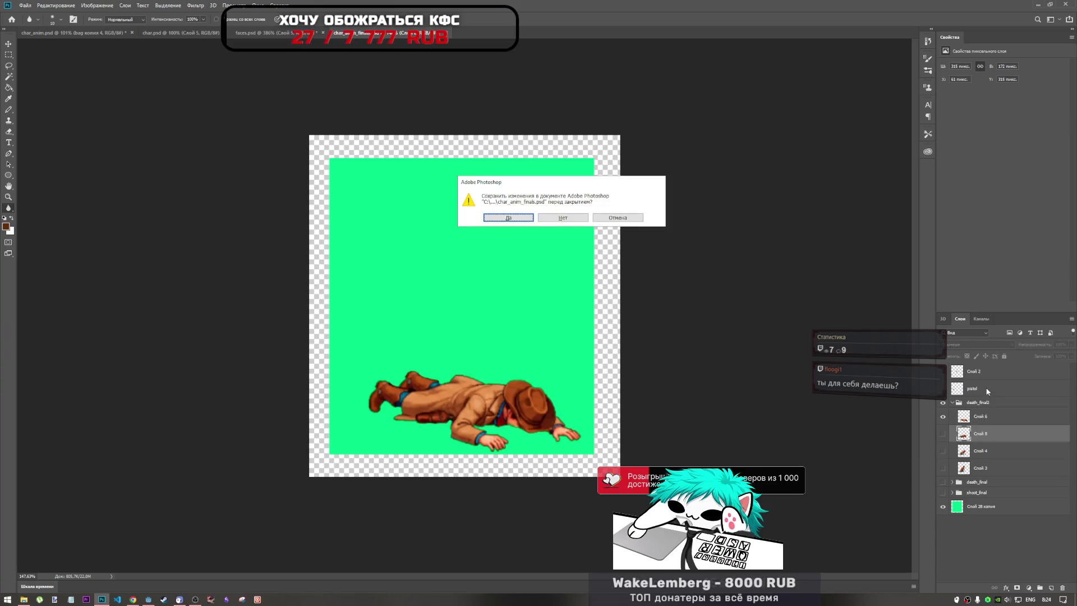
{"action": "left_click", "coordinate": [614, 222]}
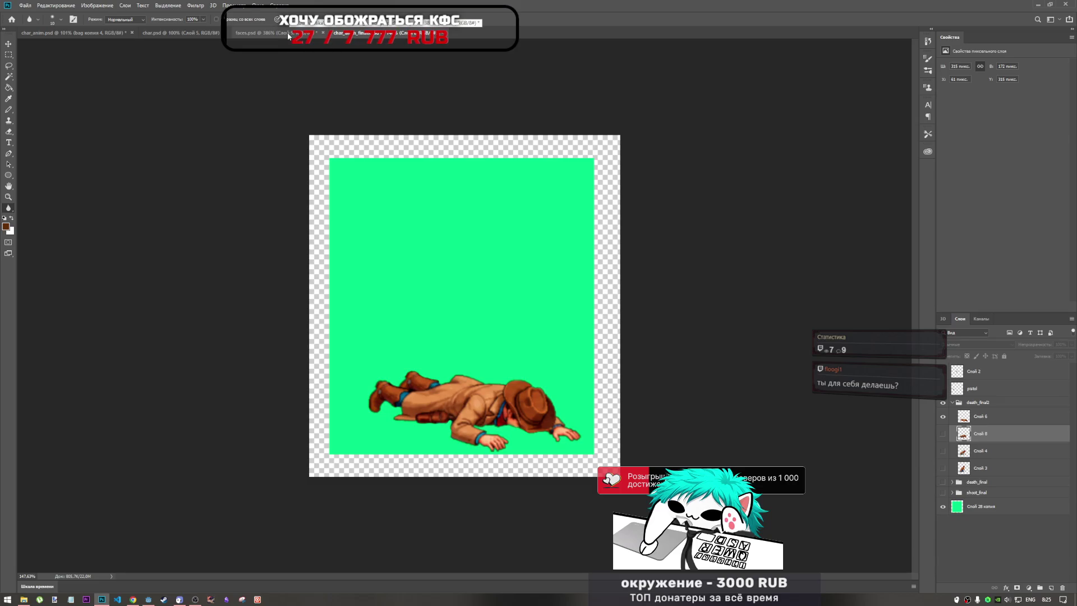
Step: Look through faces.psd and char.psd, showing the left cowboy sprite, then return to char_anim.psd
{"action": "left_click", "coordinate": [264, 34]}
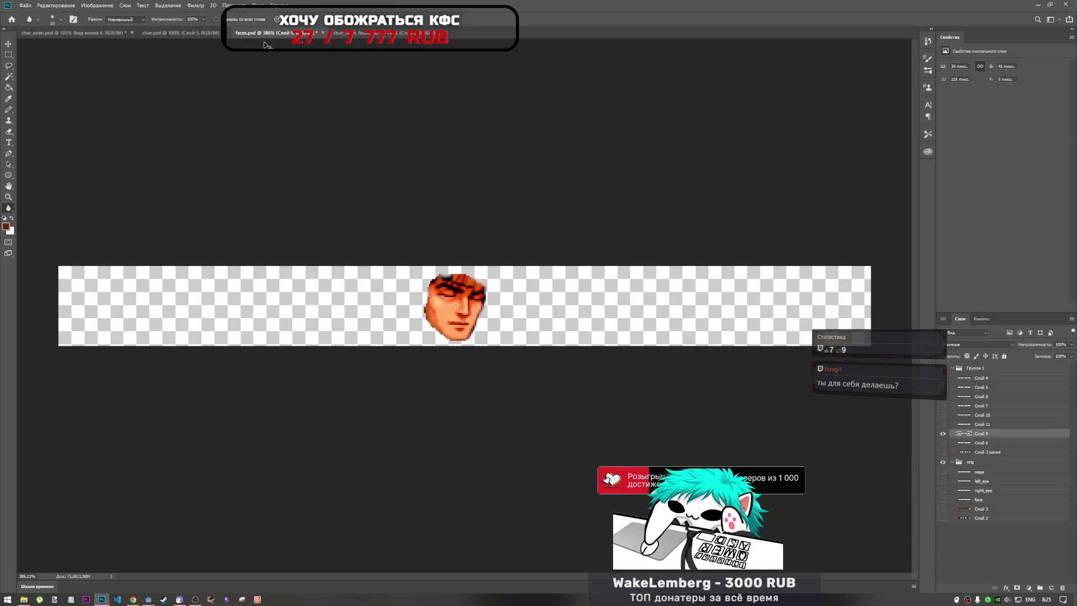
{"action": "left_click", "coordinate": [184, 33]}
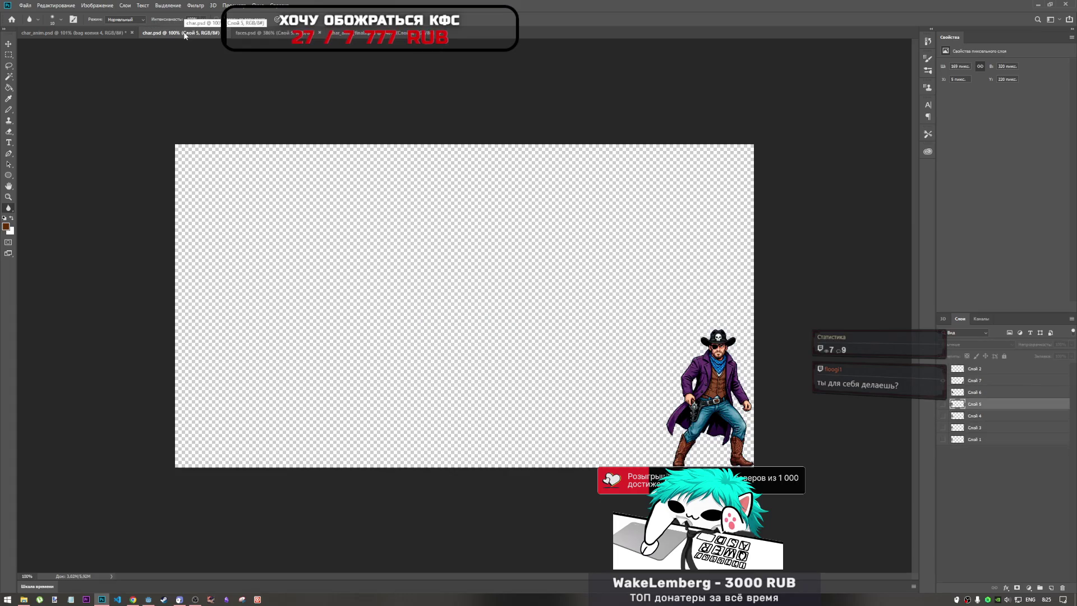
{"action": "left_click", "coordinate": [944, 392], "text": "alt"}
{"action": "left_click", "coordinate": [72, 32]}
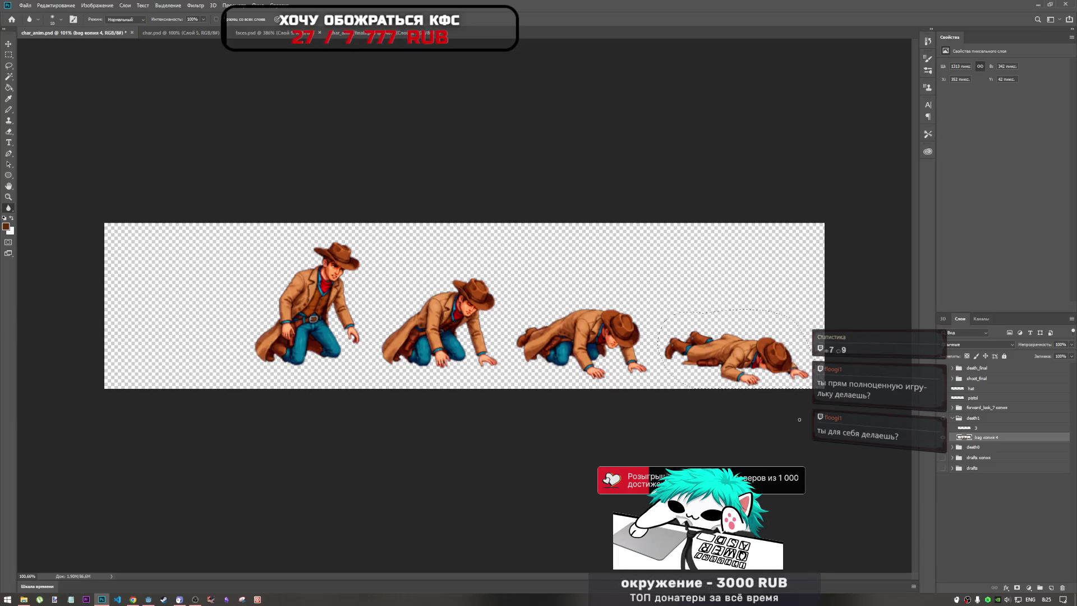
Step: In char_anim.psd, deselect and look through forward_look_7 копия, death1, bag копия 4 and layer 3
{"action": "key", "text": "ctrl+d"}
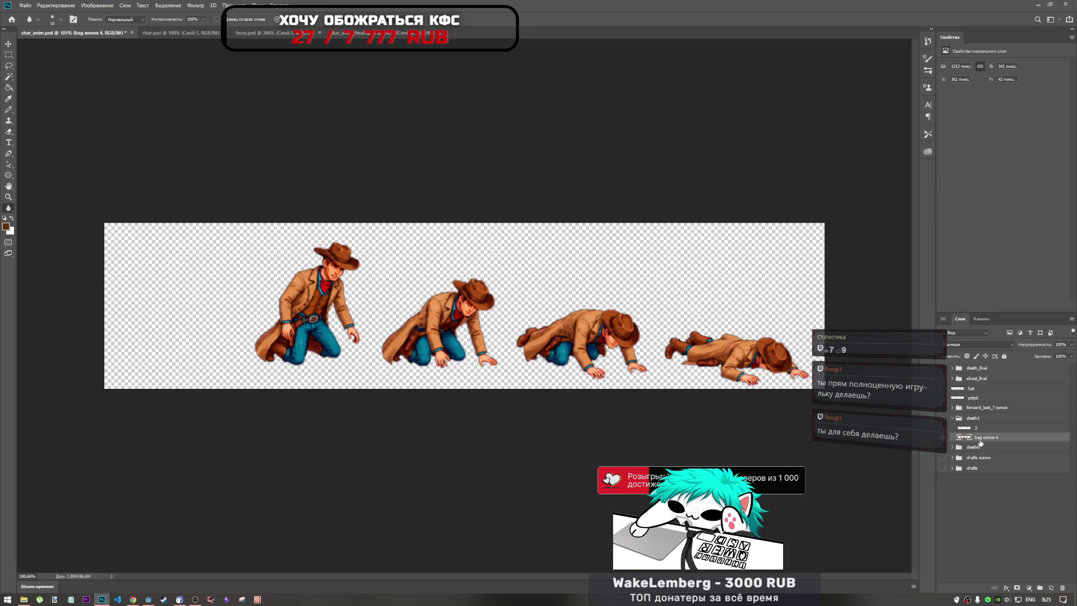
{"action": "left_click", "coordinate": [965, 408]}
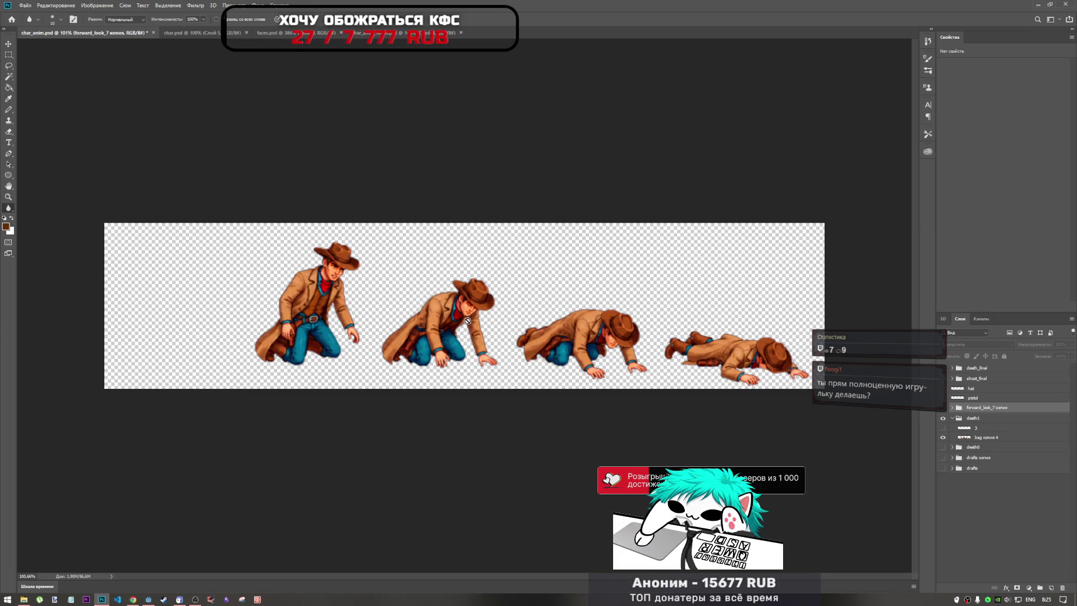
{"action": "key", "text": "ctrl+t"}
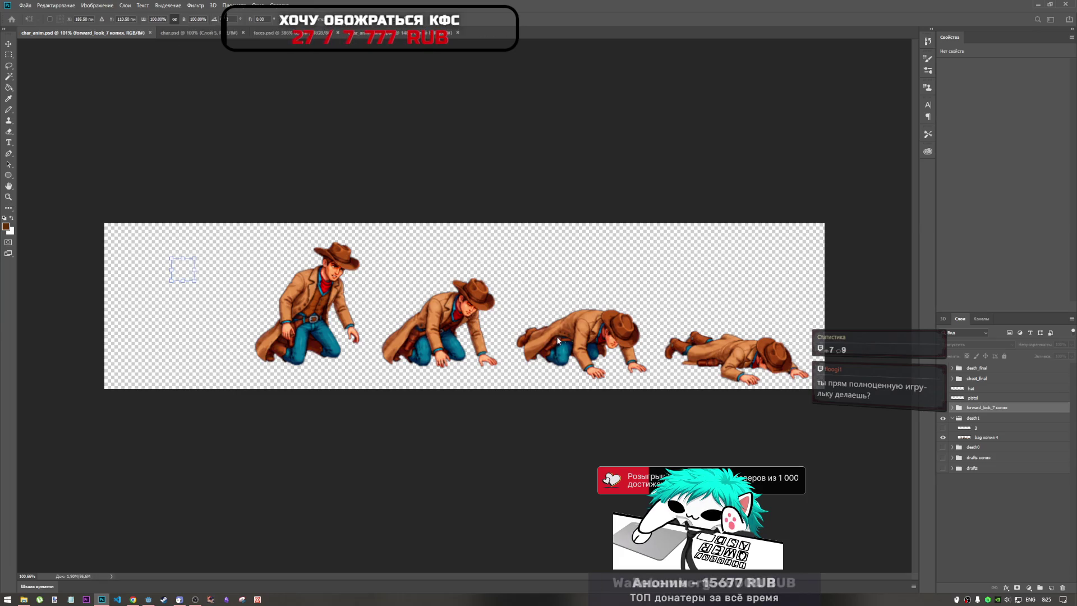
{"action": "left_click", "coordinate": [958, 417]}
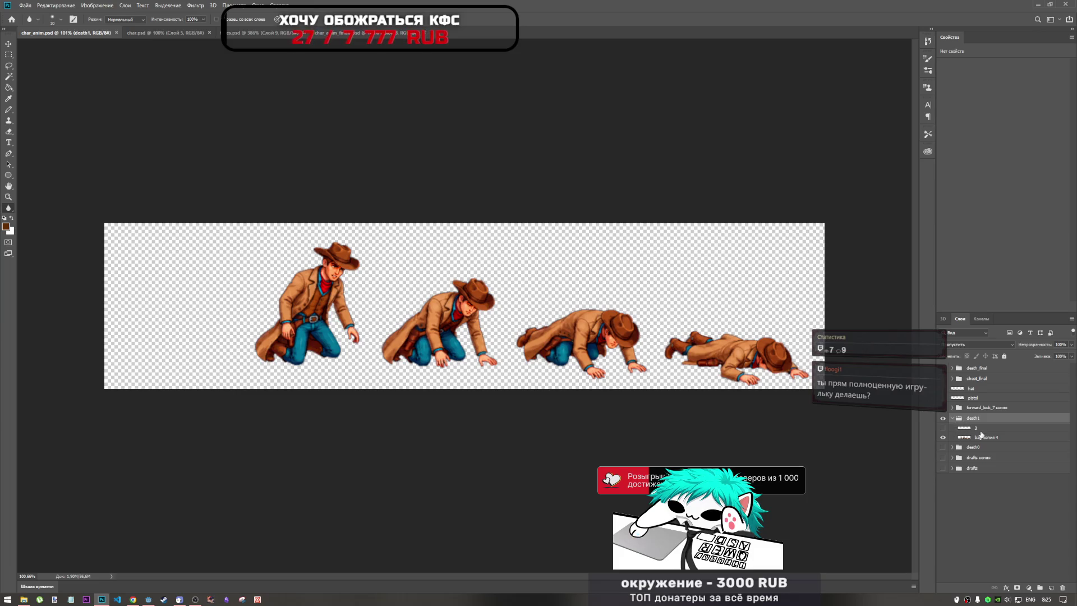
{"action": "left_click", "coordinate": [981, 437]}
{"action": "left_click", "coordinate": [981, 419]}
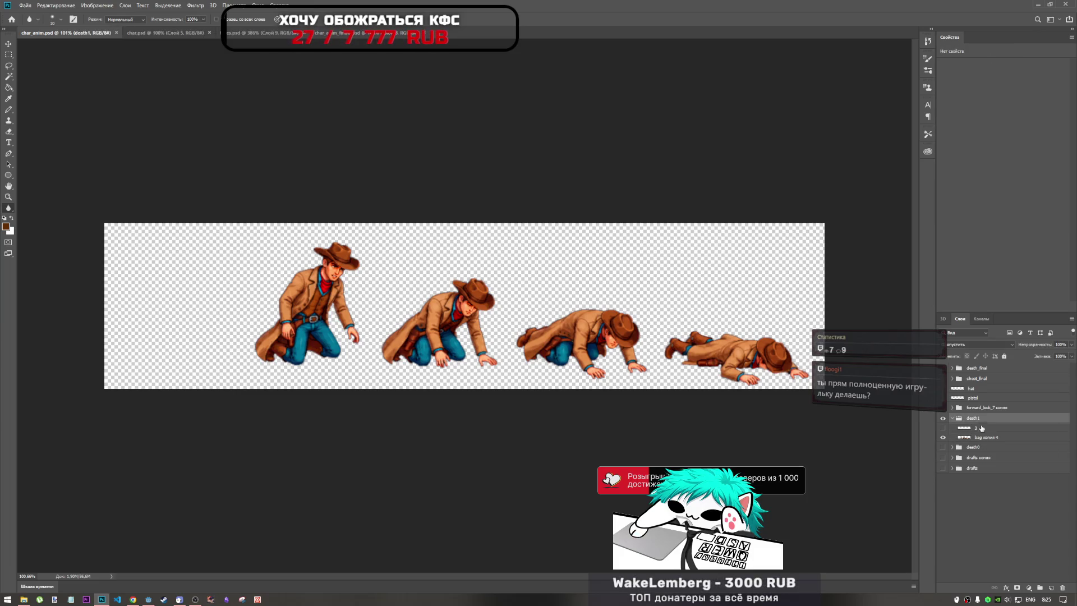
{"action": "left_click", "coordinate": [981, 429]}
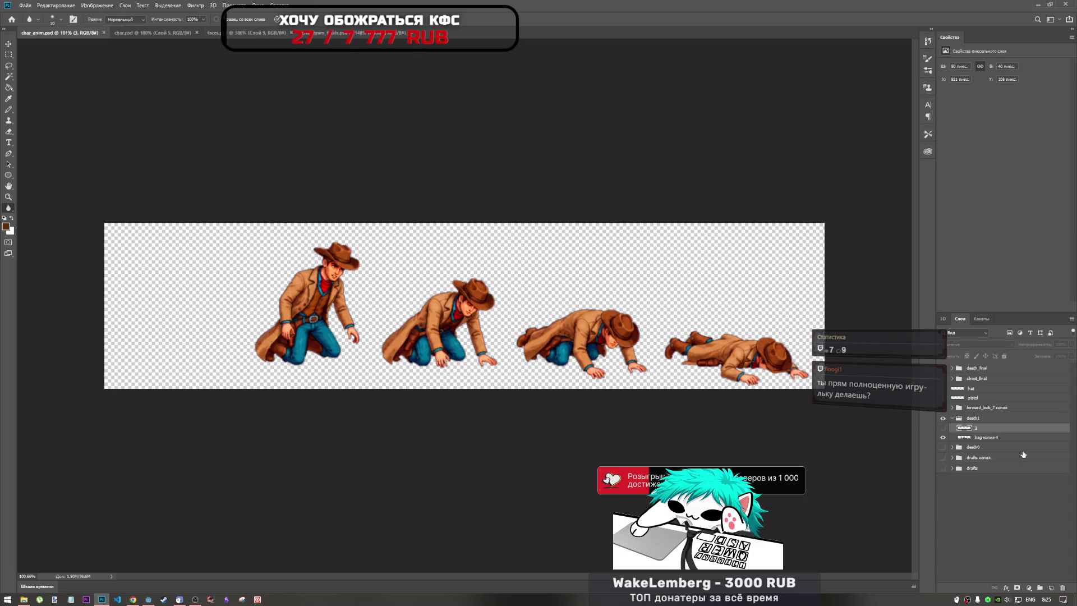
Step: Compare with layer 3 toggled, leave it hidden, and go to the anim_finals document
{"action": "left_click", "coordinate": [942, 428]}
{"action": "left_click", "coordinate": [943, 428]}
{"action": "left_click", "coordinate": [944, 428]}
{"action": "left_click", "coordinate": [943, 429]}
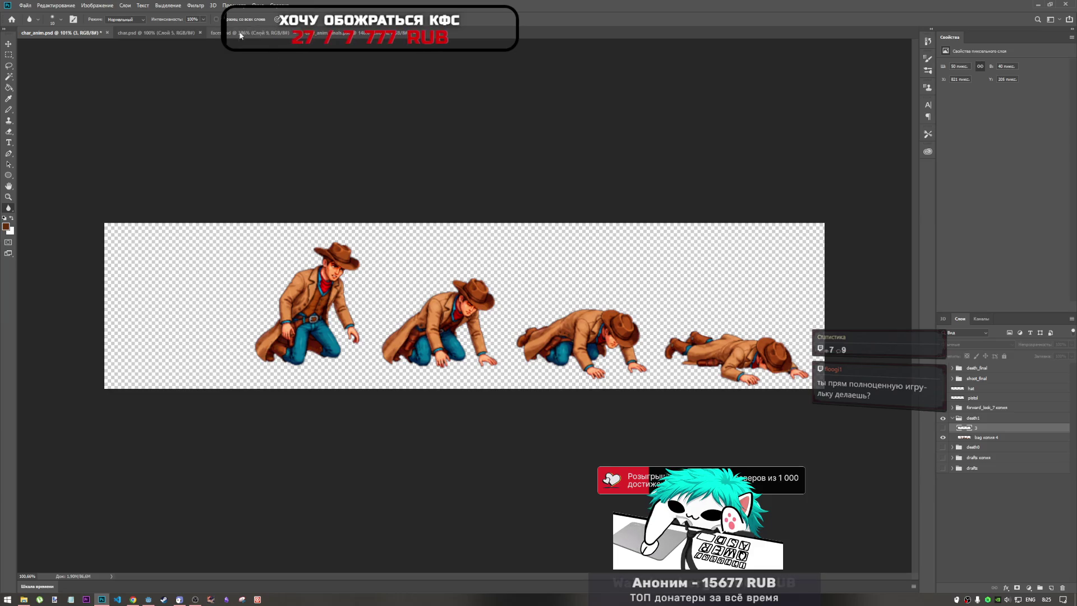
{"action": "left_click", "coordinate": [322, 32]}
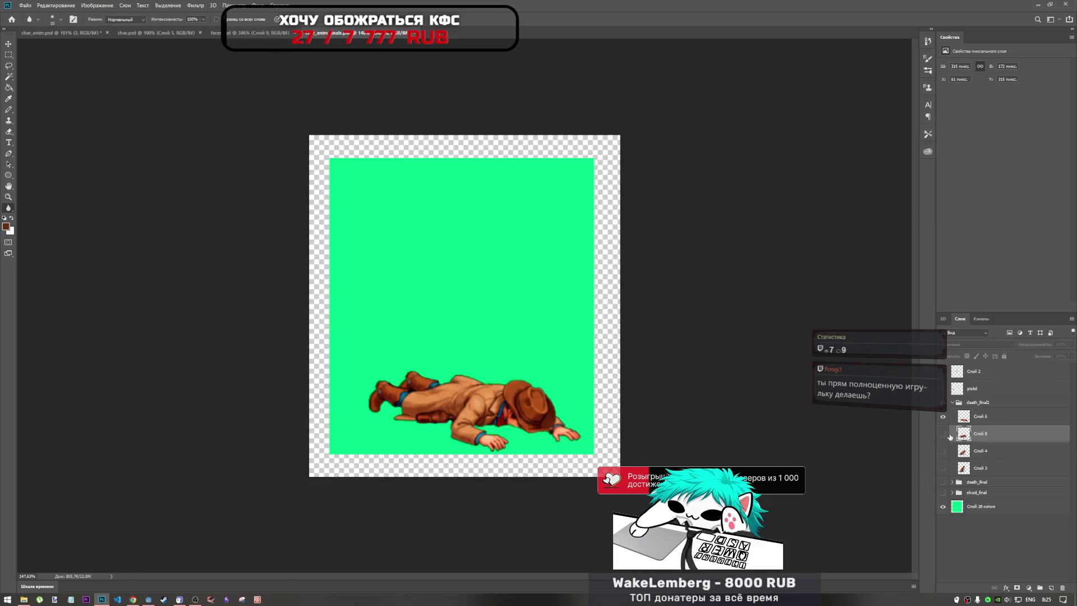
Step: Hide frames Слой 6 and Слой 8 and select the crawling frame Слой 4
{"action": "left_click", "coordinate": [943, 416]}
{"action": "left_click", "coordinate": [943, 433]}
{"action": "left_click", "coordinate": [942, 433]}
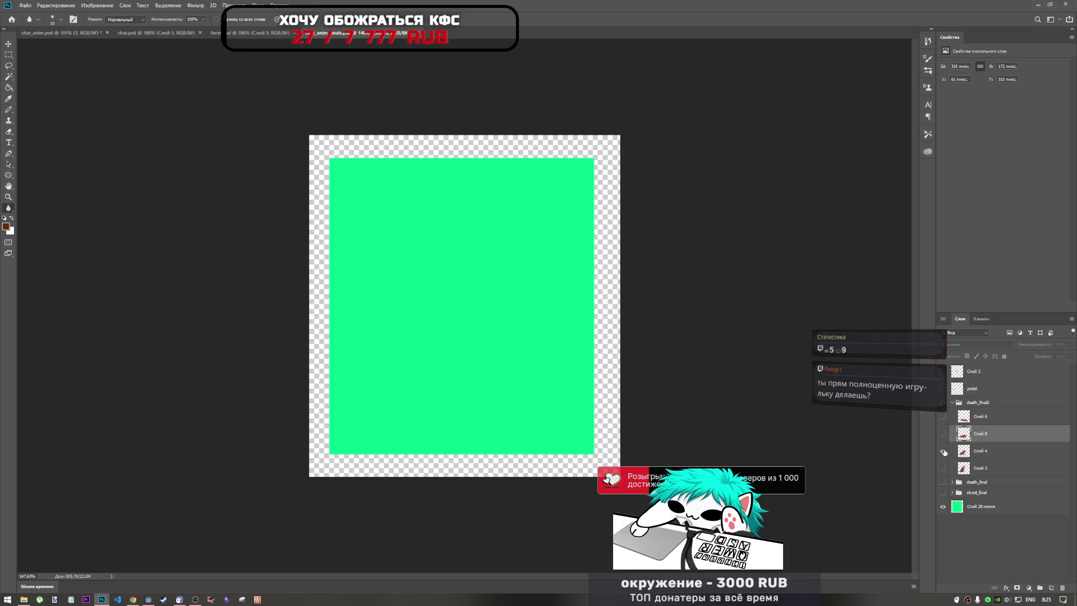
{"action": "left_click", "coordinate": [942, 451]}
{"action": "left_click", "coordinate": [996, 454]}
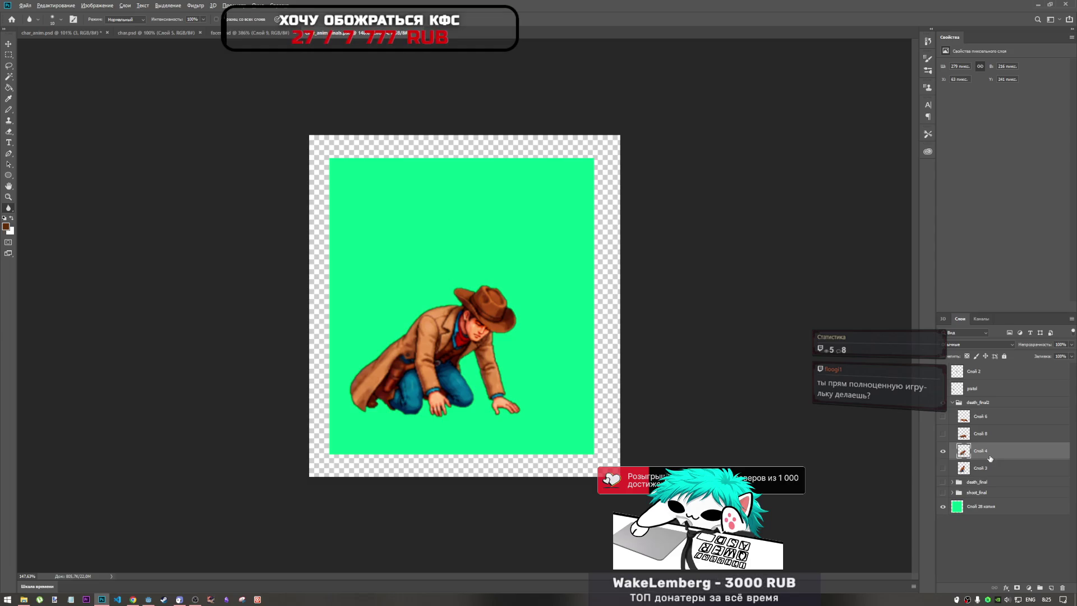
Step: Cycle the visibility of Слой 8, 6, 3 and 4 to compare poses, ending with Слой 4 shown
{"action": "left_click", "coordinate": [943, 434]}
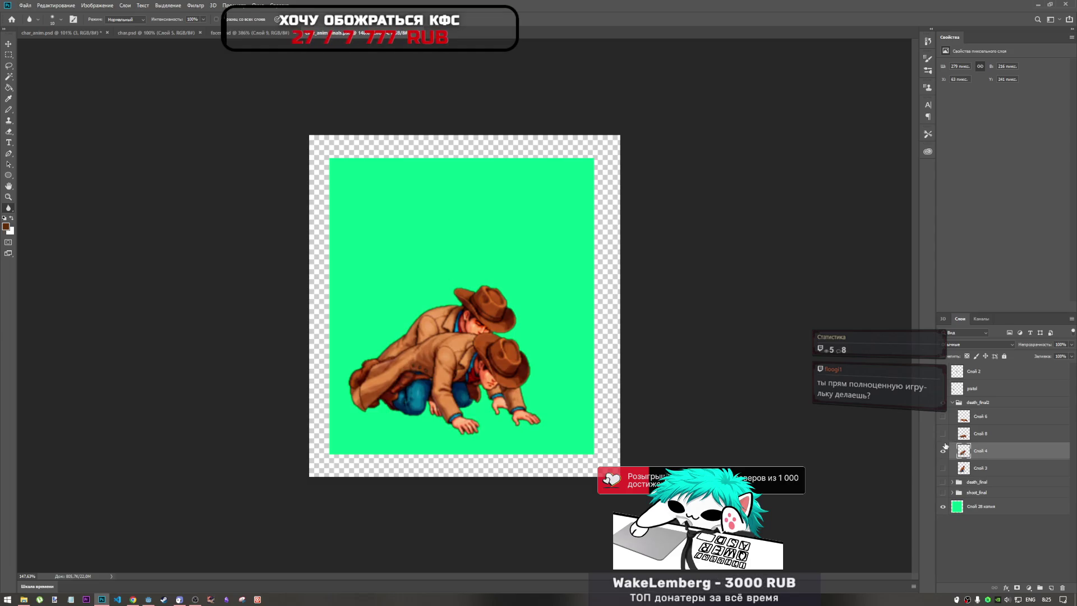
{"action": "left_click_drag", "start_coordinate": [945, 451], "coordinate": [945, 435]}
{"action": "left_click", "coordinate": [945, 436]}
{"action": "left_click", "coordinate": [945, 436]}
{"action": "left_click", "coordinate": [945, 435]}
{"action": "left_click", "coordinate": [944, 435]}
{"action": "left_click", "coordinate": [944, 418]}
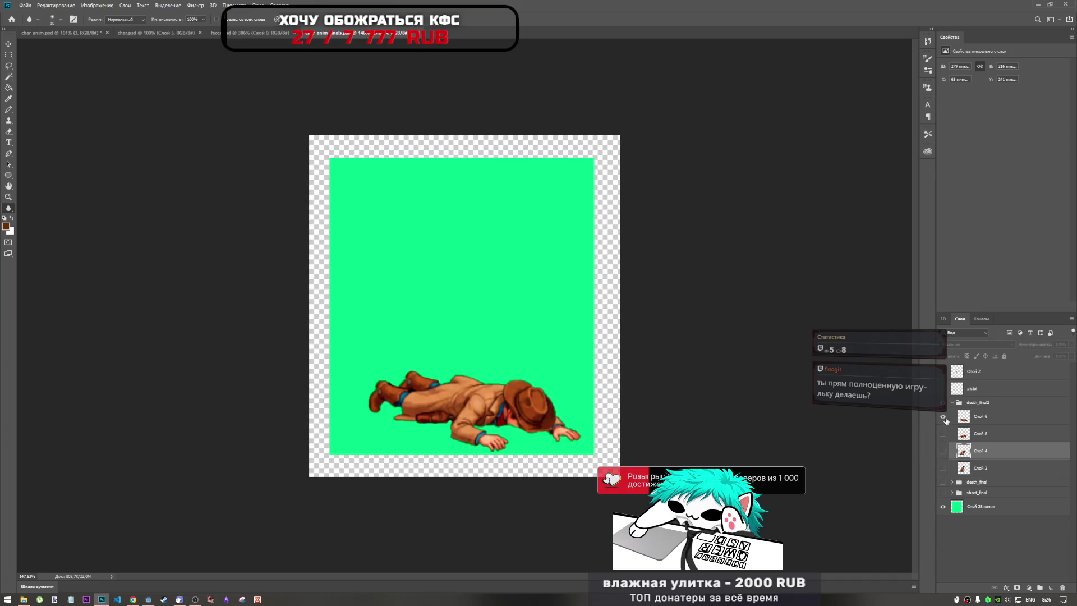
{"action": "left_click", "coordinate": [944, 417]}
{"action": "left_click", "coordinate": [944, 434]}
{"action": "left_click", "coordinate": [944, 434]}
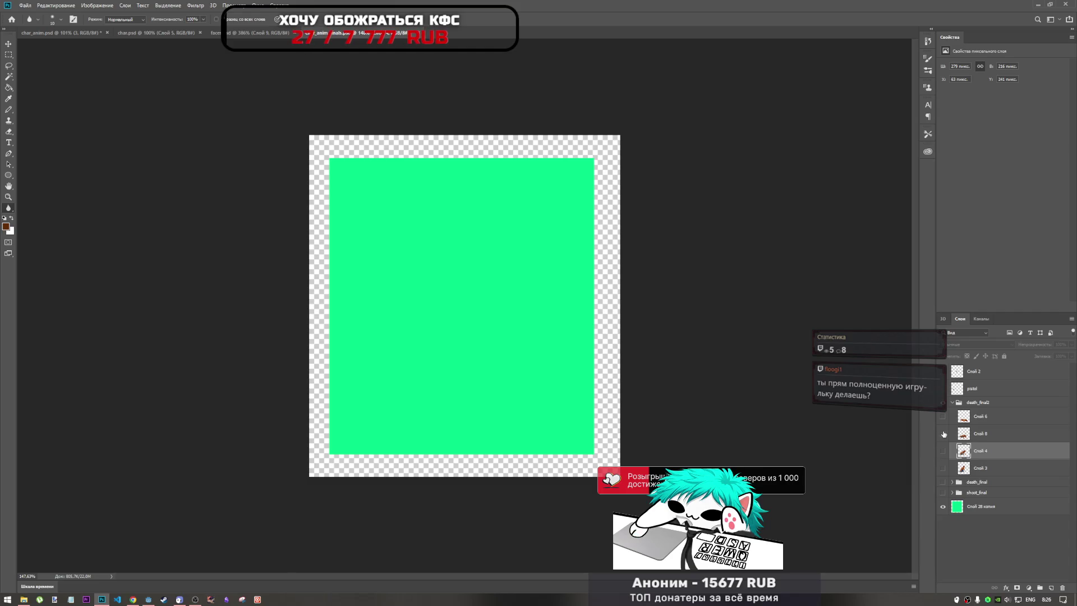
{"action": "left_click", "coordinate": [944, 467]}
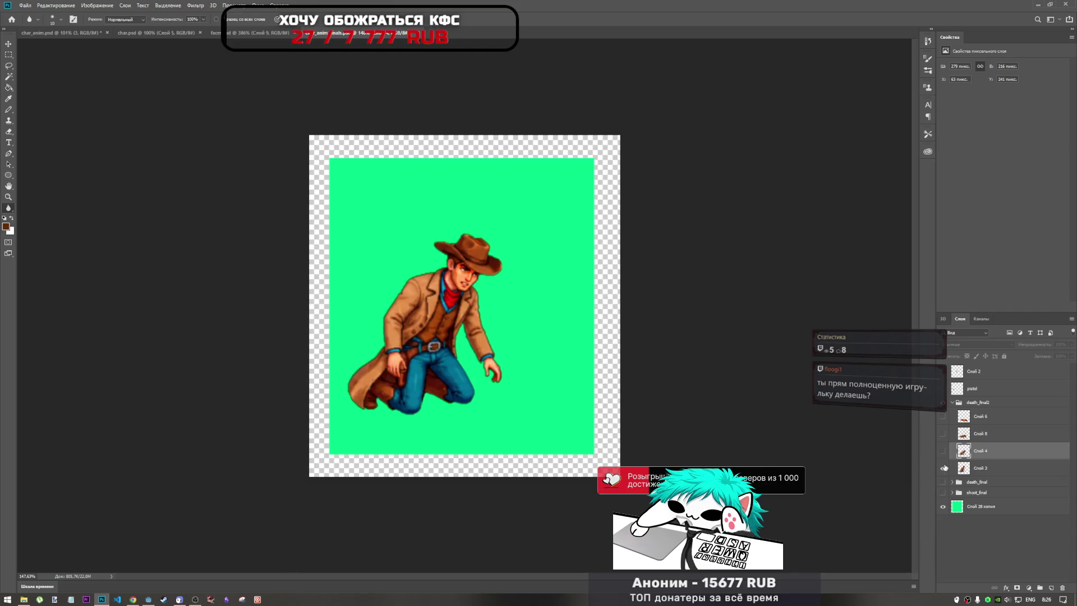
{"action": "left_click", "coordinate": [944, 467]}
{"action": "left_click", "coordinate": [945, 451]}
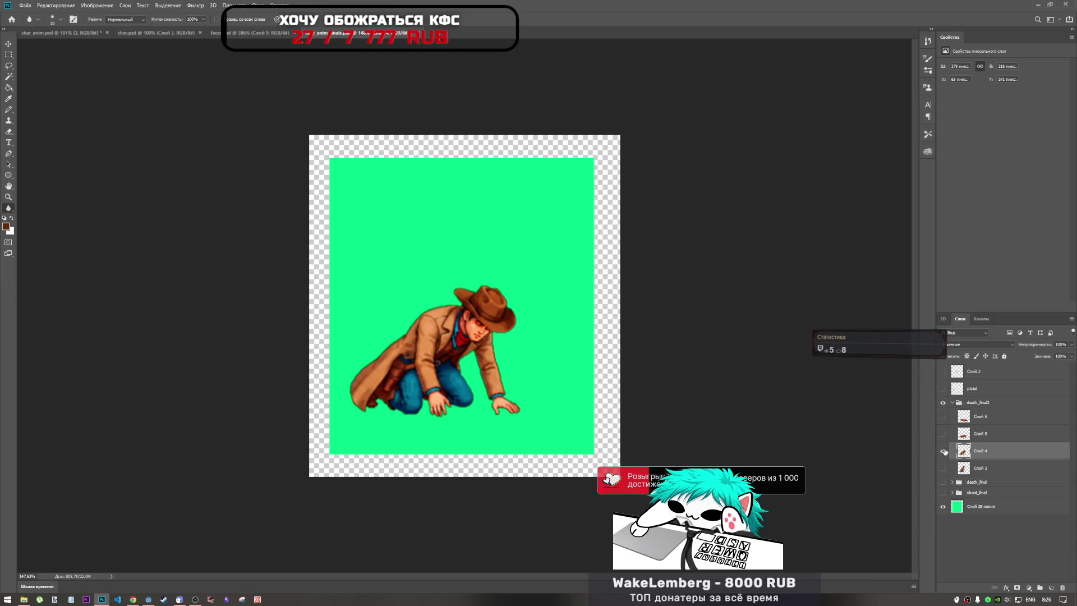
{"action": "left_click", "coordinate": [944, 451]}
{"action": "left_click", "coordinate": [944, 451]}
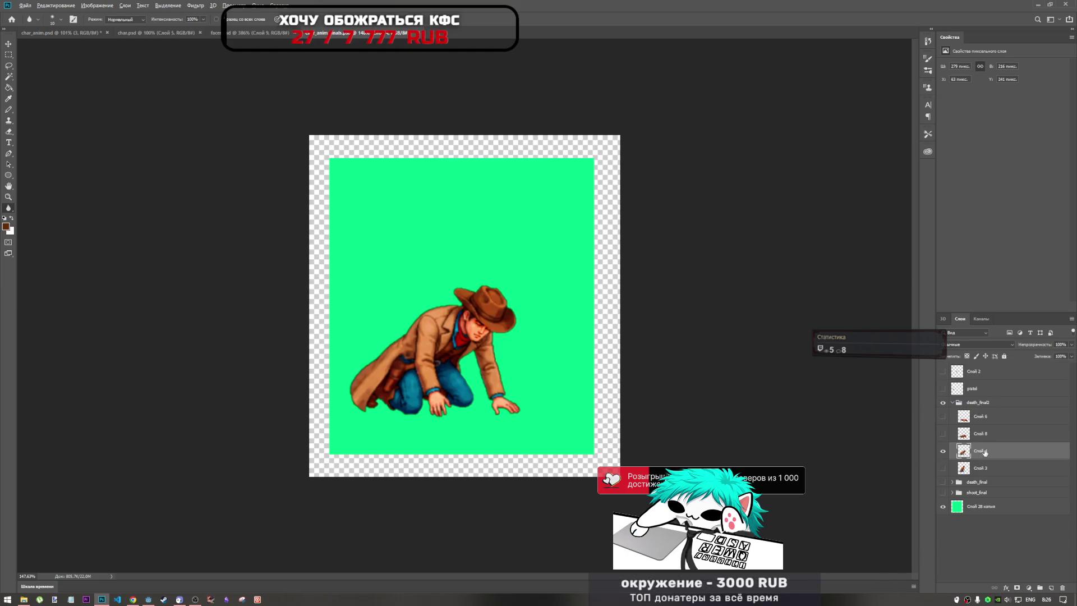
Step: Duplicate Слой 4, hide the original so only Слой 4 копия shows, and paste a new layer
{"action": "key", "text": "ctrl+j"}
{"action": "left_click", "coordinate": [943, 468]}
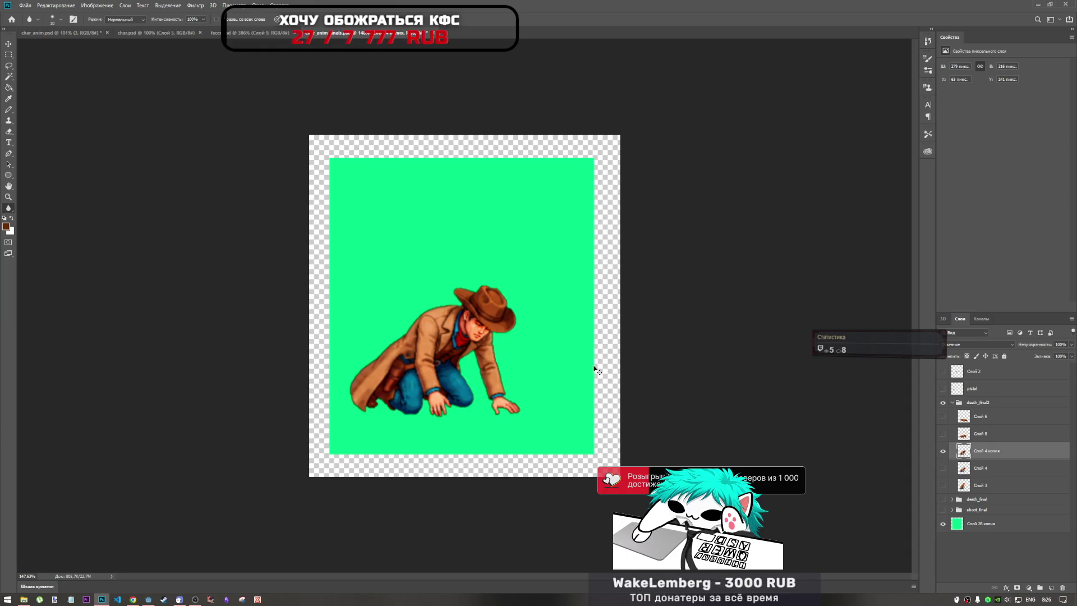
{"action": "left_click", "coordinate": [943, 468]}
{"action": "key", "text": "ctrl+t"}
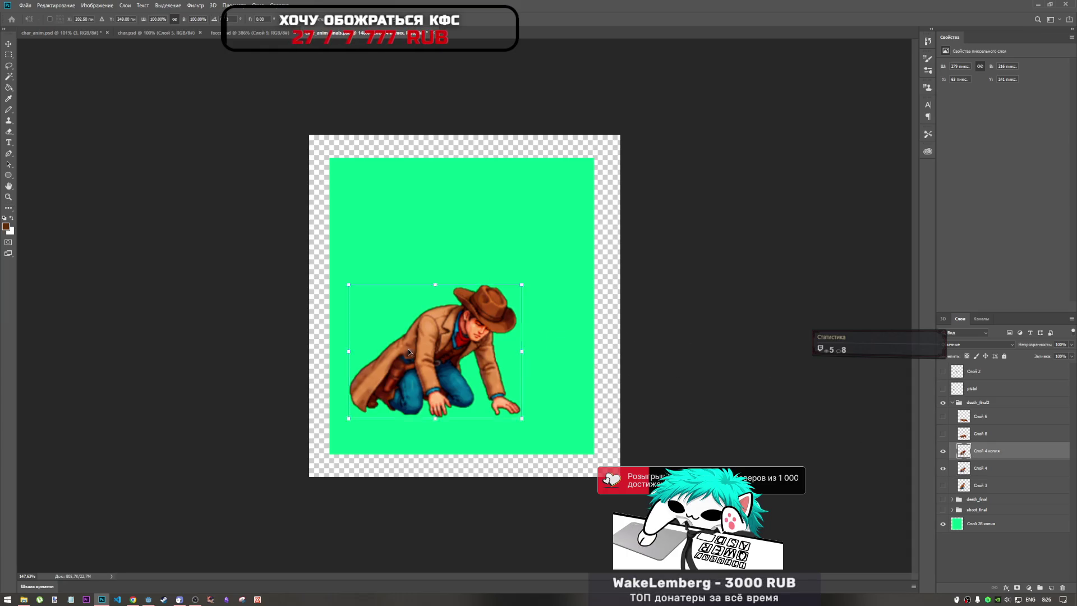
{"action": "left_click", "coordinate": [943, 451]}
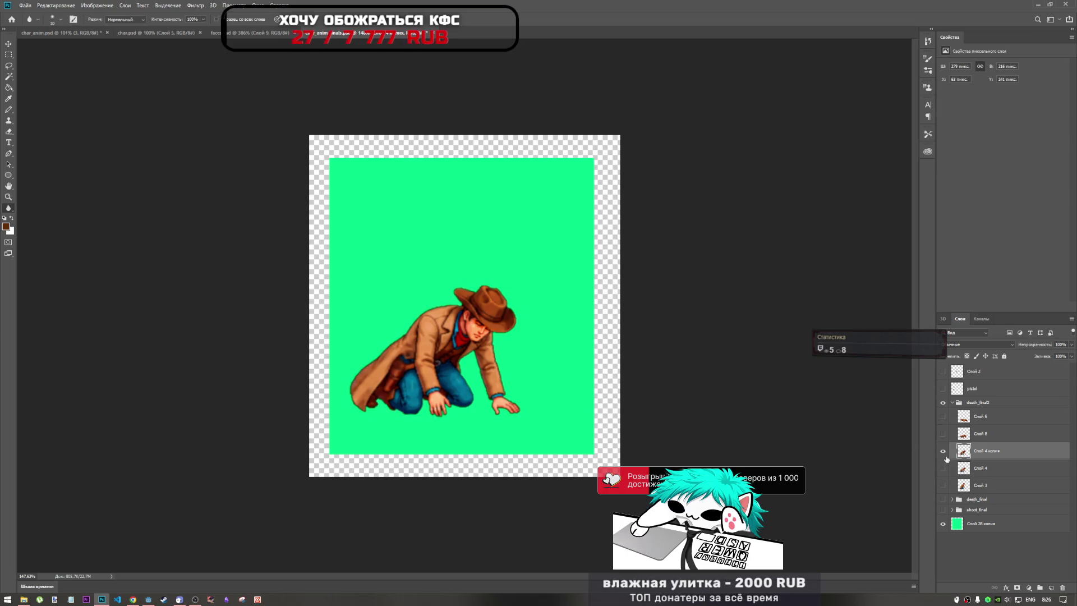
{"action": "left_click", "coordinate": [943, 467]}
{"action": "left_click", "coordinate": [943, 451]}
{"action": "left_click", "coordinate": [942, 468]}
{"action": "key", "text": "ctrl+v"}
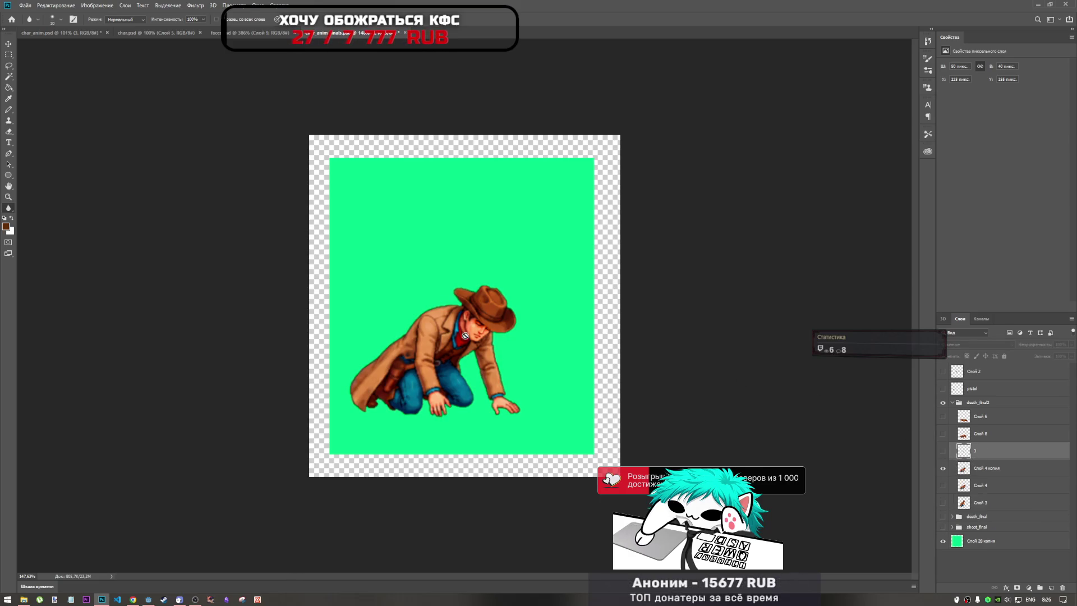
Step: Show layer 3 and move the face patch onto the crawling cowboy's face, enlarged to about 120%
{"action": "left_click", "coordinate": [943, 450]}
{"action": "key", "text": "ctrl+t"}
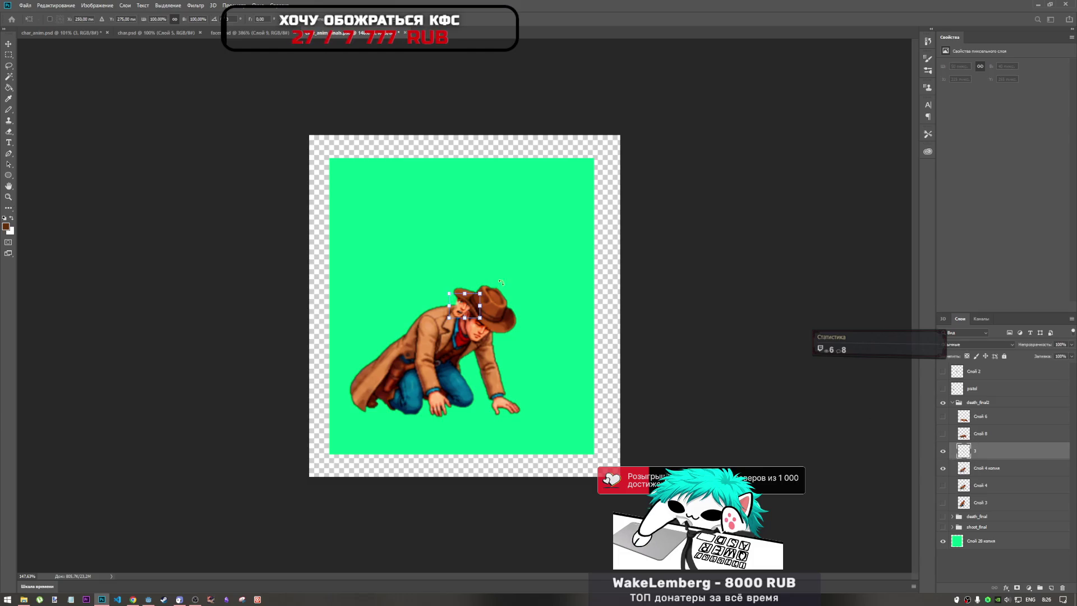
{"action": "left_click_drag", "start_coordinate": [461, 304], "coordinate": [487, 331]}
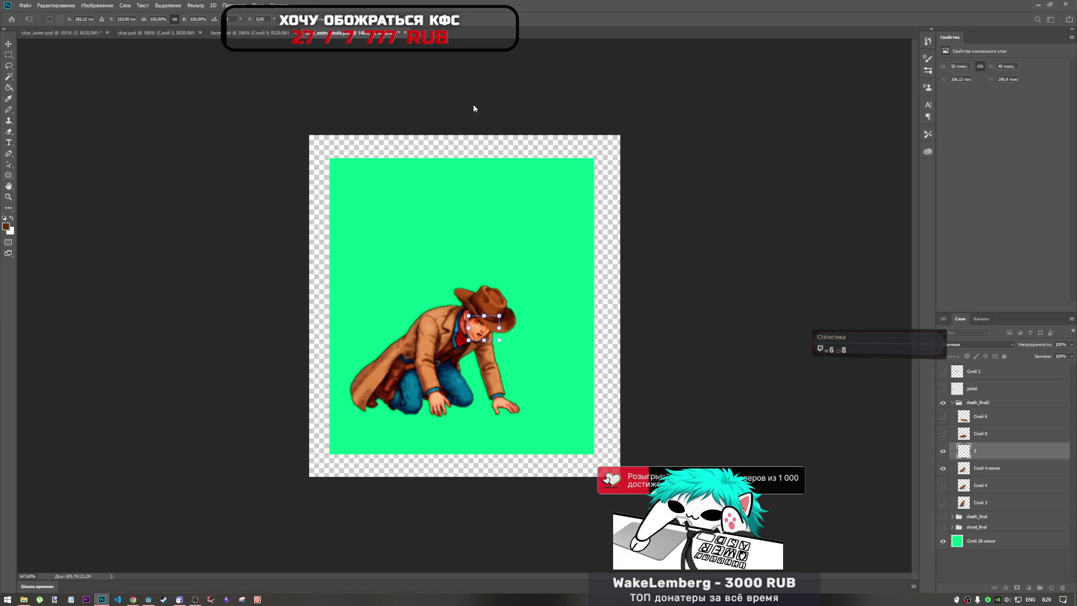
{"action": "left_click_drag", "start_coordinate": [481, 335], "coordinate": [481, 335]}
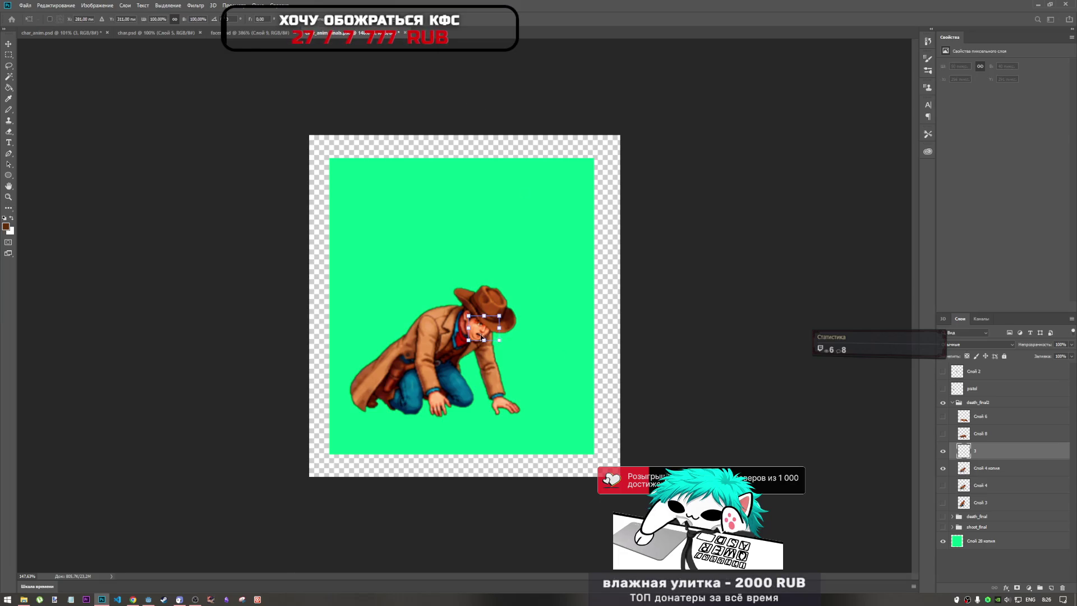
{"action": "scroll", "coordinate": [490, 338], "scroll_direction": "up", "scroll_amount": 5}
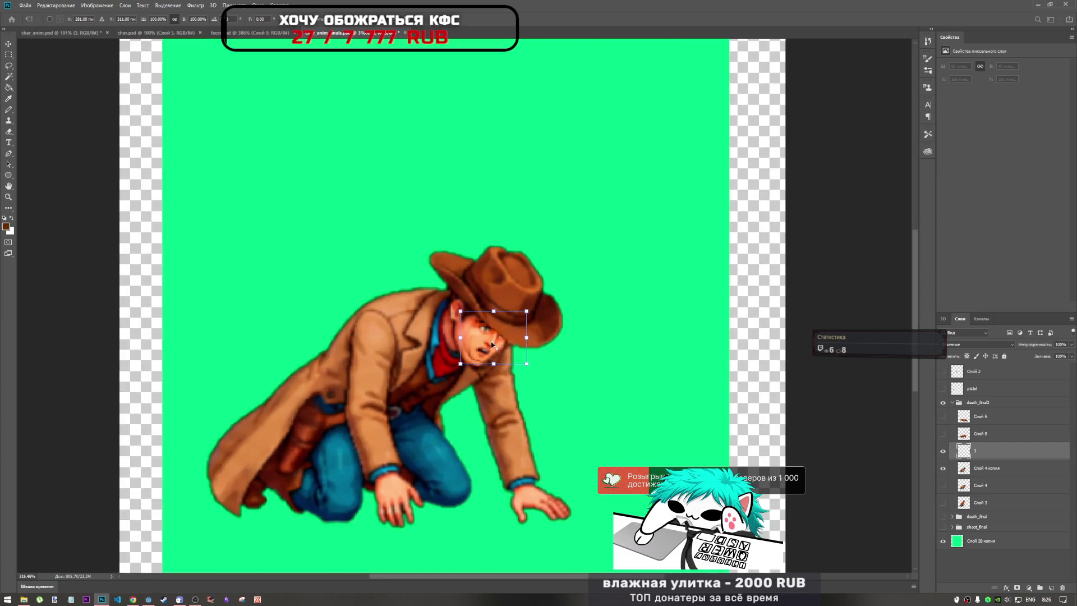
{"action": "mouse_move", "coordinate": [526, 364]}
{"action": "left_mouse_down"}
{"action": "mouse_move", "coordinate": [503, 347]}
{"action": "mouse_move", "coordinate": [475, 351]}
{"action": "mouse_move", "coordinate": [504, 345]}
{"action": "left_mouse_up"}
{"action": "key", "text": "ctrl+z"}
{"action": "left_click_drag", "start_coordinate": [527, 309], "coordinate": [532, 305]}
{"action": "left_click_drag", "start_coordinate": [499, 350], "coordinate": [499, 349]}
Step: Nudge the face patch up and down one pixel at a time until aligned, then commit
{"action": "key", "text": "Down"}
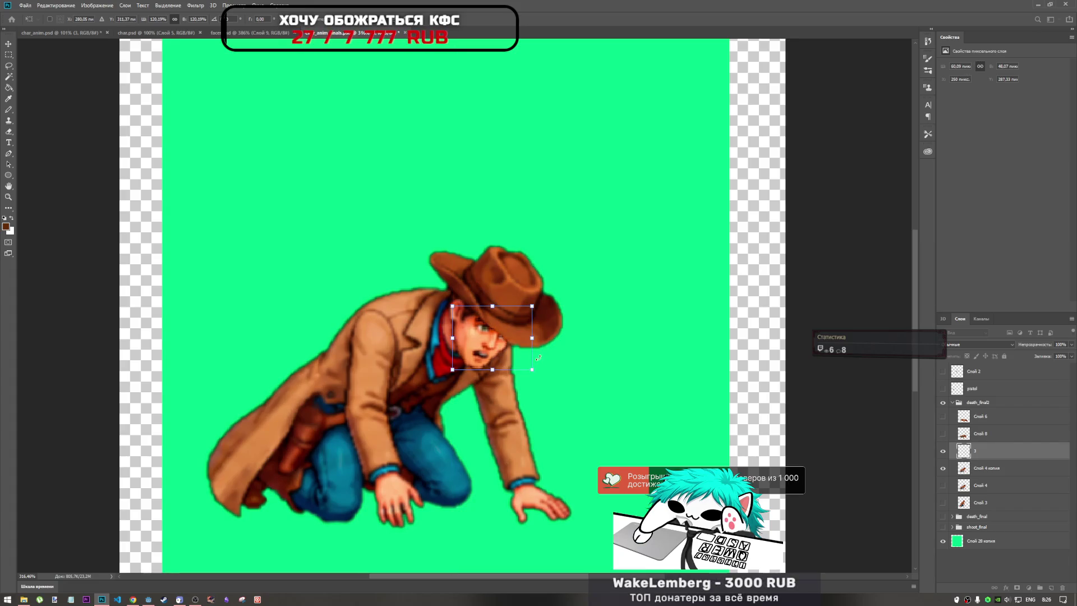
{"action": "key", "text": "Down"}
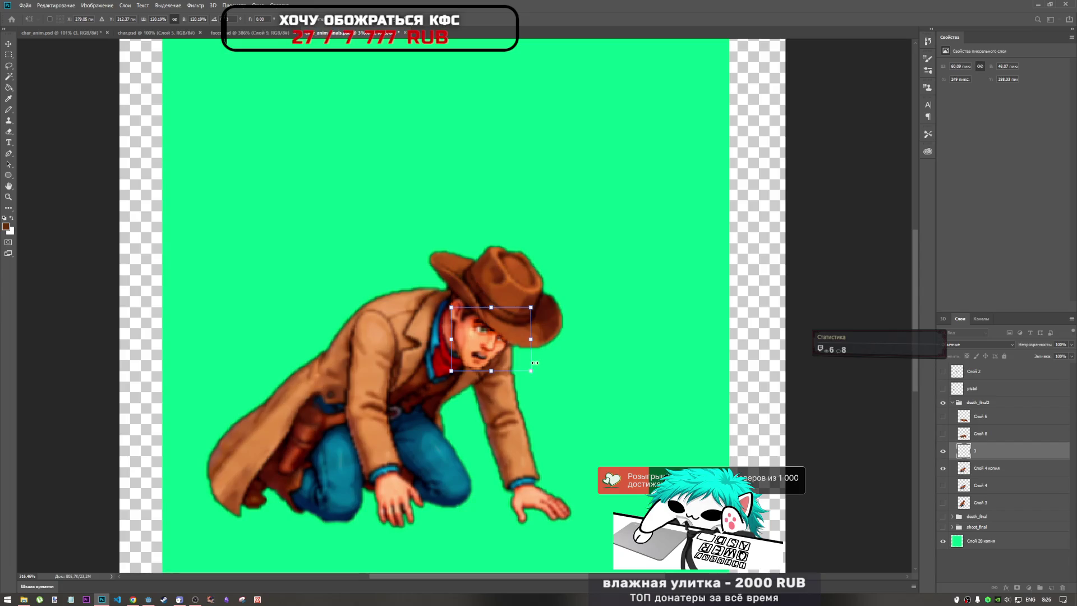
{"action": "key", "text": "Up"}
{"action": "key", "text": "Down"}
{"action": "key", "text": "Up"}
{"action": "key", "text": "Down"}
{"action": "key", "text": "Up"}
{"action": "key", "text": "Down"}
{"action": "key", "text": "Up"}
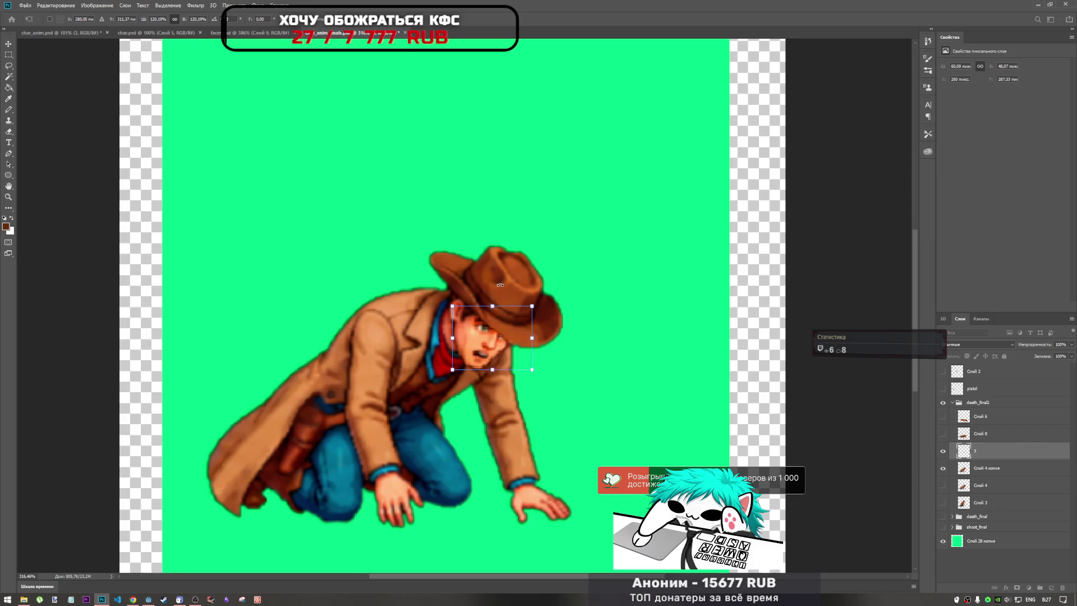
{"action": "key", "text": "Return"}
Step: Zoom in on the face and paint brown hat-brim pixels along the brim's bottom edge
{"action": "key", "text": "r"}
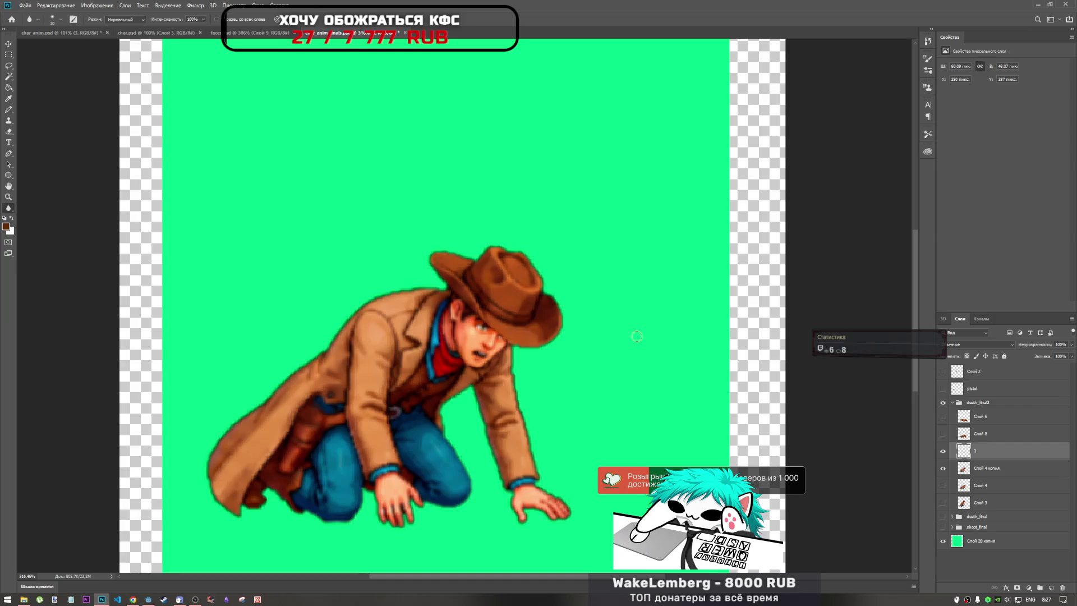
{"action": "scroll", "coordinate": [596, 352], "scroll_direction": "down", "scroll_amount": 5}
{"action": "scroll", "coordinate": [586, 343], "scroll_direction": "up", "scroll_amount": 3}
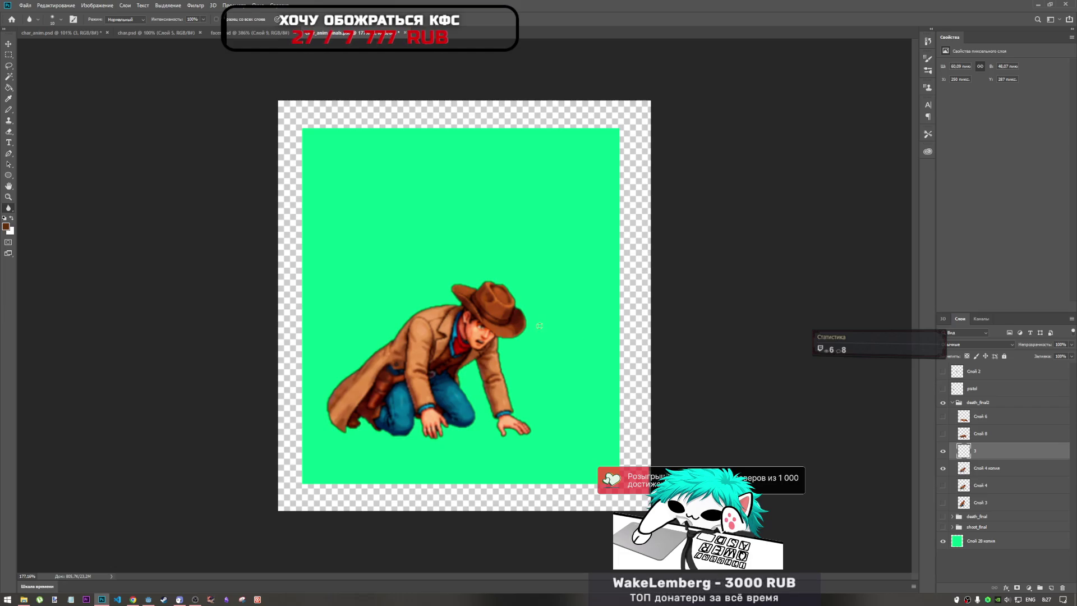
{"action": "scroll", "coordinate": [498, 337], "scroll_direction": "up", "scroll_amount": 4}
{"action": "scroll", "coordinate": [516, 357], "scroll_direction": "up", "scroll_amount": 2}
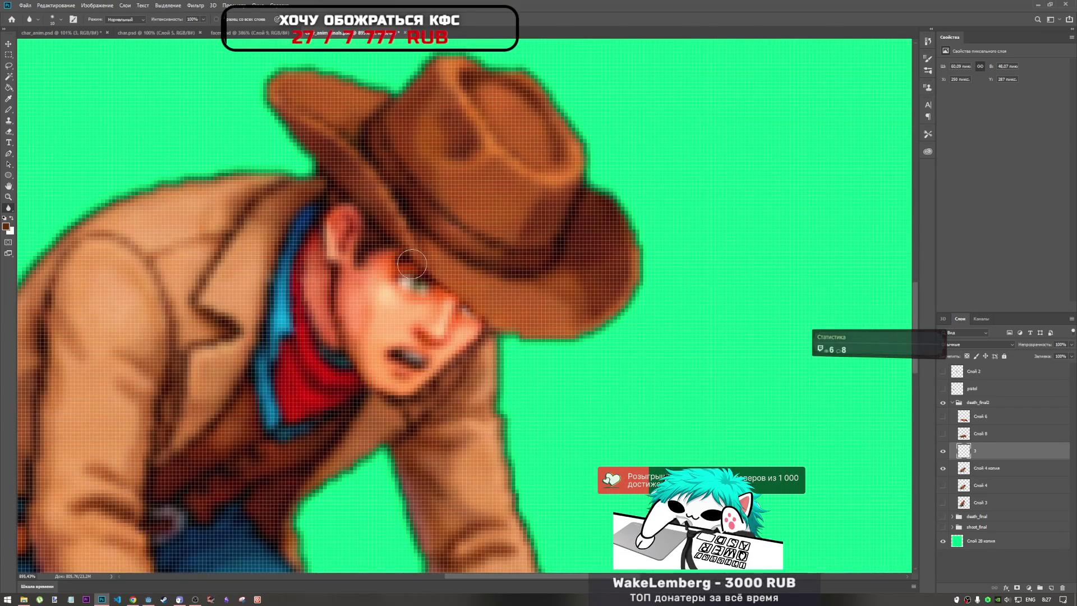
{"action": "key", "text": "b"}
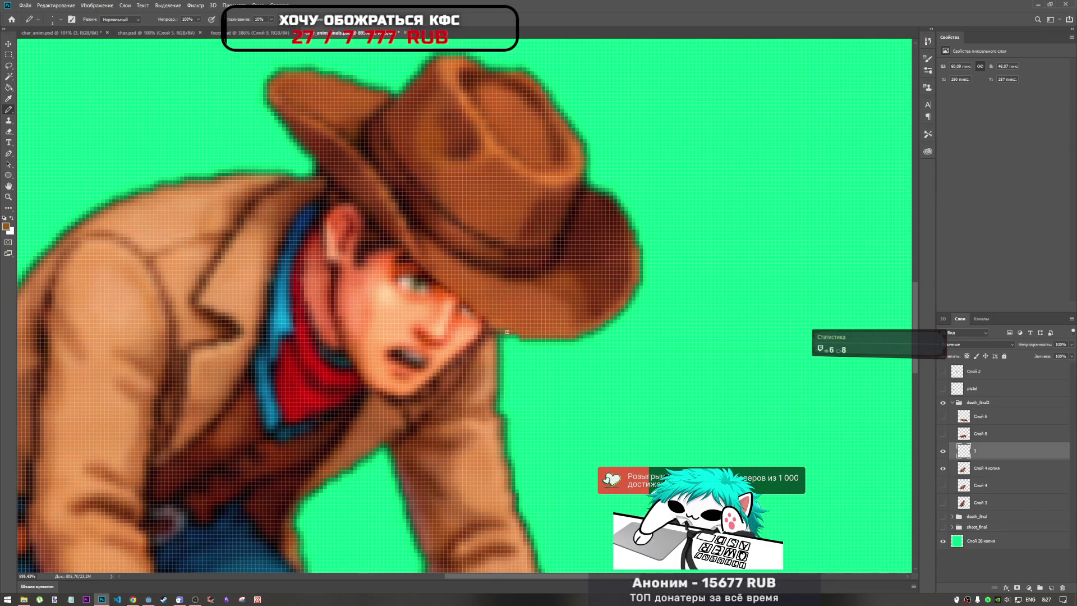
{"action": "scroll", "coordinate": [547, 324], "scroll_direction": "down", "scroll_amount": 8}
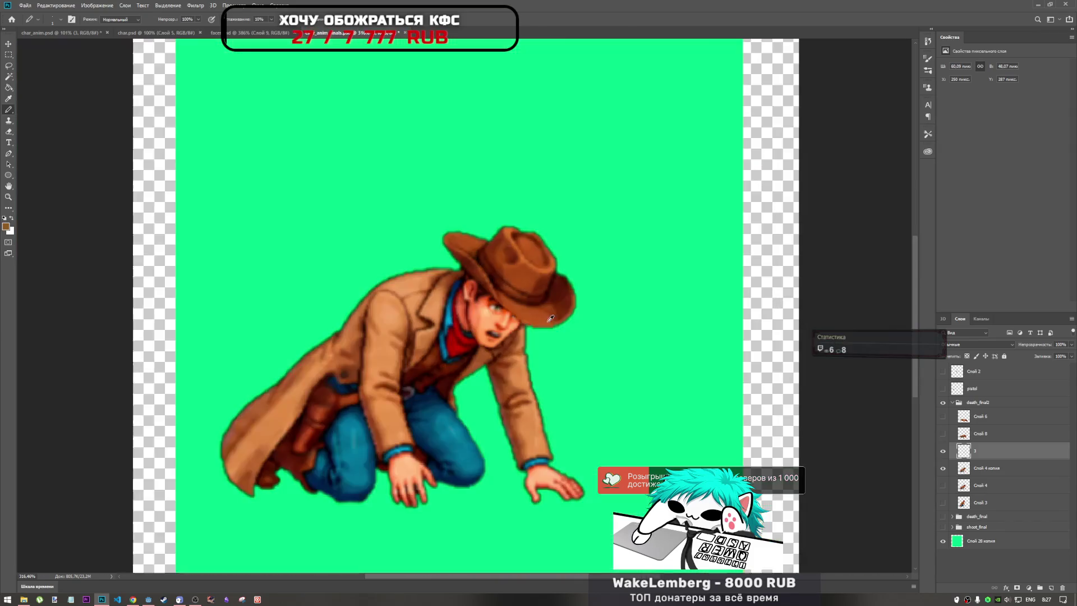
{"action": "scroll", "coordinate": [525, 311], "scroll_direction": "up", "scroll_amount": 10}
{"action": "left_click", "coordinate": [550, 301], "text": "alt"}
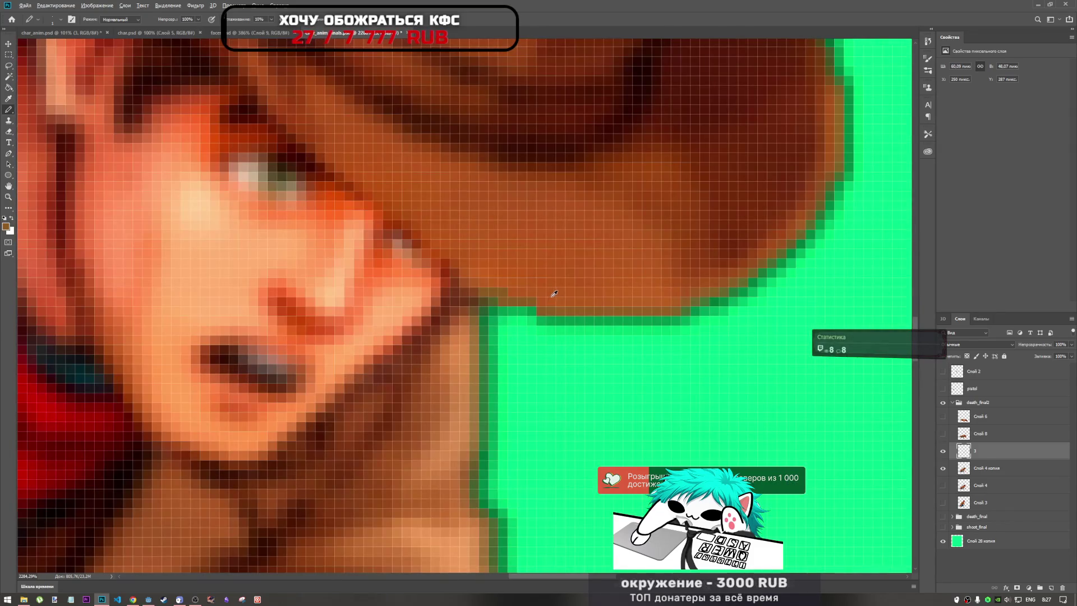
{"action": "left_click", "coordinate": [535, 314], "text": "alt"}
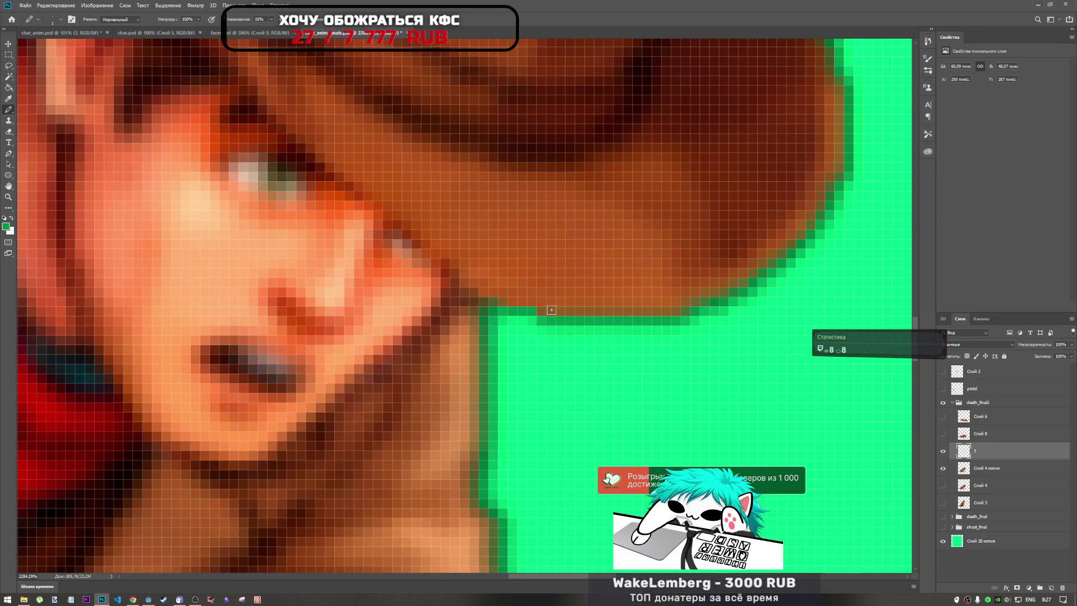
{"action": "left_click", "coordinate": [682, 303], "text": "alt"}
{"action": "left_click_drag", "start_coordinate": [529, 308], "coordinate": [500, 304]}
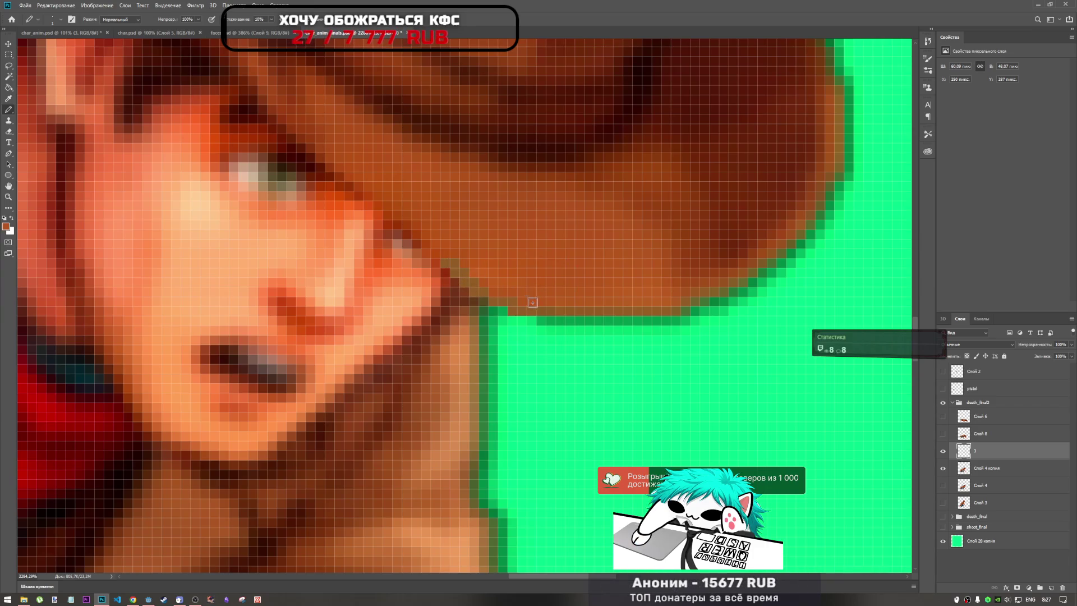
Step: Switch to the Blur tool to soften the face/hat edge, then zoom back out
{"action": "scroll", "coordinate": [479, 275], "scroll_direction": "down", "scroll_amount": 5}
{"action": "scroll", "coordinate": [488, 315], "scroll_direction": "down", "scroll_amount": 3}
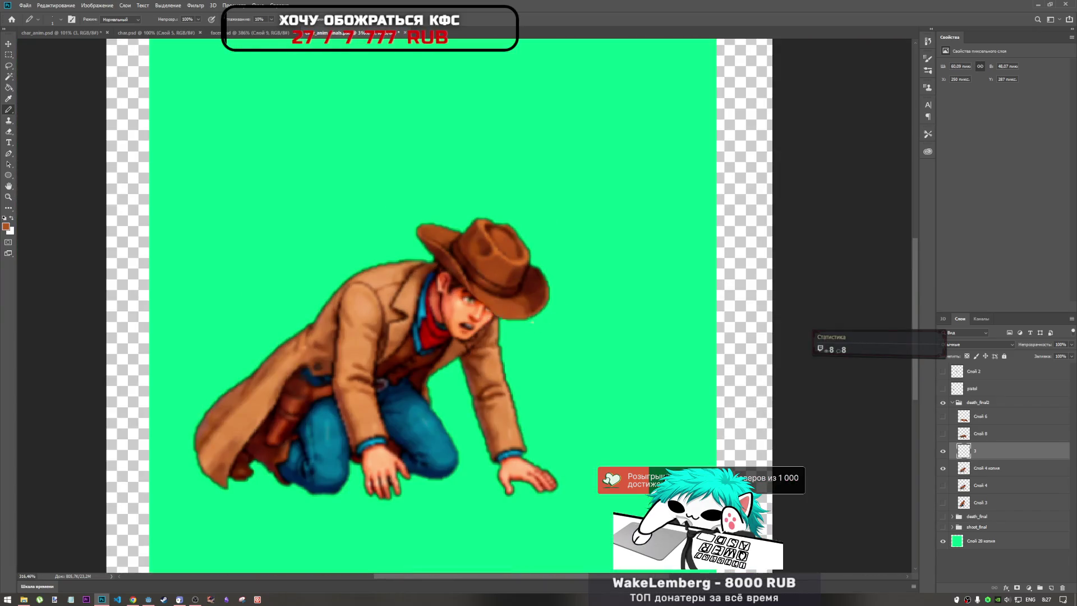
{"action": "left_click", "coordinate": [8, 208]}
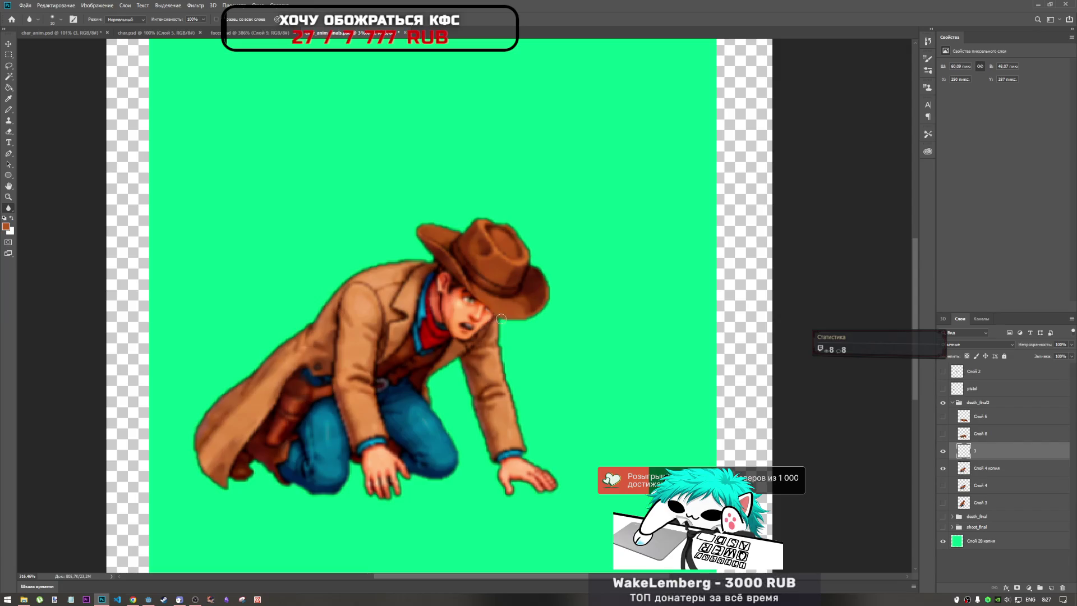
{"action": "scroll", "coordinate": [521, 368], "scroll_direction": "up", "scroll_amount": 5}
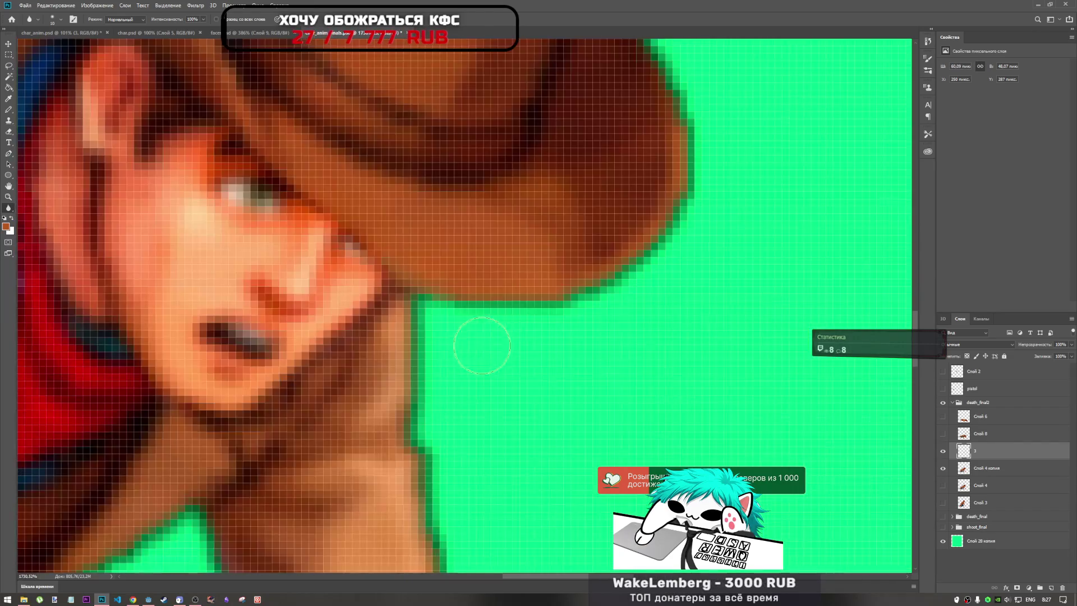
{"action": "scroll", "coordinate": [457, 301], "scroll_direction": "up", "scroll_amount": 3}
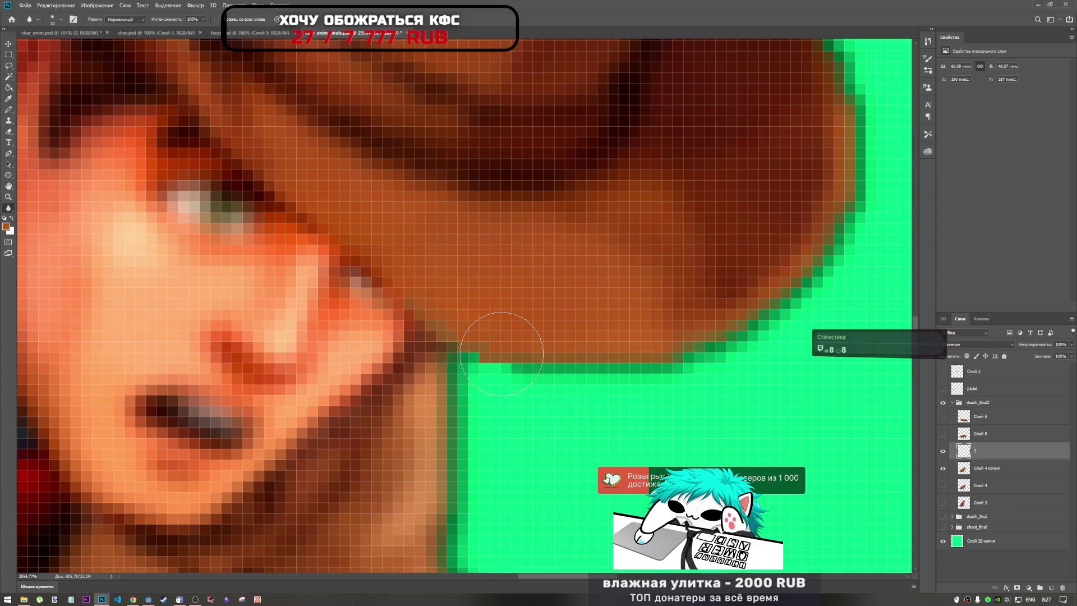
{"action": "scroll", "coordinate": [572, 379], "scroll_direction": "down", "scroll_amount": 8}
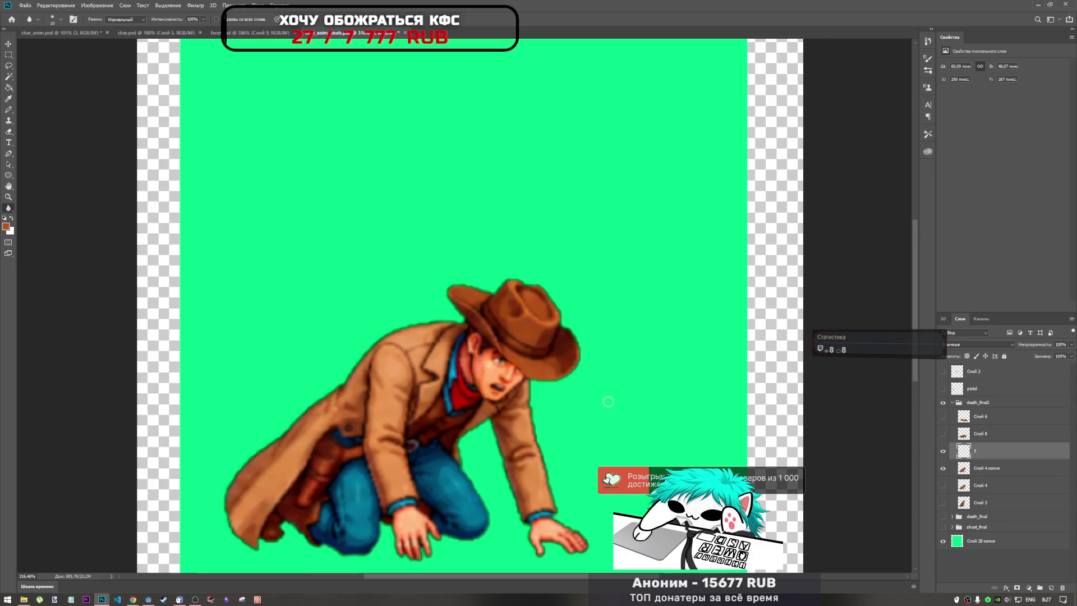
{"action": "scroll", "coordinate": [523, 359], "scroll_direction": "up", "scroll_amount": 6}
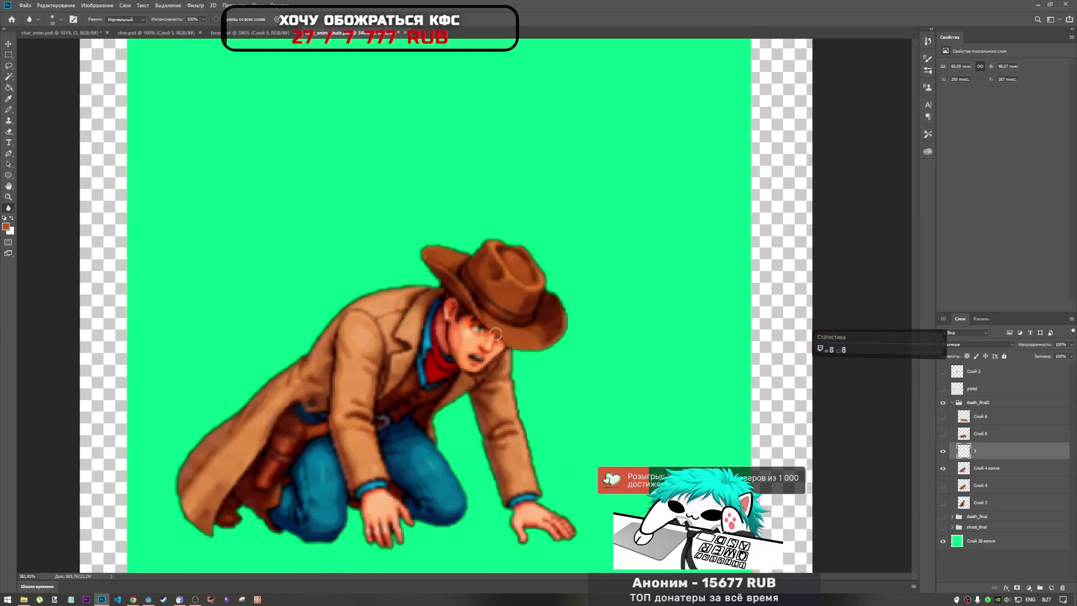
{"action": "scroll", "coordinate": [485, 385], "scroll_direction": "down", "scroll_amount": 6}
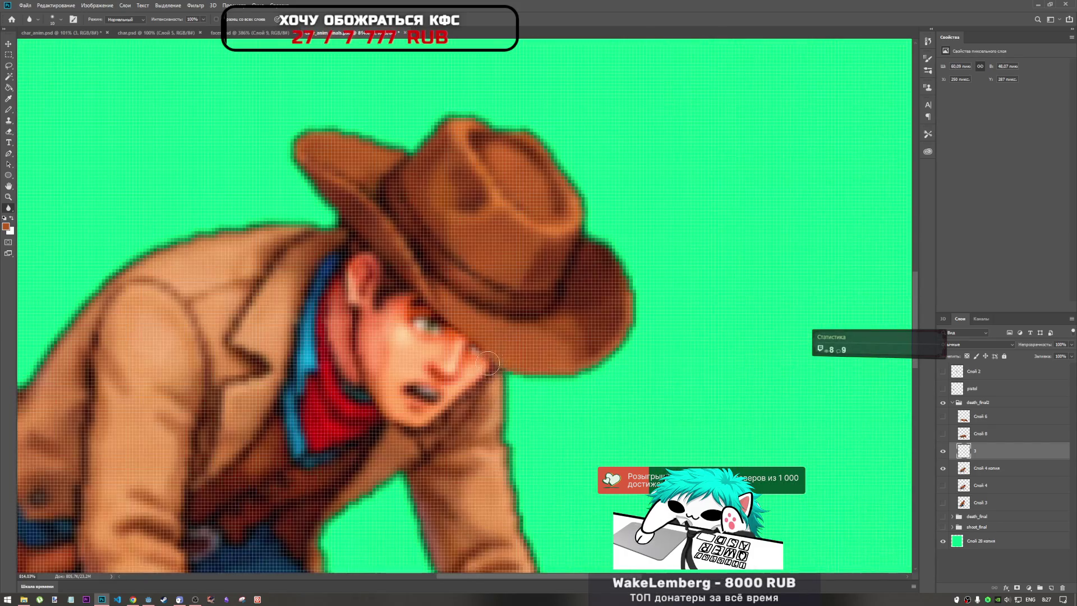
{"action": "scroll", "coordinate": [491, 352], "scroll_direction": "down", "scroll_amount": 2}
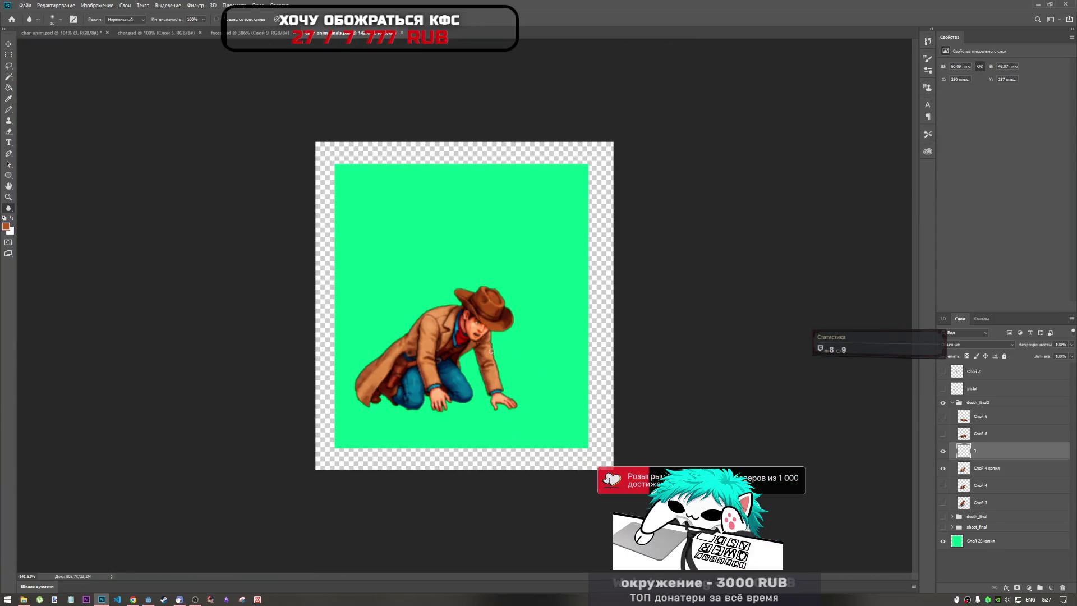
Step: Merge Слой 4 копия into layer 3 with Объединить слои
{"action": "left_click", "coordinate": [1004, 470], "text": "shift"}
{"action": "right_click", "coordinate": [1003, 471]}
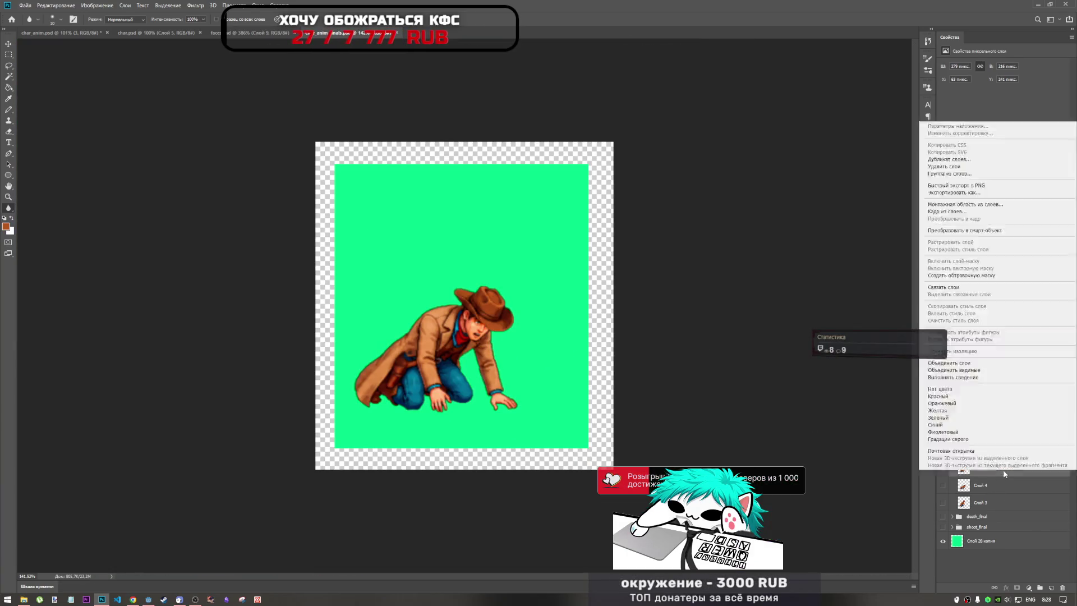
{"action": "left_click", "coordinate": [973, 363]}
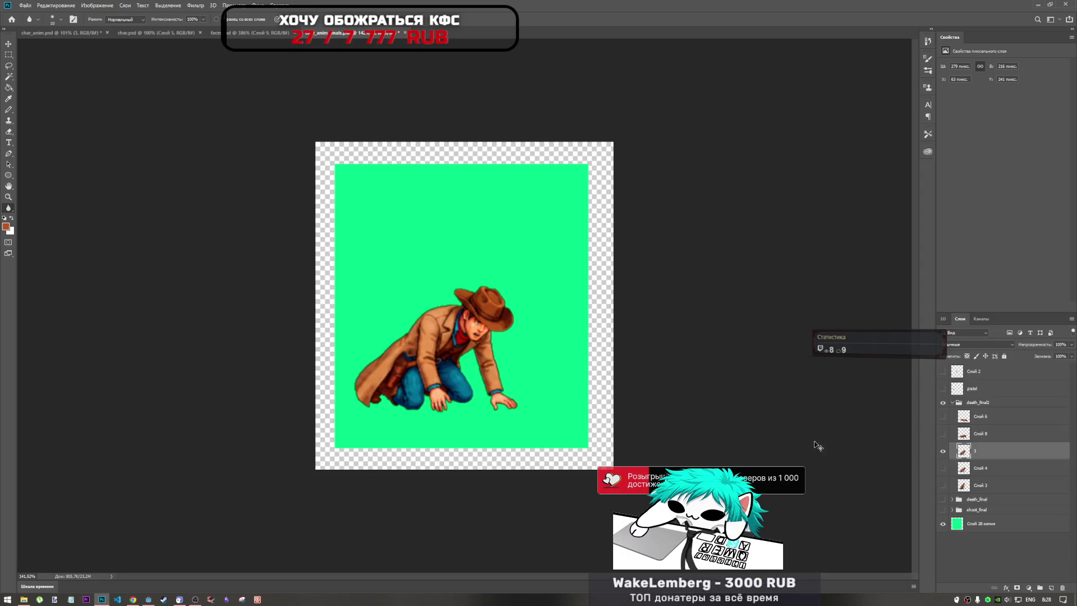
Step: Toggle the frame layers' visibility one by one to compare the cowboy's poses
{"action": "left_click", "coordinate": [1000, 473]}
{"action": "left_click", "coordinate": [942, 451]}
{"action": "left_click", "coordinate": [942, 434]}
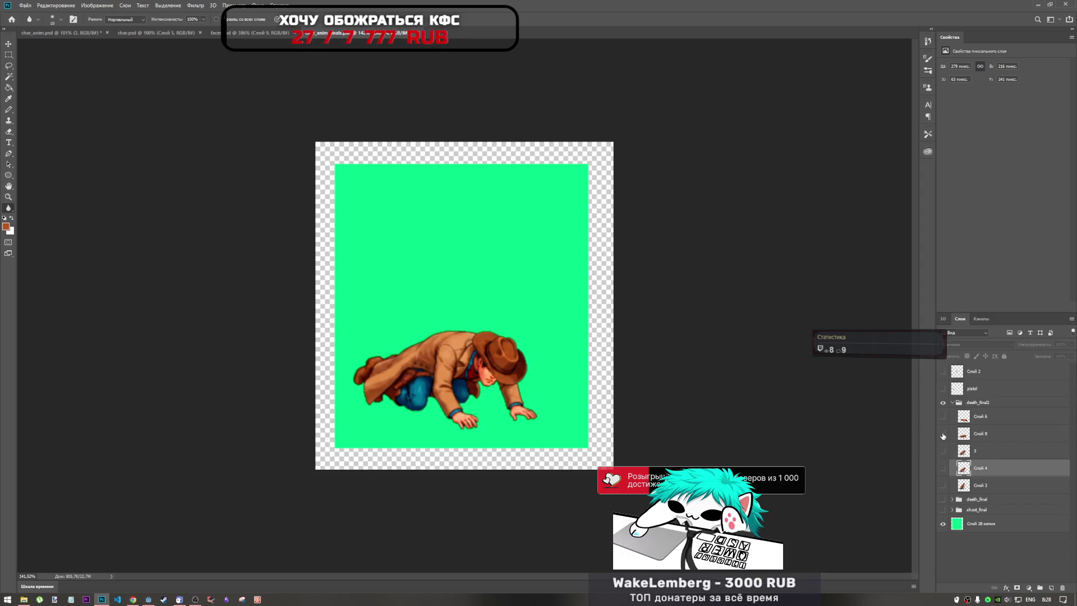
{"action": "left_click", "coordinate": [942, 434]}
{"action": "left_click", "coordinate": [943, 450]}
{"action": "left_click", "coordinate": [944, 468]}
{"action": "left_click", "coordinate": [943, 468]}
{"action": "left_click", "coordinate": [943, 451]}
{"action": "left_click", "coordinate": [943, 451]}
{"action": "left_click", "coordinate": [943, 468]}
{"action": "left_click", "coordinate": [943, 467]}
{"action": "left_click", "coordinate": [943, 485]}
{"action": "left_click", "coordinate": [942, 485]}
{"action": "left_click", "coordinate": [943, 451]}
{"action": "left_click", "coordinate": [943, 451]}
{"action": "left_click", "coordinate": [942, 468]}
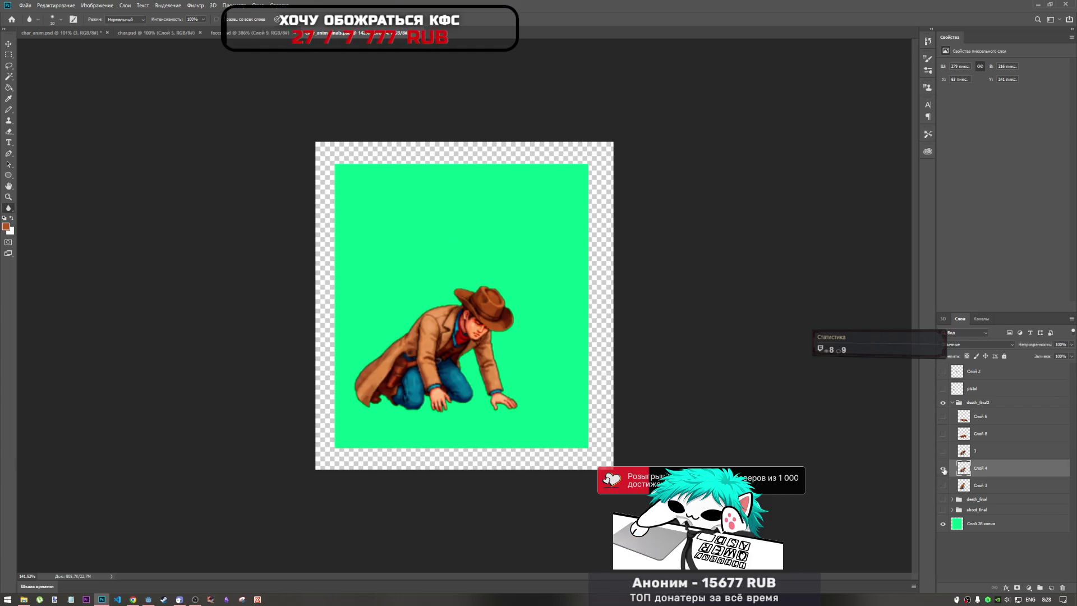
{"action": "left_click", "coordinate": [942, 468]}
{"action": "left_click", "coordinate": [943, 451]}
{"action": "left_click", "coordinate": [942, 451]}
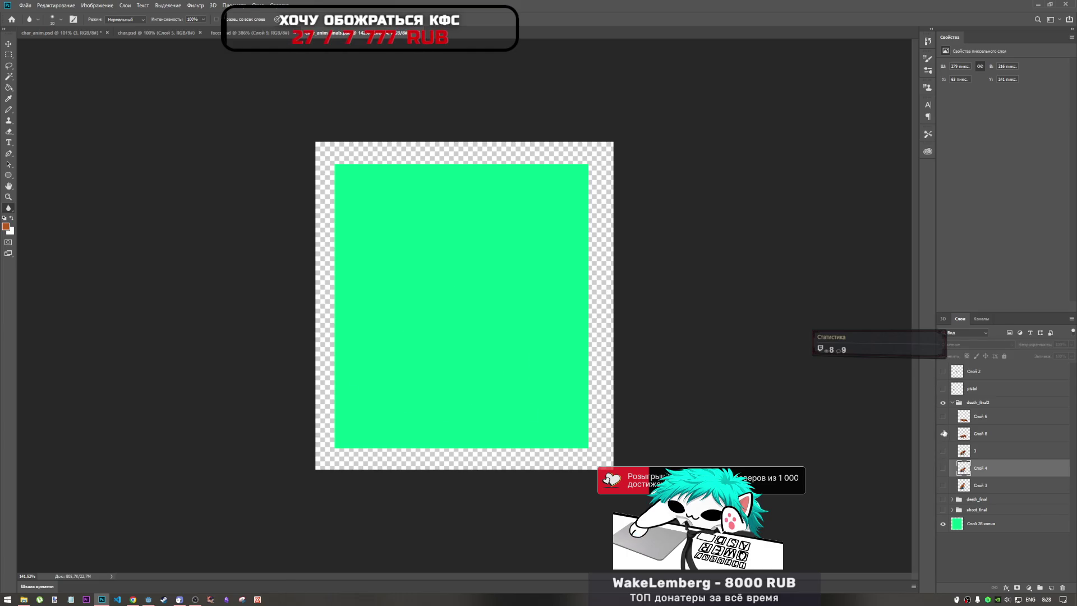
{"action": "left_click", "coordinate": [942, 433]}
{"action": "left_click", "coordinate": [942, 416]}
{"action": "left_click", "coordinate": [942, 433]}
{"action": "left_click", "coordinate": [943, 417]}
{"action": "left_click", "coordinate": [942, 416]}
{"action": "left_click", "coordinate": [943, 420]}
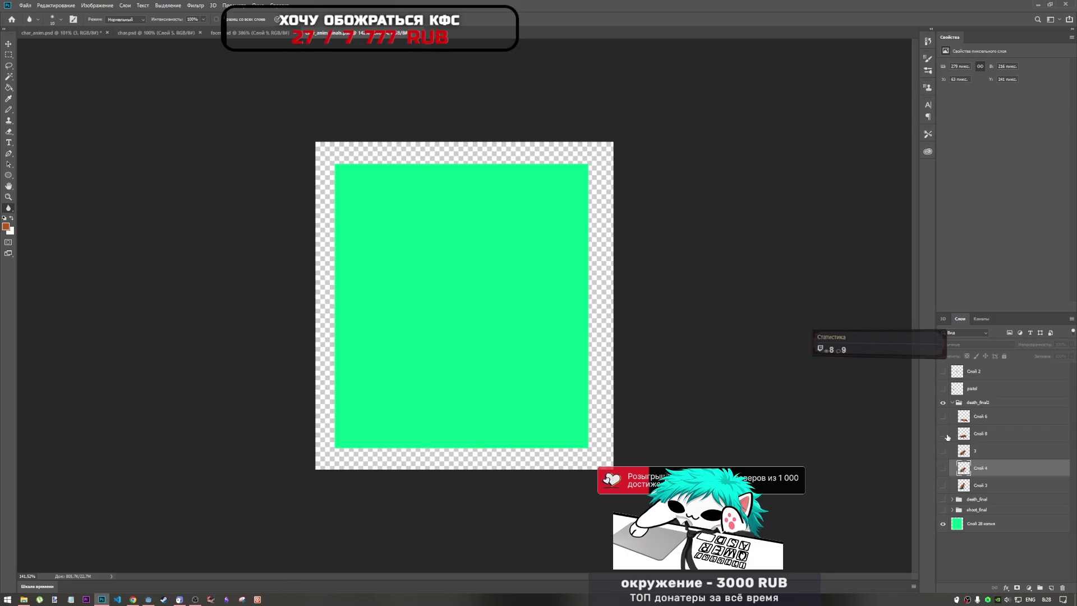
Step: Step through Слой 3, Слой 4, layer 3, Слой 8 and Слой 6 again, showing each in turn
{"action": "left_click", "coordinate": [943, 486]}
{"action": "left_click", "coordinate": [943, 485]}
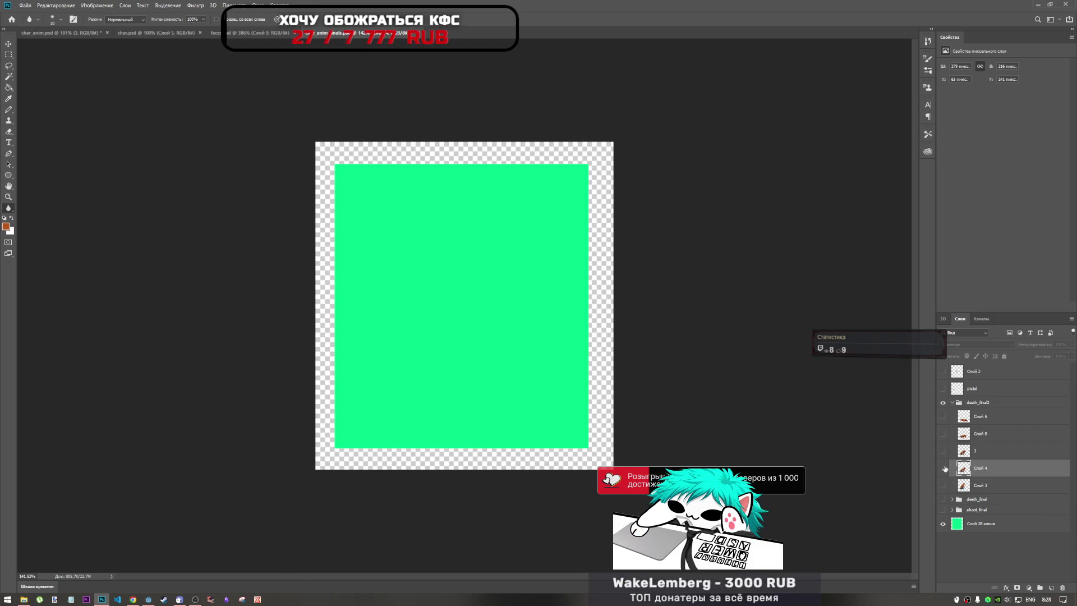
{"action": "left_click", "coordinate": [944, 468]}
{"action": "left_click", "coordinate": [943, 467]}
{"action": "left_click", "coordinate": [944, 450]}
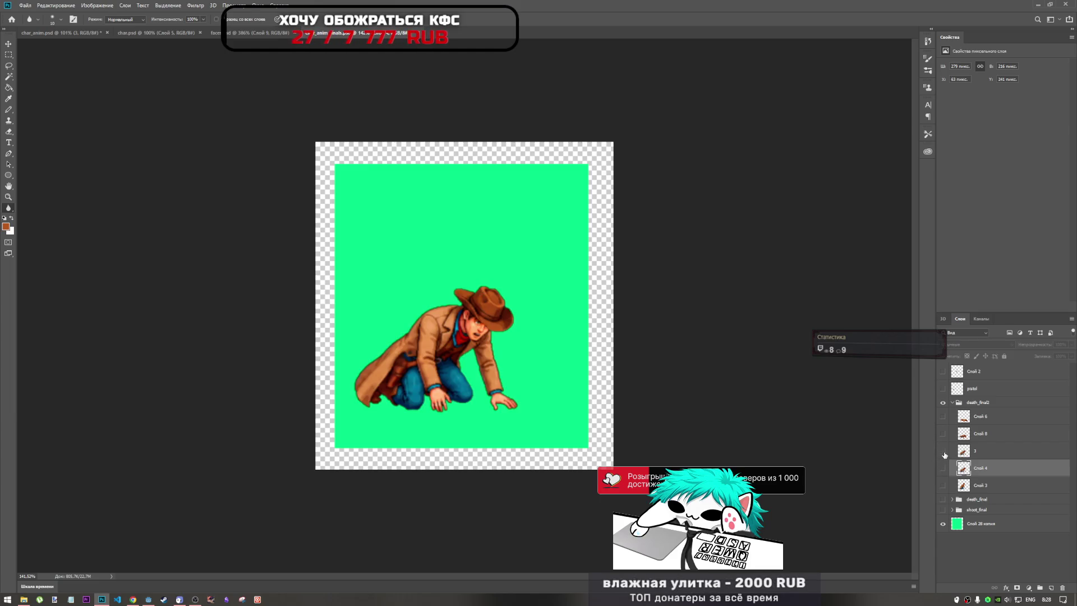
{"action": "left_click", "coordinate": [944, 450]}
{"action": "left_click", "coordinate": [943, 434]}
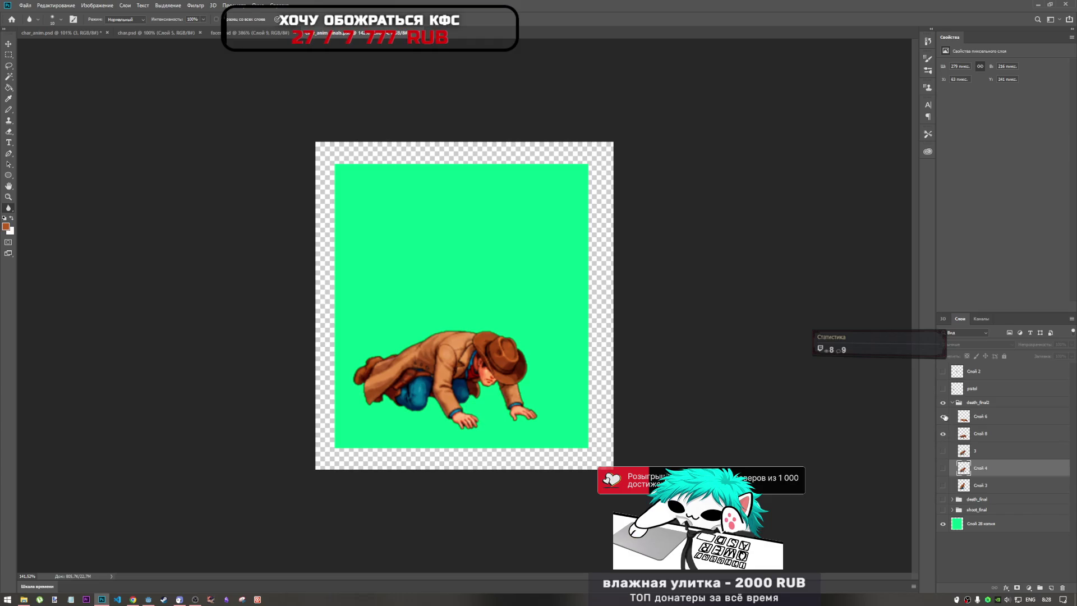
{"action": "left_click", "coordinate": [943, 416]}
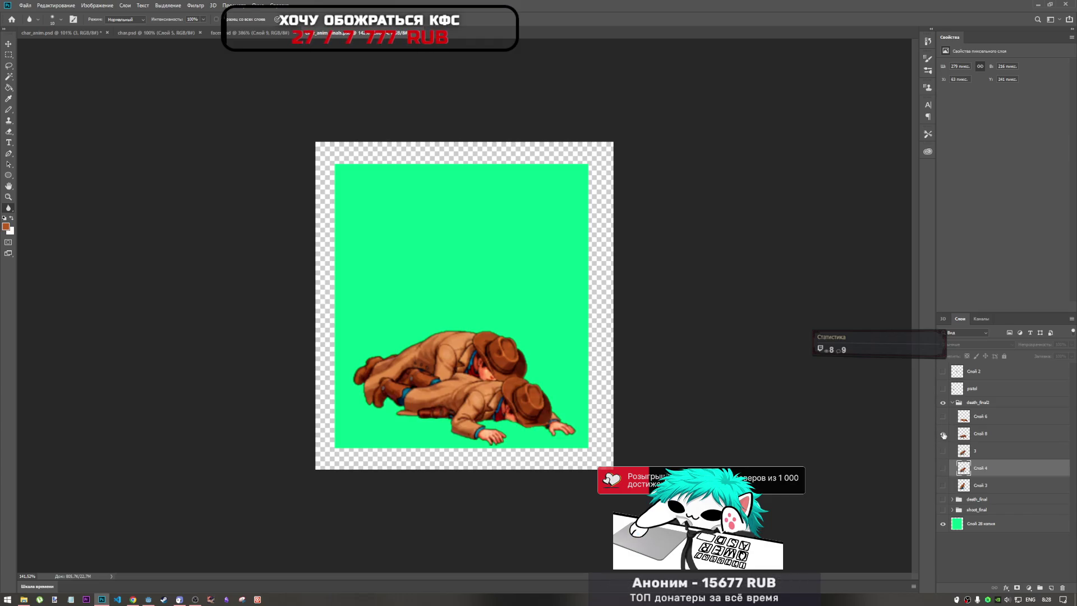
{"action": "left_click", "coordinate": [943, 434]}
{"action": "left_click", "coordinate": [943, 416]}
{"action": "left_click", "coordinate": [955, 417]}
{"action": "left_click", "coordinate": [943, 416]}
{"action": "left_click", "coordinate": [944, 416]}
{"action": "left_click", "coordinate": [944, 434]}
{"action": "left_click", "coordinate": [943, 434]}
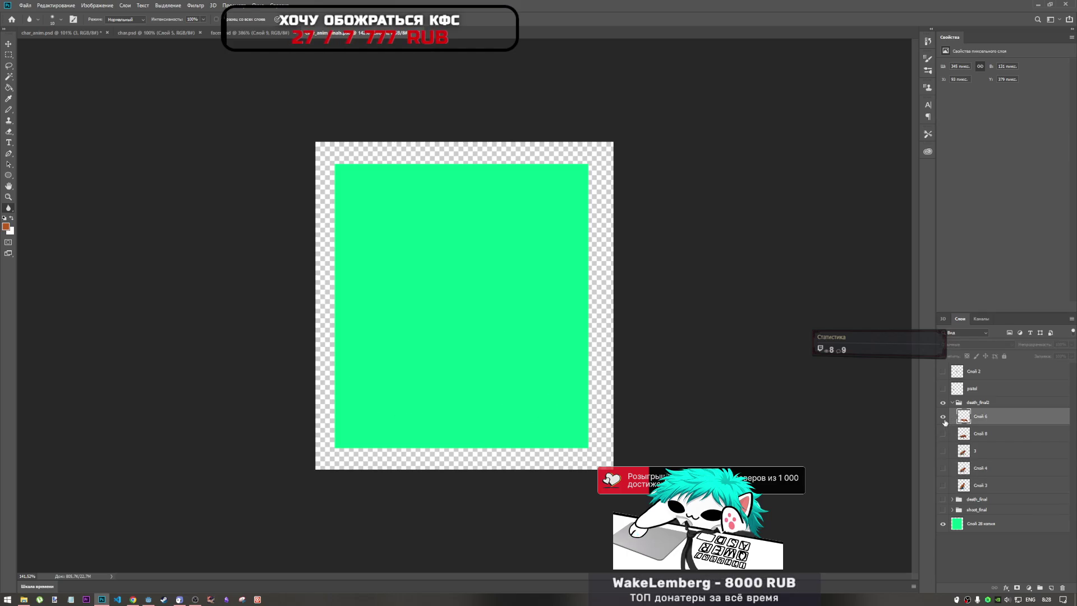
{"action": "left_click", "coordinate": [944, 416]}
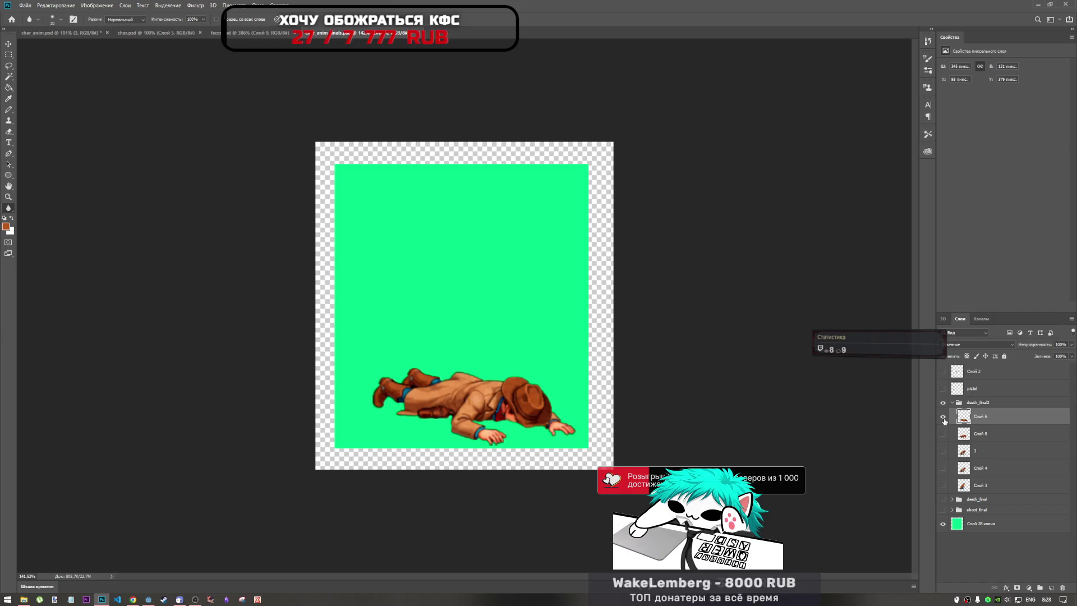
{"action": "left_click", "coordinate": [944, 416]}
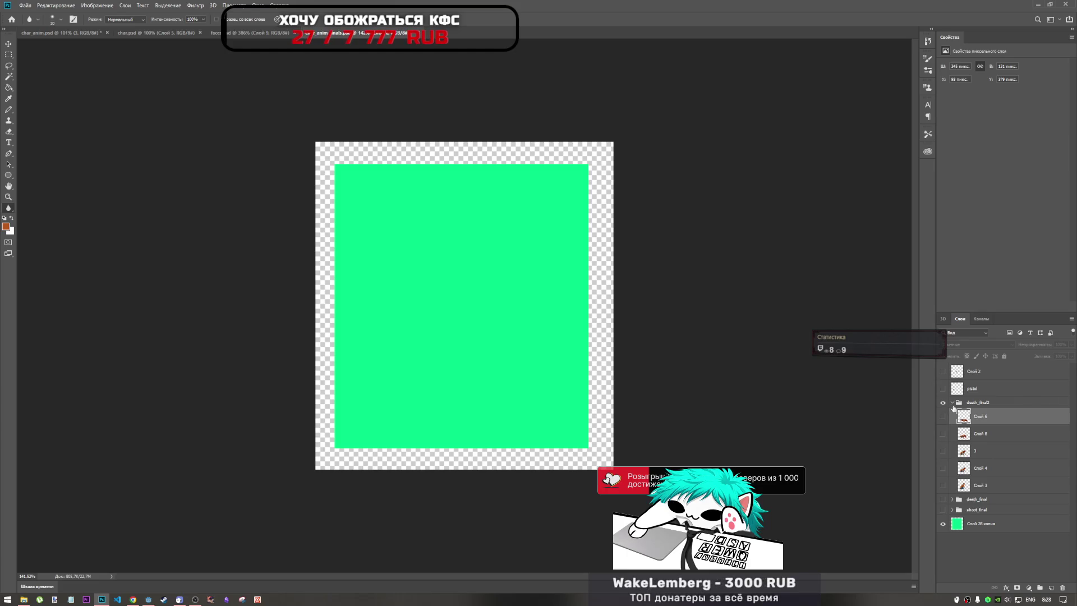
Step: Toggle the death_final2 group and turn on all five of its frames together
{"action": "left_click", "coordinate": [943, 500]}
{"action": "left_click", "coordinate": [943, 500]}
{"action": "left_click", "coordinate": [943, 500]}
{"action": "left_click", "coordinate": [942, 500]}
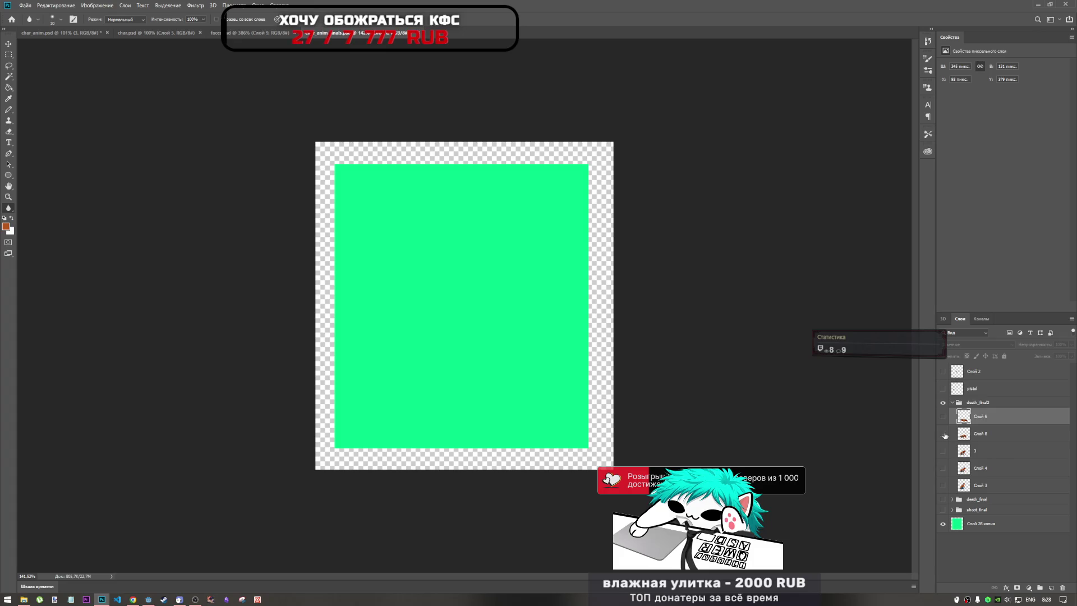
{"action": "left_click_drag", "start_coordinate": [943, 485], "coordinate": [946, 412]}
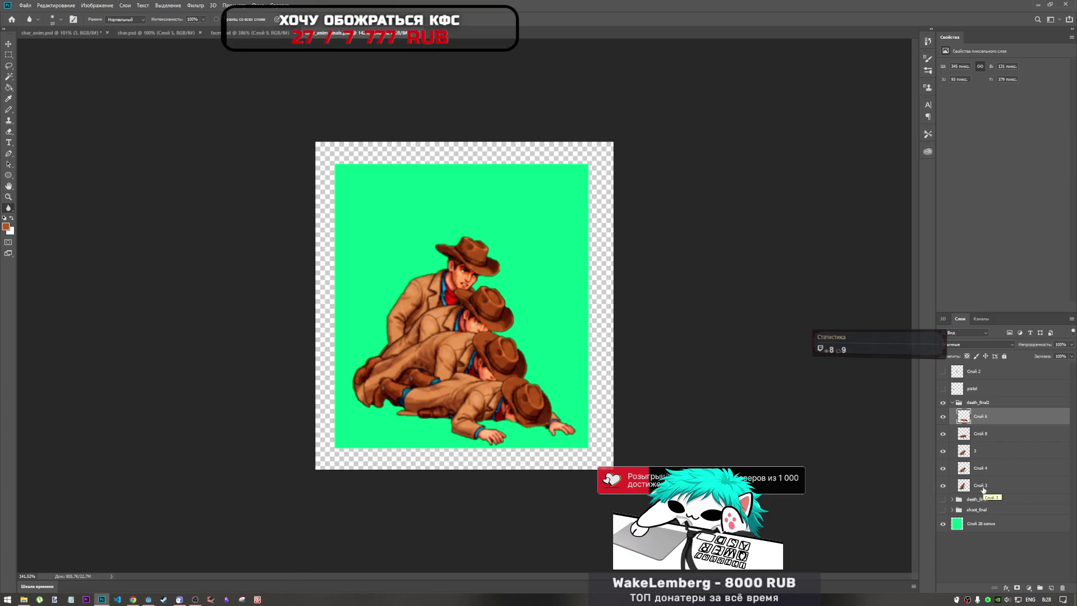
Step: Rename the five death_final2 frame layers 0, 1, 2, 3 and 4 from bottom to top
{"action": "double_click", "coordinate": [984, 486]}
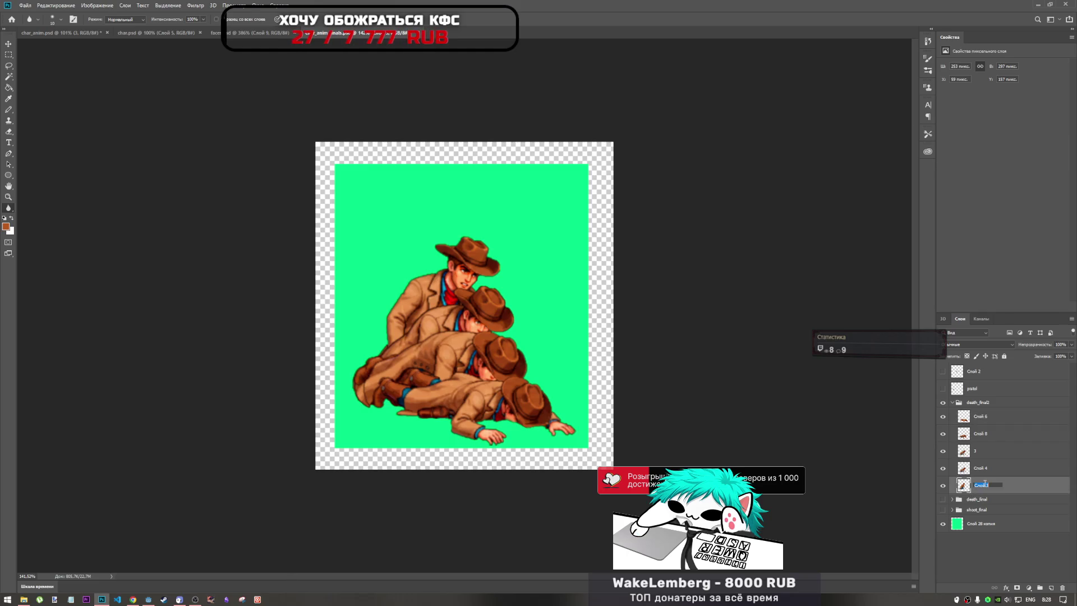
{"action": "type", "text": "2"}
{"action": "key", "text": "shift+Tab"}
{"action": "type", "text": "1"}
{"action": "key", "text": "shift+Tab"}
{"action": "type", "text": "2"}
{"action": "key", "text": "shift+Tab"}
{"action": "type", "text": "3"}
{"action": "key", "text": "shift+Tab"}
{"action": "type", "text": "4"}
{"action": "left_click", "coordinate": [978, 402]}
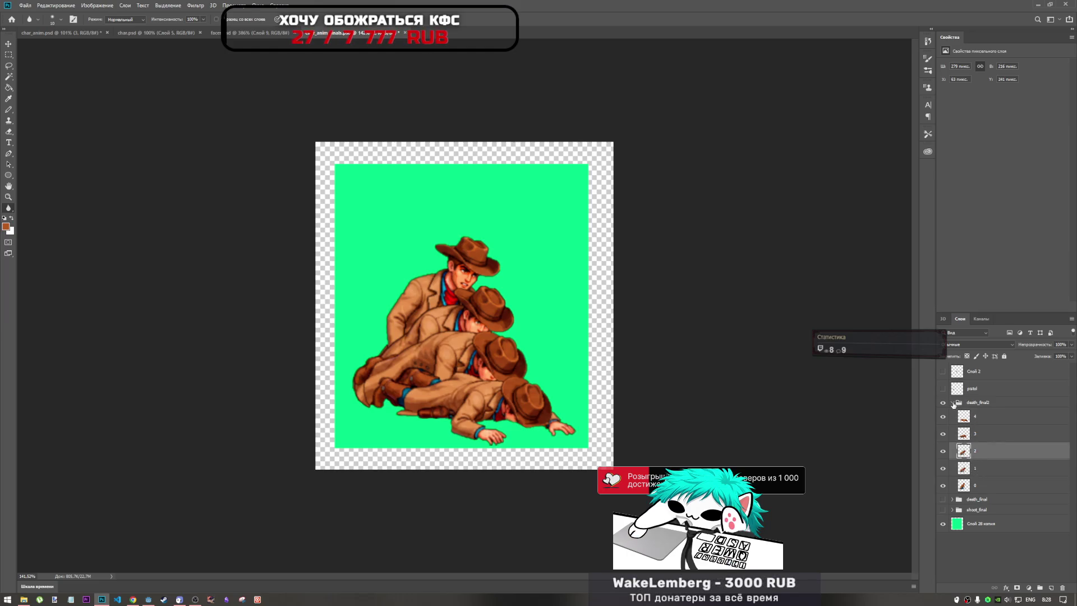
Step: Collapse and hide death_final2, show and expand death_final, and show the shoot_final frames
{"action": "left_click", "coordinate": [952, 402]}
{"action": "left_click", "coordinate": [943, 402]}
{"action": "left_click", "coordinate": [943, 413]}
{"action": "left_click", "coordinate": [978, 413]}
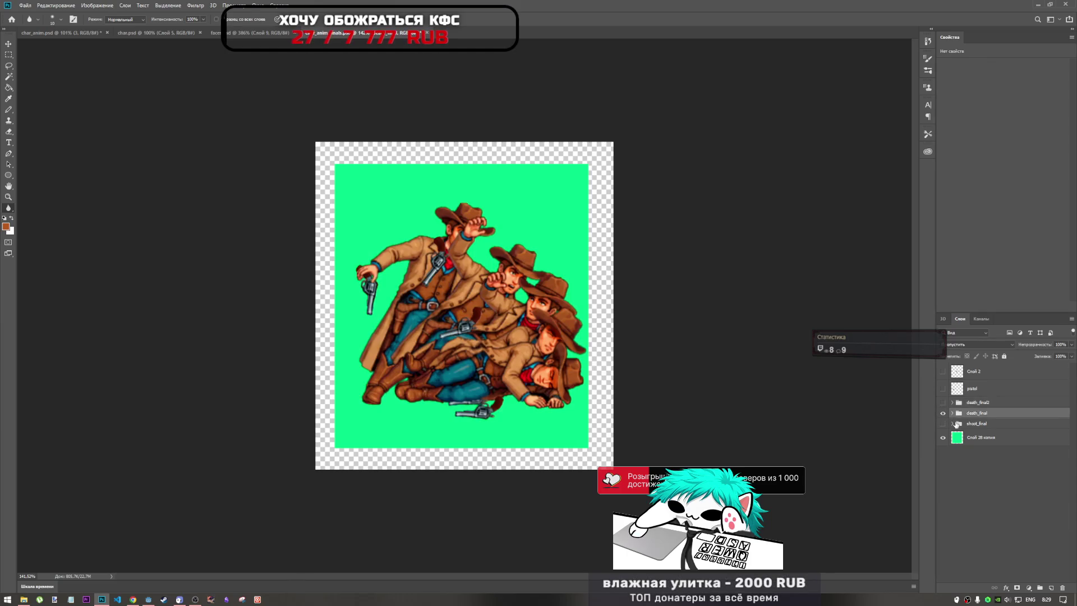
{"action": "left_click", "coordinate": [952, 413]}
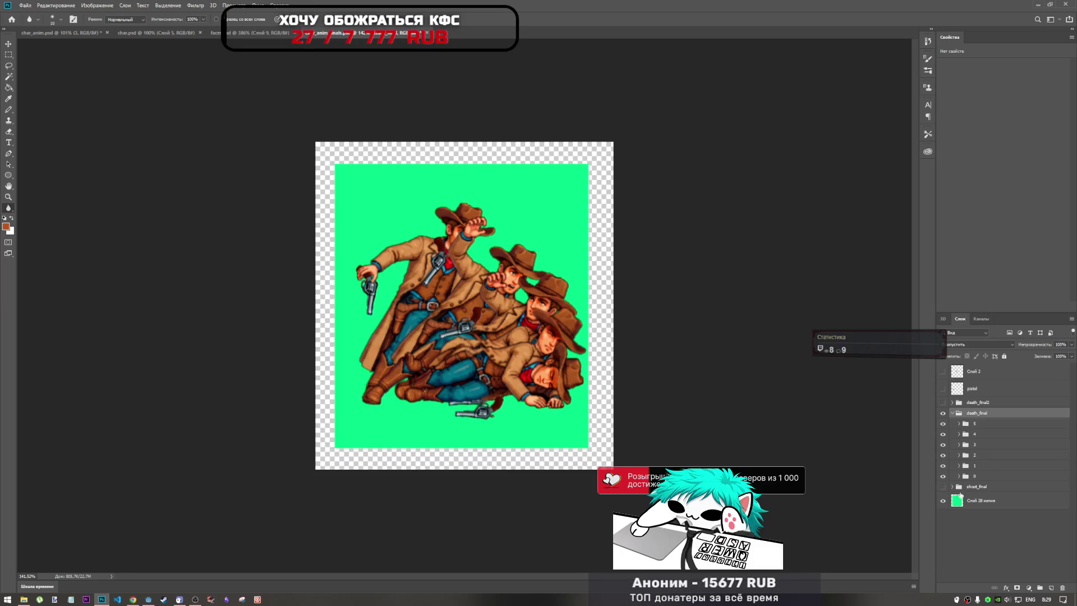
{"action": "left_click", "coordinate": [943, 487]}
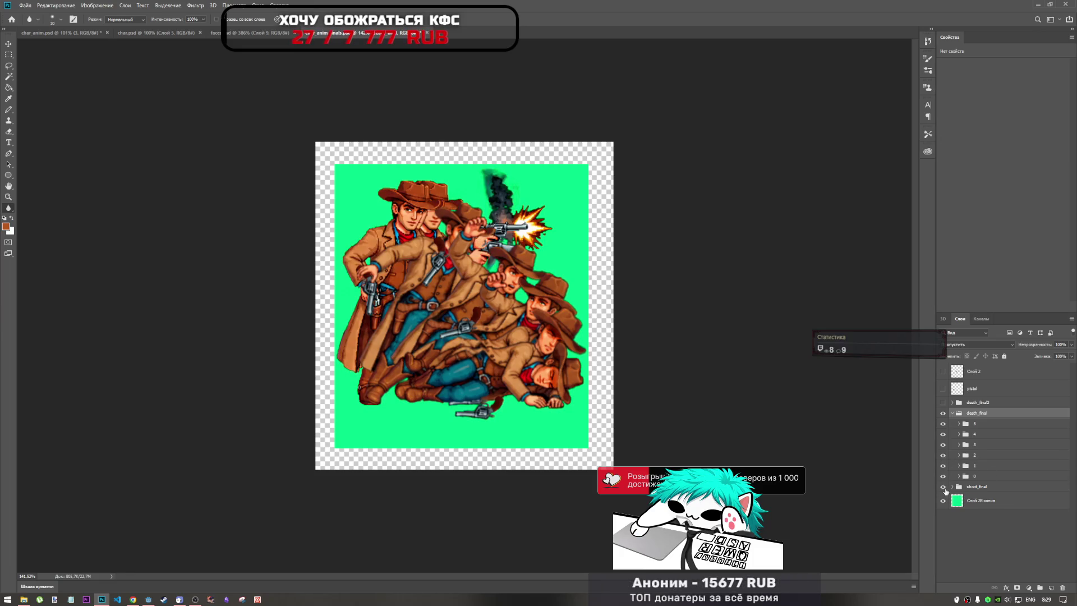
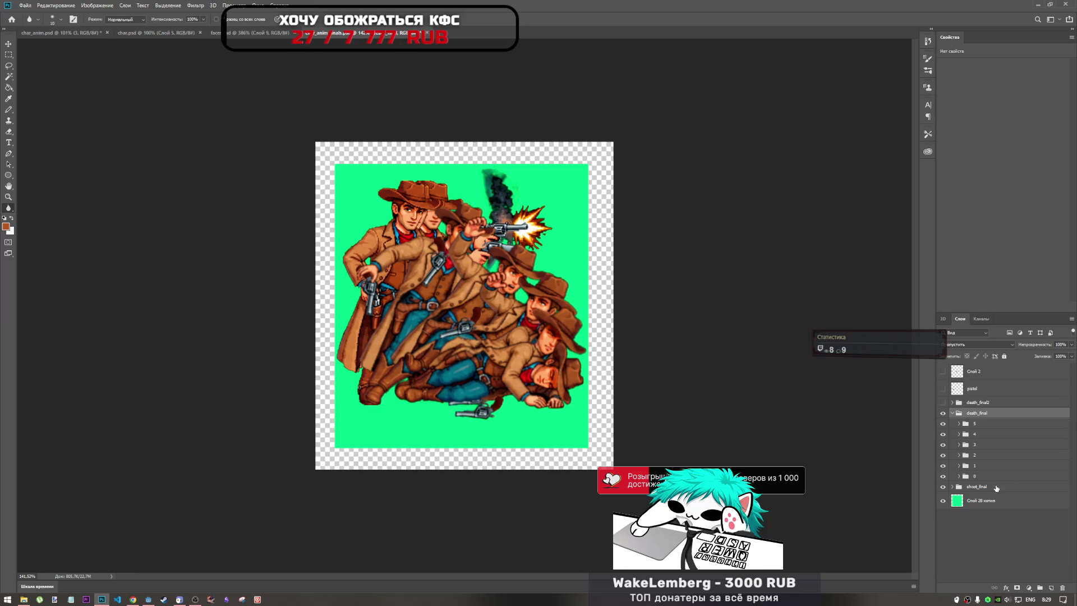
Step: Compare the death_final frames by toggling them, then try a move and cancel it
{"action": "left_click", "coordinate": [942, 413]}
{"action": "left_click", "coordinate": [943, 413]}
{"action": "key", "text": "ctrl+t"}
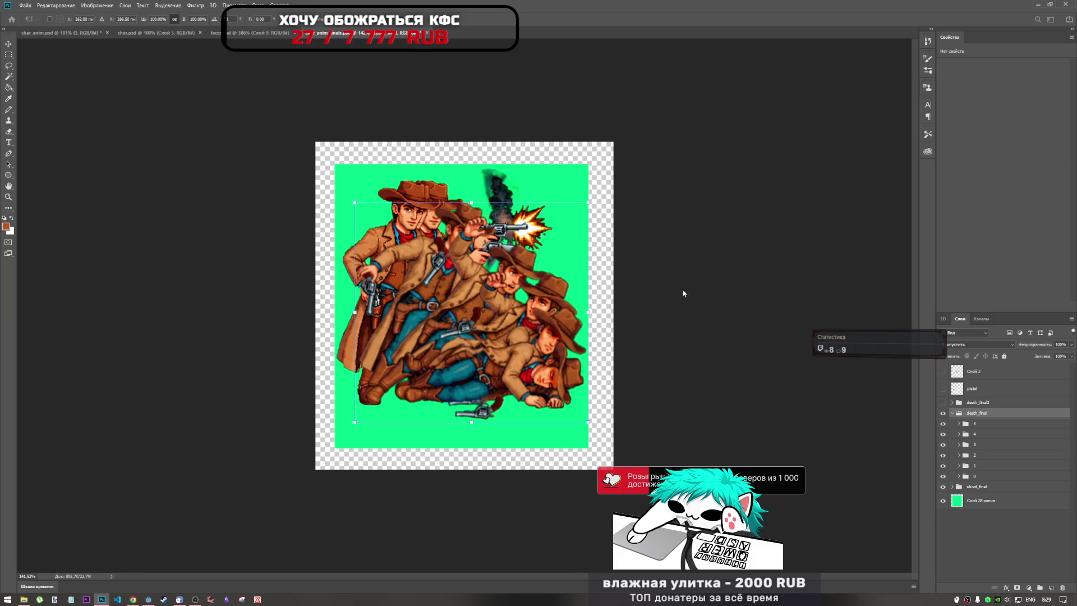
{"action": "mouse_move", "coordinate": [496, 319]}
{"action": "left_mouse_down"}
{"action": "mouse_move", "coordinate": [444, 301]}
{"action": "mouse_move", "coordinate": [482, 302]}
{"action": "left_mouse_up"}
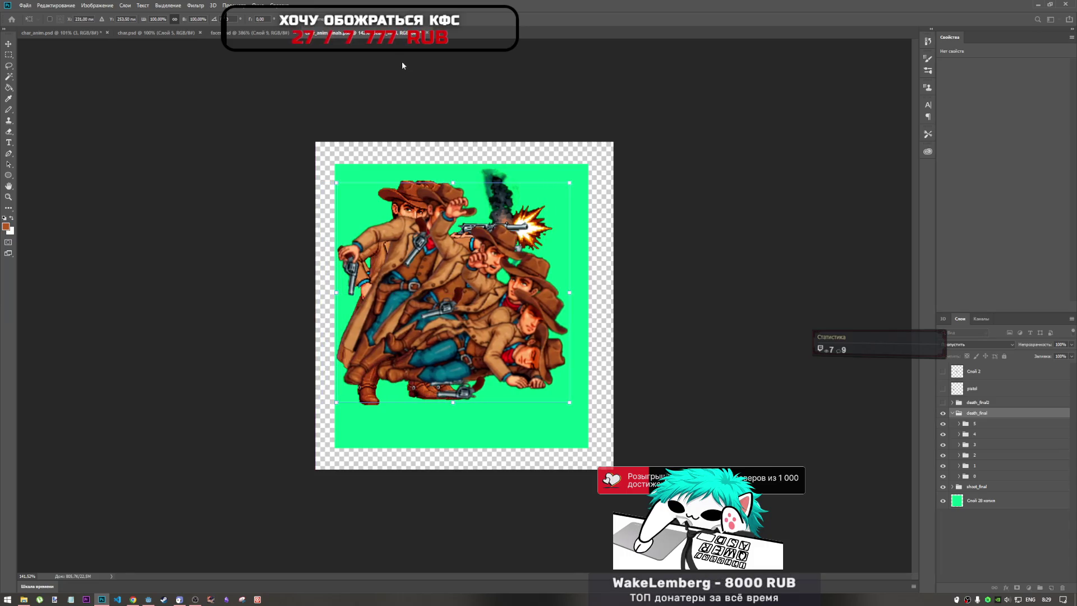
{"action": "key", "text": "Escape"}
{"action": "key", "text": "r"}
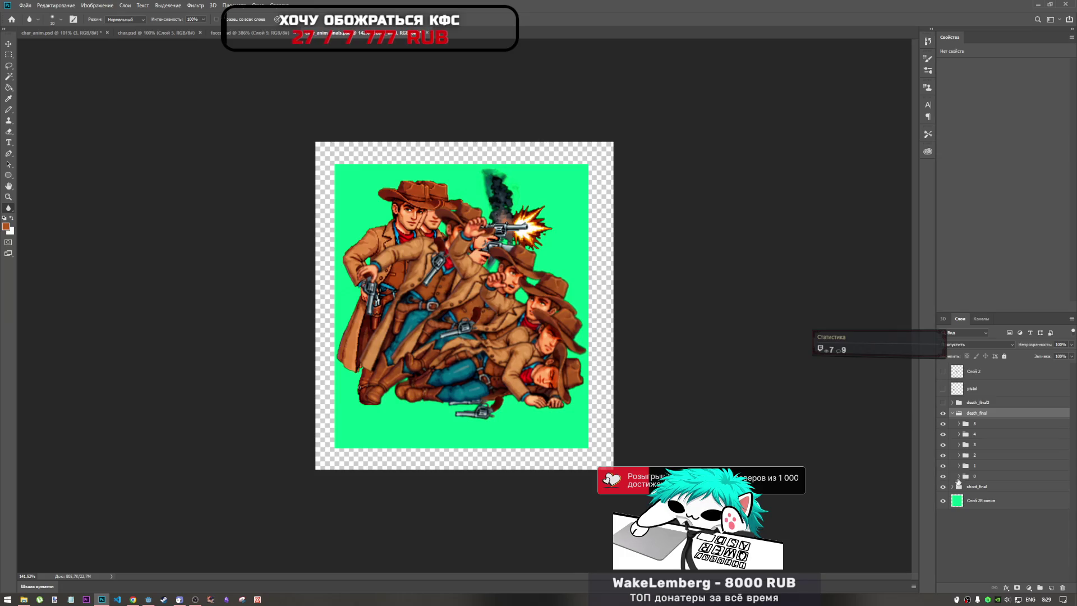
Step: Collapse death_final and leave both death_final and shoot_final hidden
{"action": "left_click", "coordinate": [952, 413]}
{"action": "left_click", "coordinate": [943, 413]}
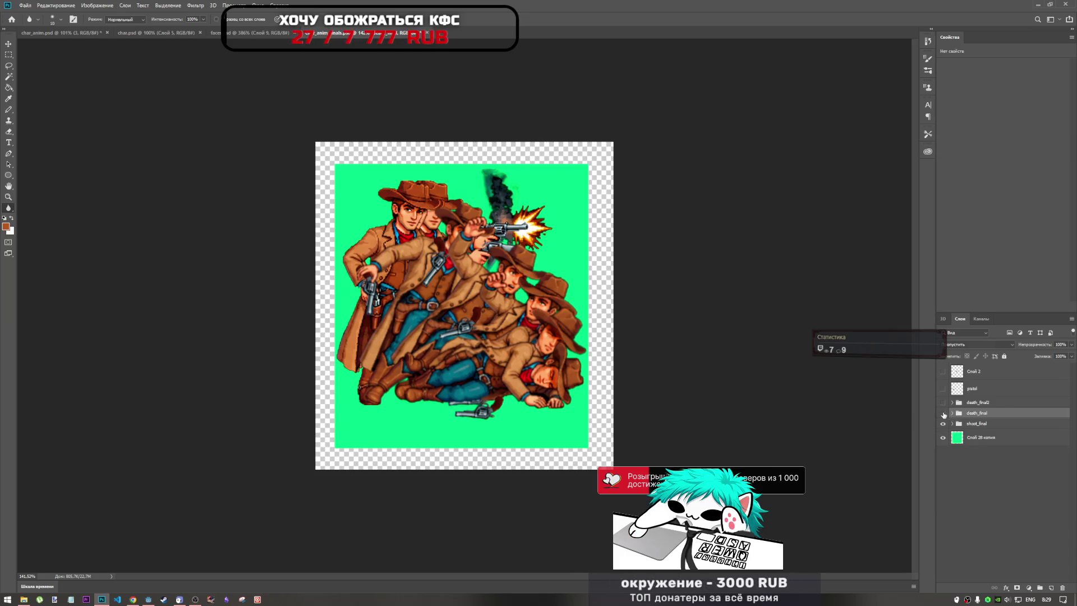
{"action": "left_click", "coordinate": [943, 423]}
{"action": "left_click", "coordinate": [942, 424]}
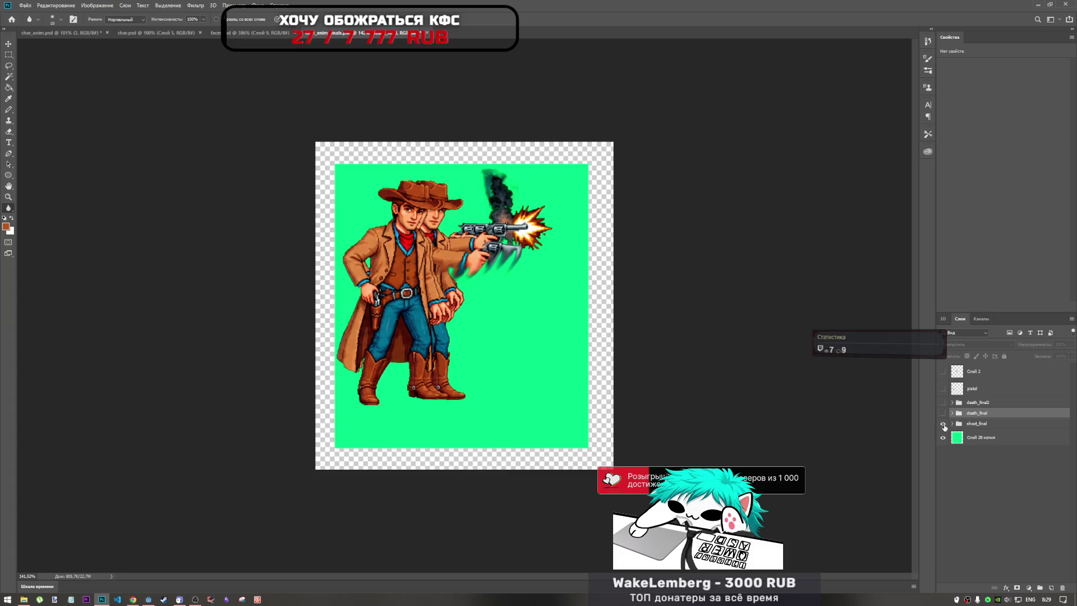
{"action": "left_click", "coordinate": [943, 425]}
{"action": "left_click", "coordinate": [943, 415]}
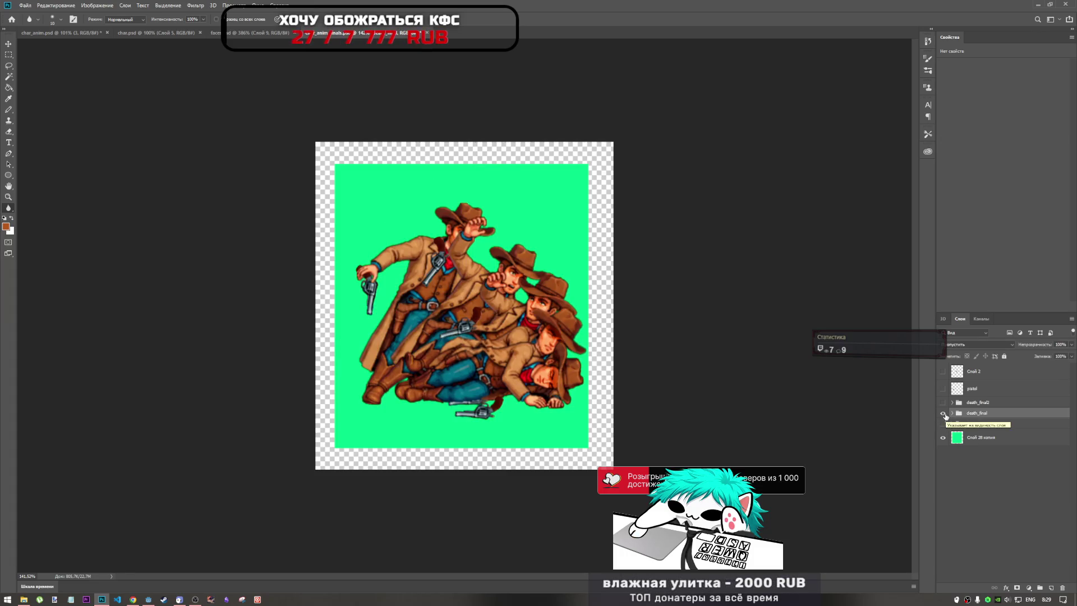
{"action": "left_click", "coordinate": [944, 414]}
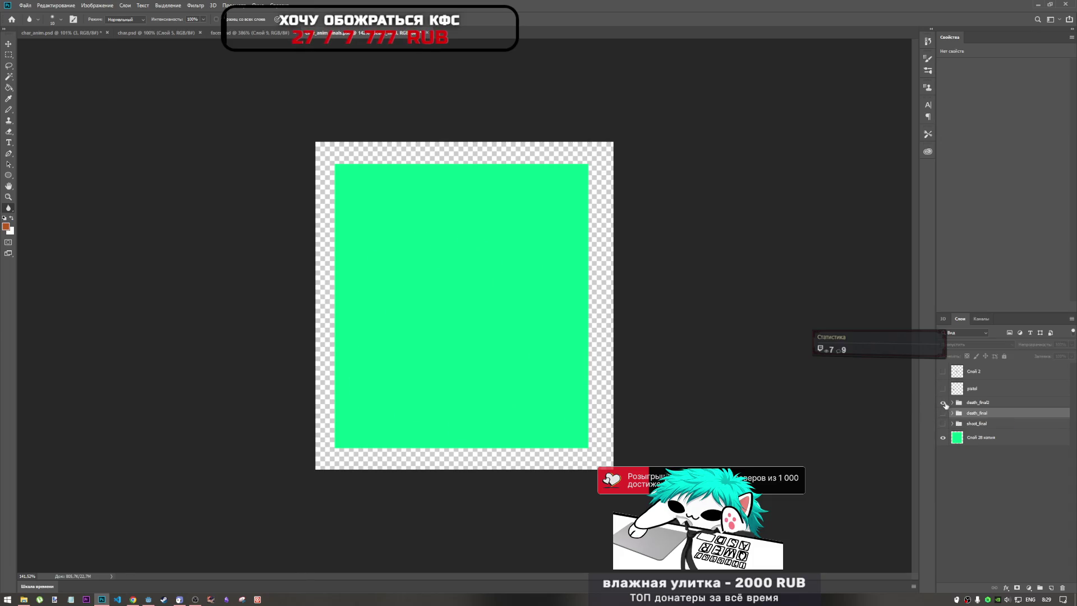
Step: Show death_final2, duplicate the pistol into it, and hide frames 1–4 so only frame 0 shows
{"action": "left_click", "coordinate": [943, 402]}
{"action": "left_click", "coordinate": [952, 402]}
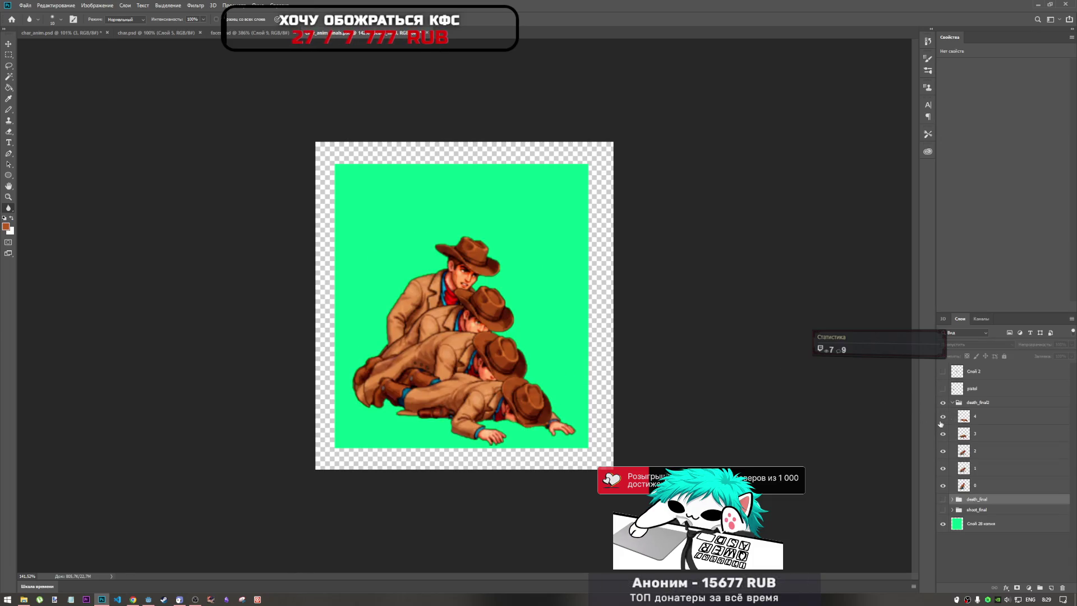
{"action": "left_click", "coordinate": [951, 404]}
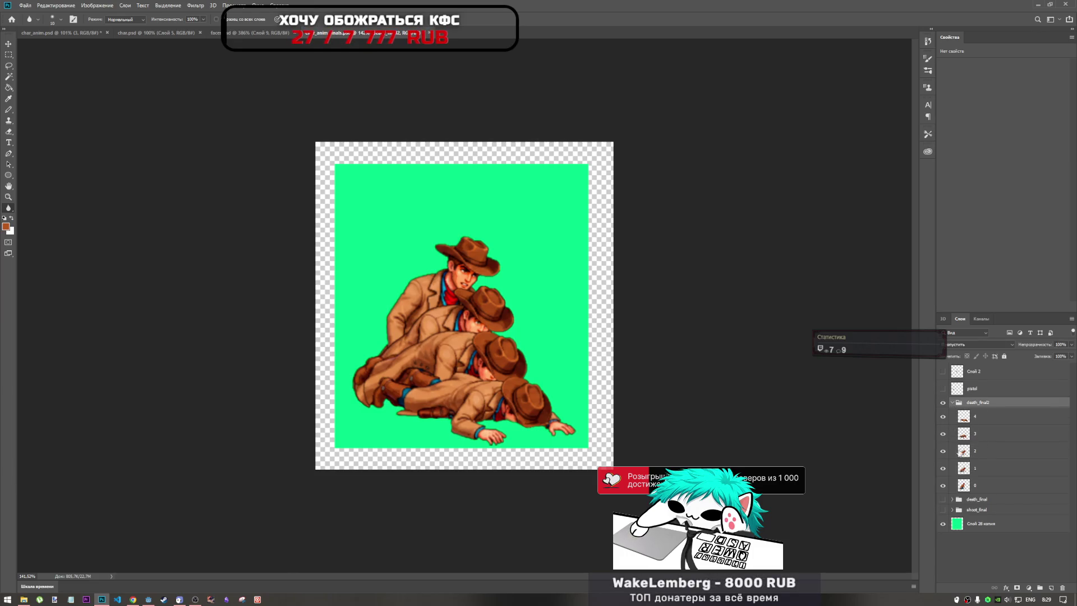
{"action": "left_click_drag", "start_coordinate": [972, 388], "coordinate": [990, 412]}
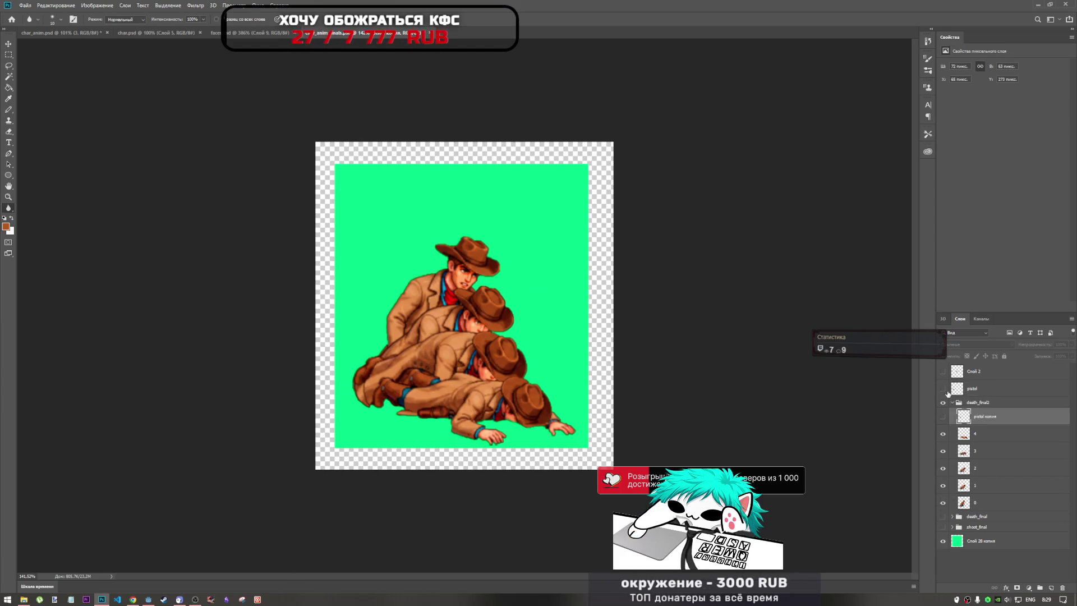
{"action": "left_click", "coordinate": [943, 388]}
{"action": "left_click", "coordinate": [945, 391]}
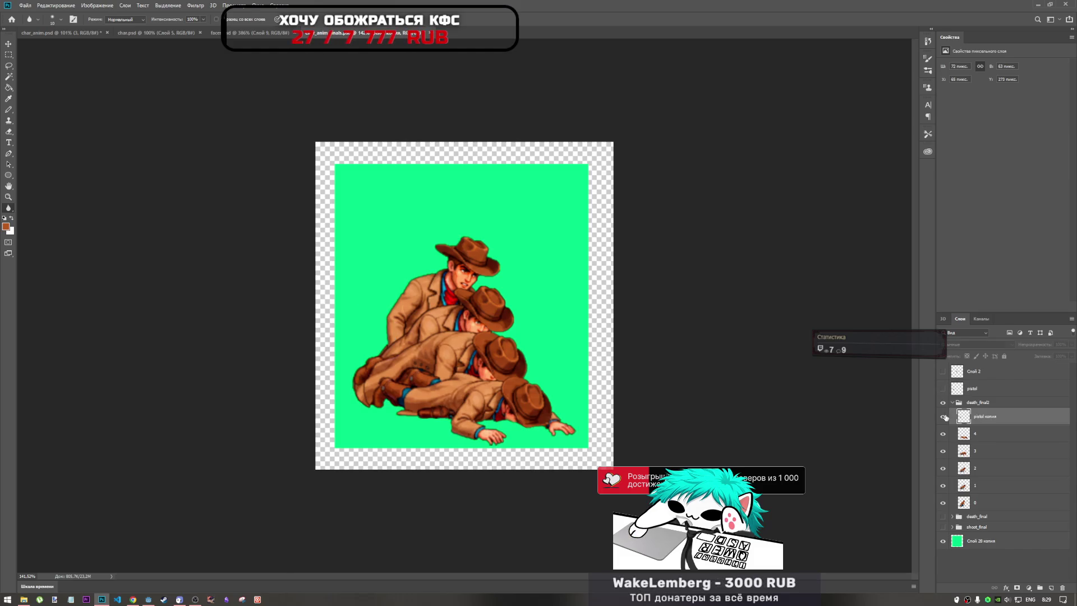
{"action": "left_click", "coordinate": [944, 416]}
{"action": "left_click", "coordinate": [949, 488]}
{"action": "left_click_drag", "start_coordinate": [943, 485], "coordinate": [943, 440]}
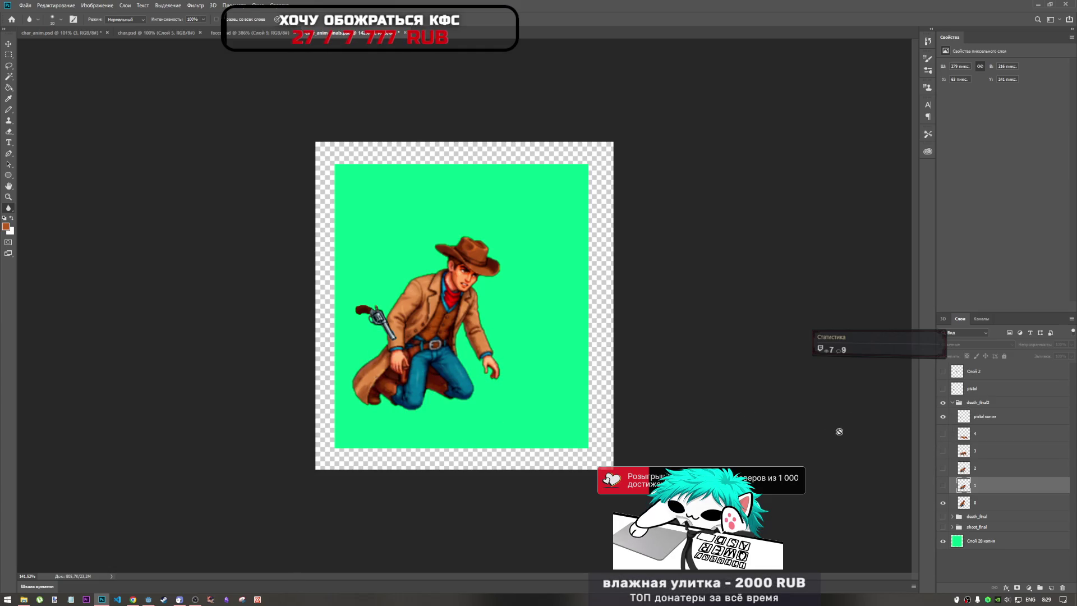
Step: Move the pistol copy onto the kneeling cowboy's knee
{"action": "left_click", "coordinate": [982, 416]}
{"action": "key", "text": "ctrl+t"}
{"action": "left_click_drag", "start_coordinate": [377, 322], "coordinate": [415, 380]}
{"action": "key", "text": "Return"}
{"action": "key", "text": "r"}
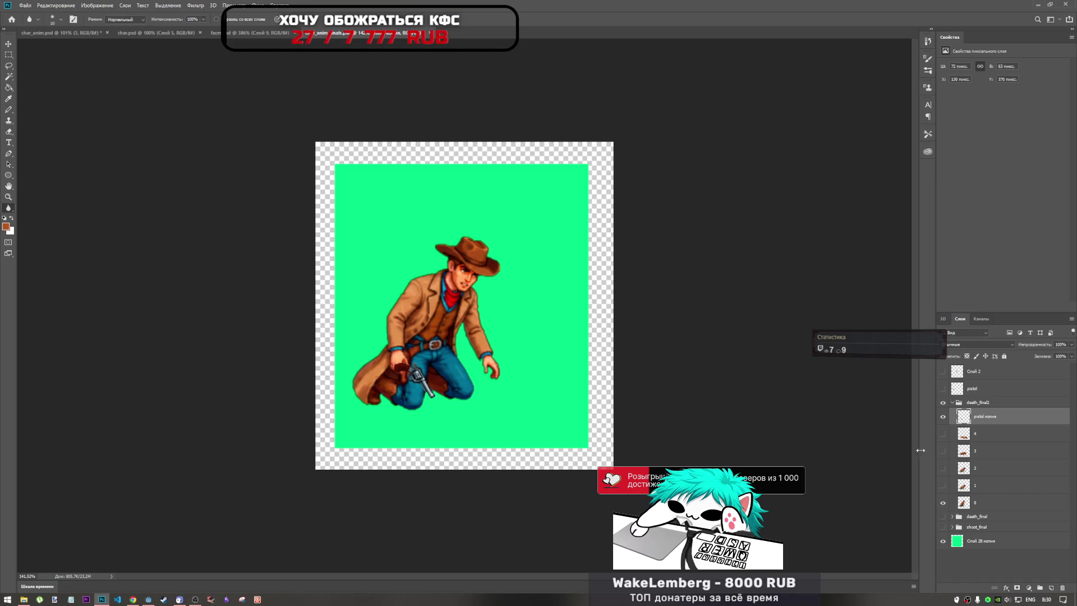
Step: Alt-drag pistol copies beside frames 3, 2 and 1, and select the copy beside frame 0
{"action": "left_click_drag", "start_coordinate": [1001, 408], "coordinate": [1006, 478]}
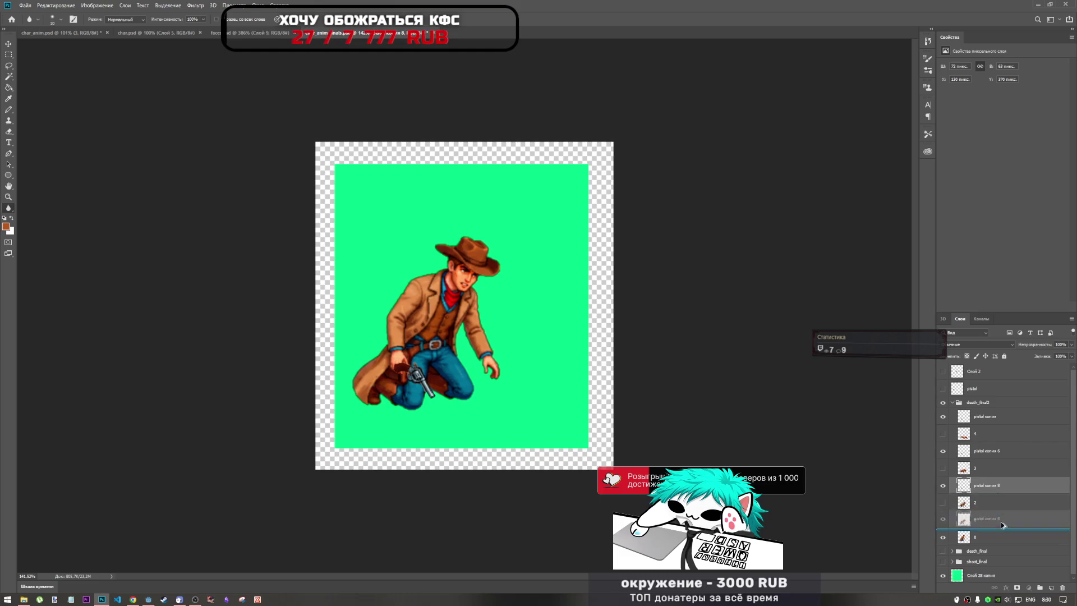
{"action": "left_click_drag", "start_coordinate": [1007, 517], "coordinate": [1007, 545]}
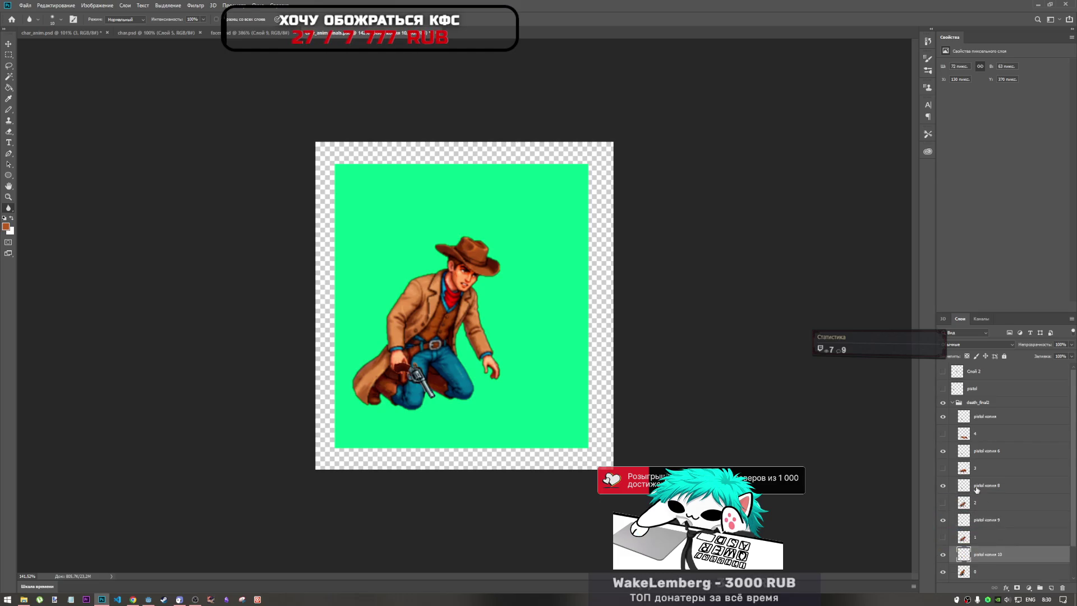
{"action": "left_click", "coordinate": [988, 543]}
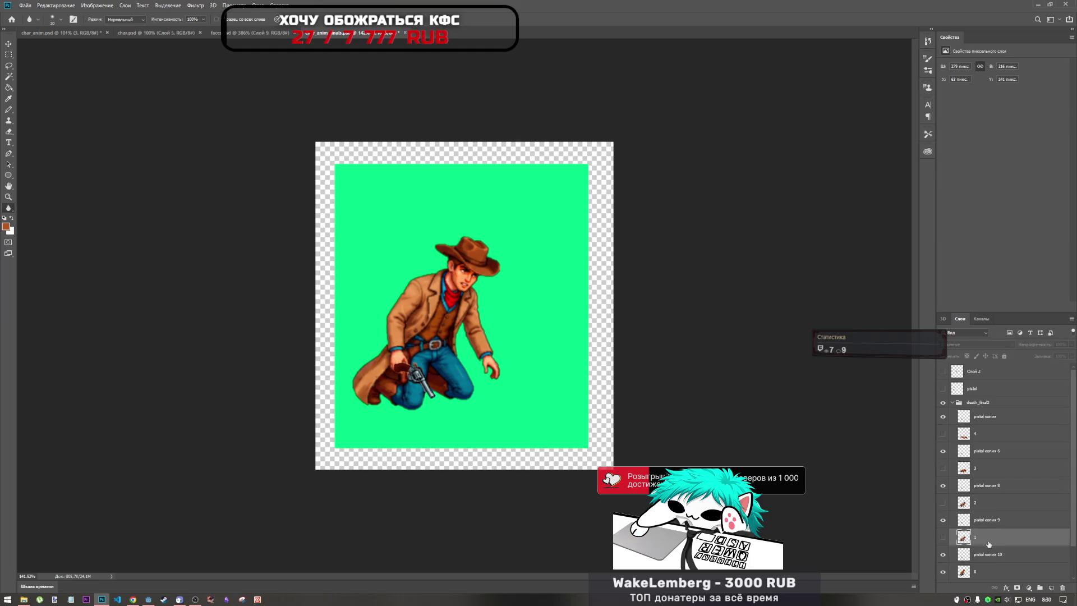
{"action": "left_click", "coordinate": [995, 562]}
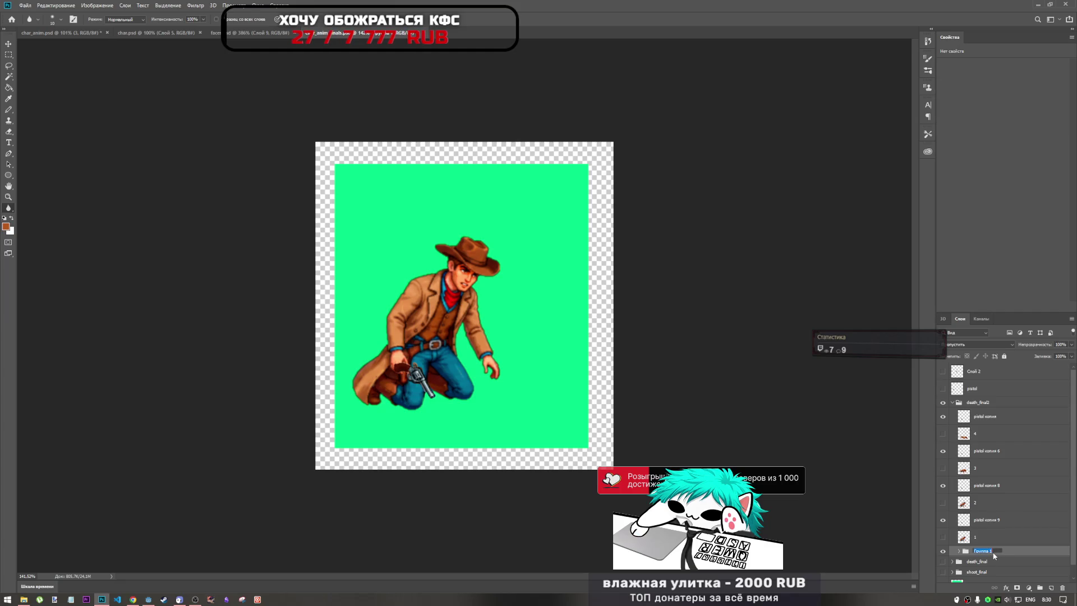
Step: Name the first folder 0, then group frame 1 with pistol копия 9 as folder 1
{"action": "type", "text": "0"}
{"action": "left_click", "coordinate": [990, 539]}
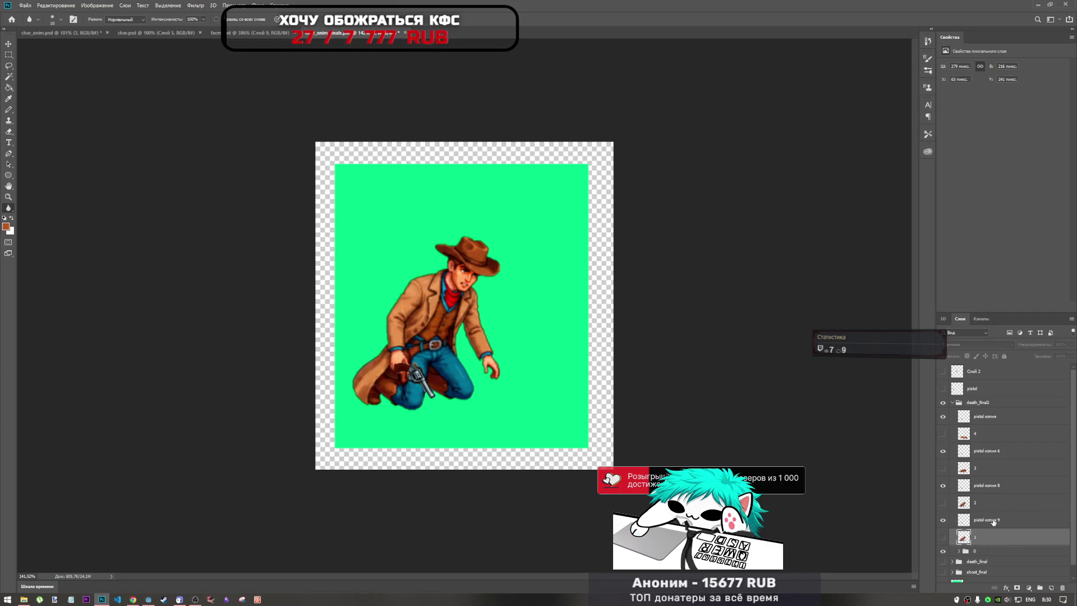
{"action": "left_click", "coordinate": [993, 522], "text": "shift"}
{"action": "key", "text": "ctrl+g"}
{"action": "double_click", "coordinate": [987, 517]}
{"action": "type", "text": "1"}
{"action": "key", "text": "Return"}
Step: Group frame 2 with pistol копия 8 as folder 2 and frame 3 with pistol копия 6 as folder 3
{"action": "left_click", "coordinate": [985, 508]}
{"action": "left_click", "coordinate": [990, 489], "text": "shift"}
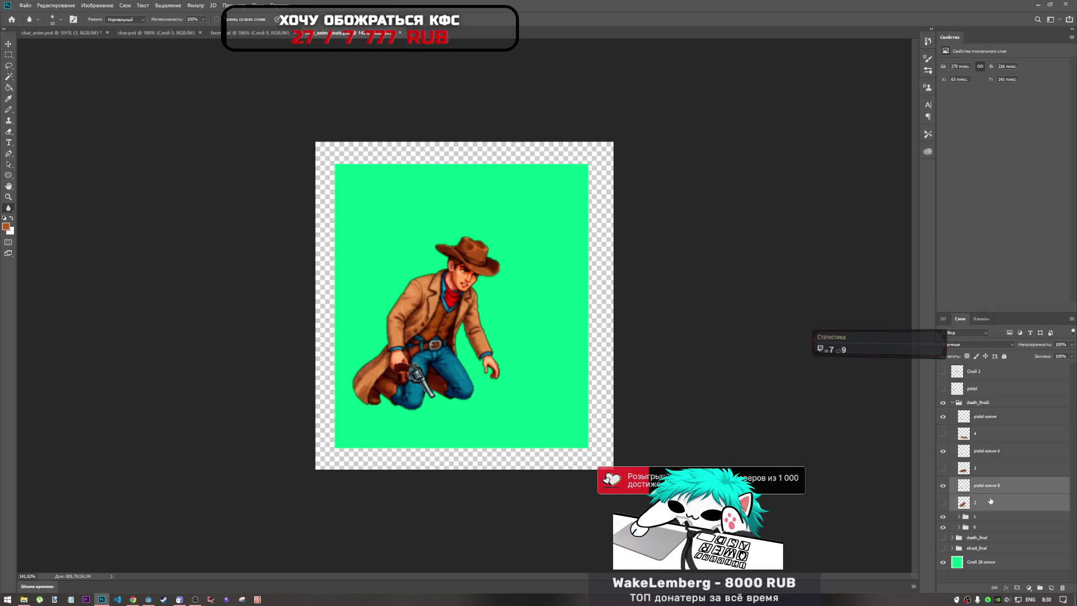
{"action": "key", "text": "ctrl+g"}
{"action": "double_click", "coordinate": [981, 483]}
{"action": "type", "text": "2"}
{"action": "key", "text": "Return"}
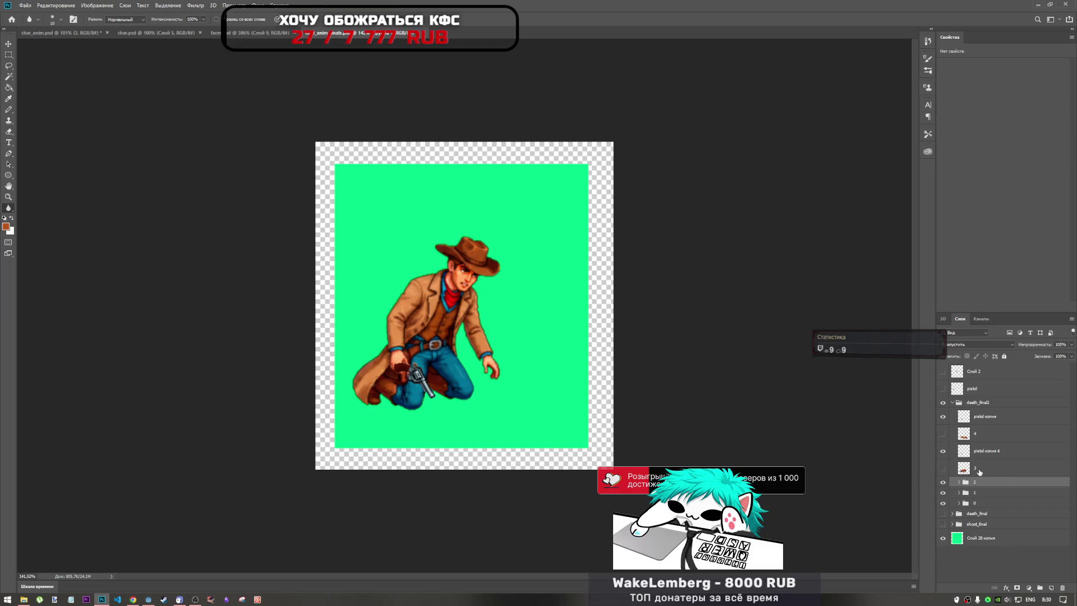
{"action": "left_click", "coordinate": [989, 468]}
{"action": "left_click", "coordinate": [990, 453], "text": "shift"}
{"action": "key", "text": "ctrl+g"}
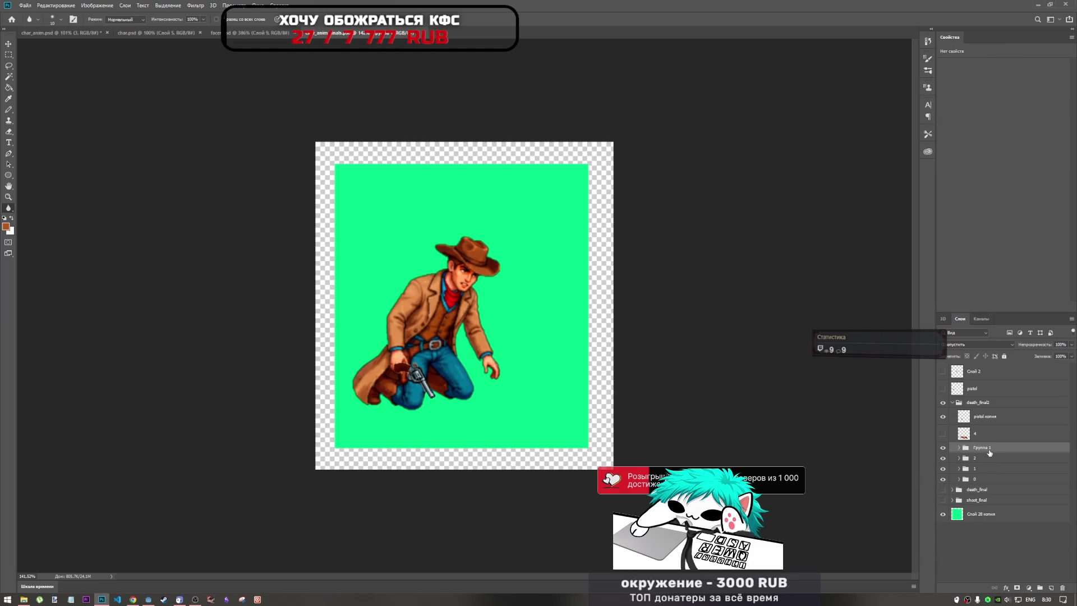
{"action": "type", "text": "3"}
Step: Group frame 4 with pistol копия as folder 4, then show and expand folder 0
{"action": "left_click", "coordinate": [988, 437]}
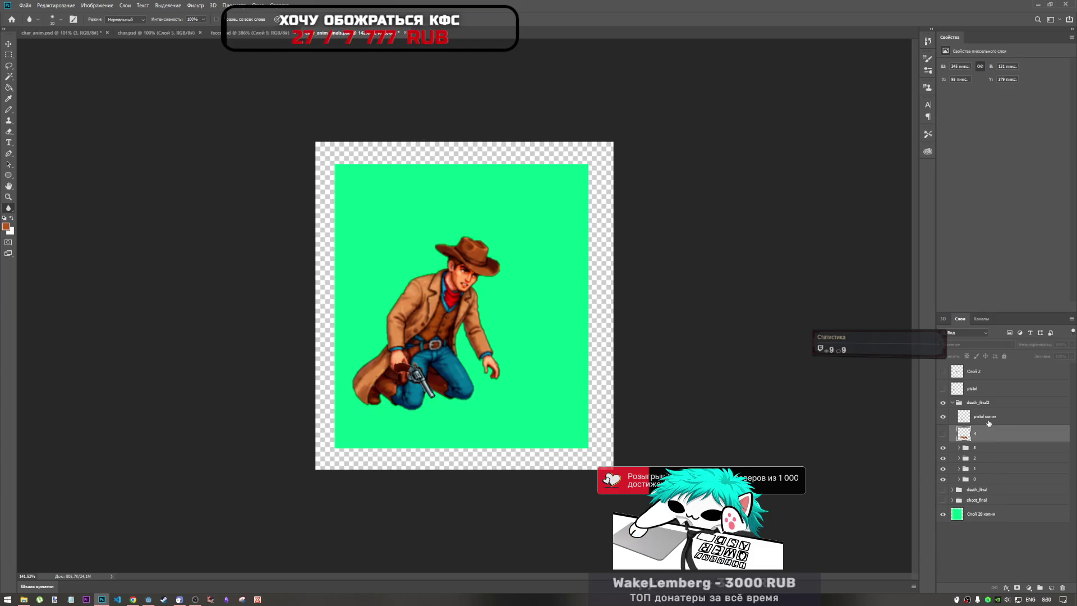
{"action": "left_click", "coordinate": [989, 420], "text": "shift"}
{"action": "key", "text": "ctrl+g"}
{"action": "double_click", "coordinate": [986, 412]}
{"action": "type", "text": "4"}
{"action": "left_click", "coordinate": [983, 425]}
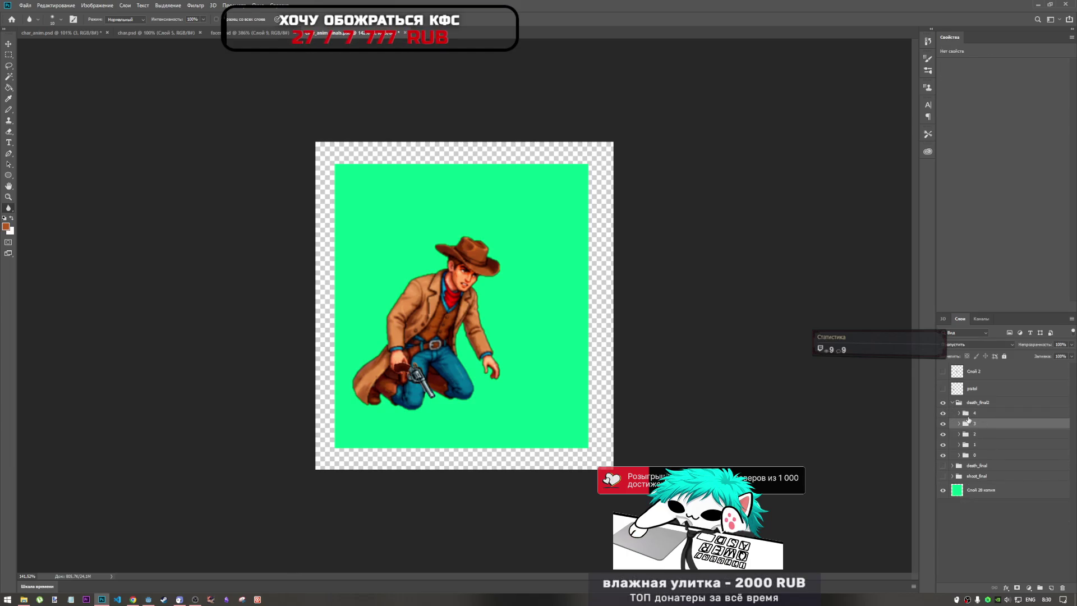
{"action": "left_click", "coordinate": [942, 455]}
{"action": "left_click", "coordinate": [960, 456]}
{"action": "left_click", "coordinate": [959, 455]}
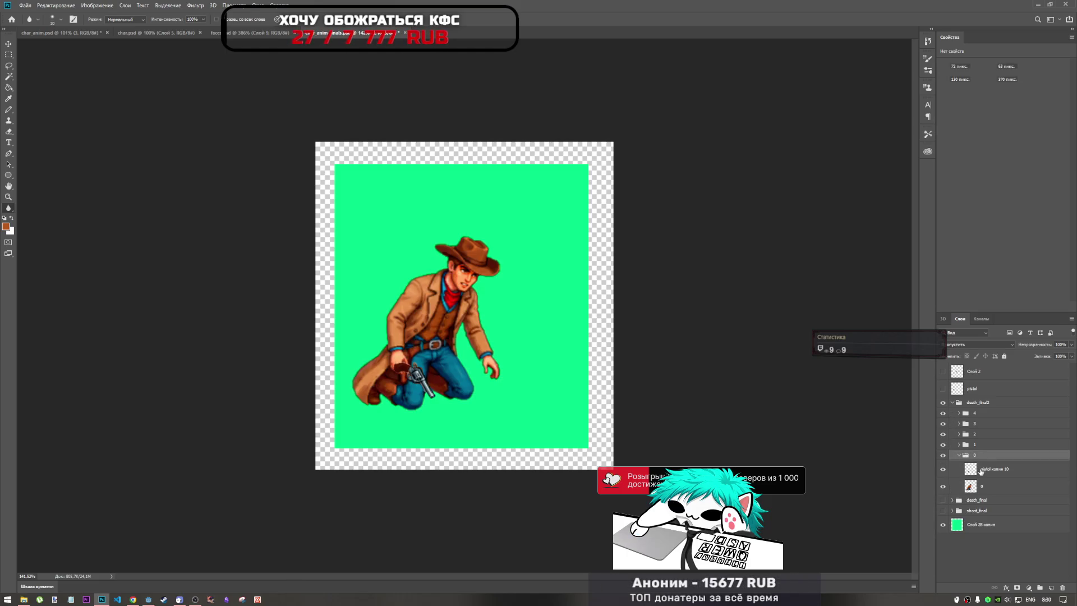
Step: Nudge frame 0's pistol 17 px right and hide frames 1–4, leaving frame 0 visible
{"action": "left_click", "coordinate": [981, 470]}
{"action": "key", "text": "ctrl+t"}
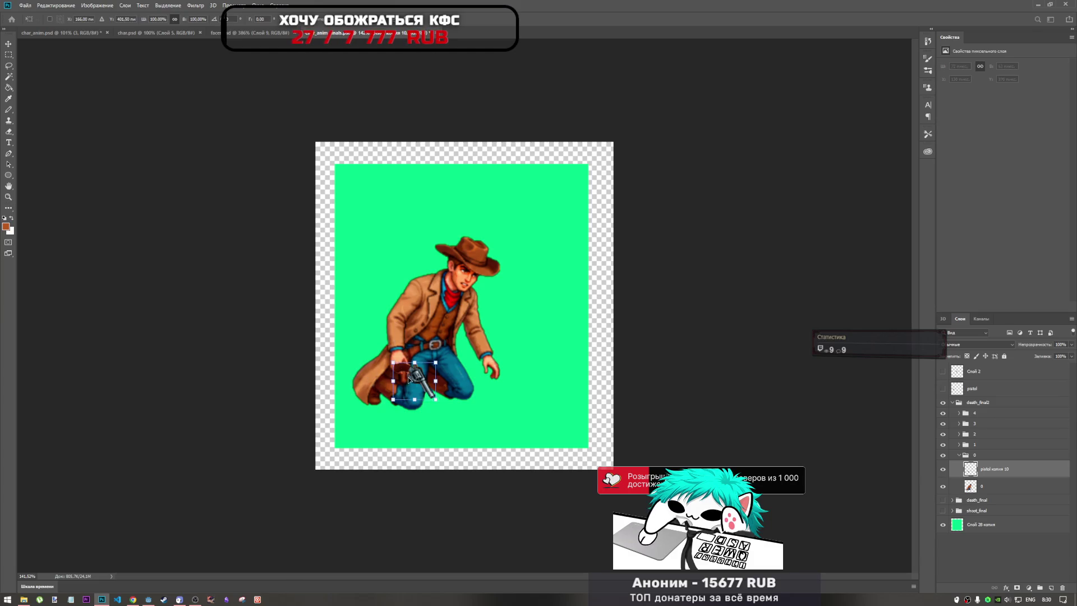
{"action": "left_click_drag", "start_coordinate": [393, 374], "coordinate": [411, 375]}
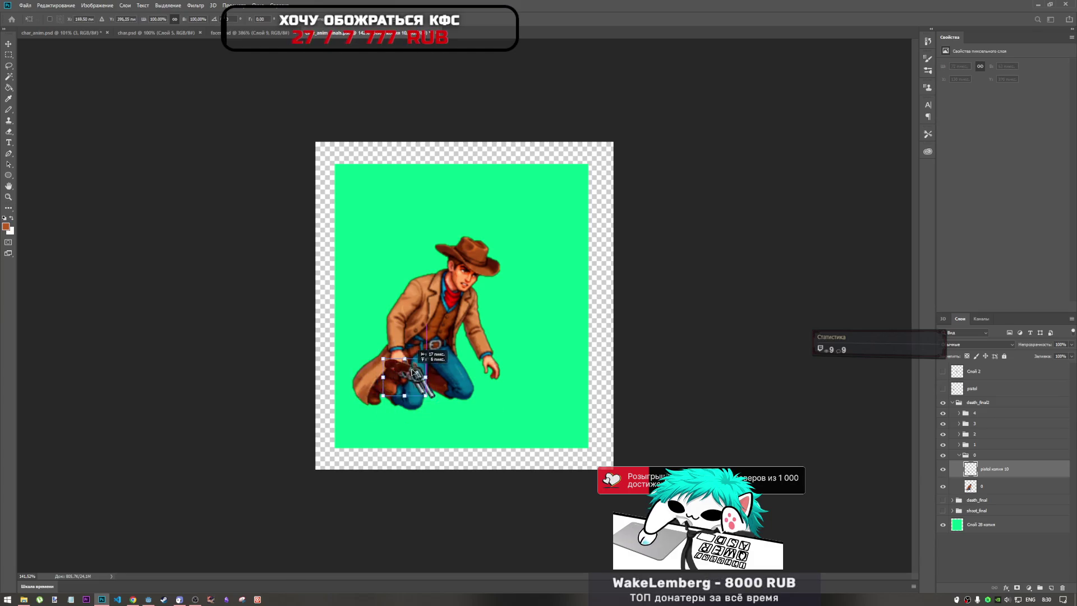
{"action": "left_click_drag", "start_coordinate": [942, 455], "coordinate": [943, 432]}
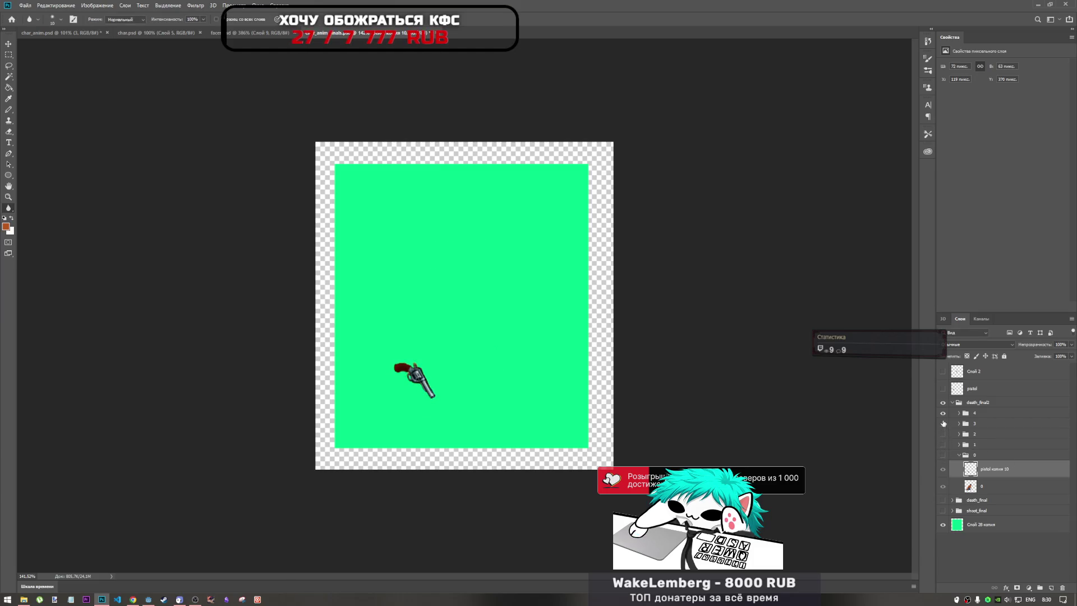
{"action": "left_click", "coordinate": [943, 424]}
{"action": "left_click", "coordinate": [943, 413]}
{"action": "left_click", "coordinate": [943, 456]}
Step: Move the pistol into the cowboy's right hand, rotate it about 26° clockwise, and show the cowboy
{"action": "key", "text": "ctrl+t"}
{"action": "left_click_drag", "start_coordinate": [421, 384], "coordinate": [416, 379]}
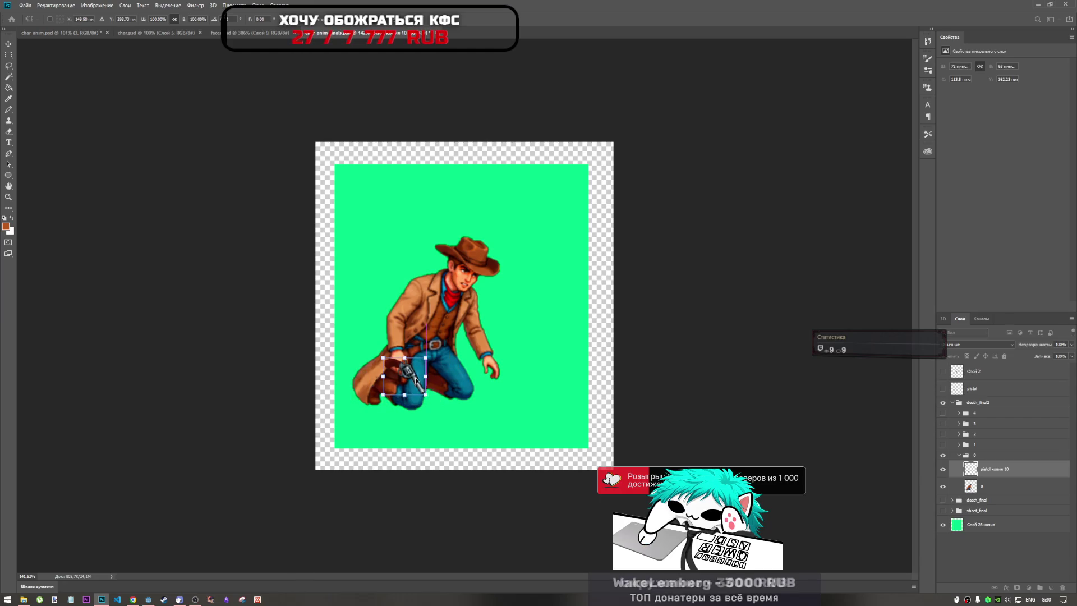
{"action": "scroll", "coordinate": [416, 379], "scroll_direction": "up", "scroll_amount": 5}
{"action": "left_click_drag", "start_coordinate": [373, 437], "coordinate": [379, 448]}
{"action": "left_click_drag", "start_coordinate": [423, 408], "coordinate": [444, 438]}
{"action": "left_click_drag", "start_coordinate": [346, 454], "coordinate": [365, 461]}
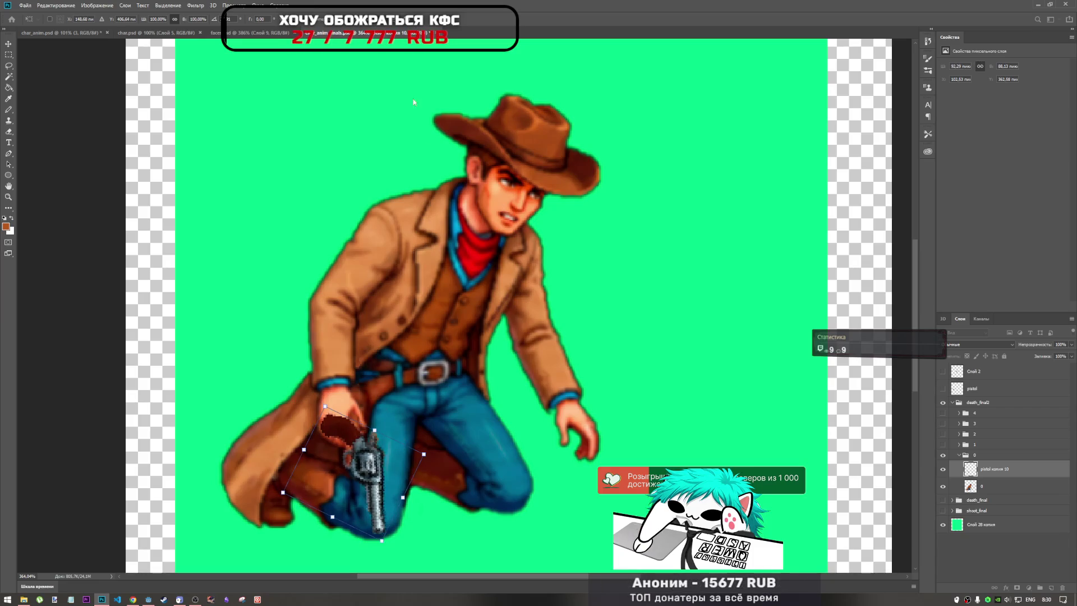
{"action": "key", "text": "Return"}
{"action": "key", "text": "r"}
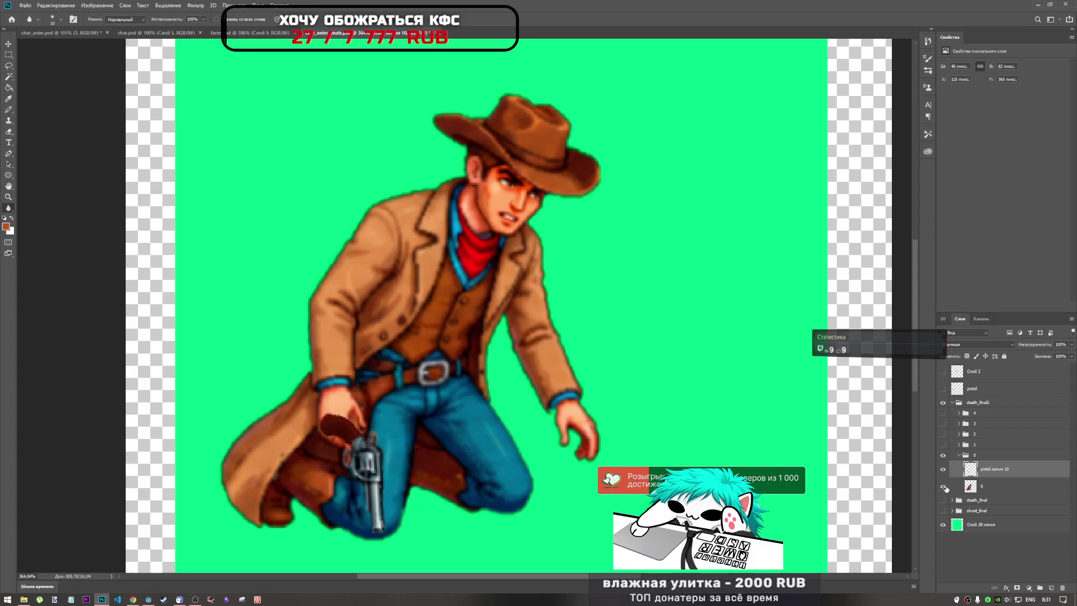
{"action": "left_click", "coordinate": [945, 488]}
{"action": "scroll", "coordinate": [445, 408], "scroll_direction": "down", "scroll_amount": 3}
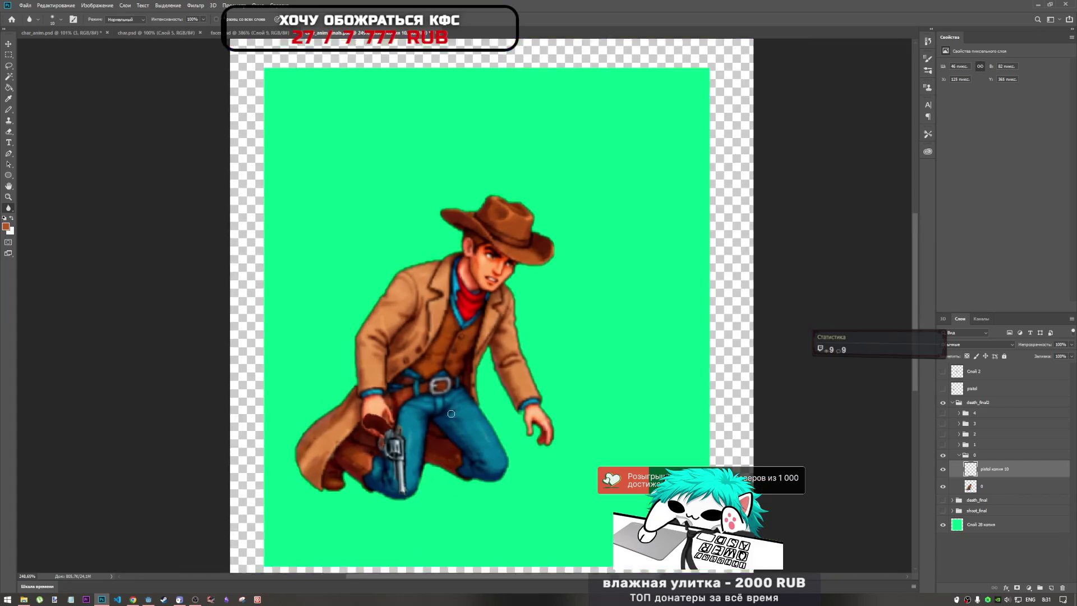
{"action": "scroll", "coordinate": [445, 407], "scroll_direction": "up", "scroll_amount": 1}
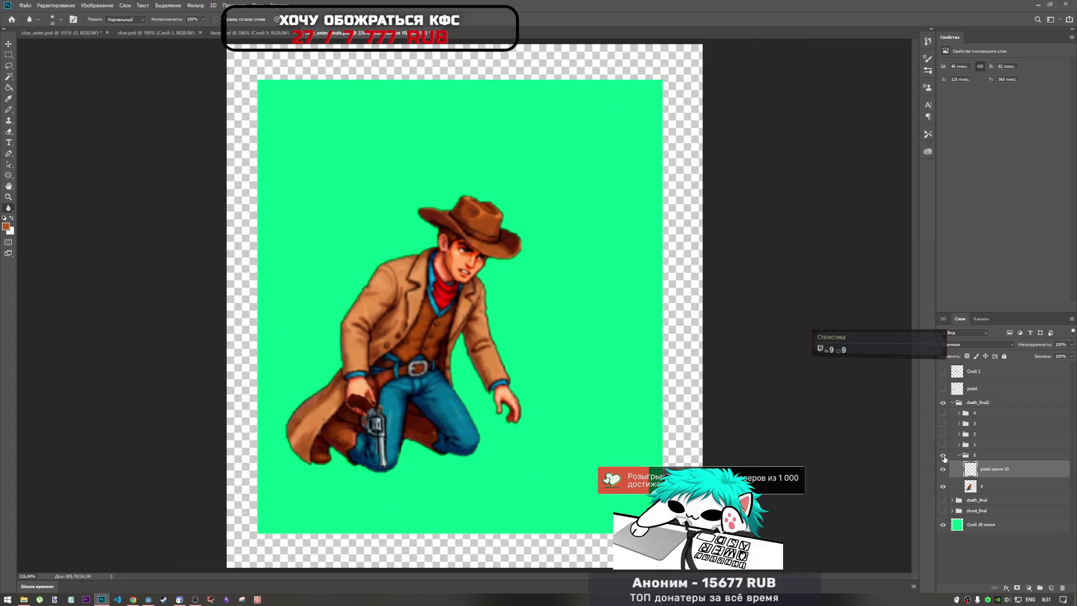
{"action": "left_click", "coordinate": [944, 455]}
{"action": "left_click", "coordinate": [943, 444]}
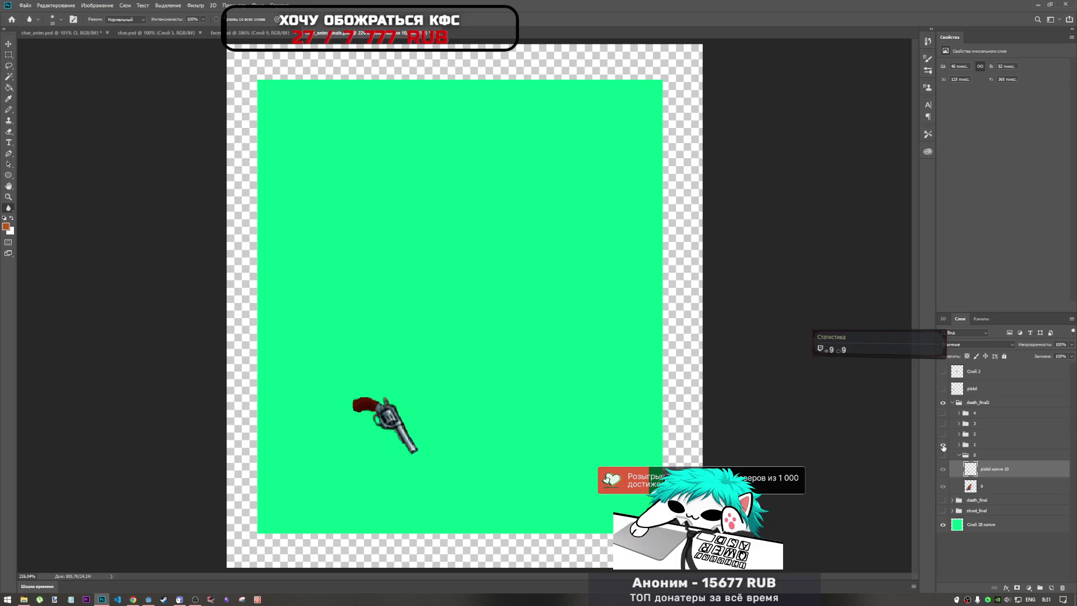
{"action": "left_click", "coordinate": [960, 444]}
{"action": "left_click", "coordinate": [943, 476]}
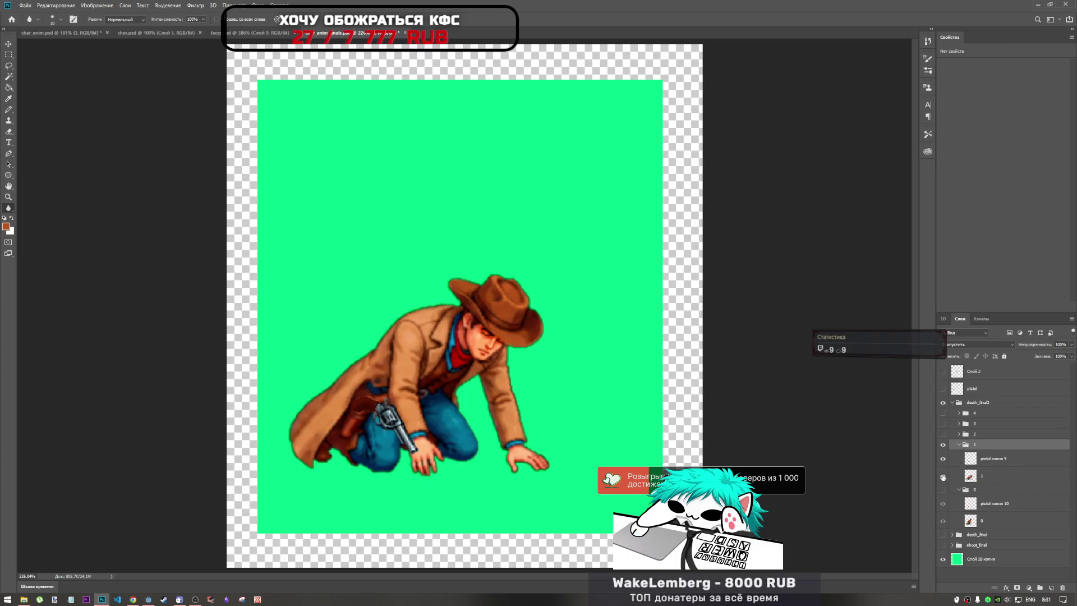
{"action": "left_click", "coordinate": [943, 444]}
{"action": "left_click", "coordinate": [943, 433]}
{"action": "left_click", "coordinate": [958, 433]}
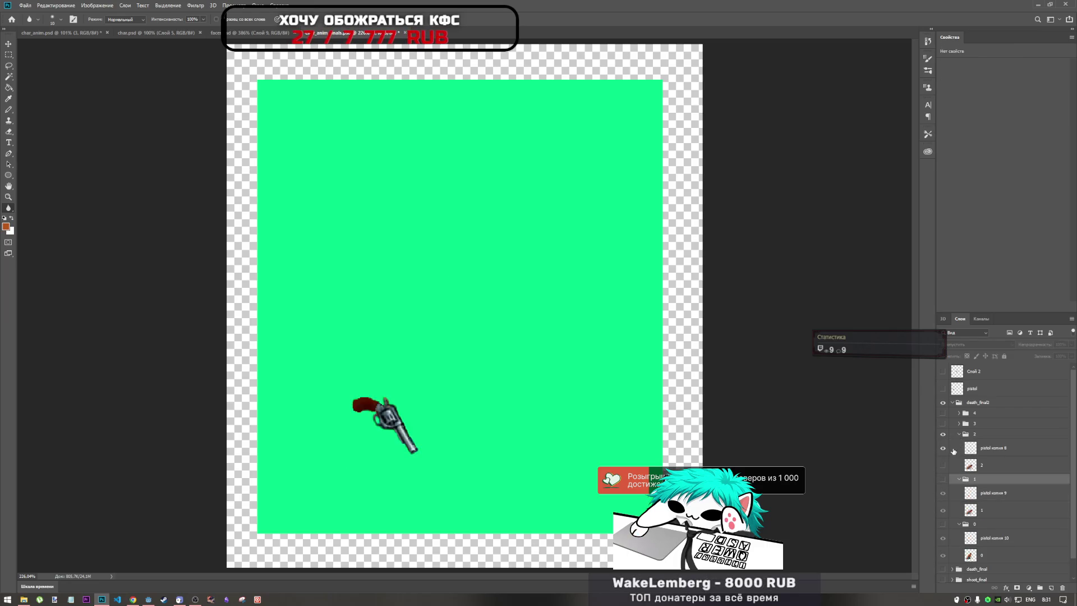
{"action": "left_click", "coordinate": [943, 465]}
{"action": "left_click", "coordinate": [942, 434]}
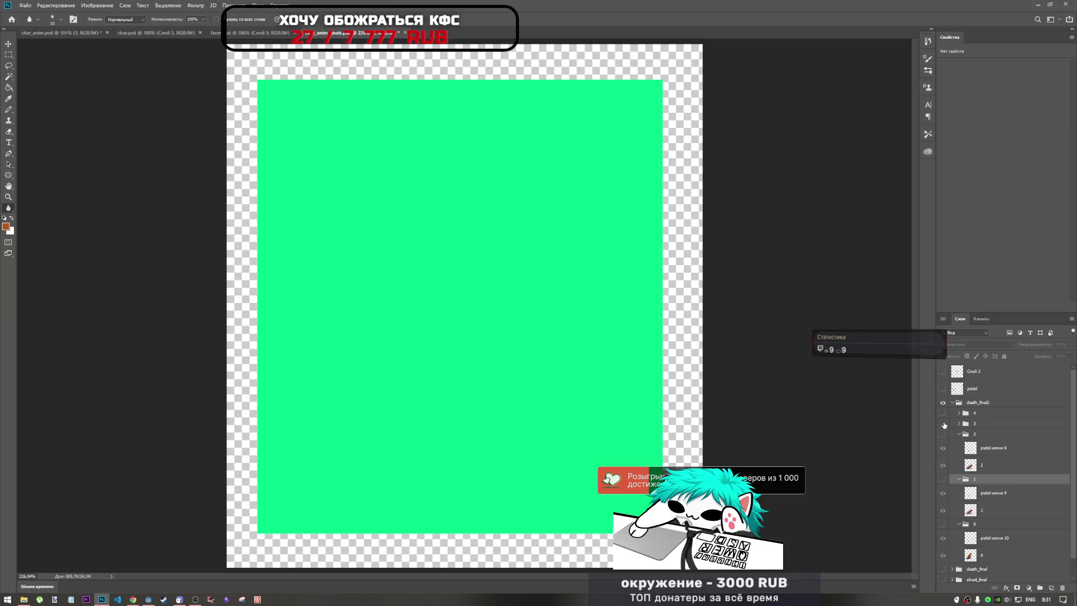
{"action": "left_click", "coordinate": [943, 423]}
{"action": "left_click", "coordinate": [959, 423]}
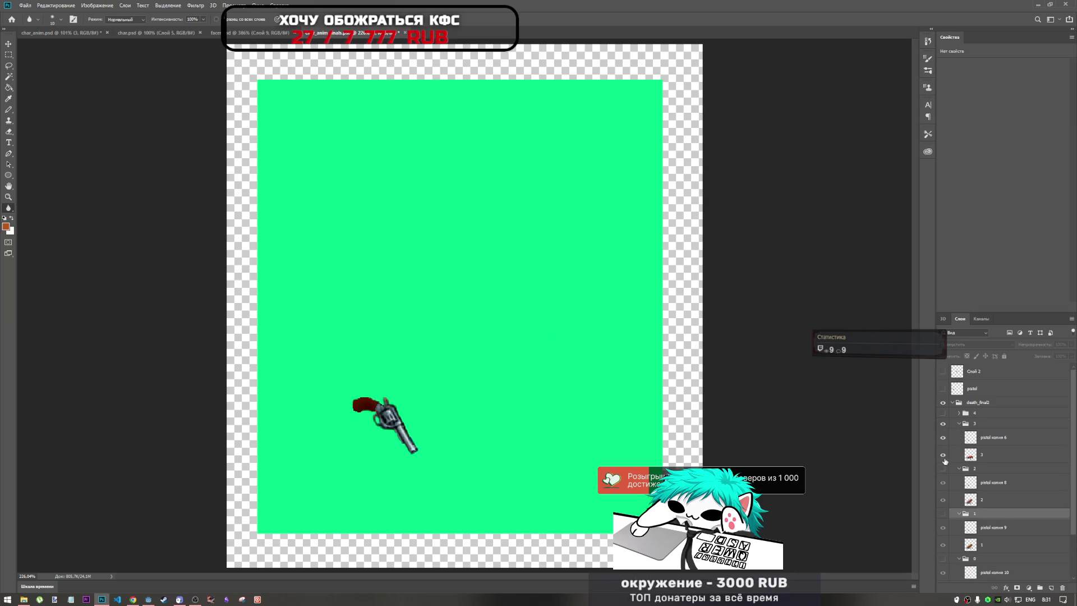
{"action": "left_click", "coordinate": [943, 455]}
{"action": "left_click", "coordinate": [943, 423]}
{"action": "left_click", "coordinate": [958, 423]}
{"action": "left_click", "coordinate": [943, 413]}
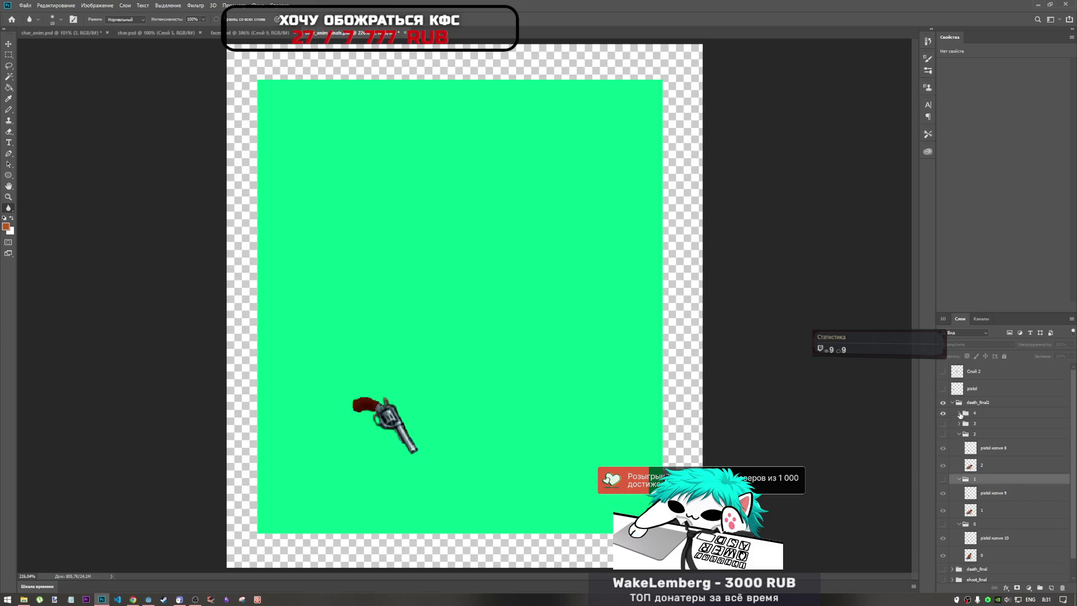
{"action": "left_click", "coordinate": [959, 414]}
{"action": "left_click", "coordinate": [942, 444]}
{"action": "left_click", "coordinate": [943, 413]}
{"action": "left_click", "coordinate": [959, 413]}
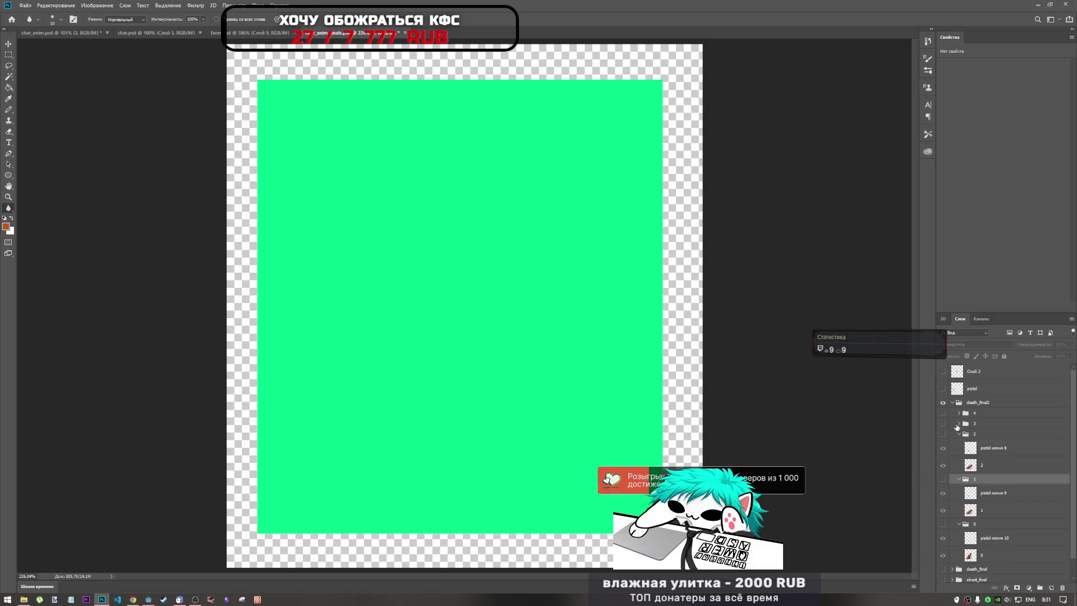
{"action": "left_click", "coordinate": [958, 434]}
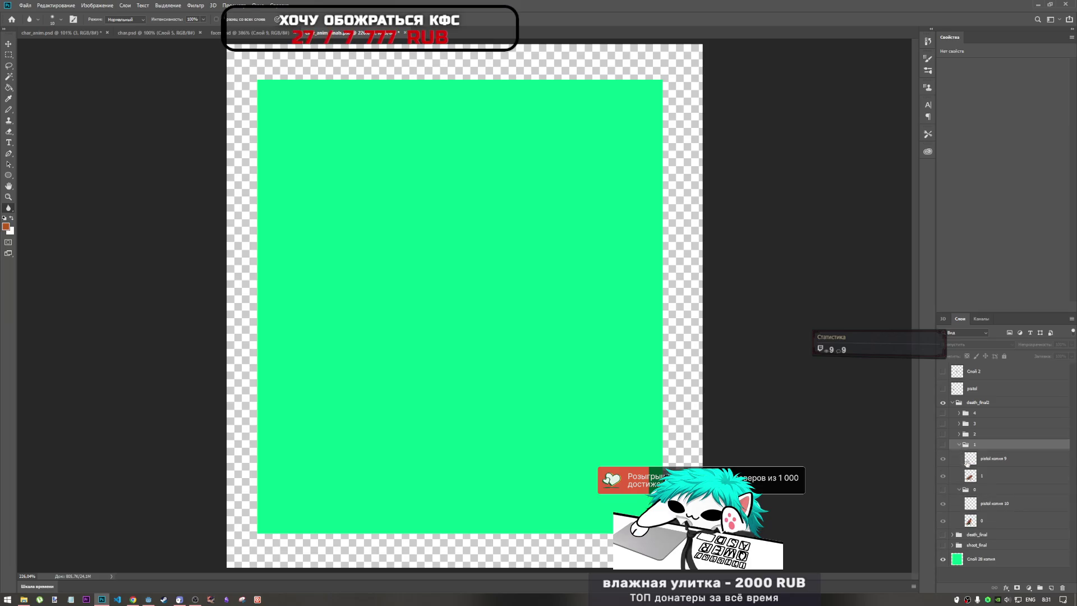
{"action": "left_click", "coordinate": [943, 444]}
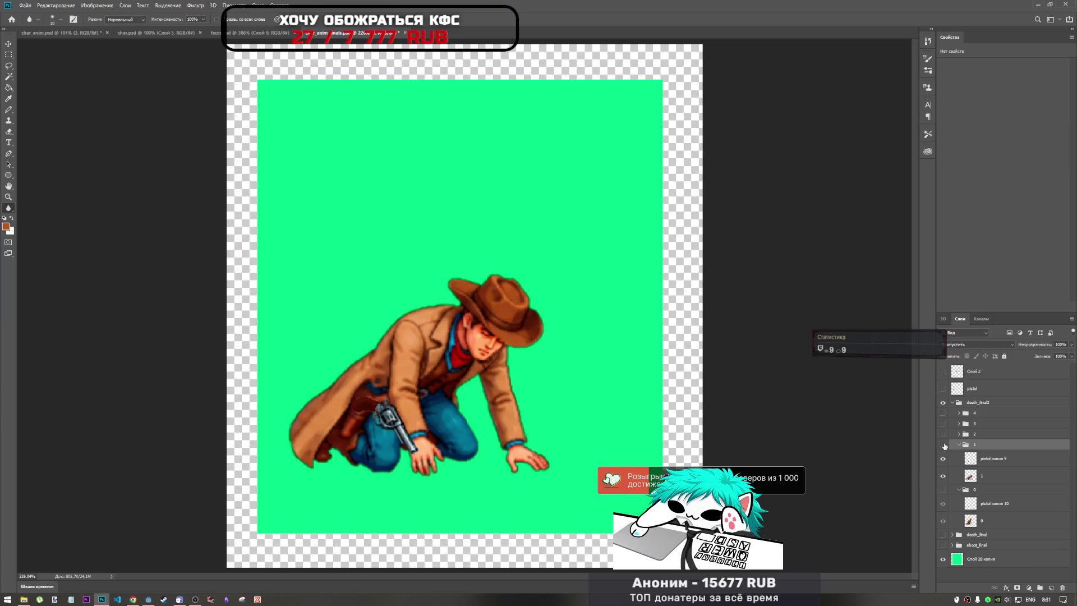
{"action": "left_click", "coordinate": [943, 444]}
{"action": "left_click", "coordinate": [959, 444]}
{"action": "left_click", "coordinate": [942, 455]}
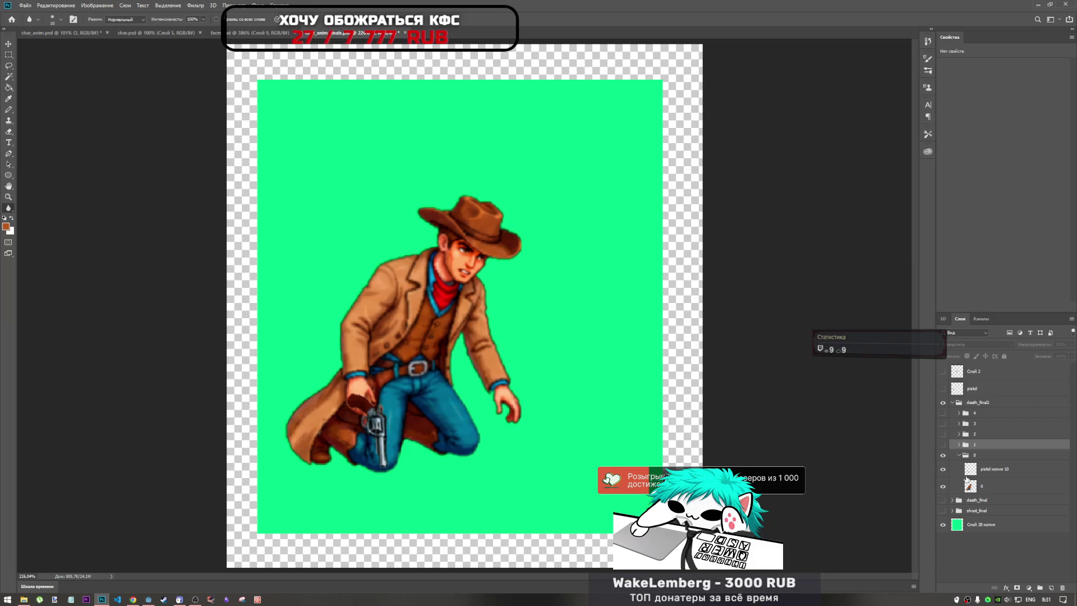
{"action": "left_click", "coordinate": [944, 445]}
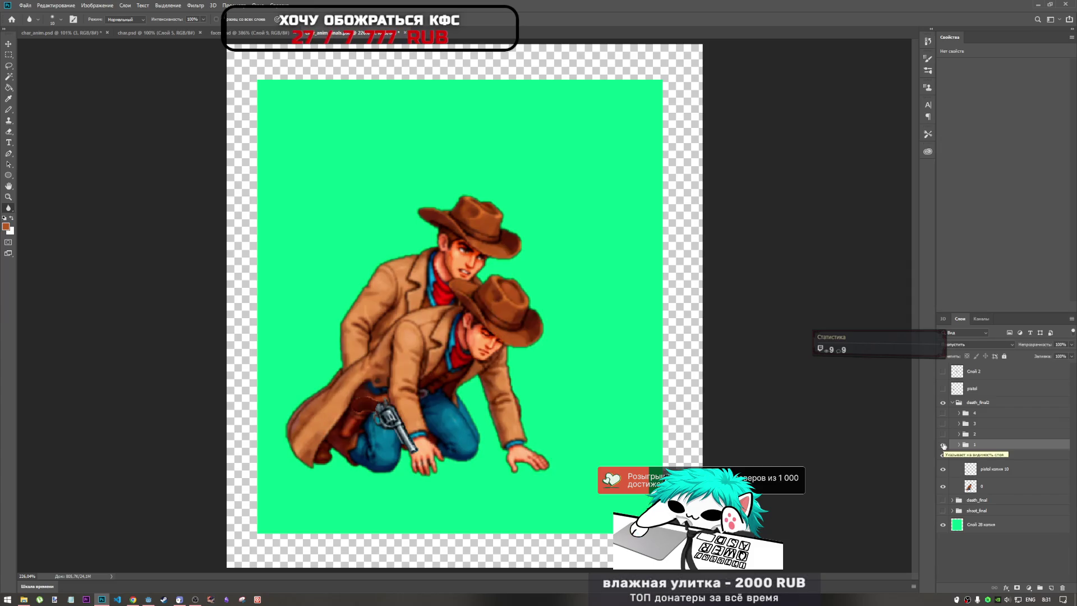
{"action": "left_click", "coordinate": [943, 445]}
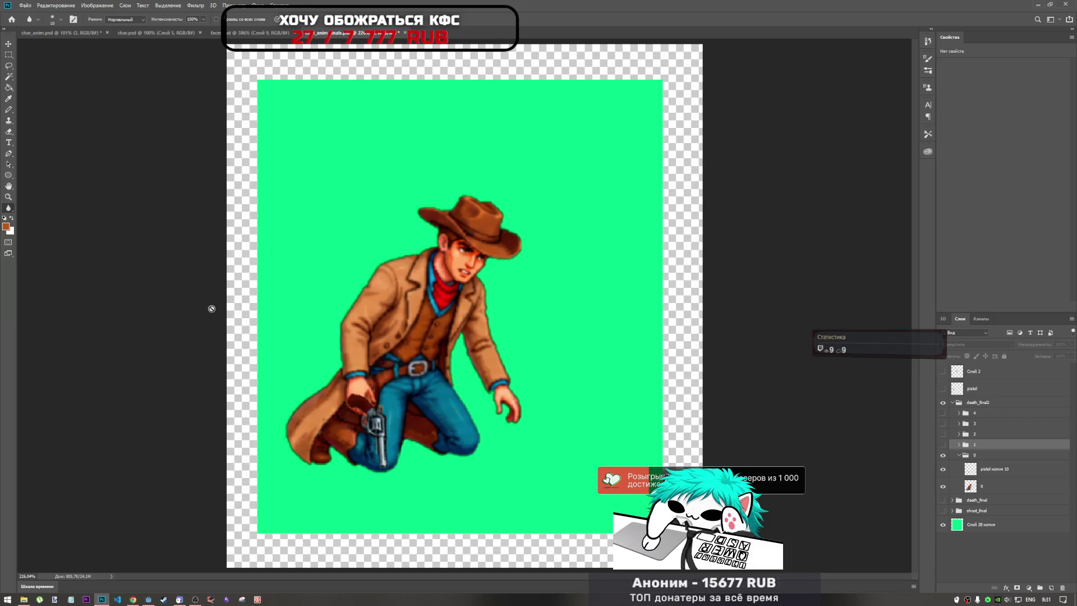
{"action": "scroll", "coordinate": [358, 411], "scroll_direction": "up", "scroll_amount": 5}
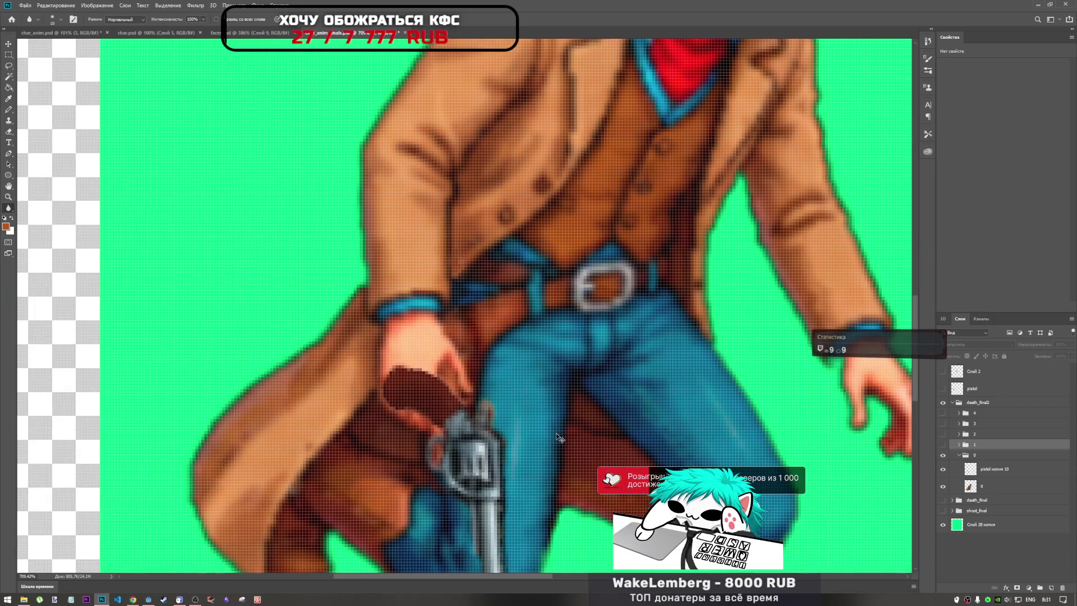
Step: Shift pistol копия 10 up and left so its grip tucks under the cowboy's hand
{"action": "scroll", "coordinate": [455, 292], "scroll_direction": "down", "scroll_amount": 1}
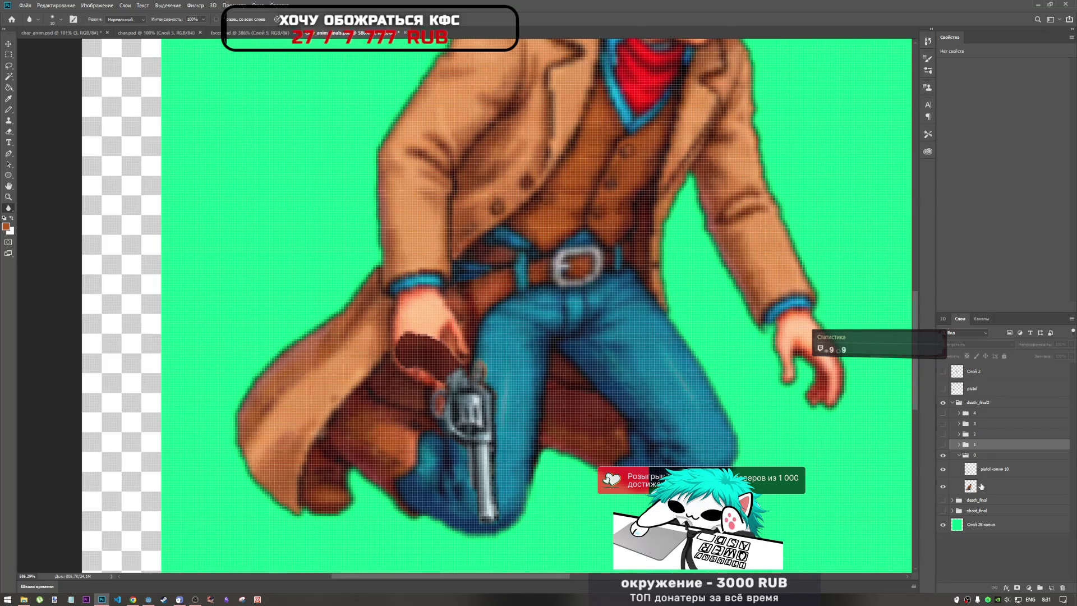
{"action": "left_click", "coordinate": [993, 469]}
{"action": "key", "text": "ctrl+t"}
{"action": "mouse_move", "coordinate": [467, 400]}
{"action": "left_mouse_down"}
{"action": "mouse_move", "coordinate": [400, 414]}
{"action": "mouse_move", "coordinate": [466, 396]}
{"action": "mouse_move", "coordinate": [465, 377]}
{"action": "mouse_move", "coordinate": [462, 390]}
{"action": "left_mouse_up"}
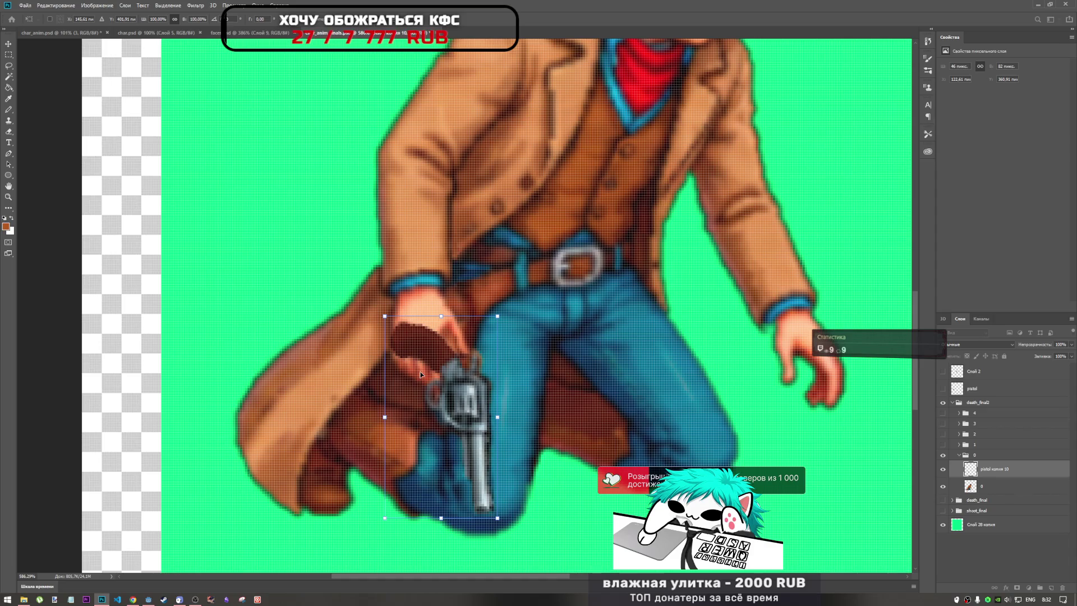
{"action": "key", "text": "Return"}
{"action": "key", "text": "r"}
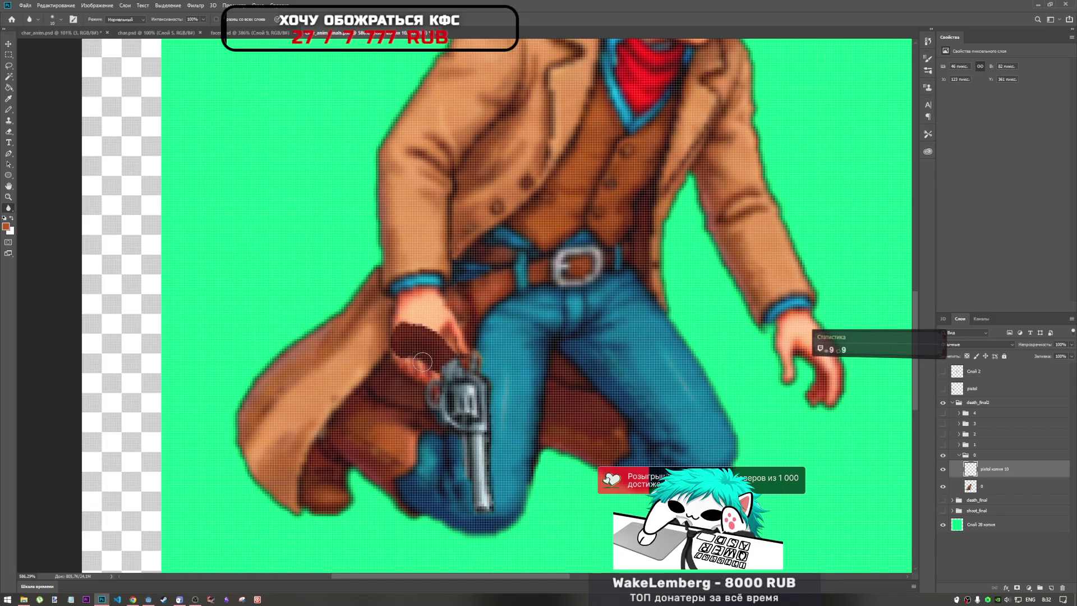
Step: Erase the dark grip pixels over the cowboy's fingers with the Eraser at 100% opacity
{"action": "left_click", "coordinate": [8, 131]}
{"action": "left_click", "coordinate": [174, 19]}
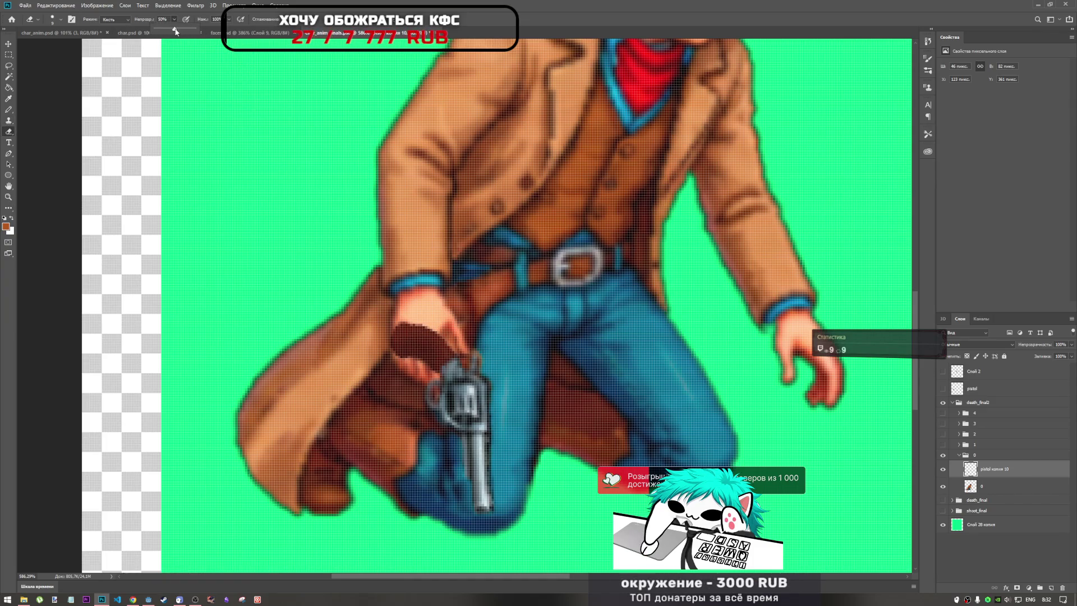
{"action": "left_click_drag", "start_coordinate": [175, 31], "coordinate": [267, 23]}
{"action": "mouse_move", "coordinate": [396, 339]}
{"action": "left_mouse_down"}
{"action": "mouse_move", "coordinate": [425, 340]}
{"action": "mouse_move", "coordinate": [424, 331]}
{"action": "mouse_move", "coordinate": [420, 353]}
{"action": "mouse_move", "coordinate": [410, 320]}
{"action": "mouse_move", "coordinate": [401, 348]}
{"action": "left_mouse_up"}
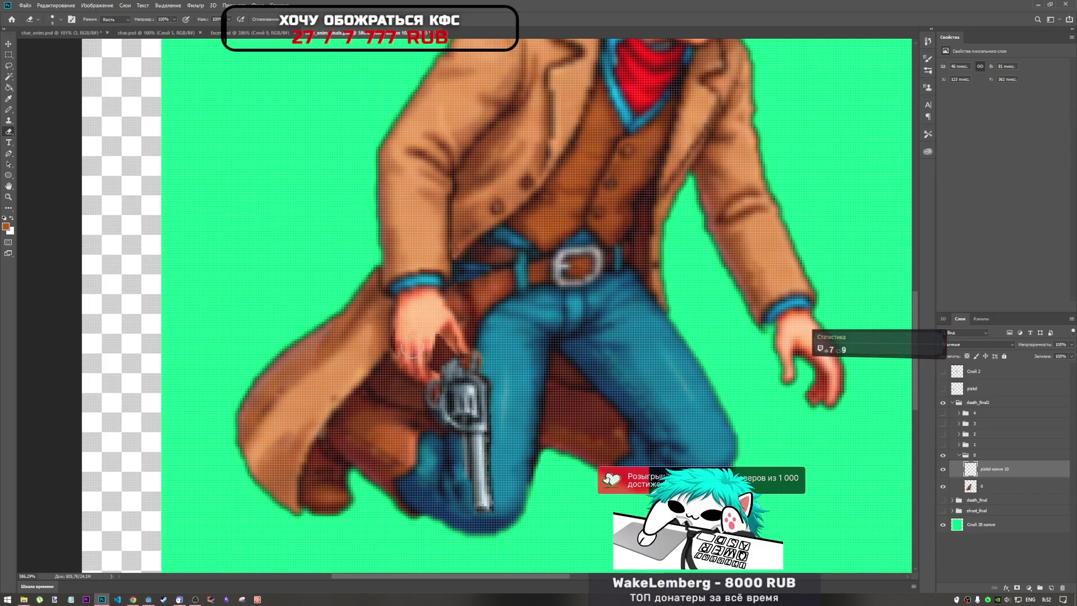
{"action": "scroll", "coordinate": [410, 350], "scroll_direction": "down", "scroll_amount": 5}
{"action": "scroll", "coordinate": [388, 352], "scroll_direction": "up", "scroll_amount": 6}
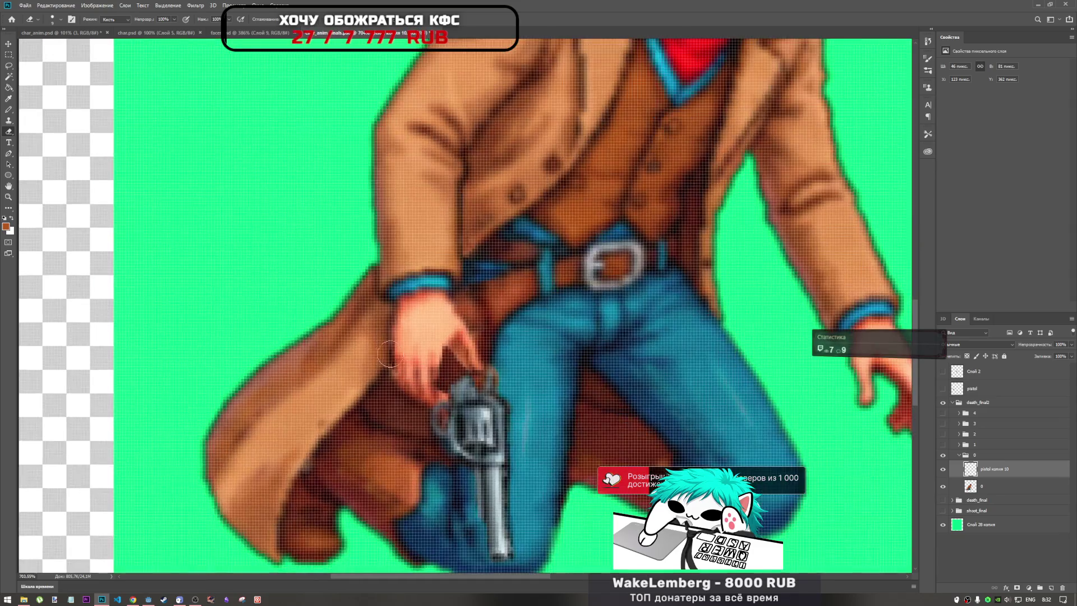
{"action": "scroll", "coordinate": [388, 352], "scroll_direction": "up", "scroll_amount": 2}
{"action": "scroll", "coordinate": [418, 366], "scroll_direction": "down", "scroll_amount": 3}
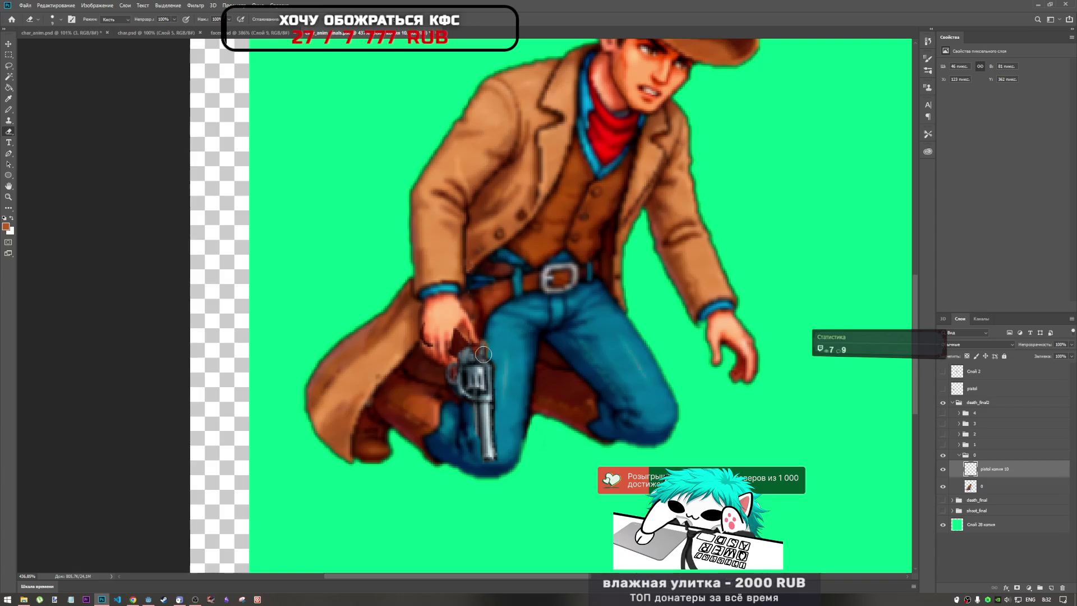
Step: Nudge the revolver one pixel left, then return to the Eraser
{"action": "key", "text": "ctrl+t"}
{"action": "key", "text": "Left"}
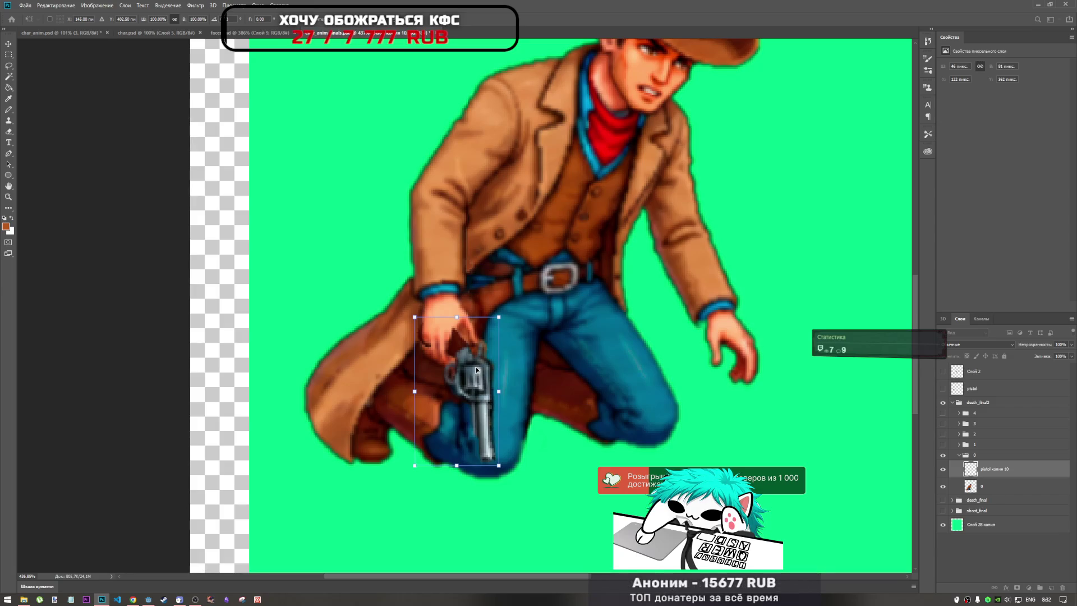
{"action": "key", "text": "Return"}
{"action": "key", "text": "e"}
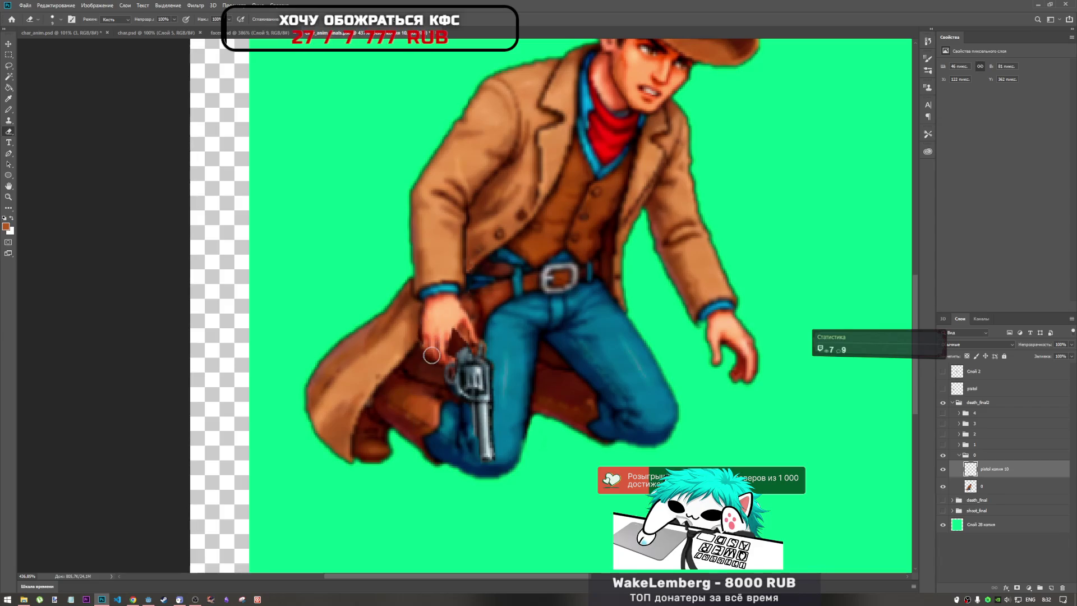
{"action": "scroll", "coordinate": [432, 339], "scroll_direction": "down", "scroll_amount": 3}
{"action": "scroll", "coordinate": [421, 345], "scroll_direction": "up", "scroll_amount": 3}
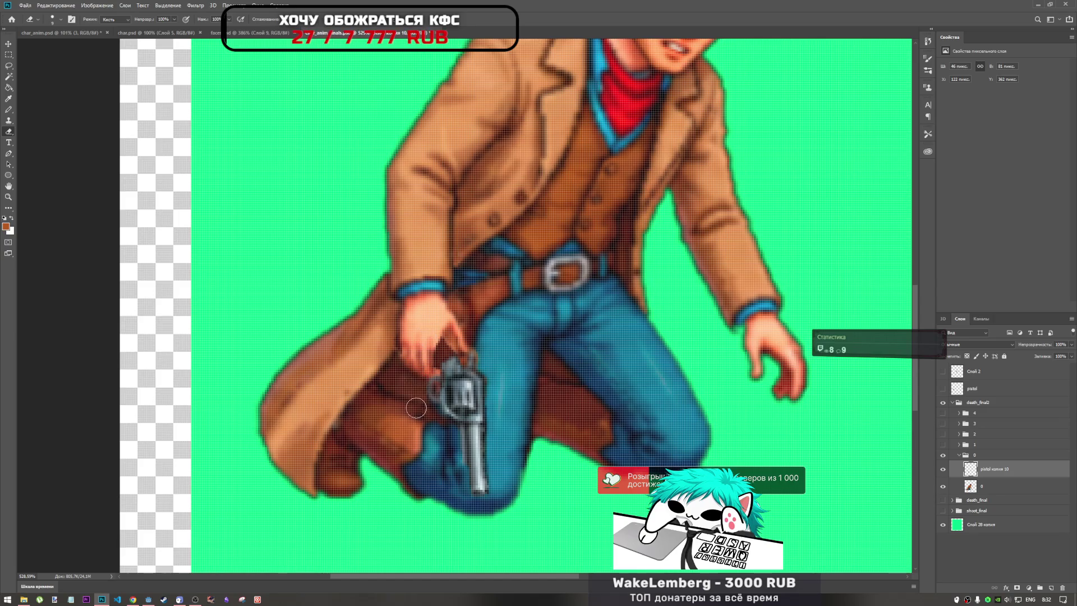
{"action": "scroll", "coordinate": [429, 366], "scroll_direction": "up", "scroll_amount": 2}
{"action": "scroll", "coordinate": [429, 366], "scroll_direction": "down", "scroll_amount": 1}
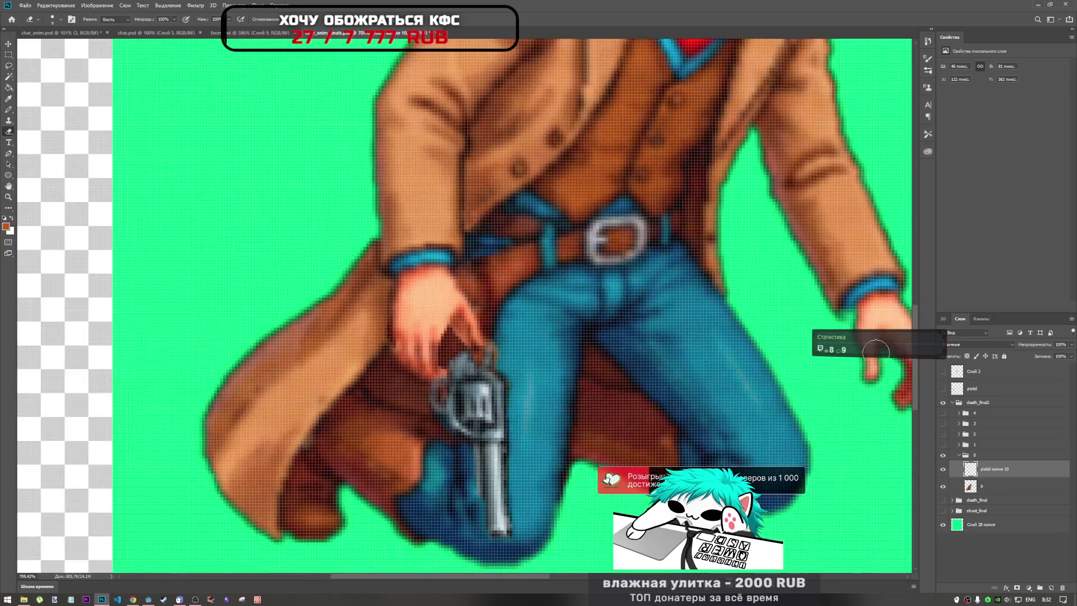
{"action": "left_click", "coordinate": [1071, 345]}
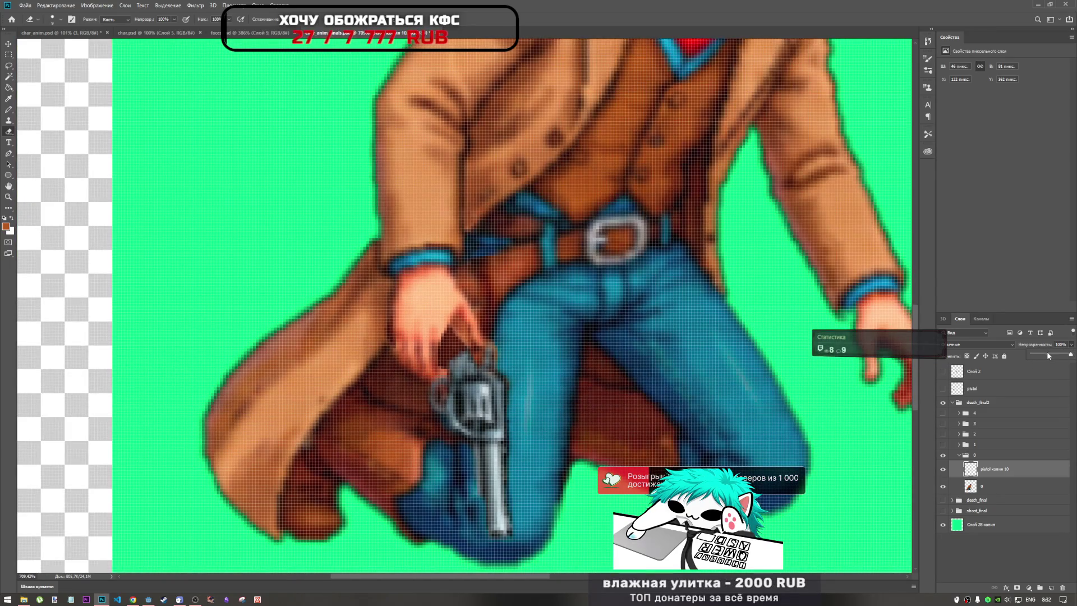
{"action": "left_click_drag", "start_coordinate": [1047, 355], "coordinate": [1052, 355]}
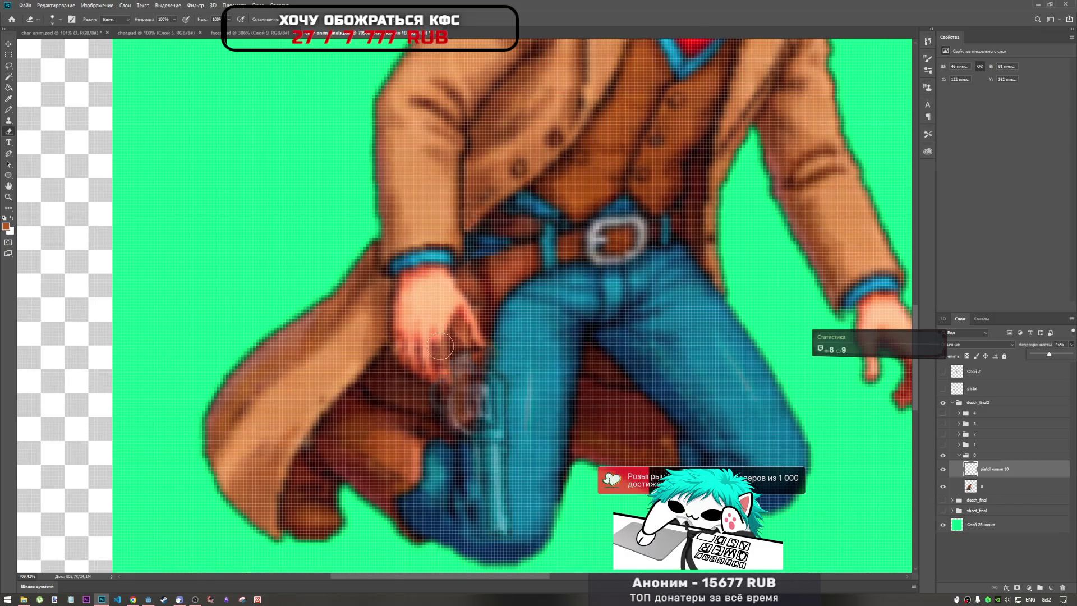
{"action": "left_click", "coordinate": [424, 351]}
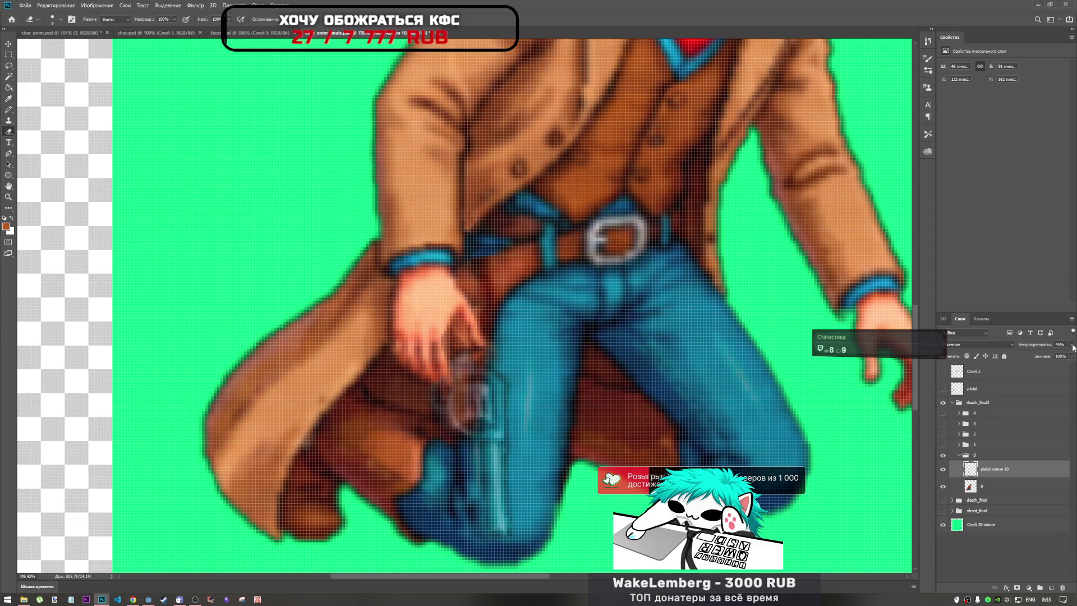
{"action": "left_click_drag", "start_coordinate": [1050, 356], "coordinate": [1071, 354]}
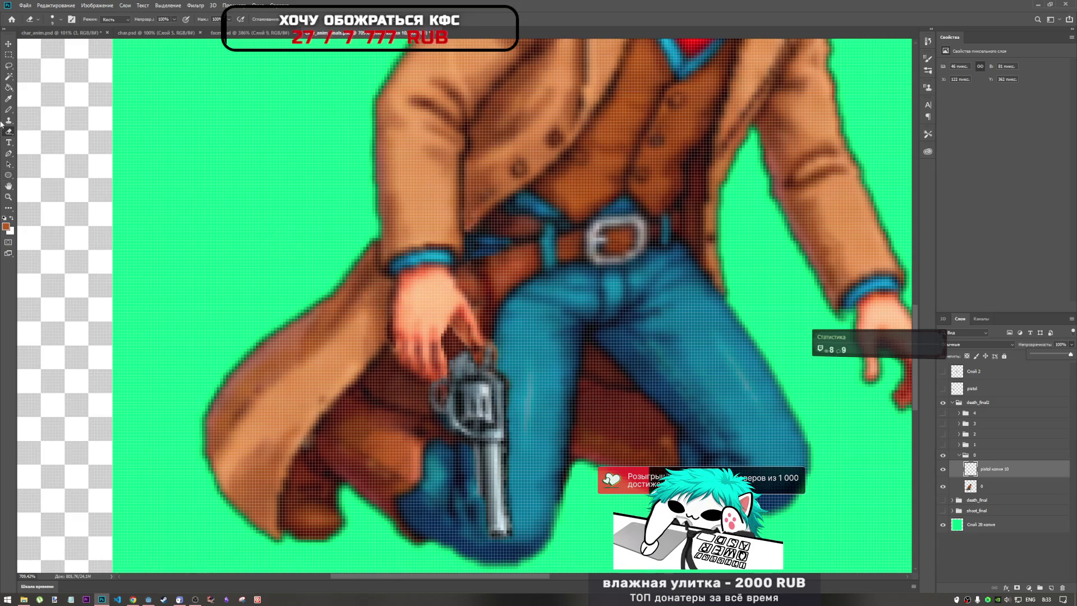
{"action": "right_click", "coordinate": [430, 360]}
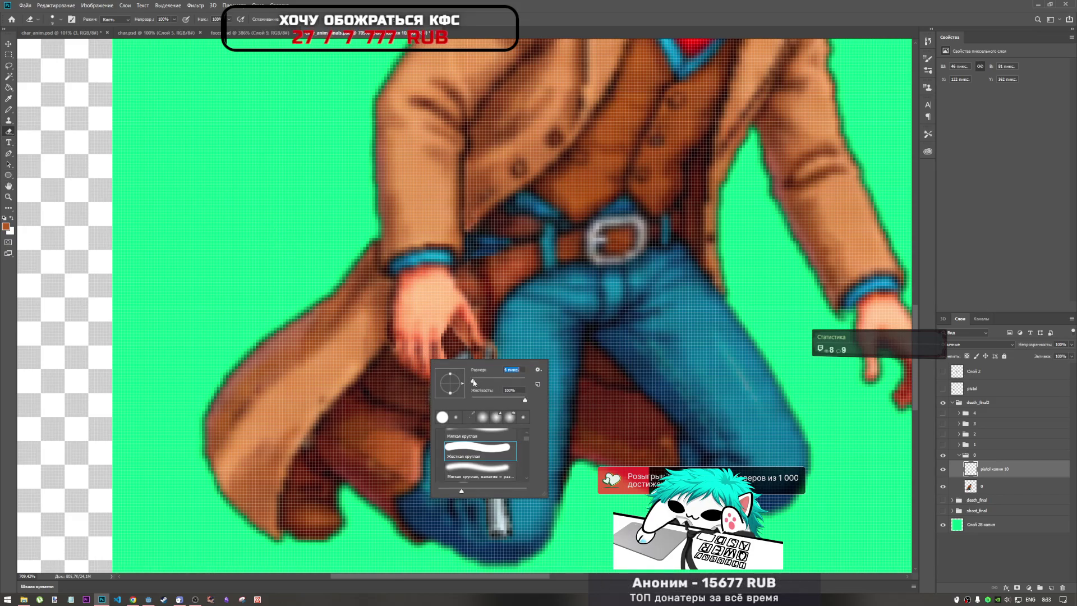
{"action": "key", "text": "Return"}
{"action": "scroll", "coordinate": [452, 403], "scroll_direction": "up", "scroll_amount": 3}
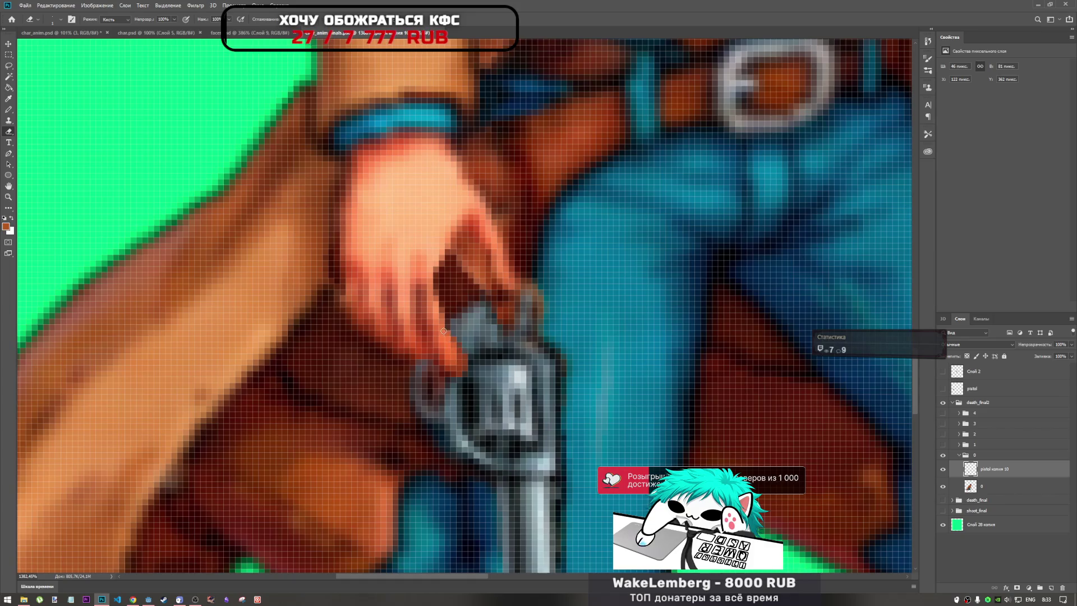
{"action": "scroll", "coordinate": [447, 356], "scroll_direction": "down", "scroll_amount": 8}
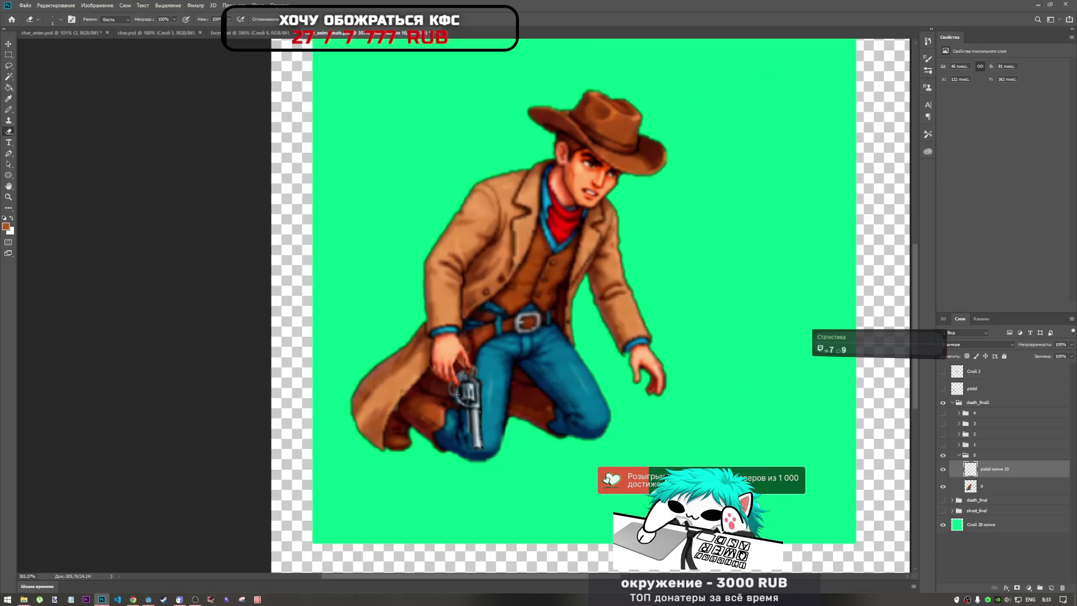
{"action": "scroll", "coordinate": [442, 379], "scroll_direction": "up", "scroll_amount": 4}
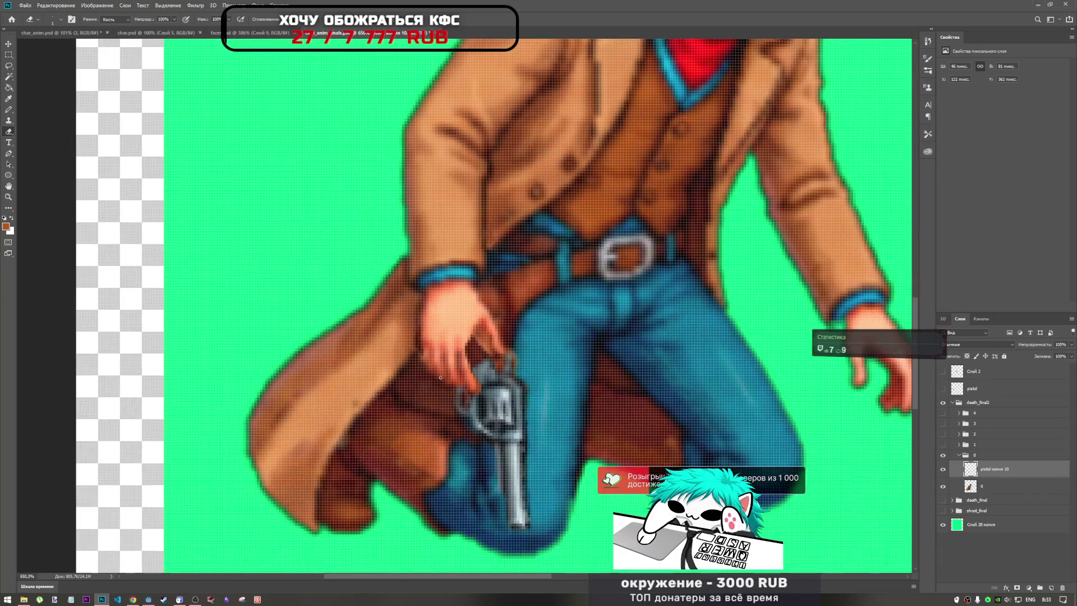
{"action": "scroll", "coordinate": [493, 404], "scroll_direction": "down", "scroll_amount": 1}
{"action": "scroll", "coordinate": [494, 403], "scroll_direction": "down", "scroll_amount": 3}
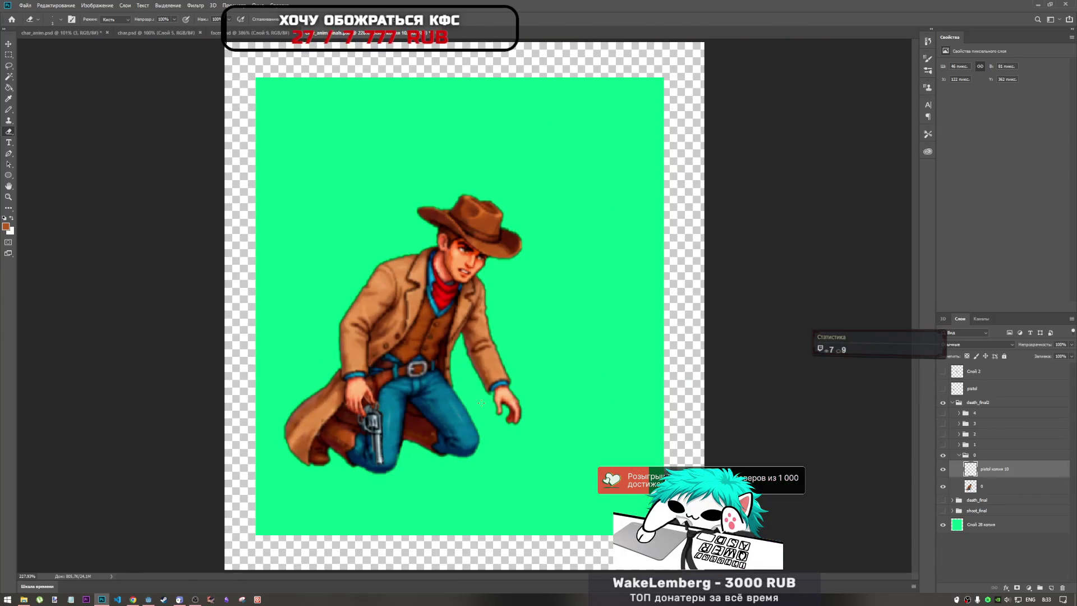
{"action": "scroll", "coordinate": [384, 389], "scroll_direction": "up", "scroll_amount": 7}
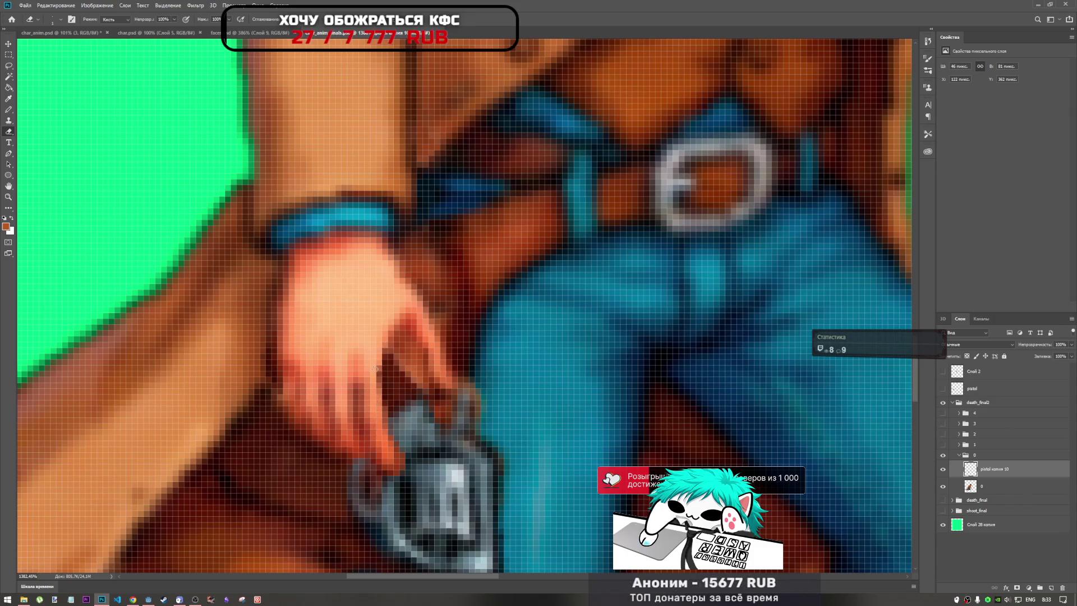
{"action": "scroll", "coordinate": [383, 341], "scroll_direction": "down", "scroll_amount": 7}
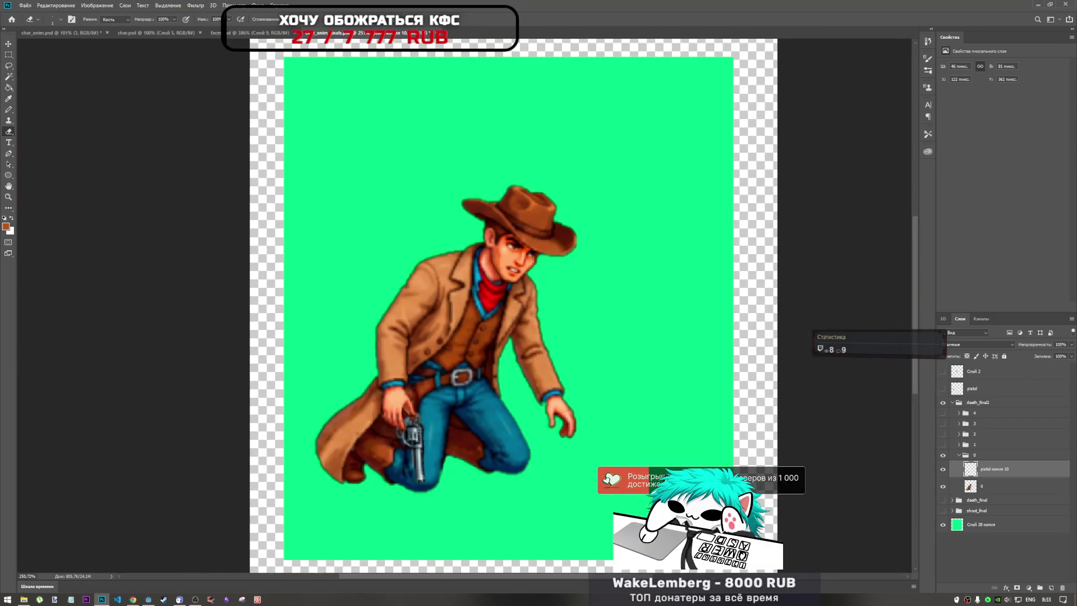
{"action": "scroll", "coordinate": [386, 404], "scroll_direction": "up", "scroll_amount": 3}
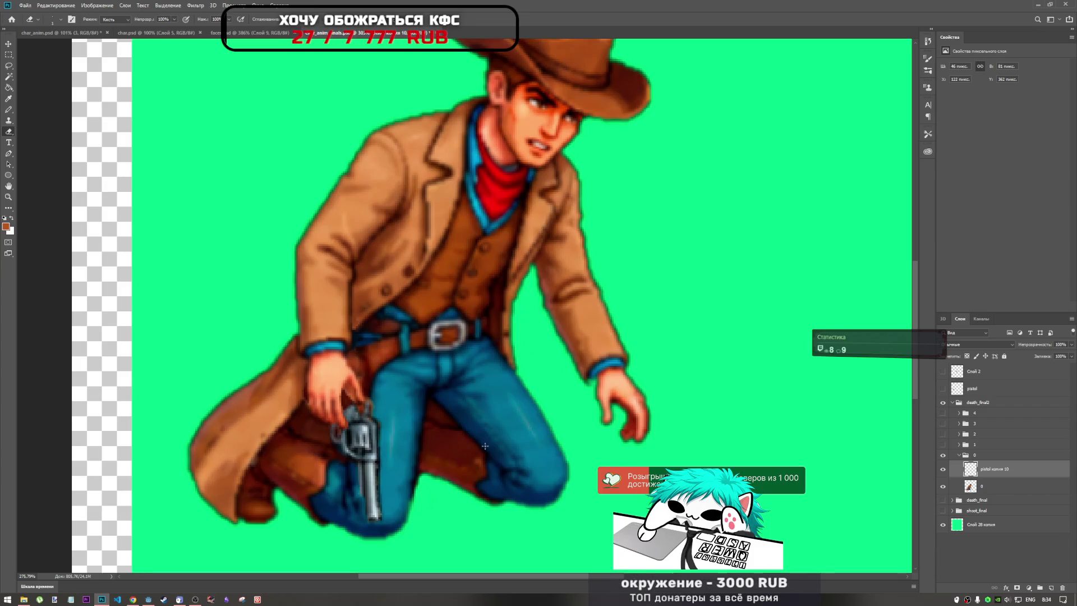
{"action": "scroll", "coordinate": [484, 446], "scroll_direction": "down", "scroll_amount": 3}
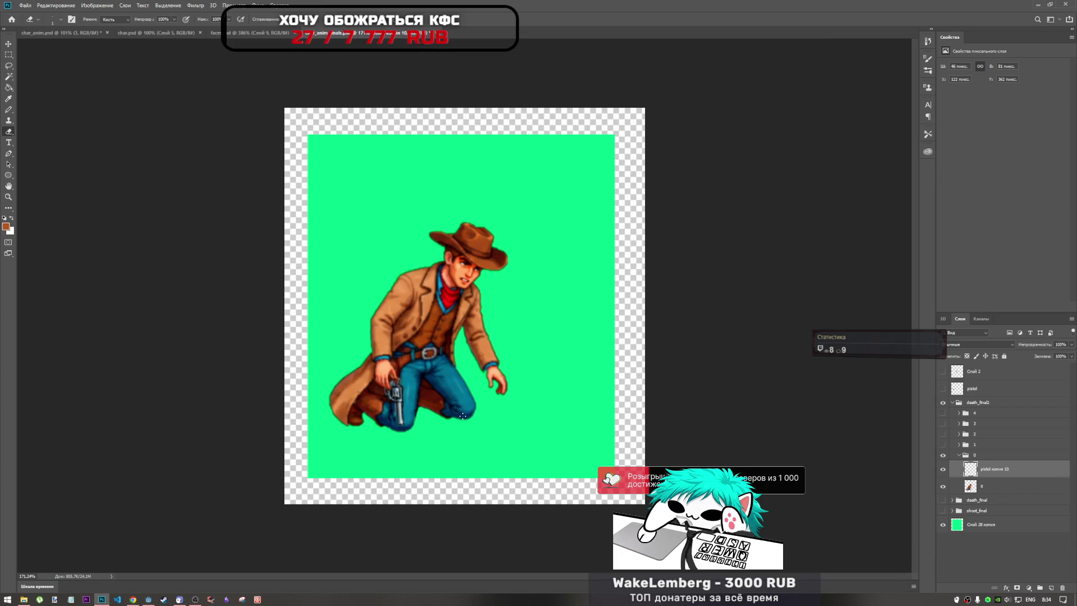
Step: Hide frame 0's group and show and expand the frame 1 group
{"action": "left_click", "coordinate": [942, 455]}
{"action": "left_click", "coordinate": [943, 444]}
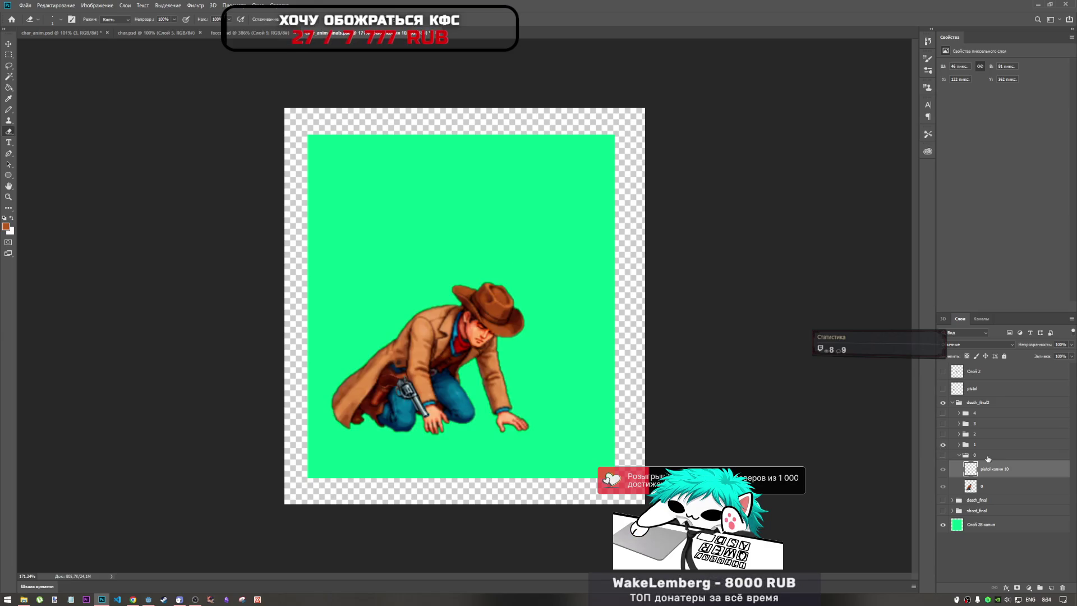
{"action": "left_click", "coordinate": [962, 456]}
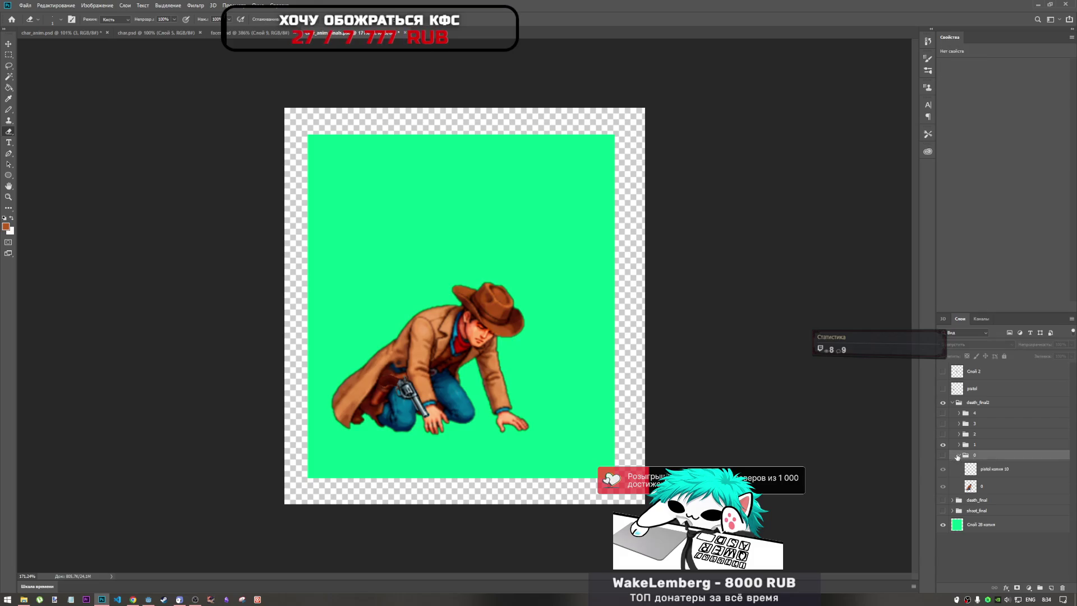
{"action": "left_click", "coordinate": [960, 456]}
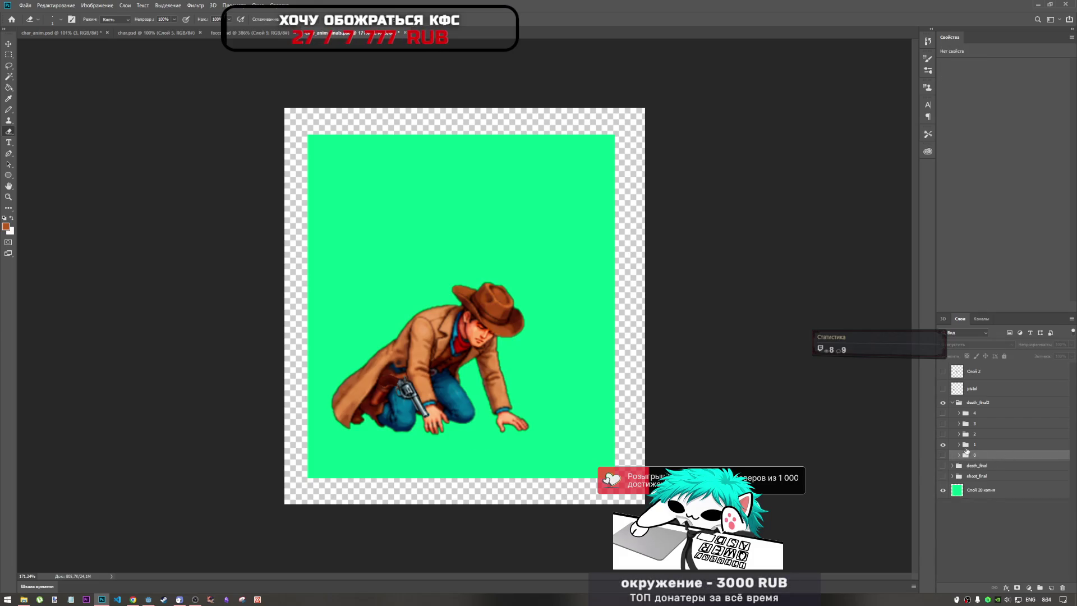
{"action": "left_click", "coordinate": [959, 444]}
Step: Move frame 1's pistol down beside the cowboy's lowered hand
{"action": "left_click", "coordinate": [989, 459]}
{"action": "key", "text": "ctrl+t"}
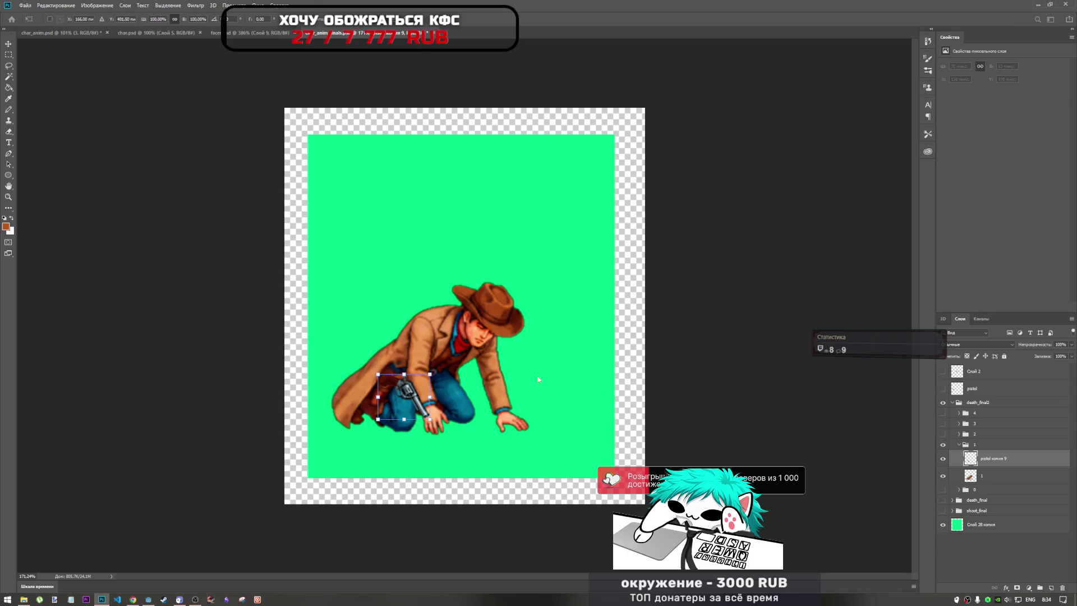
{"action": "left_click_drag", "start_coordinate": [411, 396], "coordinate": [456, 438]}
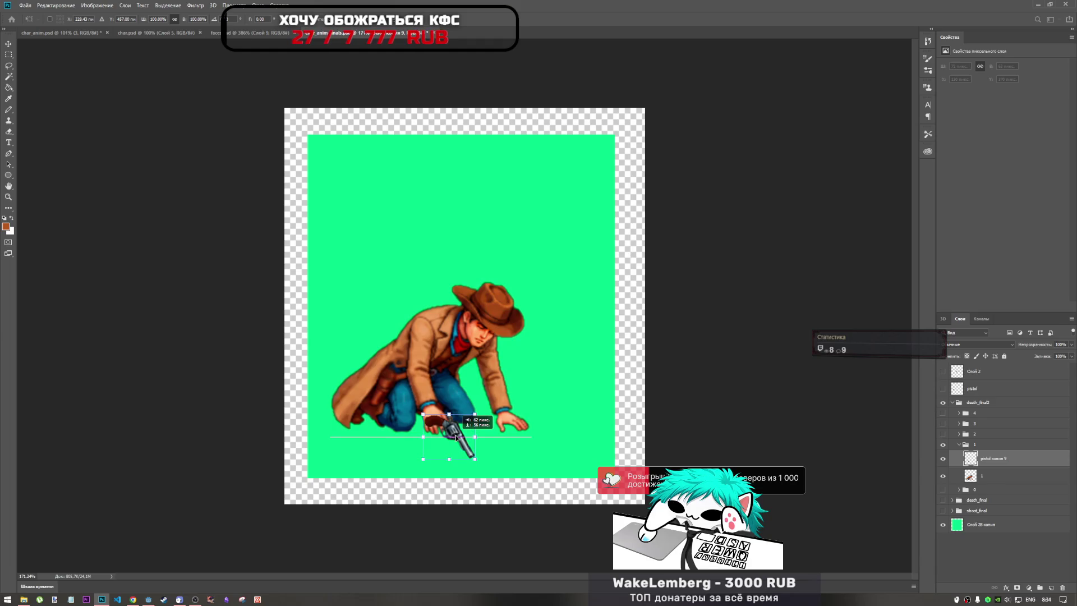
{"action": "left_click_drag", "start_coordinate": [456, 437], "coordinate": [456, 437]}
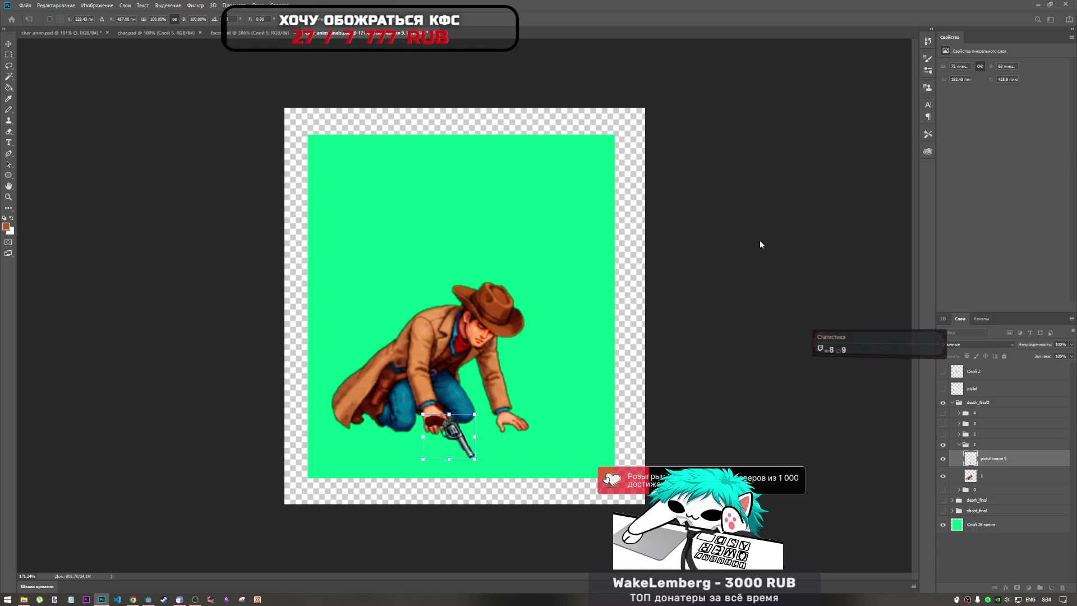
{"action": "key", "text": "e"}
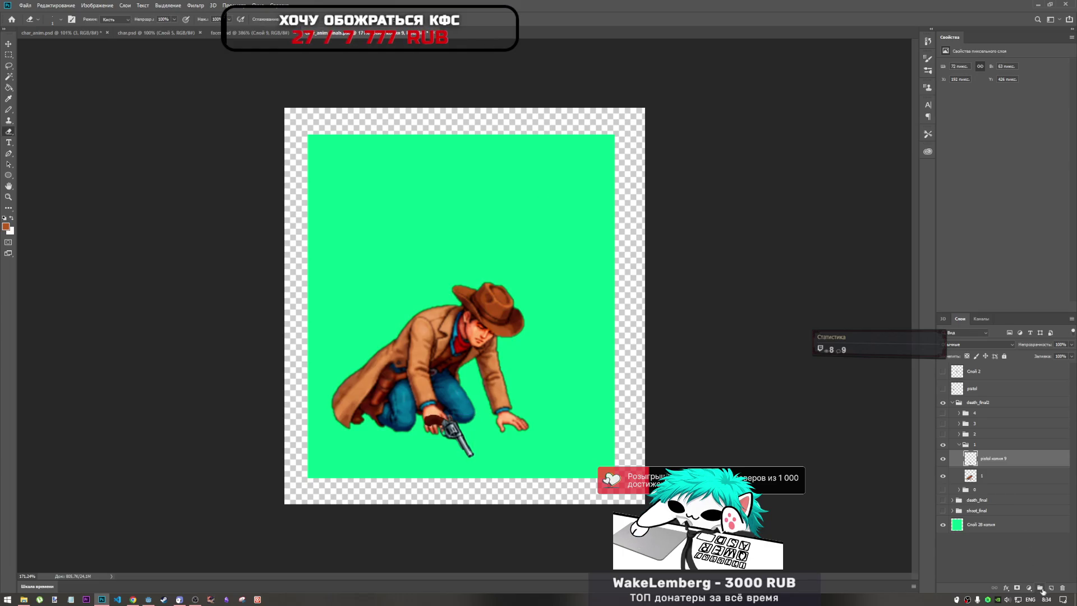
Step: Add blank layer Слой 3, load the pistol's pixels as a selection, and hide the pistol layer
{"action": "left_click", "coordinate": [1042, 589]}
{"action": "left_click", "coordinate": [943, 476]}
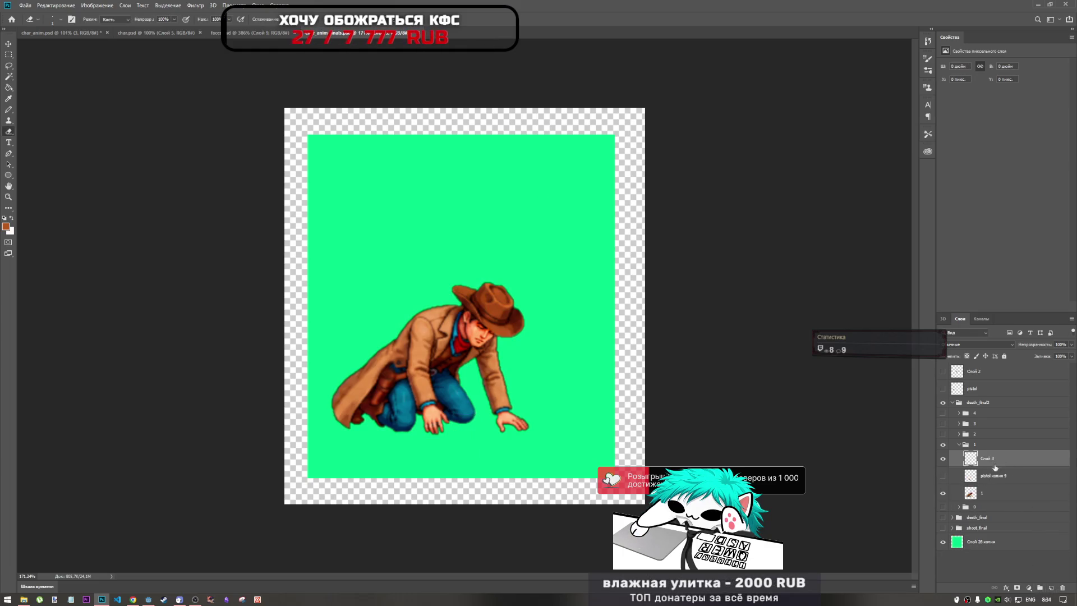
{"action": "left_click", "coordinate": [969, 480]}
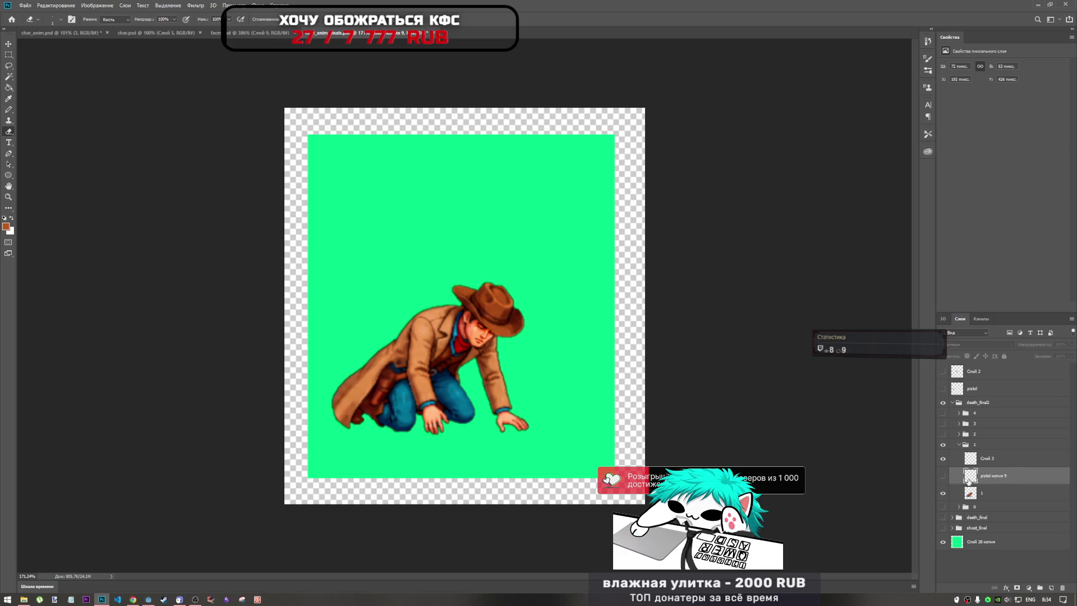
{"action": "left_click", "coordinate": [943, 476]}
{"action": "key", "text": "ctrl+v"}
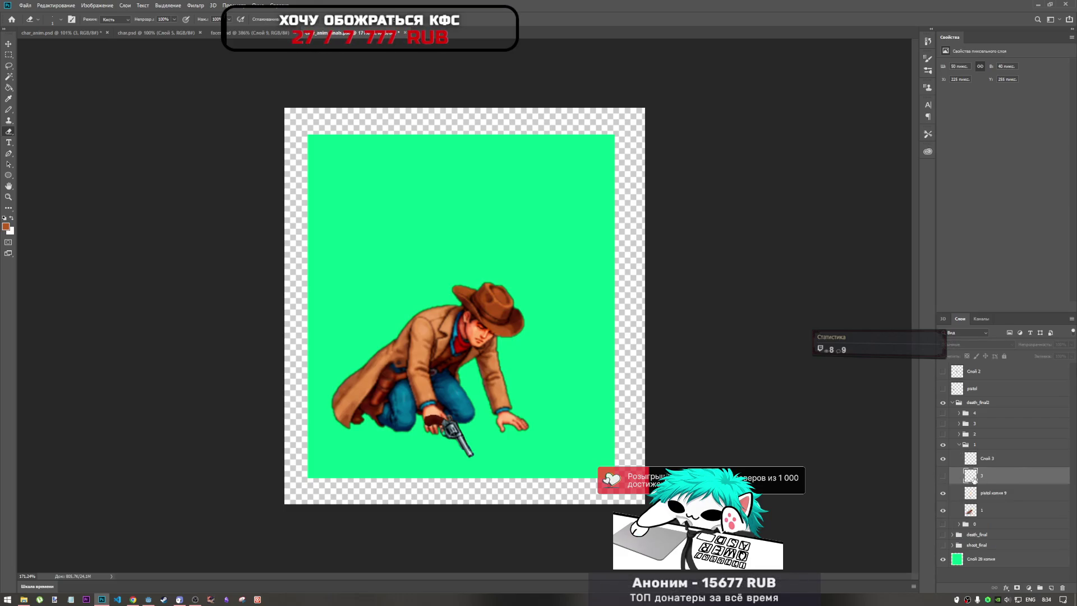
{"action": "key", "text": "Delete"}
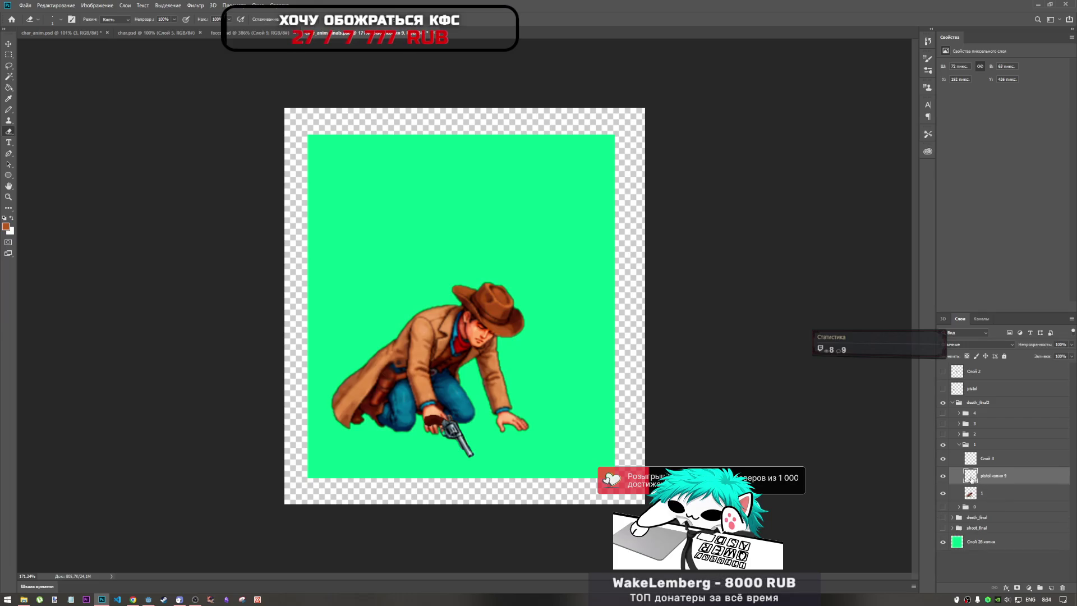
{"action": "right_click", "coordinate": [973, 480]}
{"action": "left_click", "coordinate": [992, 331]}
{"action": "left_click", "coordinate": [943, 476]}
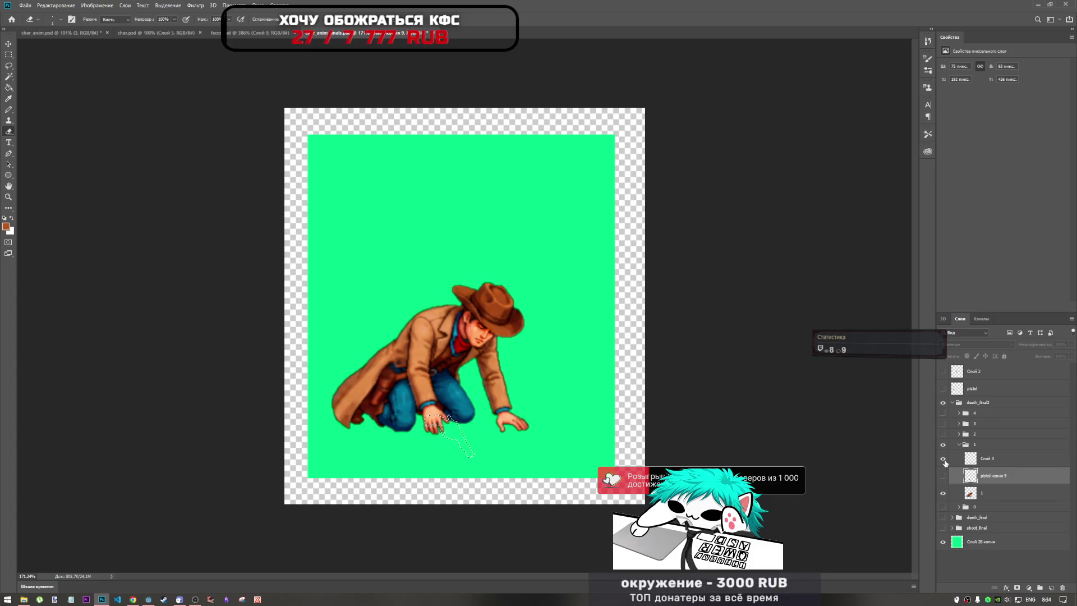
{"action": "left_click", "coordinate": [982, 460]}
Step: Open Vanishing Point and draw a first perspective plane under the hand, tweaking its bottom corners
{"action": "left_click", "coordinate": [193, 6]}
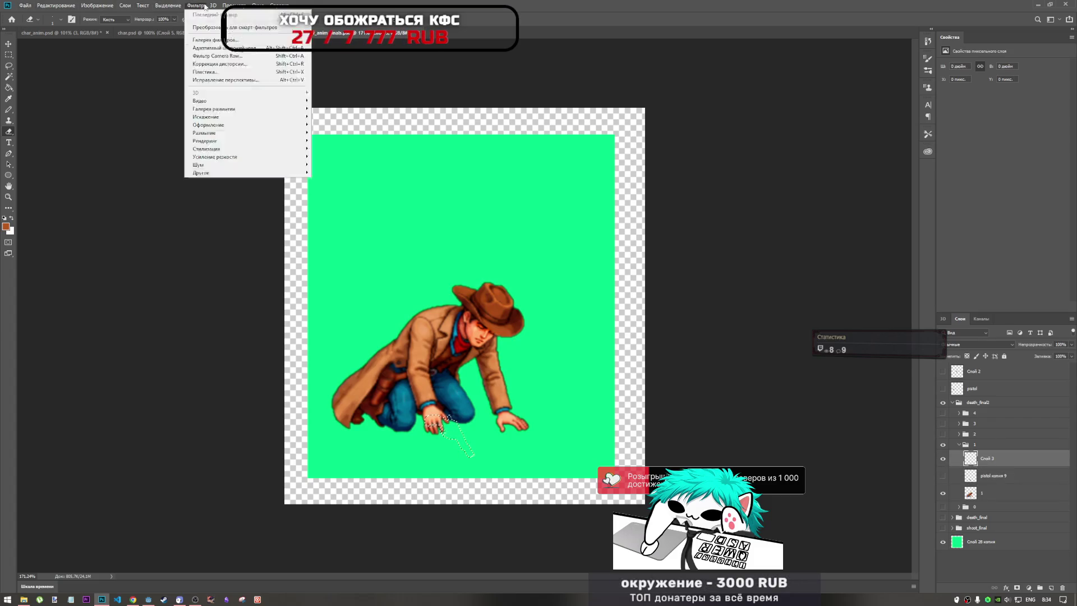
{"action": "left_click", "coordinate": [247, 80]}
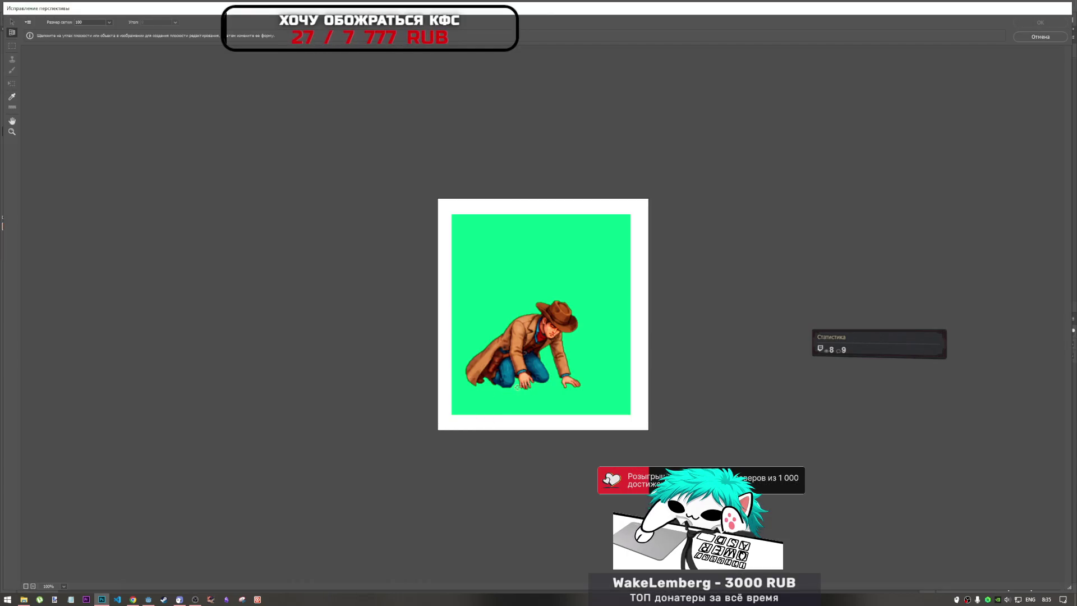
{"action": "left_click", "coordinate": [635, 381]}
{"action": "left_click", "coordinate": [476, 381]}
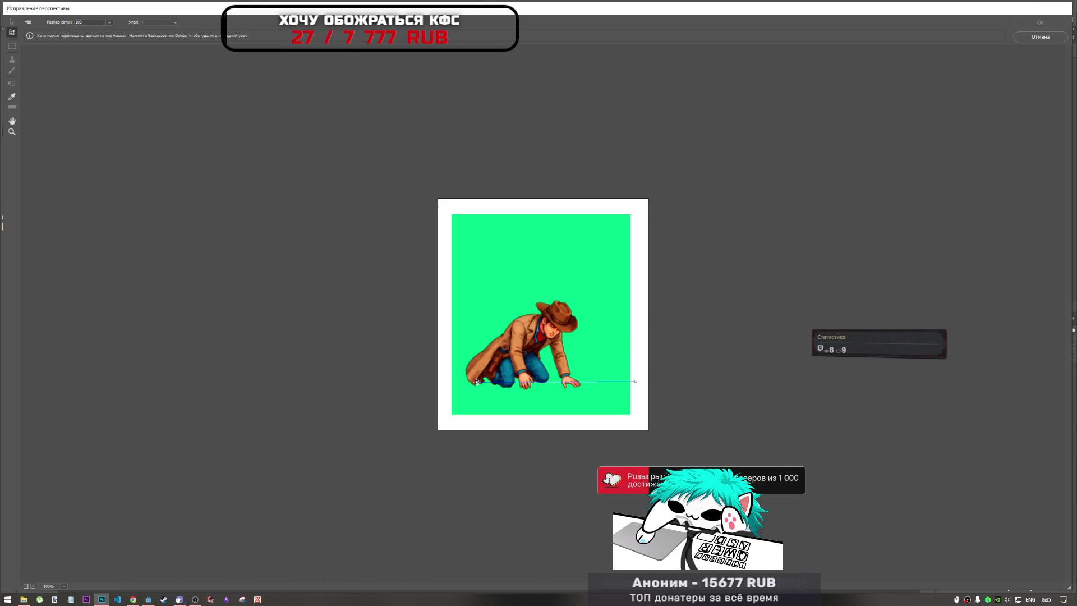
{"action": "left_click", "coordinate": [546, 428]}
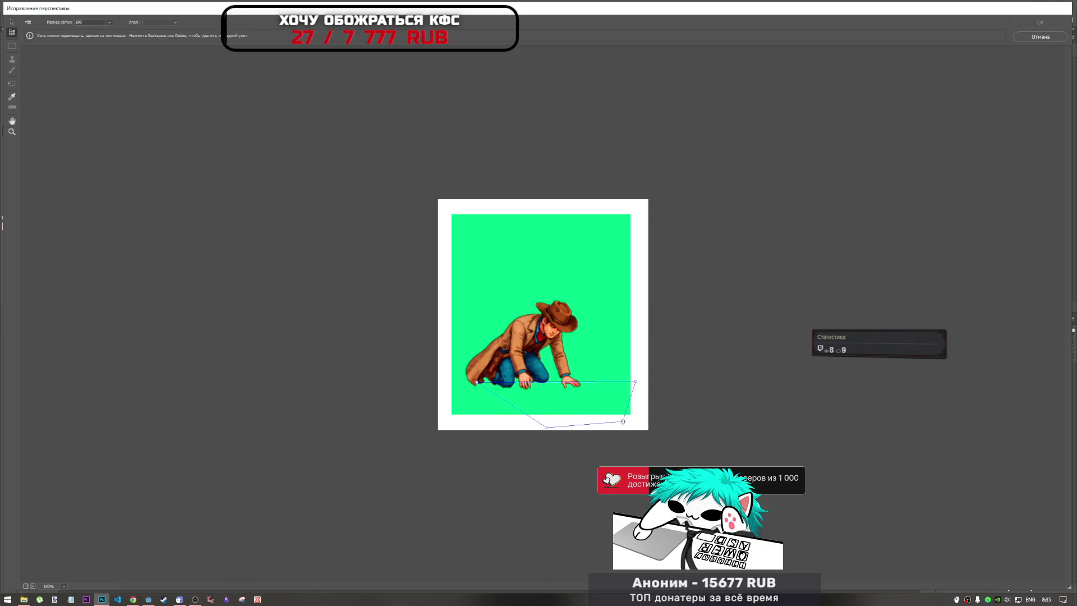
{"action": "left_click", "coordinate": [709, 428]}
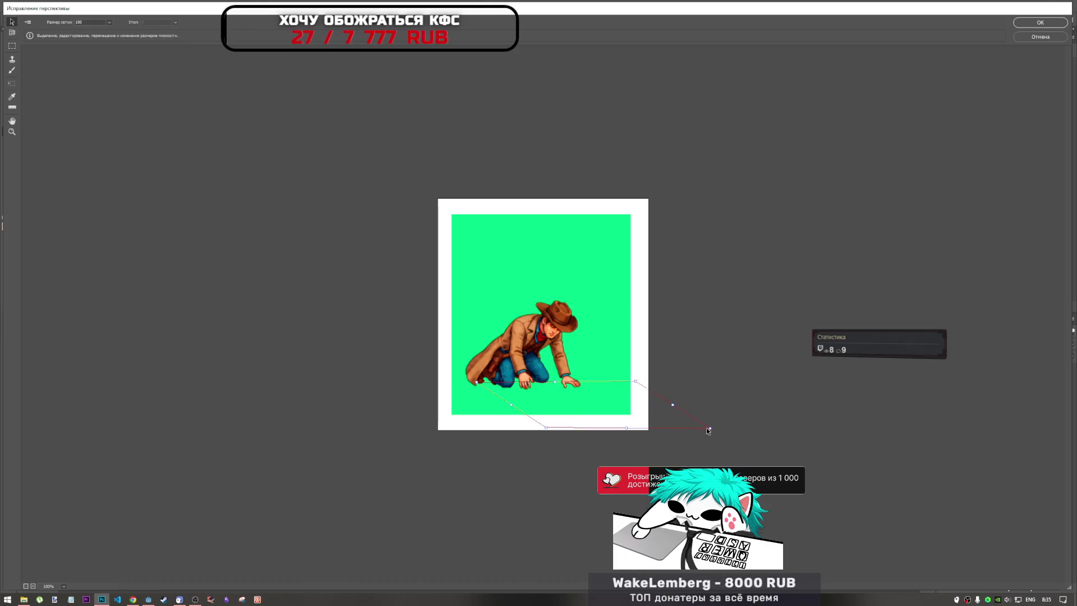
{"action": "left_click_drag", "start_coordinate": [719, 429], "coordinate": [702, 429]}
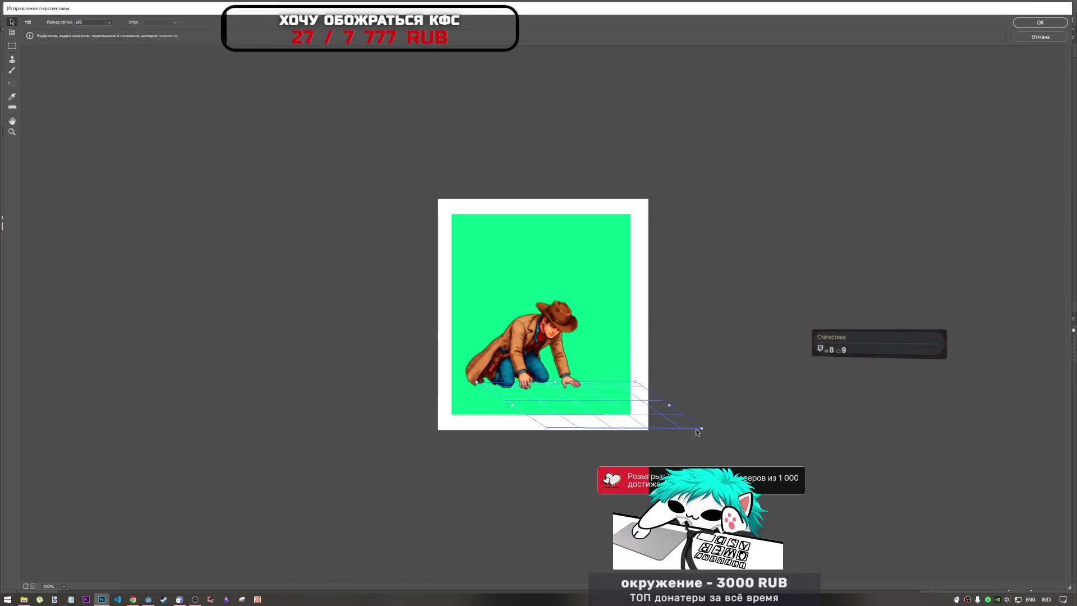
{"action": "mouse_move", "coordinate": [545, 430]}
{"action": "left_mouse_down"}
{"action": "mouse_move", "coordinate": [528, 430]}
{"action": "mouse_move", "coordinate": [543, 429]}
{"action": "left_mouse_up"}
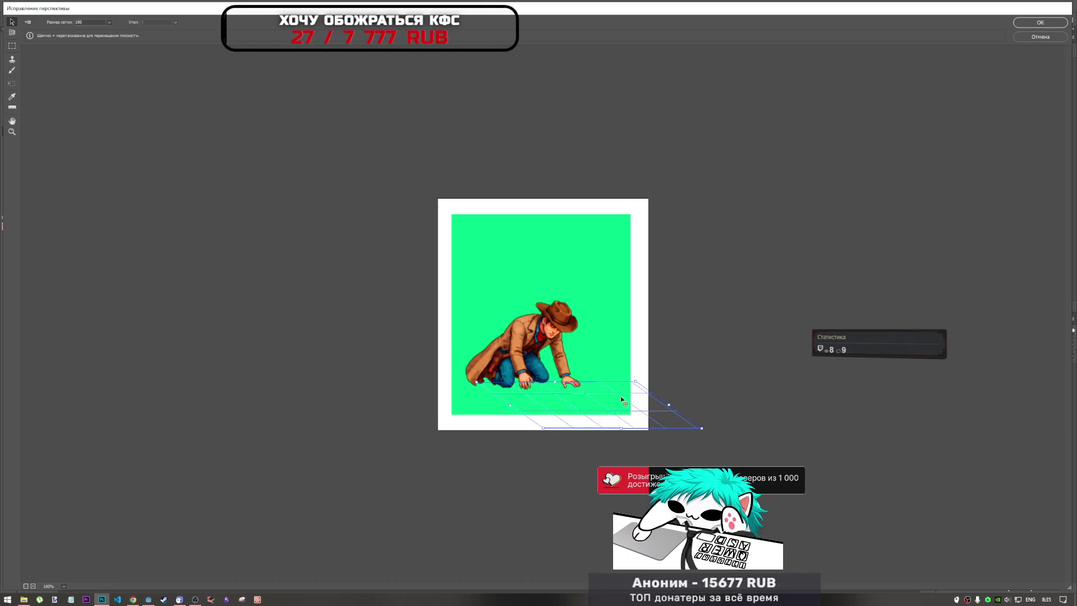
{"action": "left_click_drag", "start_coordinate": [701, 429], "coordinate": [702, 428]}
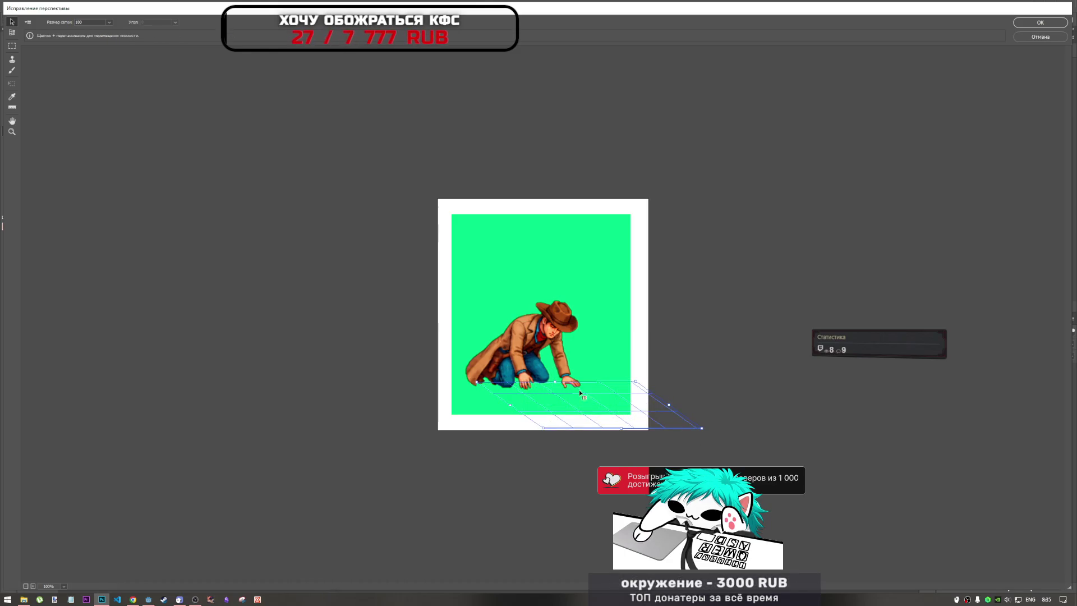
Step: Try a marquee selection inside the plane, then cancel the filter without applying
{"action": "key", "text": "m"}
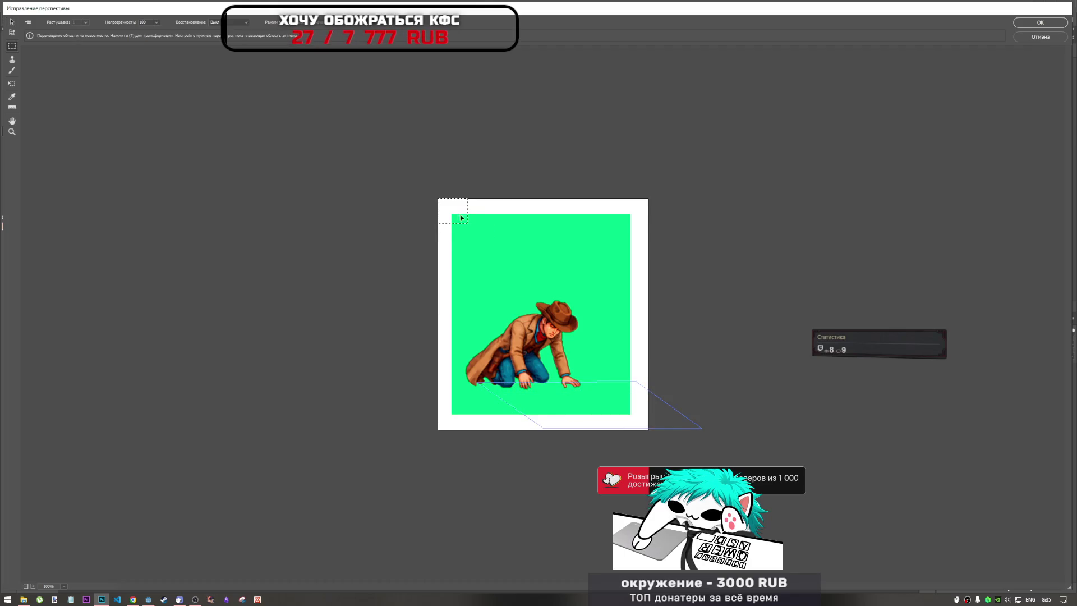
{"action": "left_click_drag", "start_coordinate": [540, 398], "coordinate": [566, 410]}
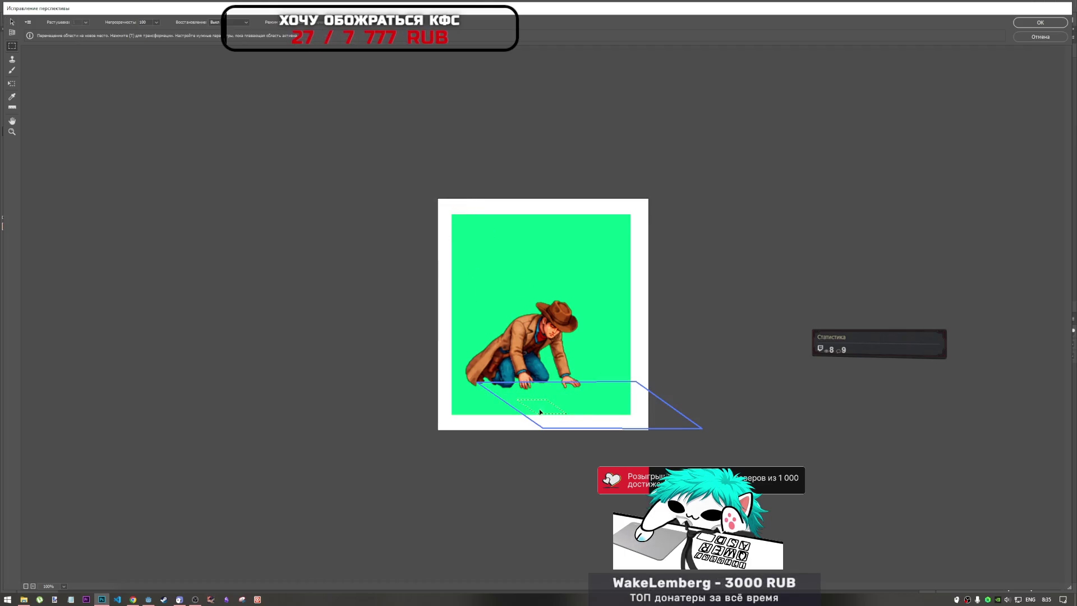
{"action": "mouse_move", "coordinate": [555, 393]}
{"action": "left_mouse_down"}
{"action": "mouse_move", "coordinate": [569, 423]}
{"action": "mouse_move", "coordinate": [518, 393]}
{"action": "left_mouse_up"}
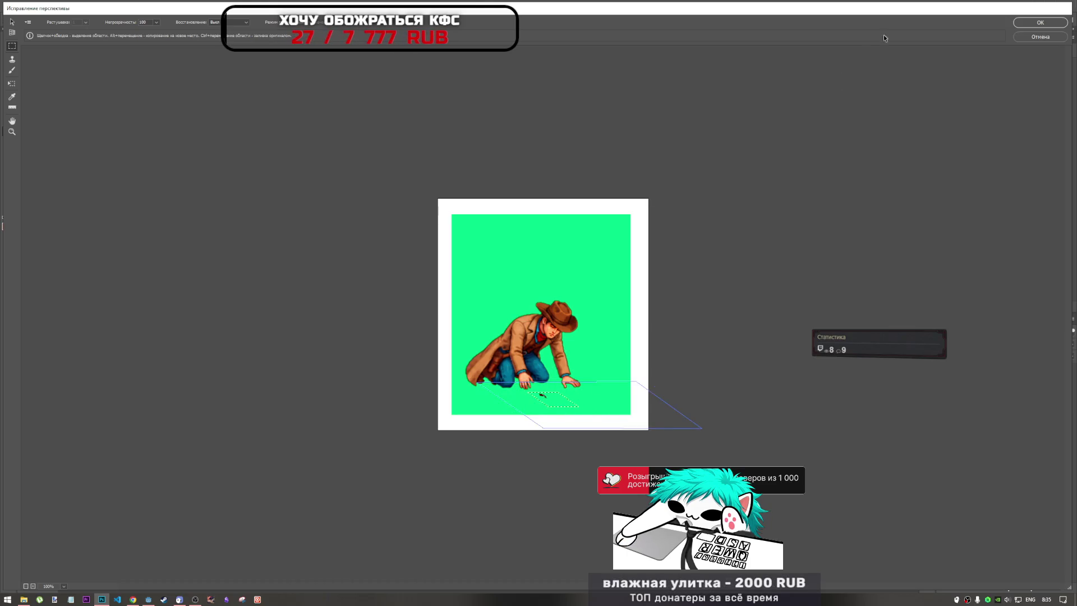
{"action": "left_click", "coordinate": [1041, 38]}
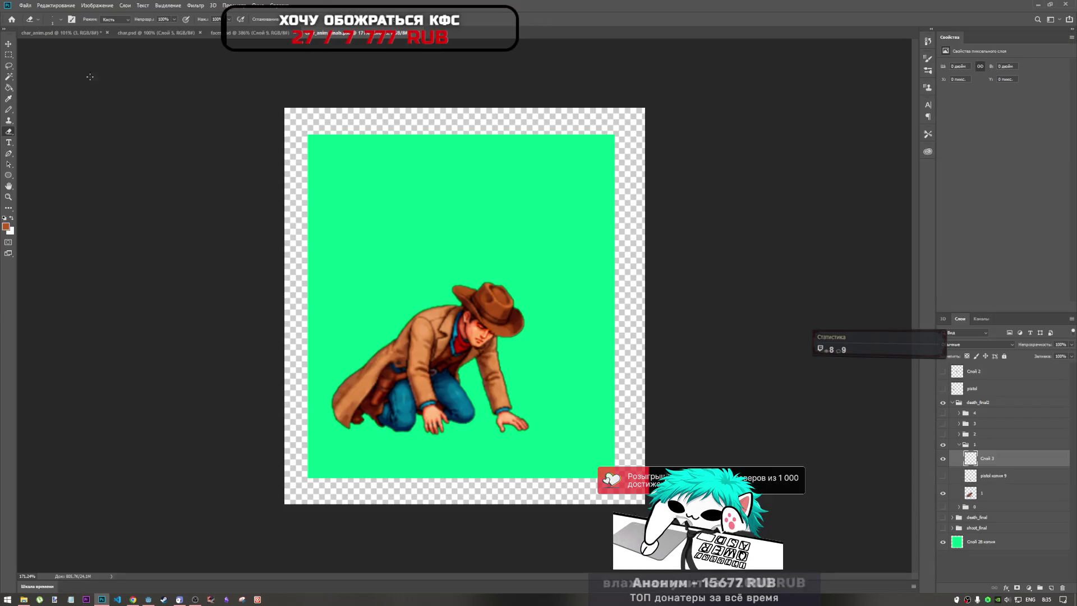
Step: Reopen Vanishing Point and start a new ground plane beneath the cowboy's hand
{"action": "left_click", "coordinate": [195, 5]}
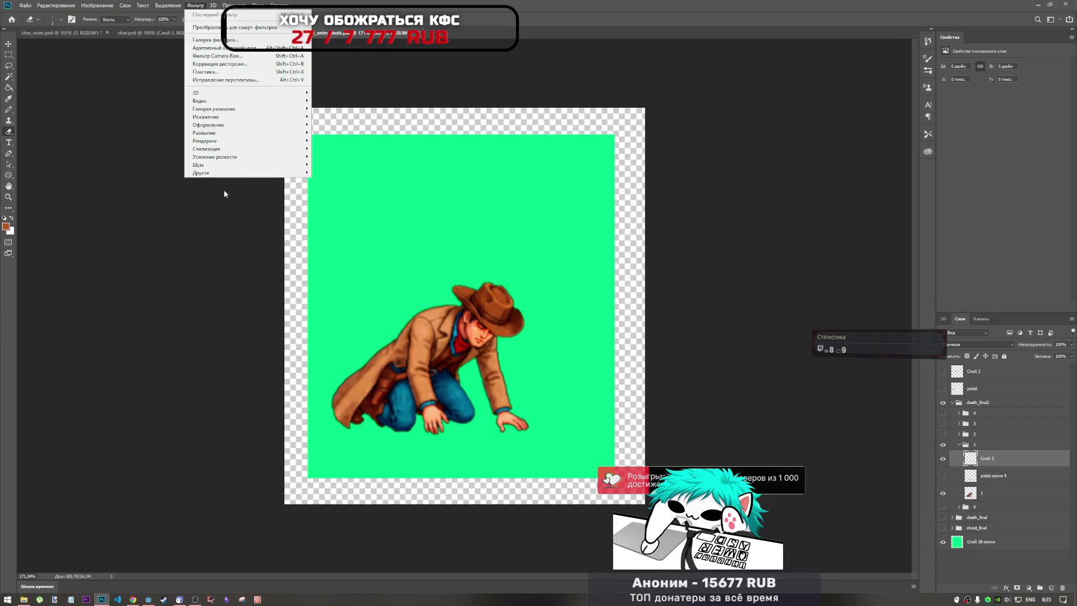
{"action": "left_click", "coordinate": [222, 80]}
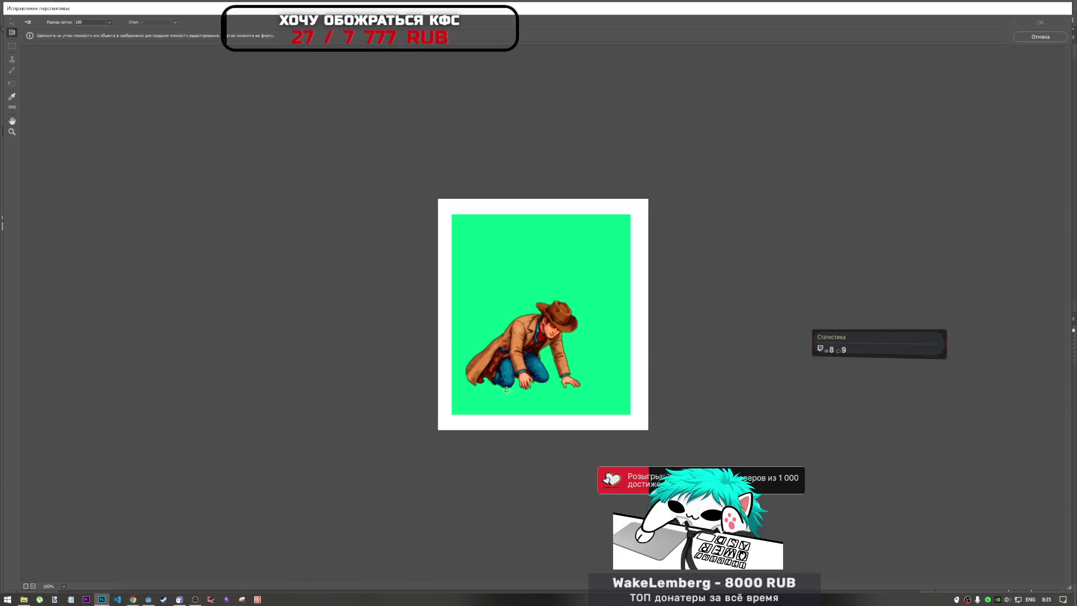
{"action": "left_click", "coordinate": [490, 383]}
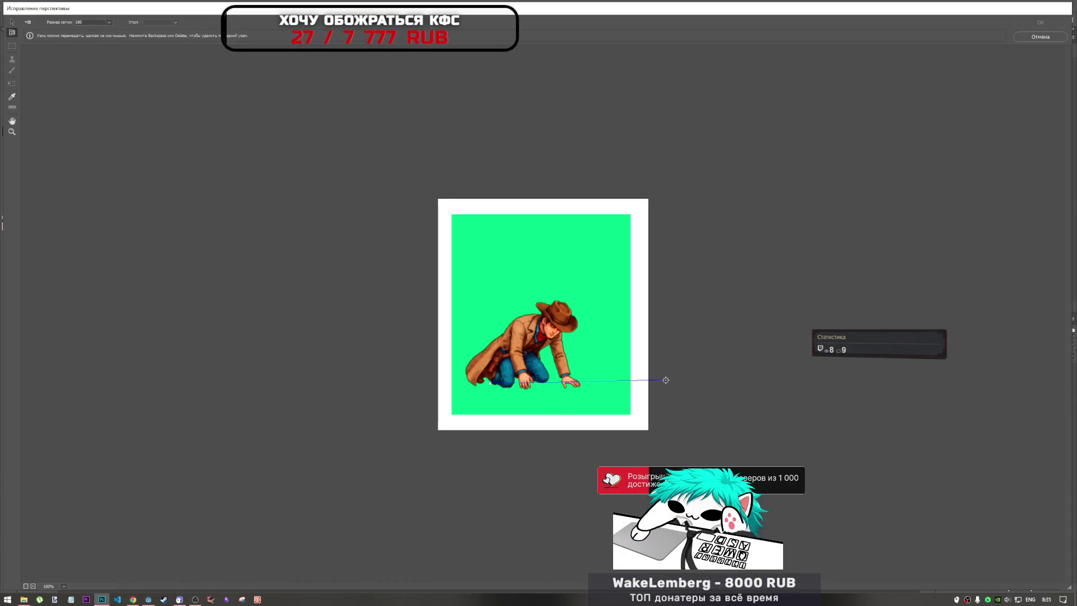
{"action": "left_click", "coordinate": [664, 385]}
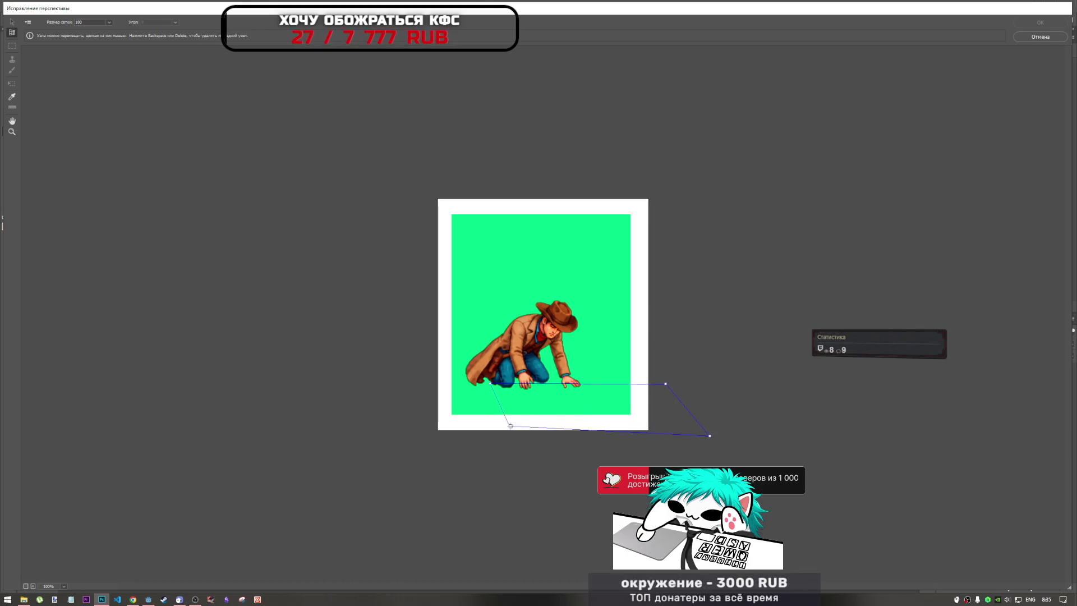
{"action": "left_click", "coordinate": [521, 437]}
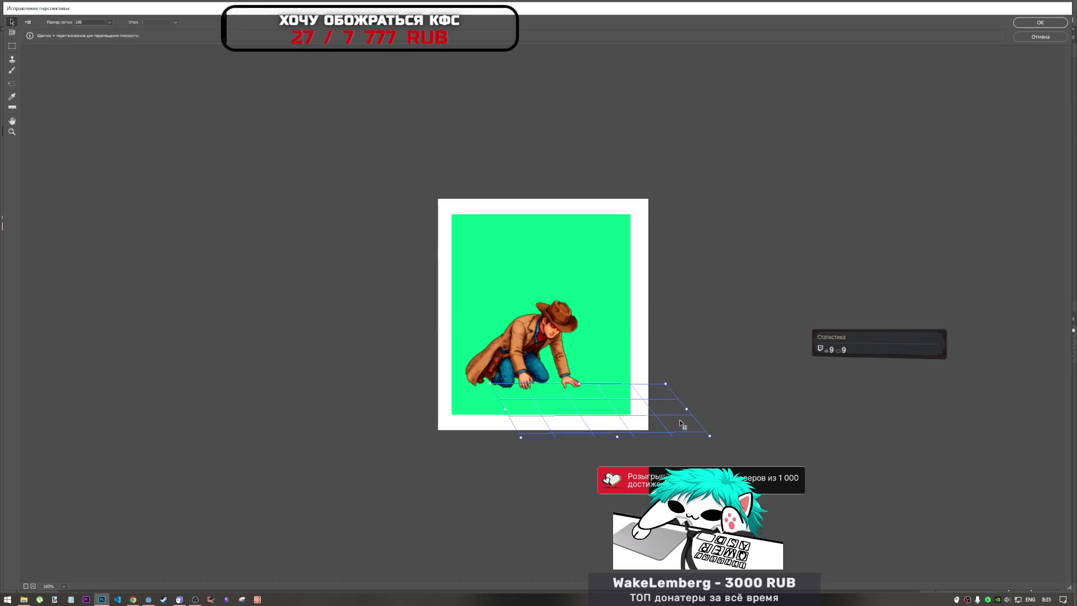
Step: Refine the plane's corners, then paste the revolver and drag it onto the plane
{"action": "left_click_drag", "start_coordinate": [709, 436], "coordinate": [706, 438]}
{"action": "left_click_drag", "start_coordinate": [521, 437], "coordinate": [517, 437]}
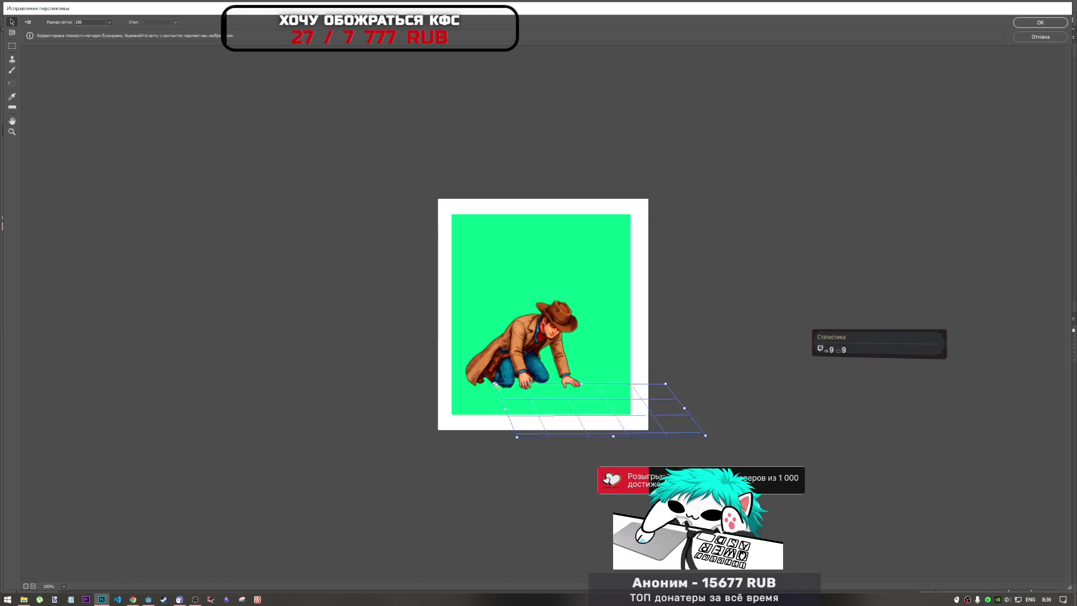
{"action": "left_click_drag", "start_coordinate": [491, 384], "coordinate": [485, 385]}
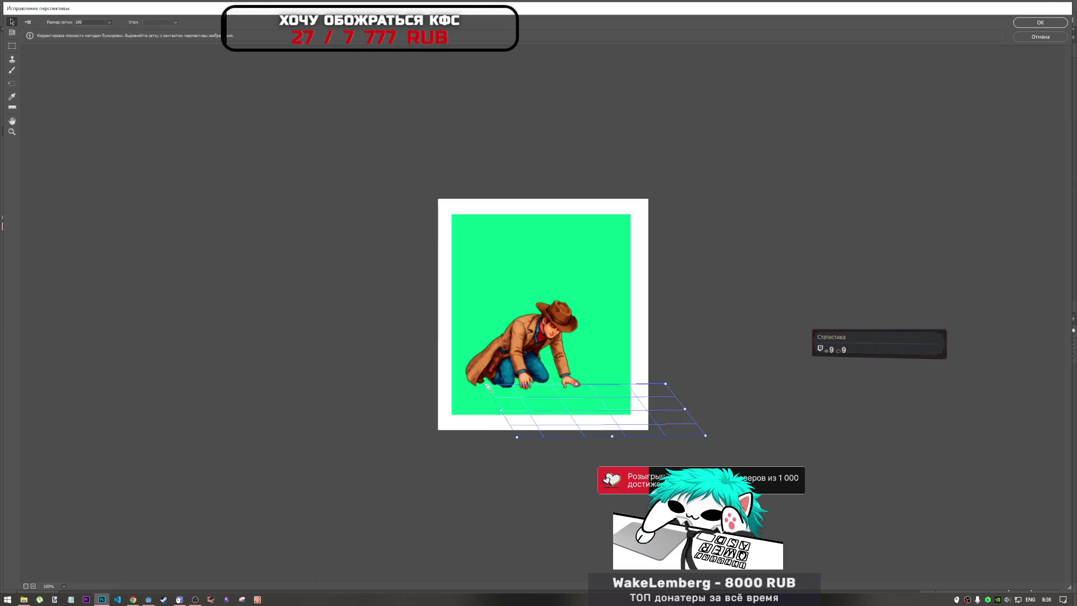
{"action": "mouse_move", "coordinate": [705, 435]}
{"action": "left_mouse_down"}
{"action": "mouse_move", "coordinate": [710, 451]}
{"action": "mouse_move", "coordinate": [706, 443]}
{"action": "left_mouse_up"}
{"action": "mouse_move", "coordinate": [516, 437]}
{"action": "left_mouse_down"}
{"action": "mouse_move", "coordinate": [519, 447]}
{"action": "mouse_move", "coordinate": [533, 439]}
{"action": "left_mouse_up"}
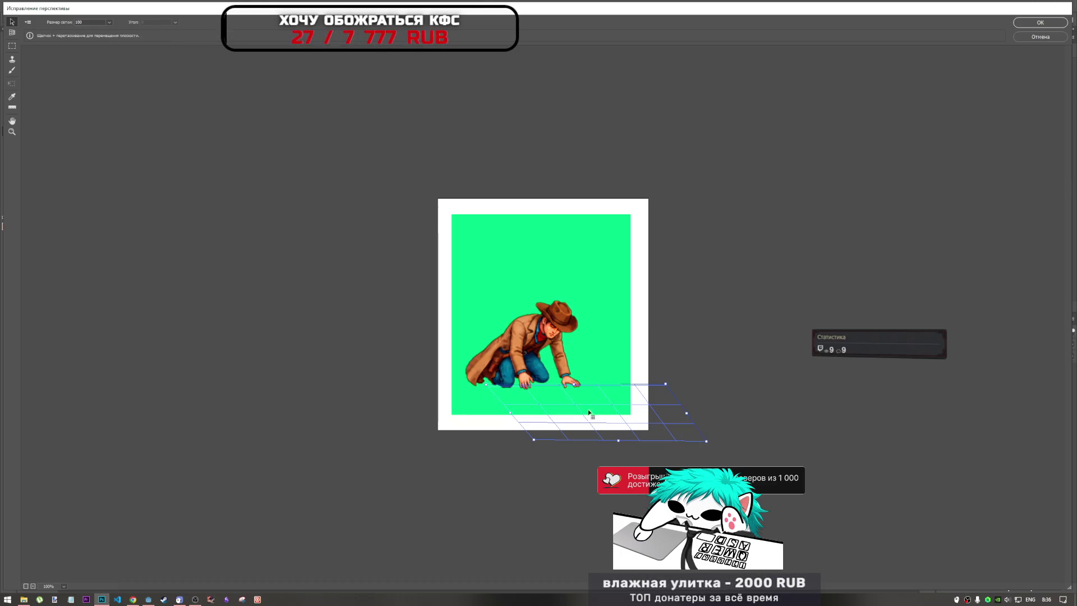
{"action": "key", "text": "ctrl+v"}
{"action": "mouse_move", "coordinate": [446, 206]}
{"action": "left_mouse_down"}
{"action": "mouse_move", "coordinate": [493, 272]}
{"action": "mouse_move", "coordinate": [551, 402]}
{"action": "left_mouse_up"}
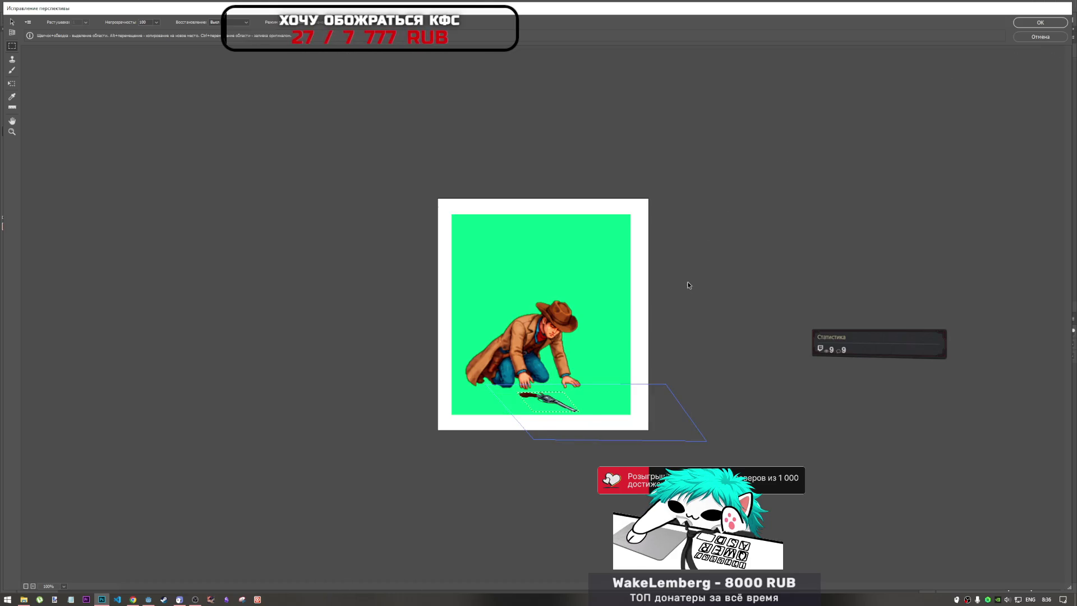
Step: Undo the pasted revolver and reshape the ground plane's corners with the Edit Plane tool
{"action": "key", "text": "ctrl+z"}
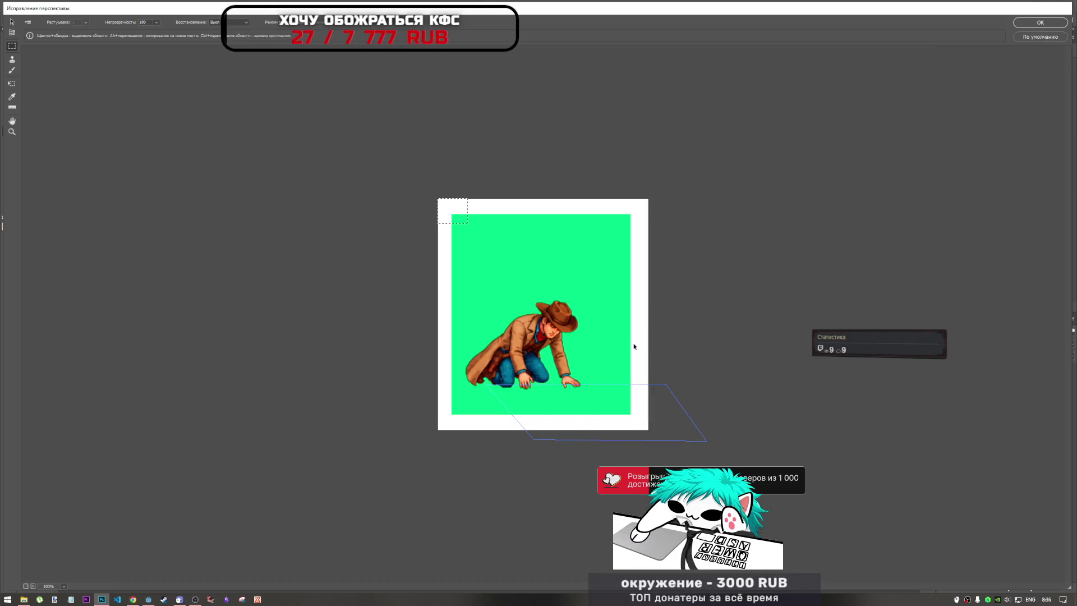
{"action": "key", "text": "ctrl+z"}
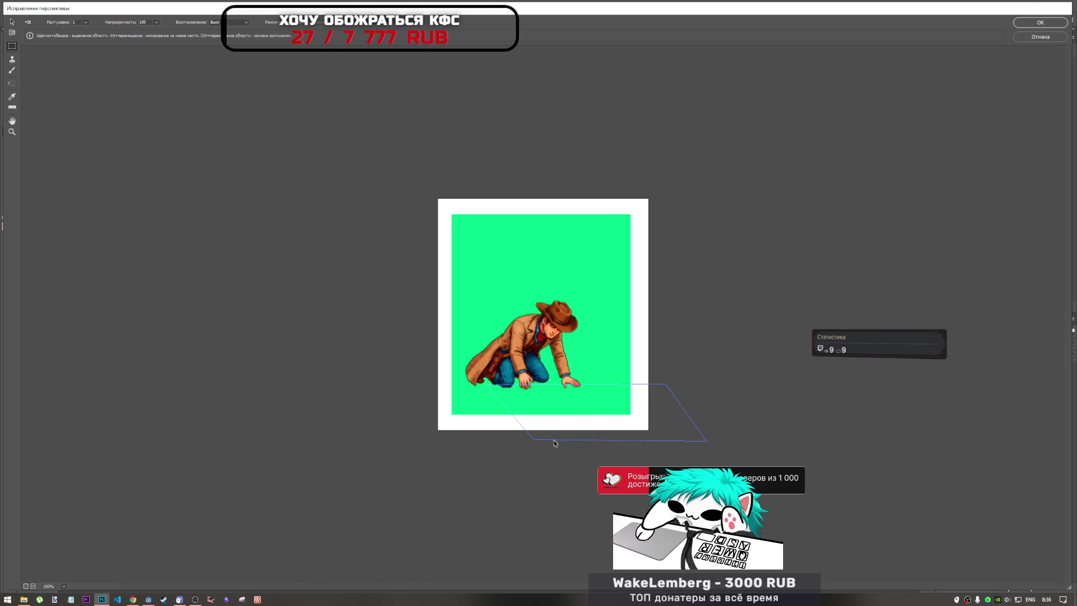
{"action": "key", "text": "v"}
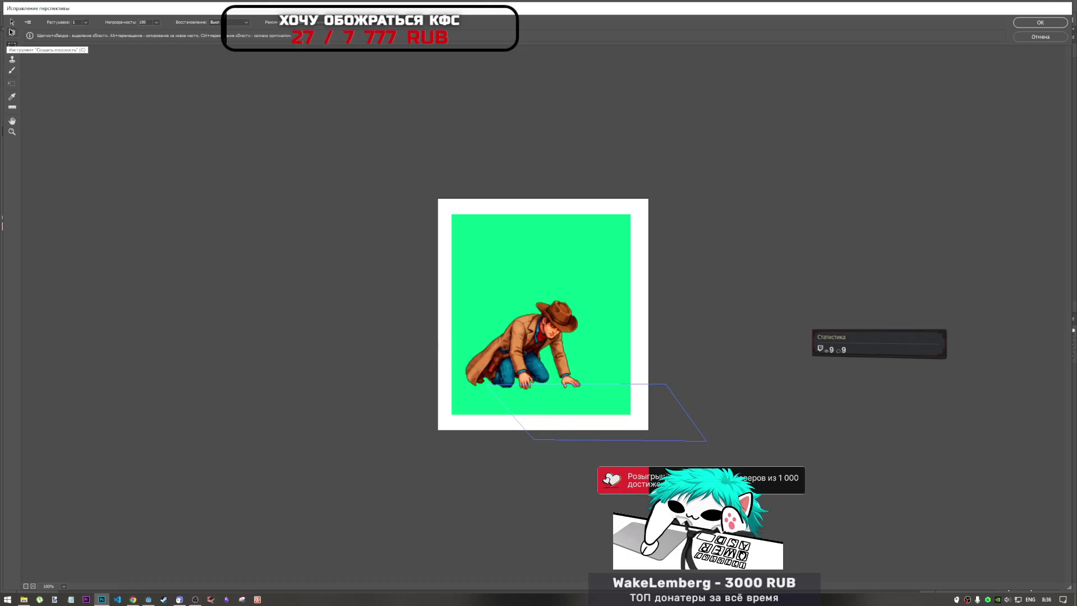
{"action": "left_click", "coordinate": [532, 440]}
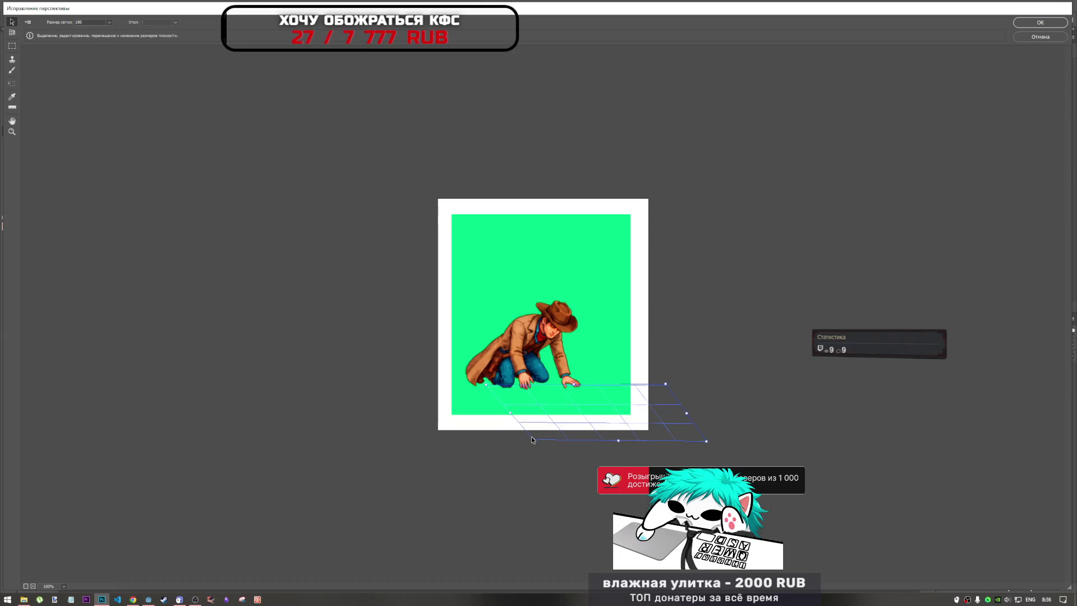
{"action": "left_click_drag", "start_coordinate": [534, 441], "coordinate": [534, 430]}
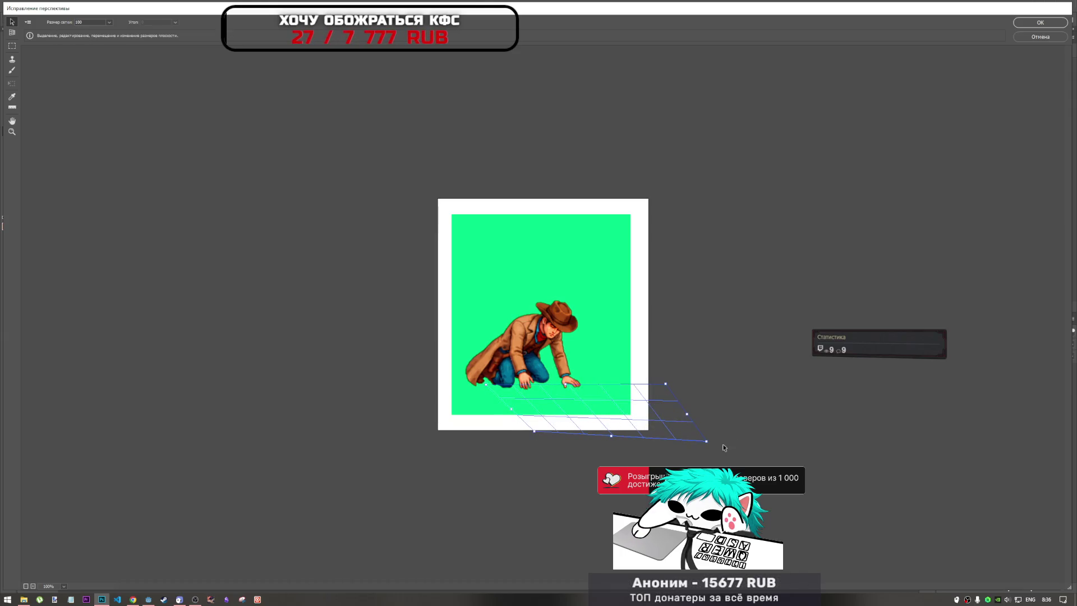
{"action": "mouse_move", "coordinate": [707, 443]}
{"action": "left_mouse_down"}
{"action": "mouse_move", "coordinate": [657, 424]}
{"action": "mouse_move", "coordinate": [618, 434]}
{"action": "mouse_move", "coordinate": [644, 428]}
{"action": "mouse_move", "coordinate": [647, 476]}
{"action": "mouse_move", "coordinate": [617, 427]}
{"action": "mouse_move", "coordinate": [639, 433]}
{"action": "mouse_move", "coordinate": [650, 455]}
{"action": "left_mouse_up"}
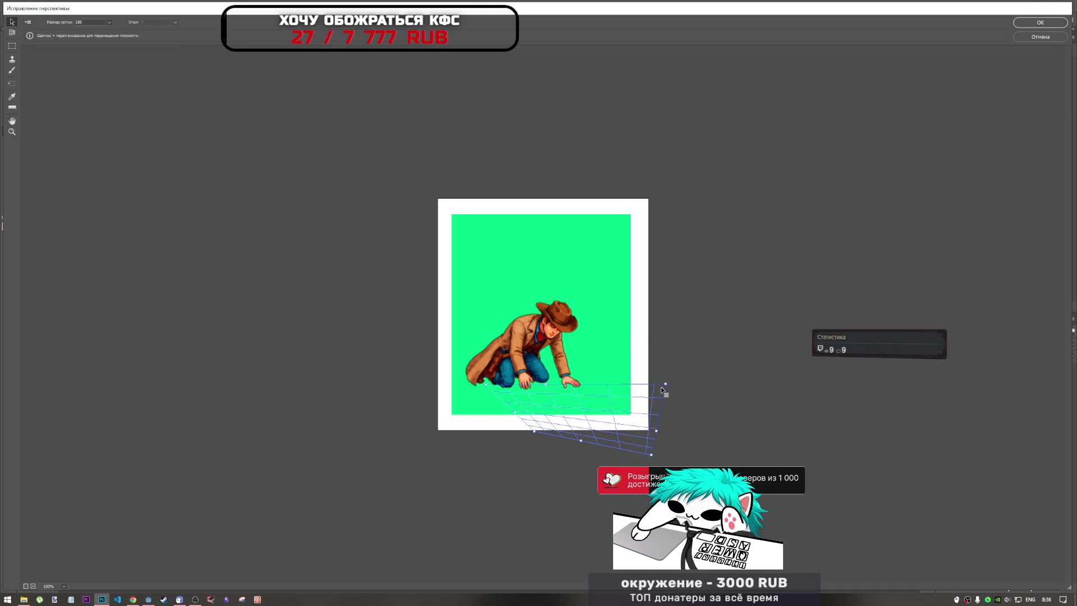
{"action": "mouse_move", "coordinate": [667, 386]}
{"action": "left_mouse_down"}
{"action": "mouse_move", "coordinate": [567, 395]}
{"action": "mouse_move", "coordinate": [587, 396]}
{"action": "mouse_move", "coordinate": [589, 382]}
{"action": "left_mouse_up"}
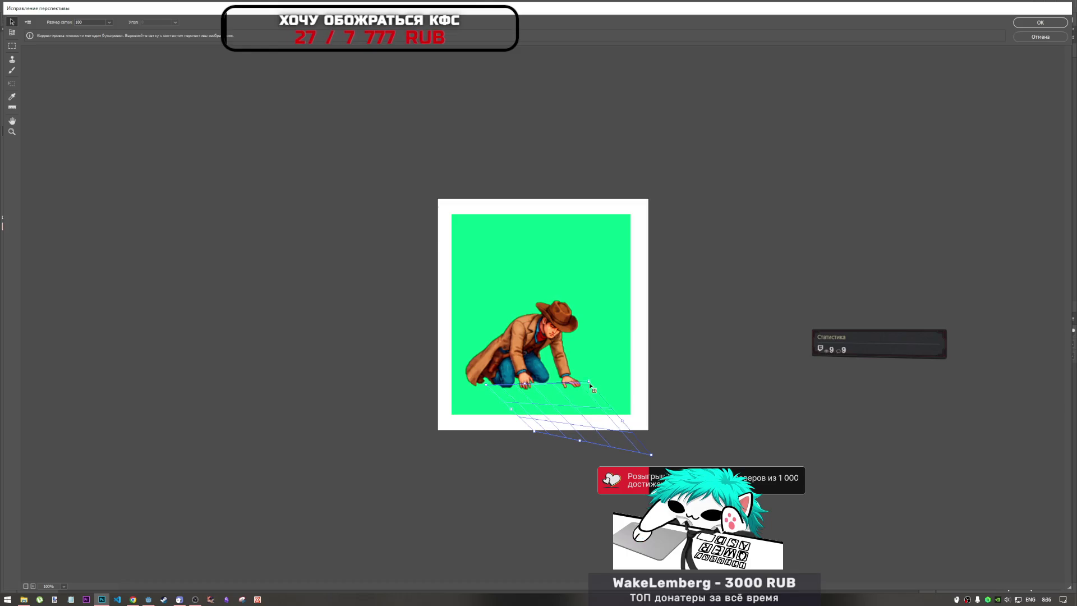
{"action": "left_click", "coordinate": [542, 432]}
{"action": "mouse_move", "coordinate": [533, 431]}
{"action": "left_mouse_down"}
{"action": "mouse_move", "coordinate": [529, 420]}
{"action": "mouse_move", "coordinate": [476, 481]}
{"action": "left_mouse_up"}
{"action": "mouse_move", "coordinate": [494, 498]}
{"action": "left_mouse_down"}
{"action": "mouse_move", "coordinate": [518, 512]}
{"action": "mouse_move", "coordinate": [498, 493]}
{"action": "mouse_move", "coordinate": [423, 488]}
{"action": "mouse_move", "coordinate": [488, 483]}
{"action": "left_mouse_up"}
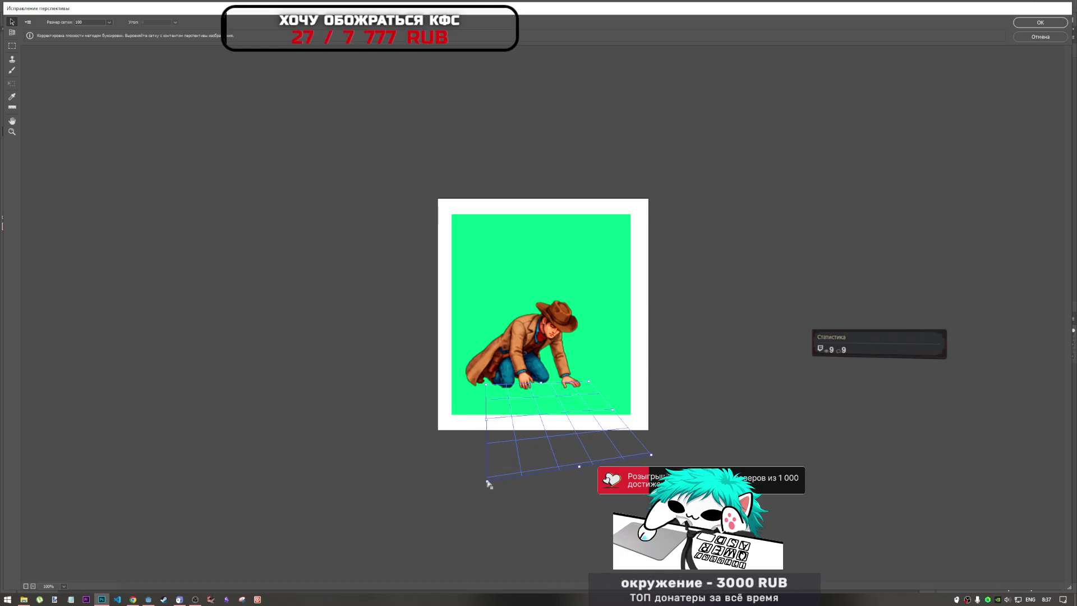
Step: Paste the revolver again, lay it on the reshaped ground plane, and apply the filter
{"action": "key", "text": "ctrl+v"}
{"action": "mouse_move", "coordinate": [452, 211]}
{"action": "left_mouse_down"}
{"action": "mouse_move", "coordinate": [563, 399]}
{"action": "mouse_move", "coordinate": [542, 391]}
{"action": "left_mouse_up"}
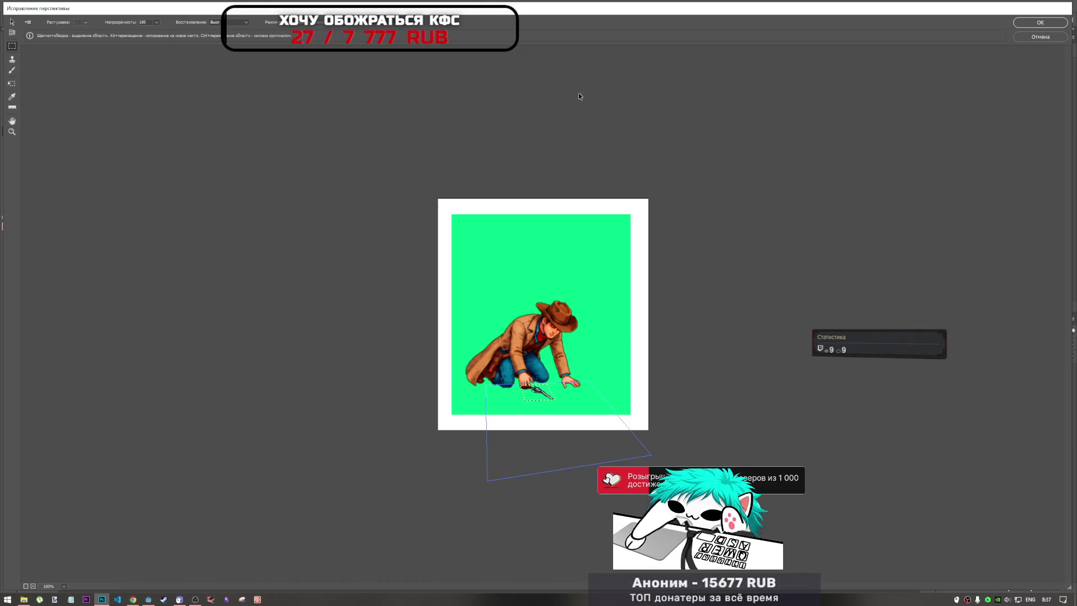
{"action": "left_click", "coordinate": [1040, 25]}
{"action": "key", "text": "ctrl+t"}
Step: Free-transform the revolver up and left toward the hand, discarding a trial height stretch
{"action": "mouse_move", "coordinate": [475, 442]}
{"action": "left_mouse_down"}
{"action": "mouse_move", "coordinate": [462, 437]}
{"action": "mouse_move", "coordinate": [453, 467]}
{"action": "left_mouse_up"}
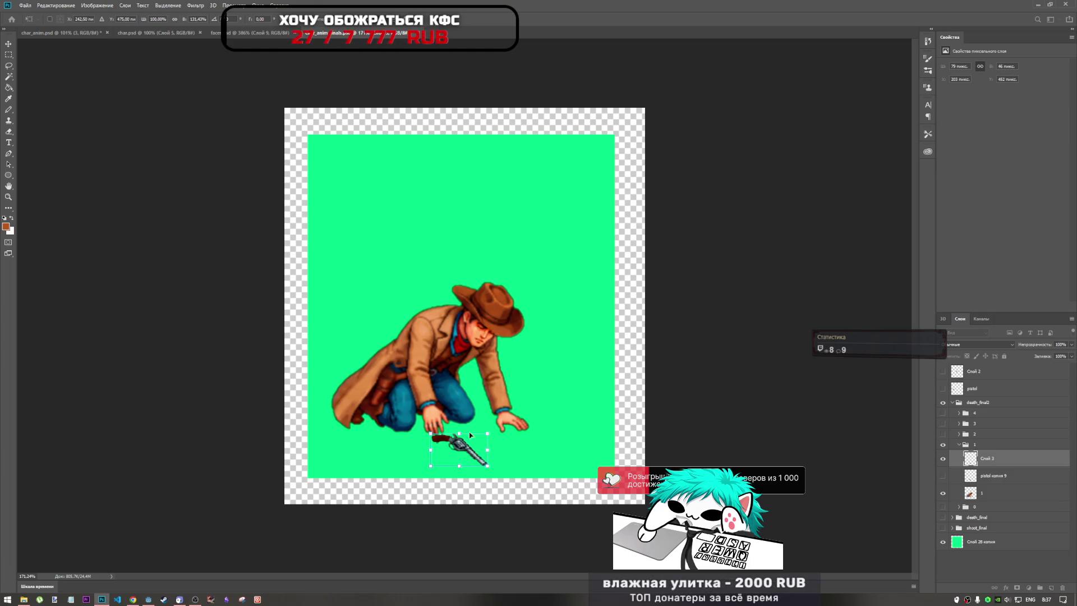
{"action": "key", "text": "Return"}
{"action": "key", "text": "e"}
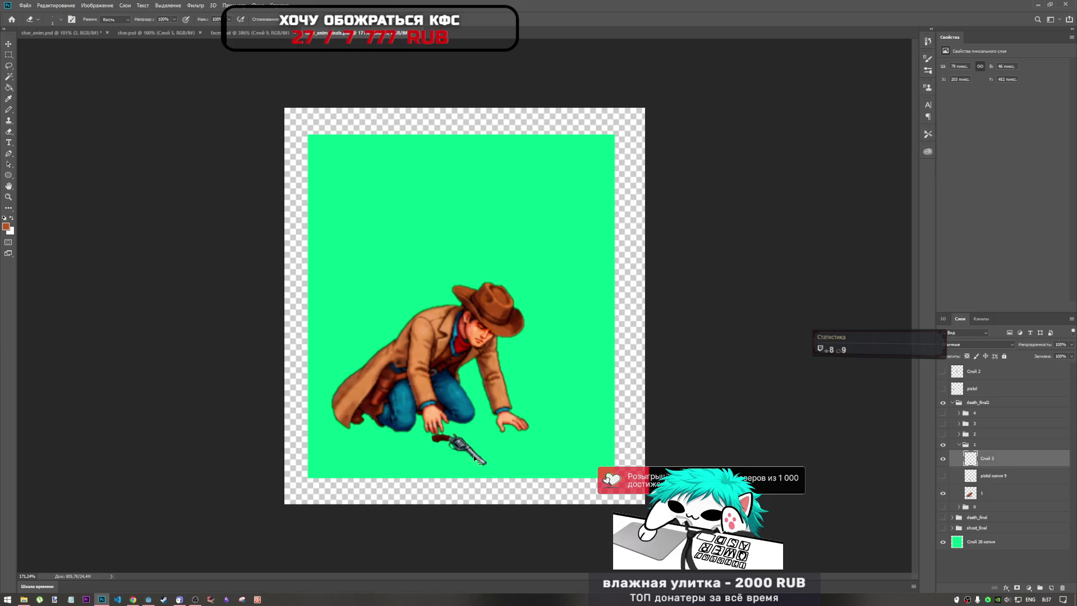
{"action": "key", "text": "ctrl+t"}
{"action": "left_click_drag", "start_coordinate": [465, 463], "coordinate": [464, 446]}
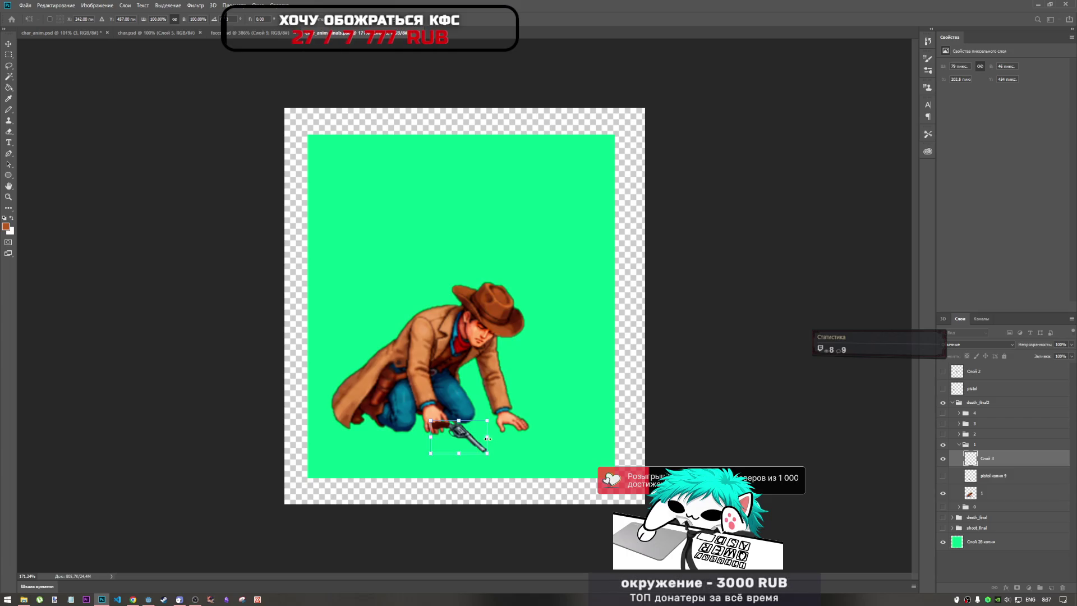
{"action": "left_click_drag", "start_coordinate": [459, 452], "coordinate": [464, 461]}
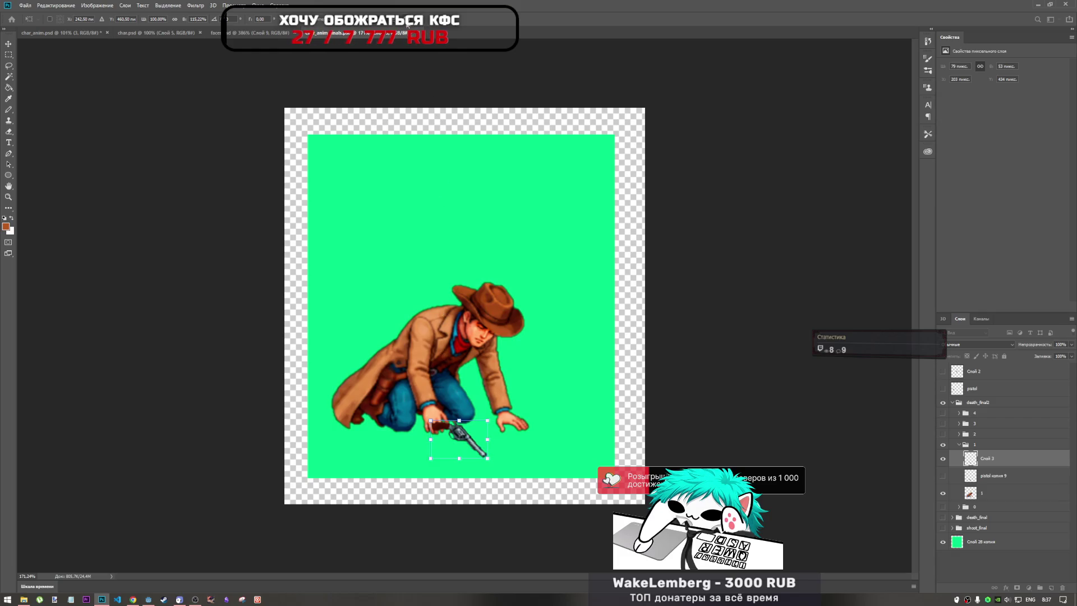
{"action": "key", "text": "Escape"}
{"action": "key", "text": "e"}
{"action": "key", "text": "ctrl+t"}
{"action": "left_click_drag", "start_coordinate": [464, 446], "coordinate": [457, 436]}
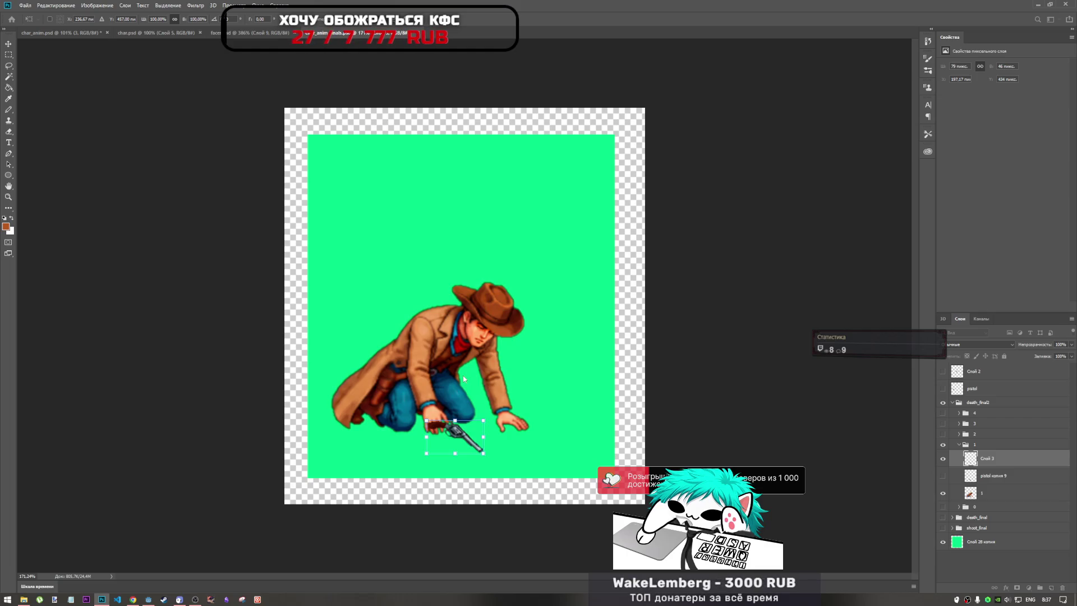
Step: Nudge the revolver up-left, then down a few pixels, and rotate it slightly clockwise
{"action": "key", "text": "e"}
{"action": "scroll", "coordinate": [505, 431], "scroll_direction": "up", "scroll_amount": 5}
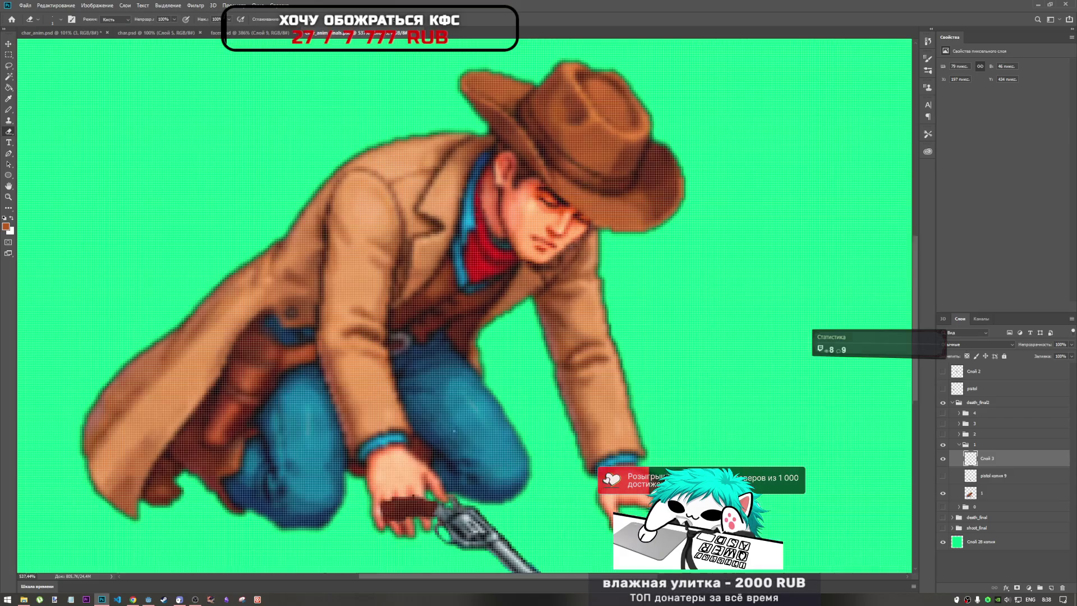
{"action": "scroll", "coordinate": [459, 341], "scroll_direction": "down", "scroll_amount": 3}
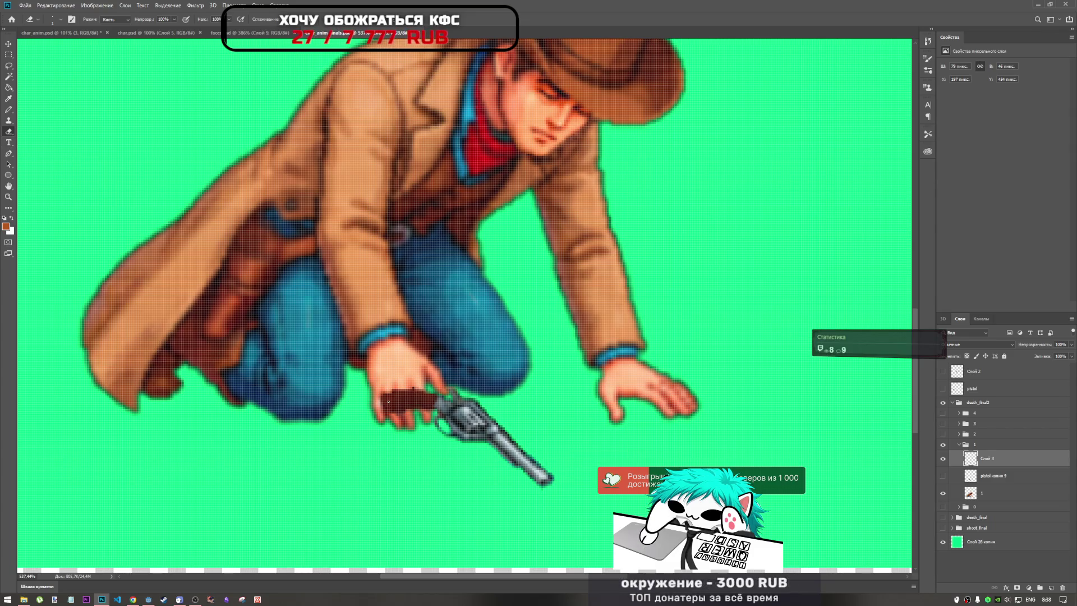
{"action": "key", "text": "ctrl+t"}
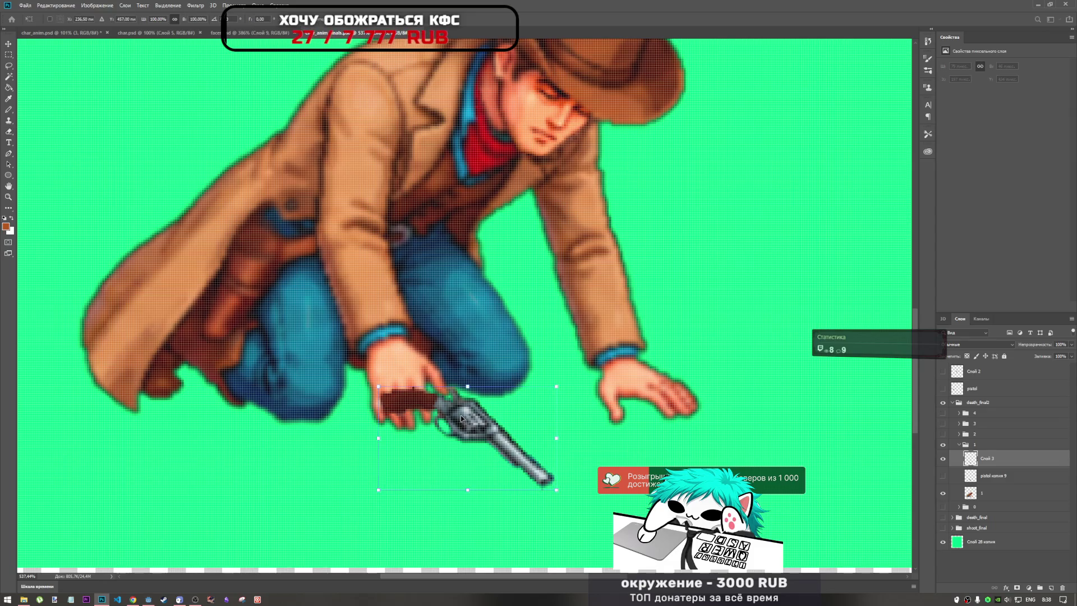
{"action": "left_click_drag", "start_coordinate": [477, 424], "coordinate": [461, 411]}
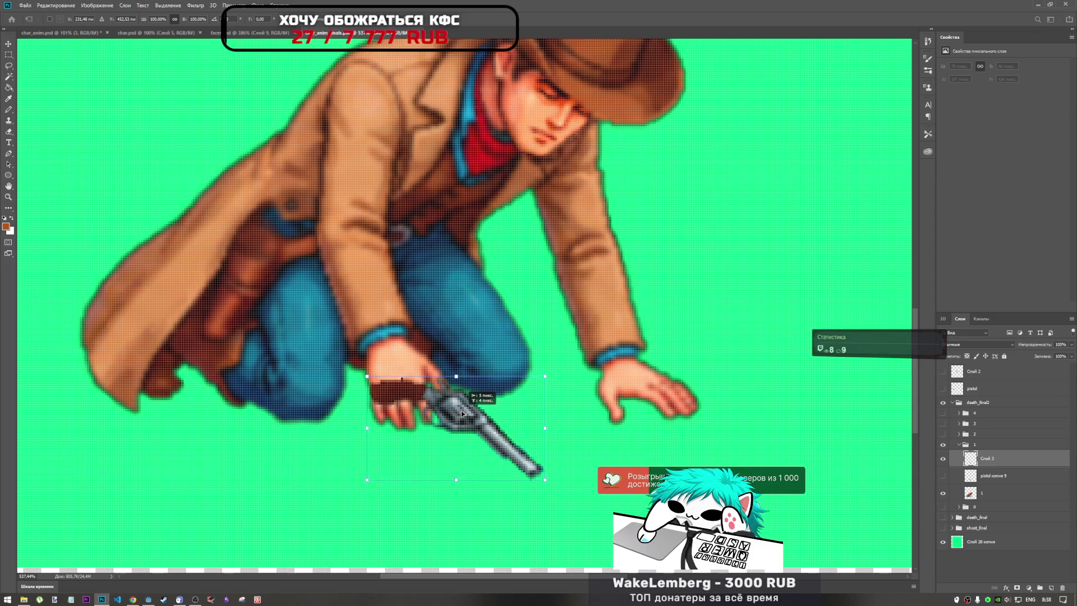
{"action": "key", "text": "Down"}
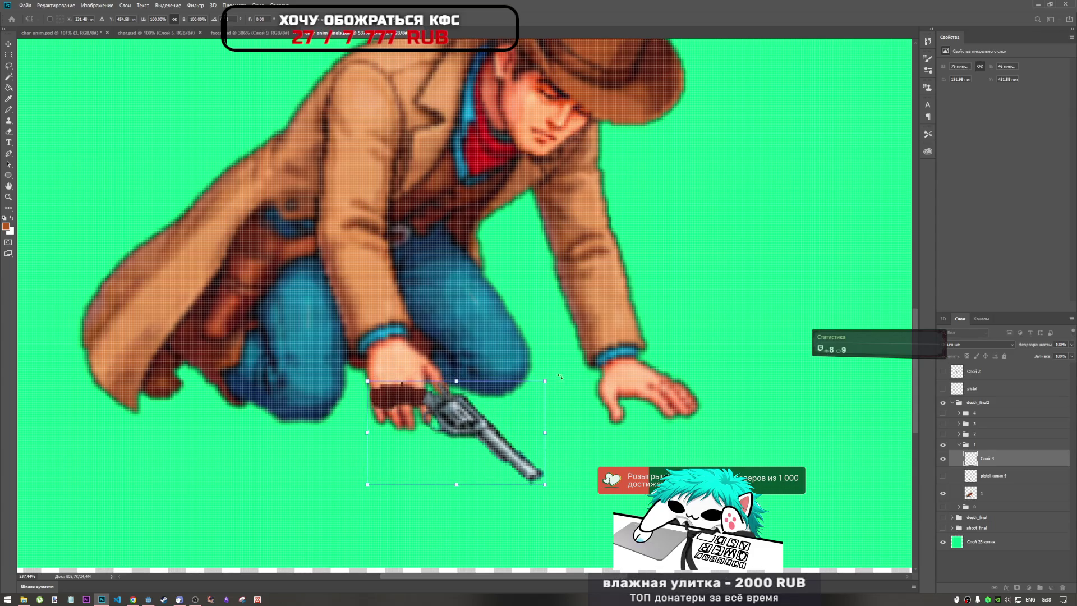
{"action": "left_click_drag", "start_coordinate": [559, 375], "coordinate": [559, 385]}
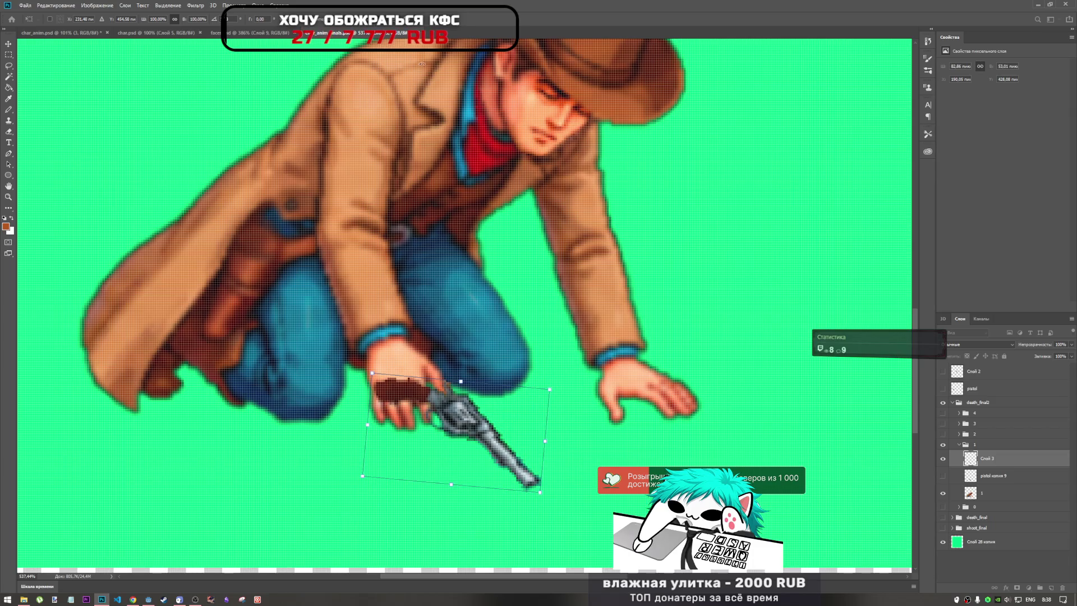
{"action": "key", "text": "Return"}
Step: Try warping the revolver's shape, undoing every bend before committing
{"action": "right_click", "coordinate": [462, 387]}
{"action": "left_click", "coordinate": [466, 467]}
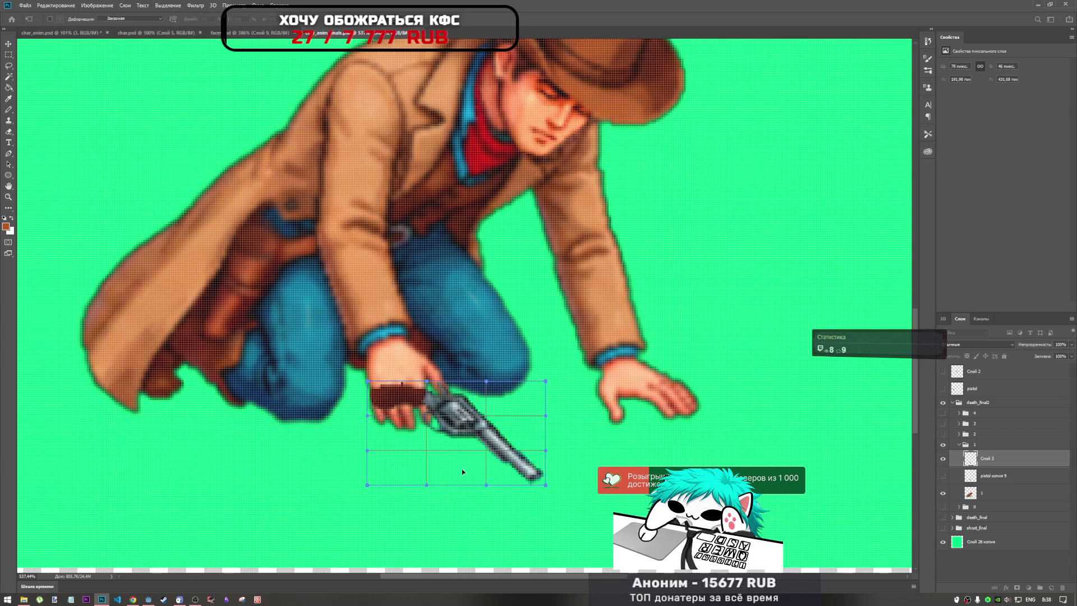
{"action": "mouse_move", "coordinate": [384, 479]}
{"action": "left_mouse_down"}
{"action": "mouse_move", "coordinate": [424, 462]}
{"action": "mouse_move", "coordinate": [429, 502]}
{"action": "left_mouse_up"}
{"action": "key", "text": "ctrl+z"}
{"action": "key", "text": "ctrl+z"}
{"action": "left_click_drag", "start_coordinate": [499, 468], "coordinate": [491, 393]}
{"action": "key", "text": "ctrl+z"}
{"action": "left_click_drag", "start_coordinate": [474, 443], "coordinate": [498, 417]}
{"action": "key", "text": "ctrl+z"}
{"action": "key", "text": "Return"}
{"action": "key", "text": "e"}
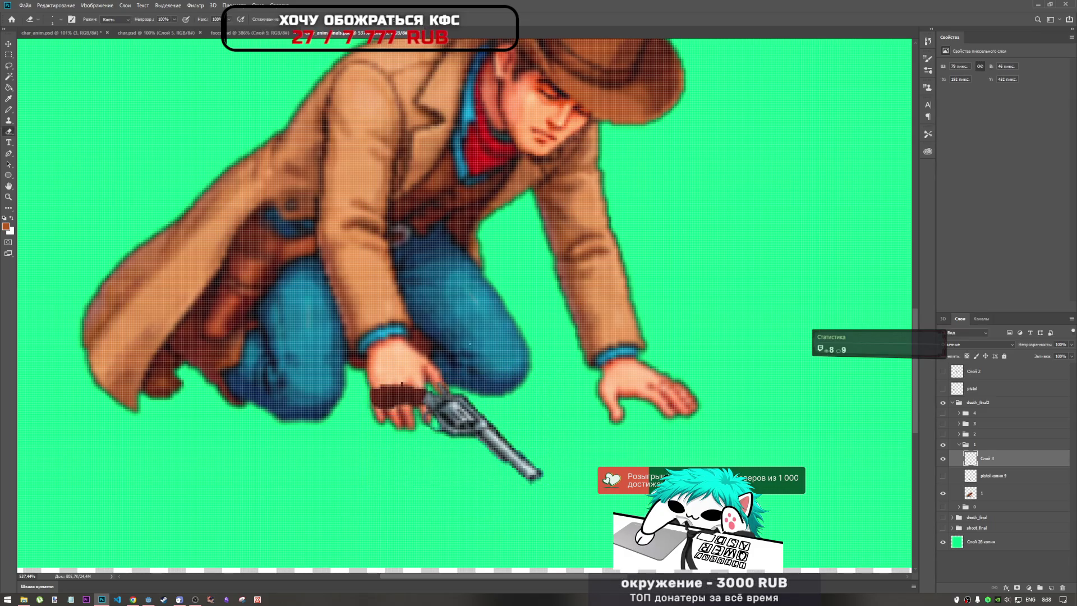
Step: Test enlarging and widening the revolver, cancelling each attempt to keep its original size
{"action": "key", "text": "ctrl+t"}
{"action": "left_click_drag", "start_coordinate": [376, 486], "coordinate": [358, 498]}
{"action": "key", "text": "ctrl+z"}
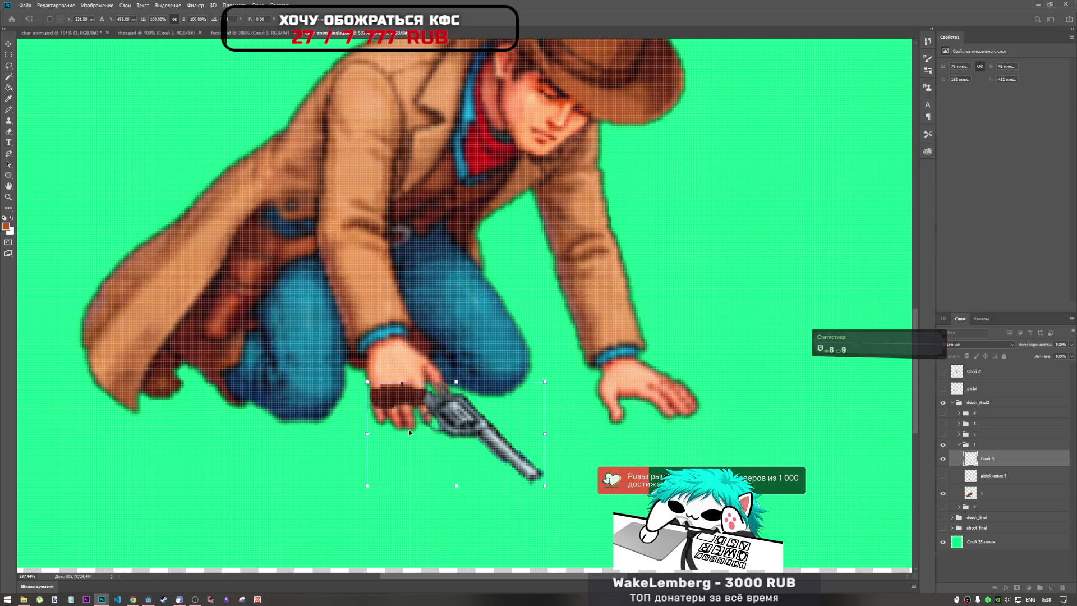
{"action": "left_click_drag", "start_coordinate": [368, 433], "coordinate": [337, 435]}
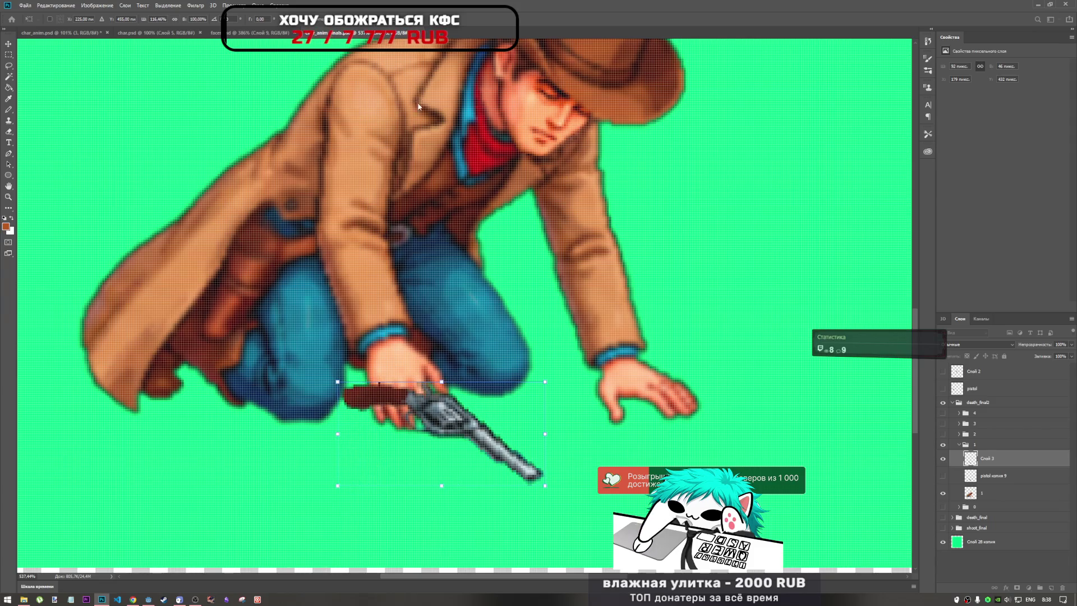
{"action": "key", "text": "Escape"}
{"action": "key", "text": "e"}
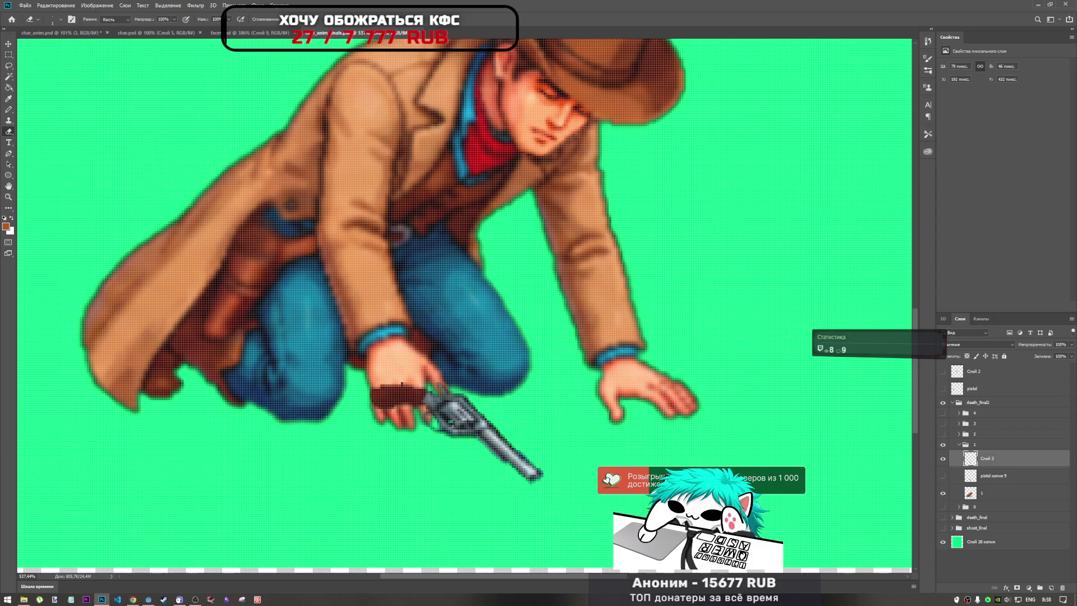
{"action": "key", "text": "ctrl+t"}
{"action": "left_click_drag", "start_coordinate": [367, 485], "coordinate": [340, 508]}
{"action": "key", "text": "Escape"}
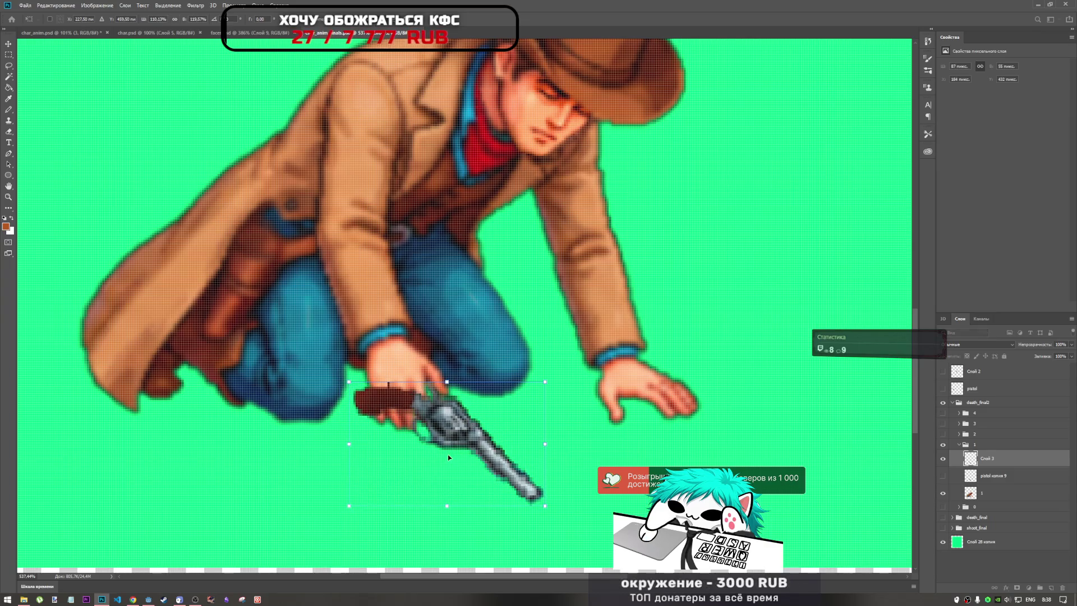
{"action": "key", "text": "ctrl+t"}
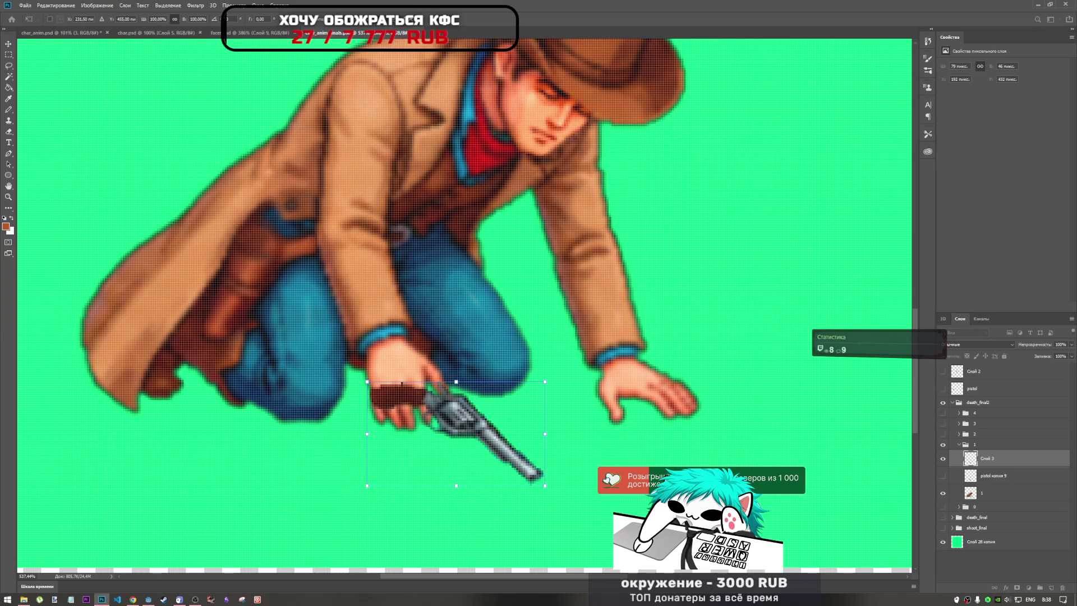
{"action": "key", "text": "Return"}
{"action": "scroll", "coordinate": [524, 430], "scroll_direction": "down", "scroll_amount": 4}
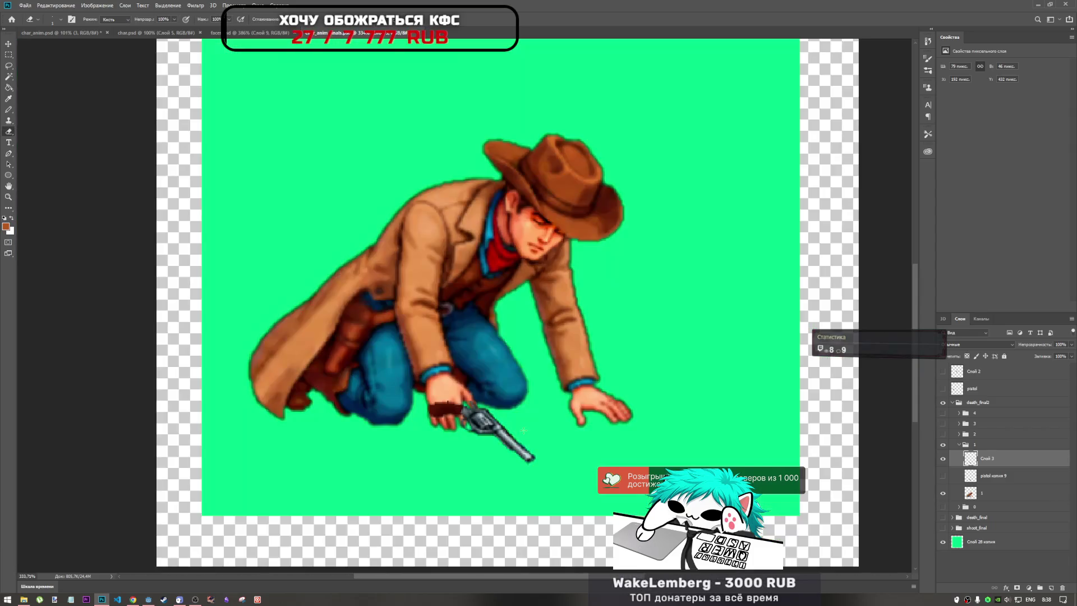
Step: Show the 'pistol копия 9' layer and move that revolver onto the ground by the left boot
{"action": "scroll", "coordinate": [523, 430], "scroll_direction": "up", "scroll_amount": 3}
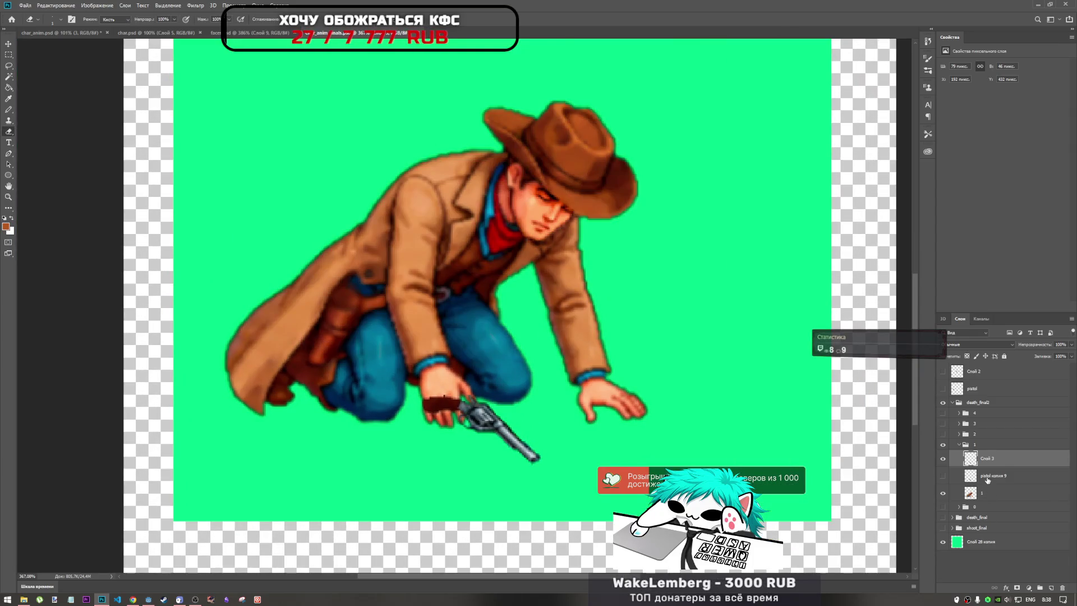
{"action": "left_click", "coordinate": [987, 478]}
{"action": "left_click", "coordinate": [942, 478]}
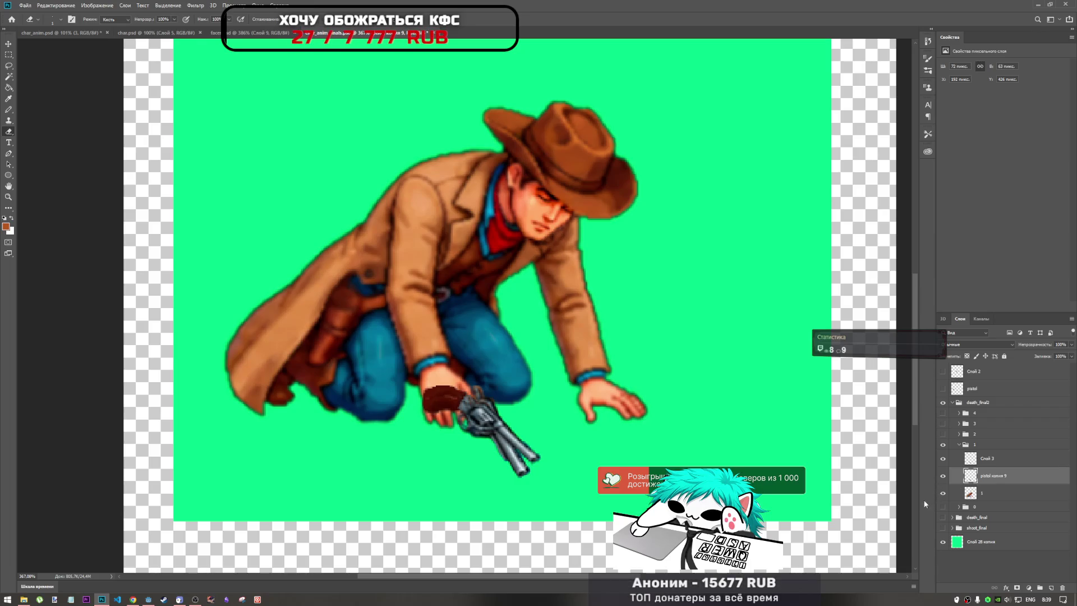
{"action": "key", "text": "ctrl+t"}
{"action": "mouse_move", "coordinate": [499, 449]}
{"action": "left_mouse_down"}
{"action": "mouse_move", "coordinate": [384, 469]}
{"action": "mouse_move", "coordinate": [344, 460]}
{"action": "left_mouse_up"}
{"action": "key", "text": "Return"}
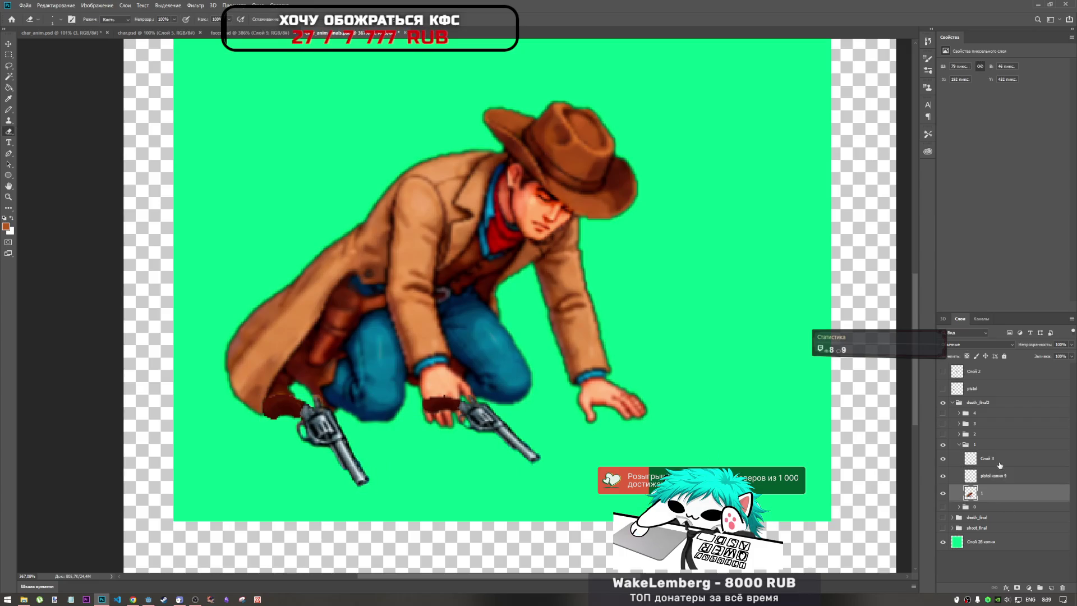
Step: Try rescaling the Слой 3 revolver, then delete the Слой 3 layer
{"action": "left_click", "coordinate": [492, 431]}
{"action": "key", "text": "ctrl+t"}
{"action": "left_click_drag", "start_coordinate": [421, 465], "coordinate": [381, 485]}
{"action": "key", "text": "ctrl+z"}
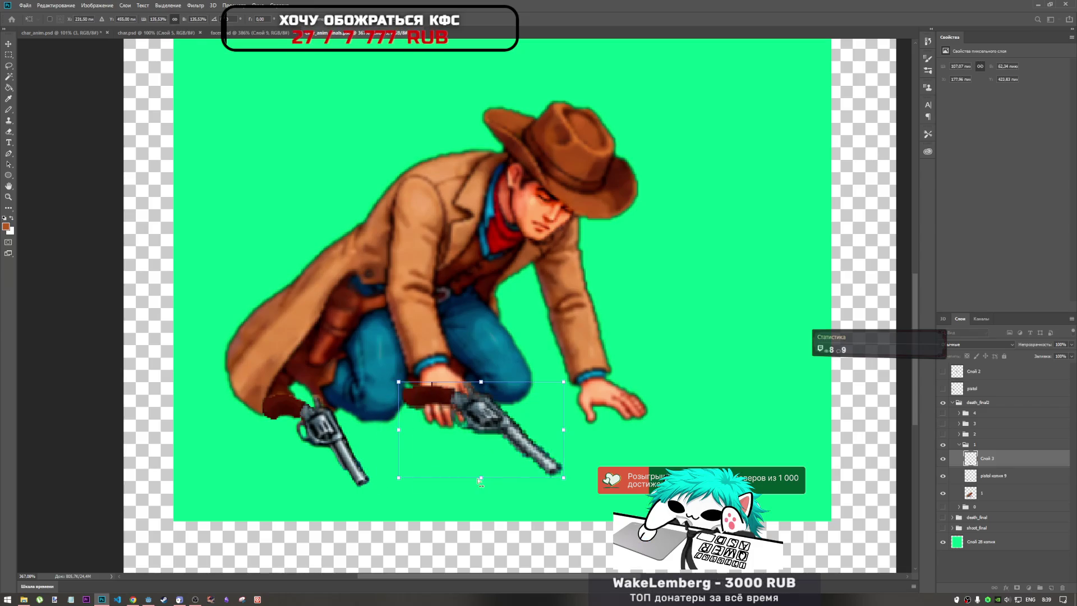
{"action": "left_click_drag", "start_coordinate": [481, 464], "coordinate": [479, 479]}
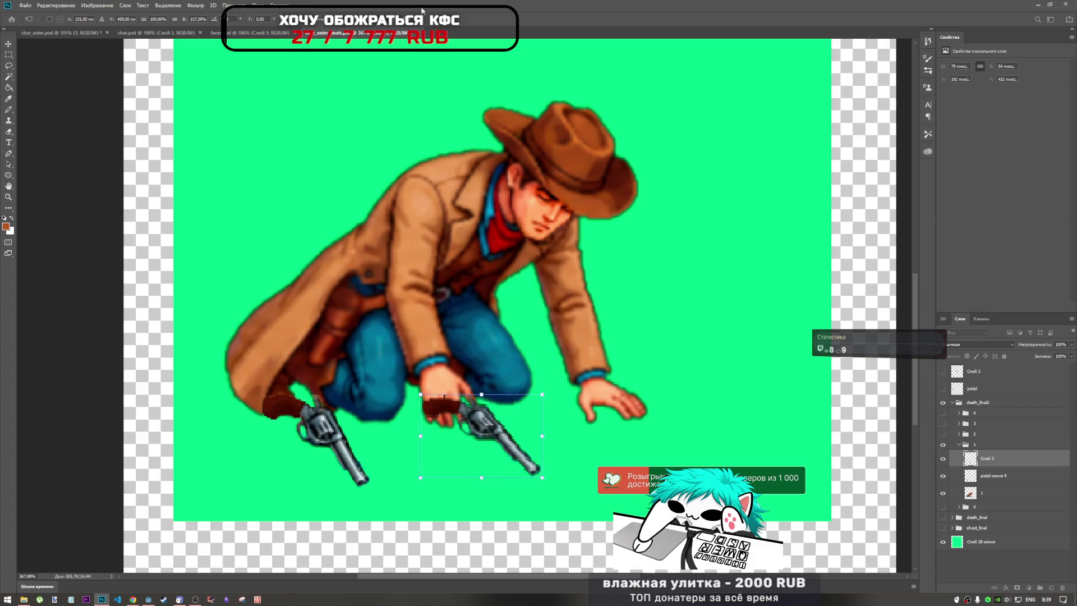
{"action": "key", "text": "Return"}
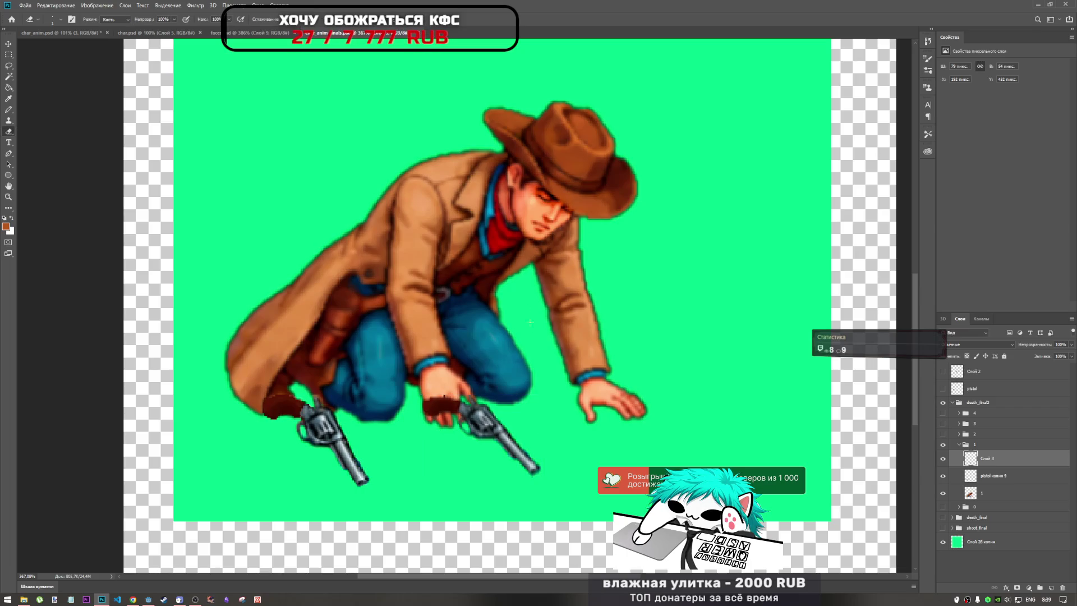
{"action": "key", "text": "ctrl+t"}
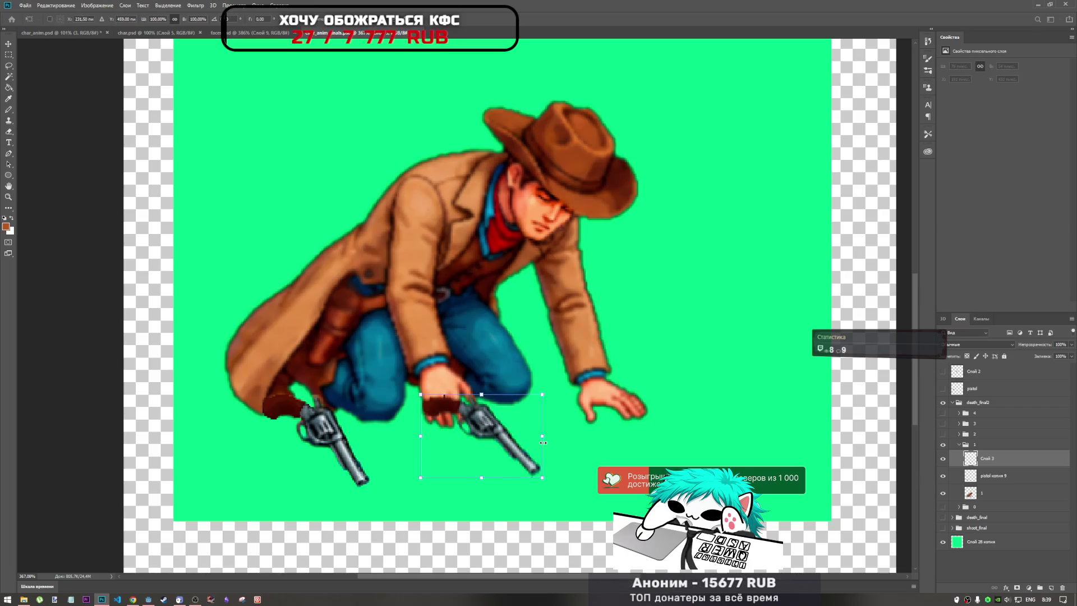
{"action": "key", "text": "e"}
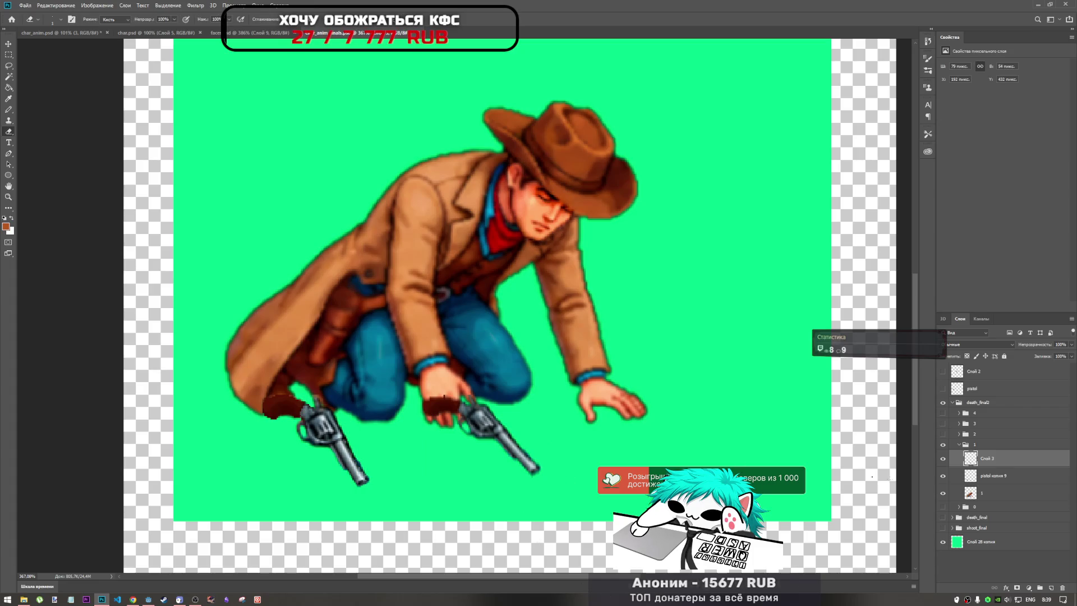
{"action": "key", "text": "Delete"}
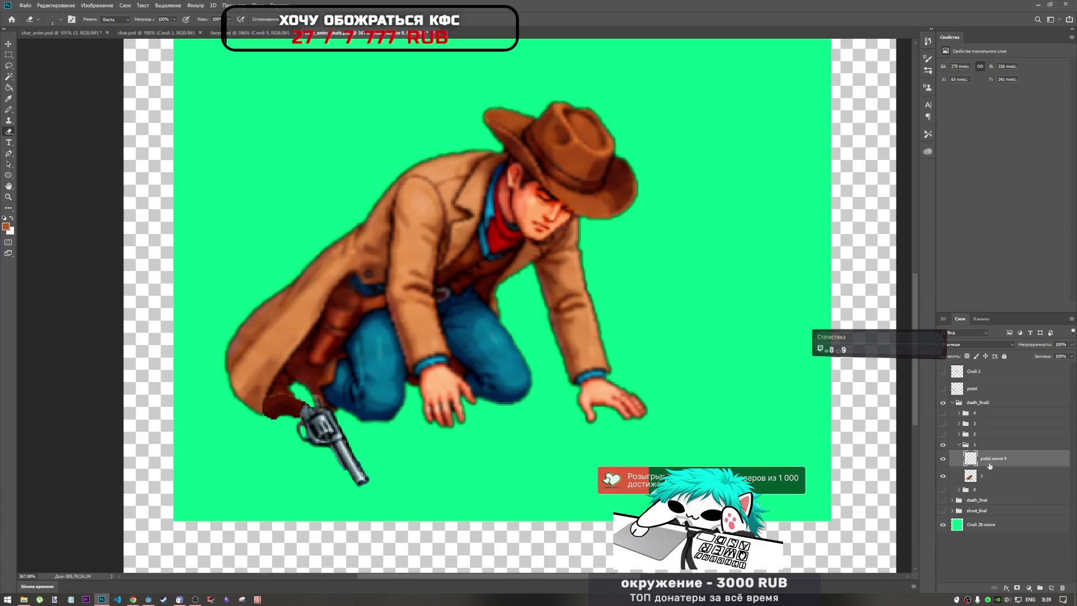
Step: Move the dropped revolver toward the hand and test rotate and skew values, then undo
{"action": "key", "text": "ctrl+t"}
{"action": "left_click_drag", "start_coordinate": [323, 426], "coordinate": [482, 420]}
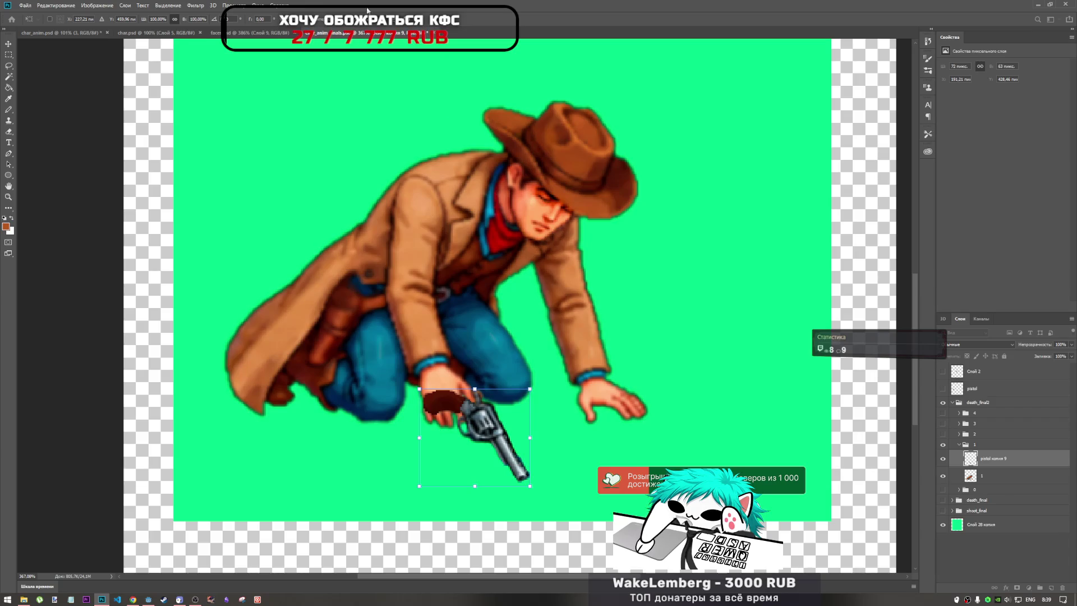
{"action": "left_click_drag", "start_coordinate": [215, 19], "coordinate": [201, 19]}
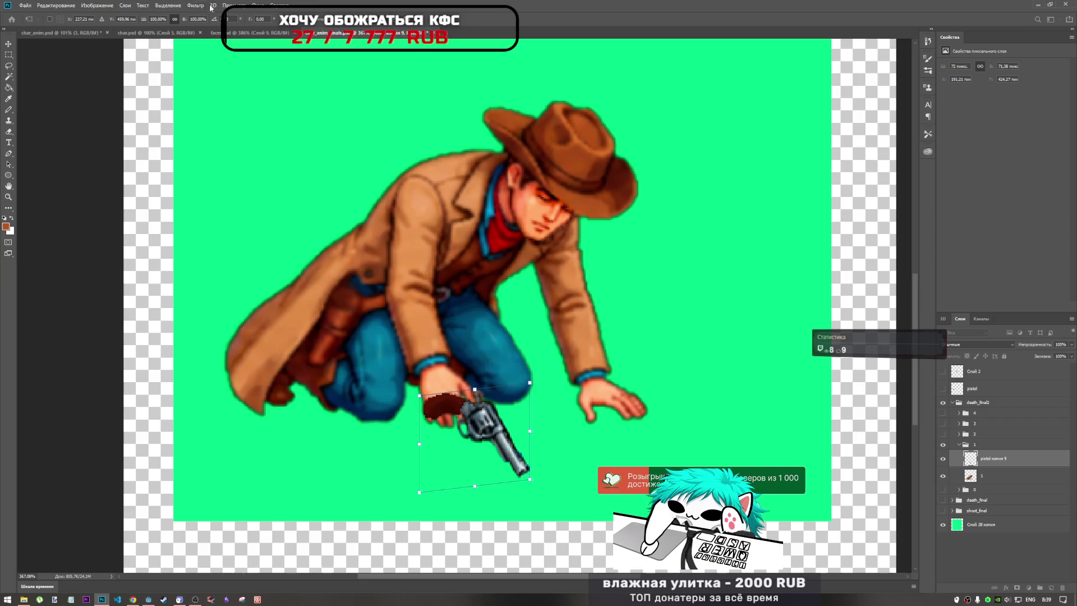
{"action": "mouse_move", "coordinate": [244, 20]}
{"action": "left_mouse_down"}
{"action": "mouse_move", "coordinate": [2, 12]}
{"action": "mouse_move", "coordinate": [716, 115]}
{"action": "mouse_move", "coordinate": [809, 140]}
{"action": "mouse_move", "coordinate": [2, 2]}
{"action": "left_mouse_up"}
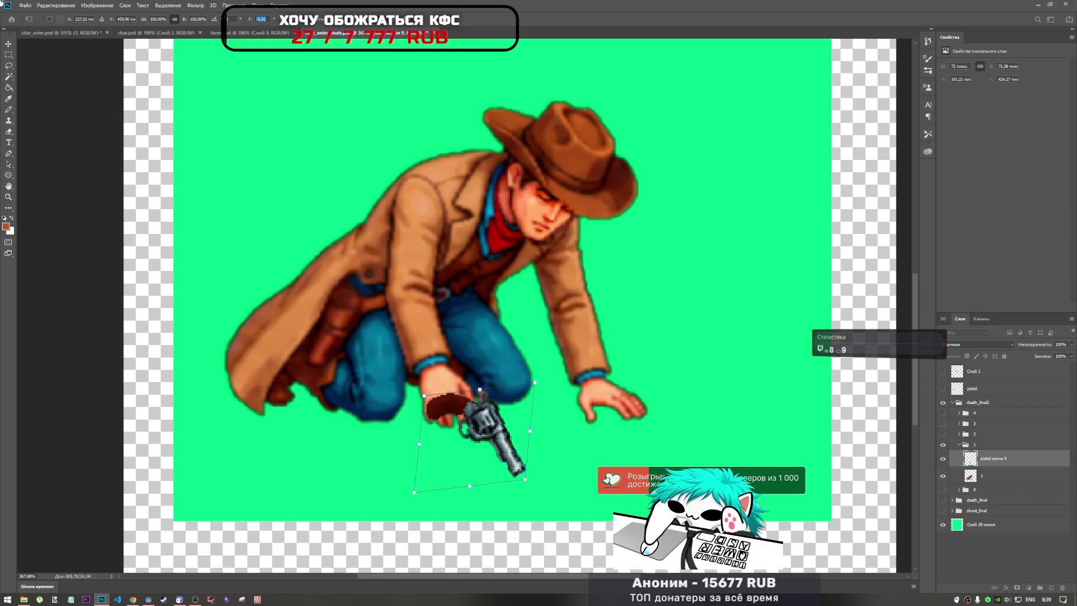
{"action": "left_click_drag", "start_coordinate": [252, 20], "coordinate": [1, 20]}
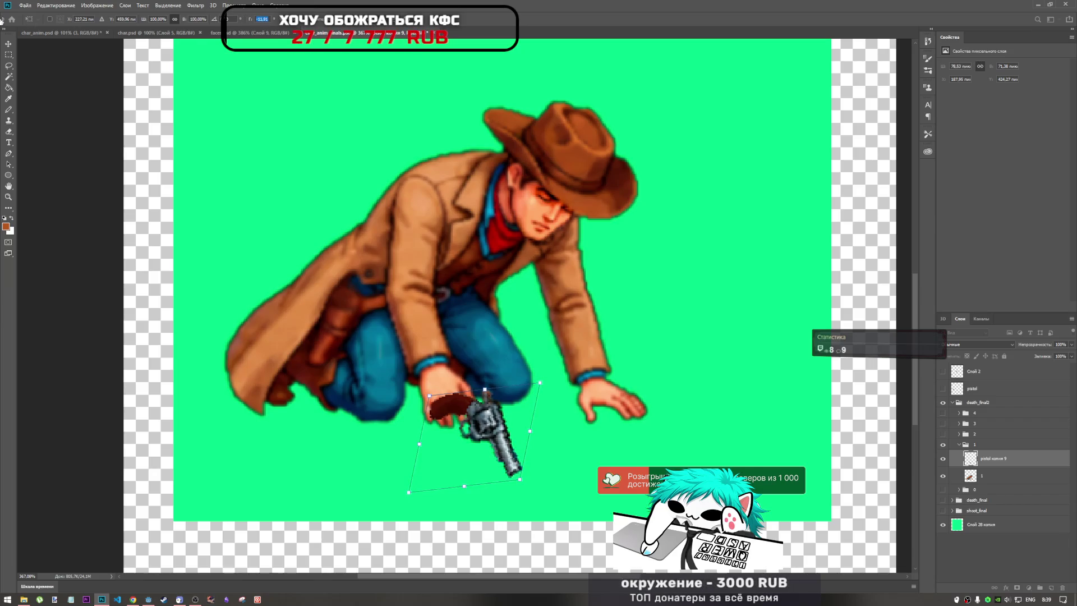
{"action": "mouse_move", "coordinate": [278, 21]}
{"action": "left_mouse_down"}
{"action": "mouse_move", "coordinate": [583, 49]}
{"action": "mouse_move", "coordinate": [1, 49]}
{"action": "left_mouse_up"}
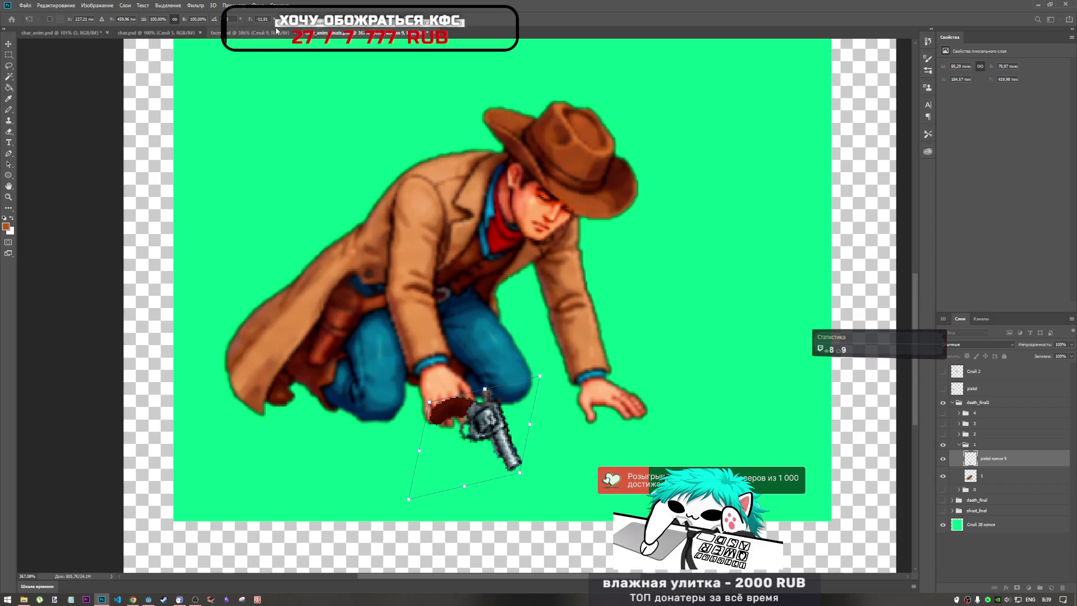
{"action": "key", "text": "ctrl+z"}
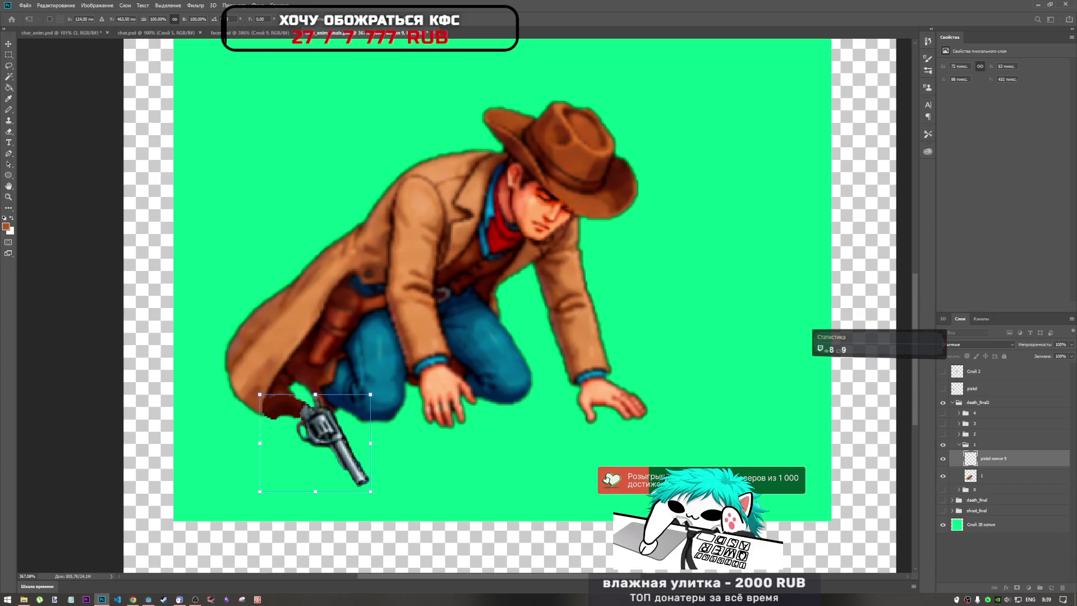
Step: Skew the revolver to a slight tilt and move it into the cowboy's hand
{"action": "left_click_drag", "start_coordinate": [2, 76], "coordinate": [3, 76]}
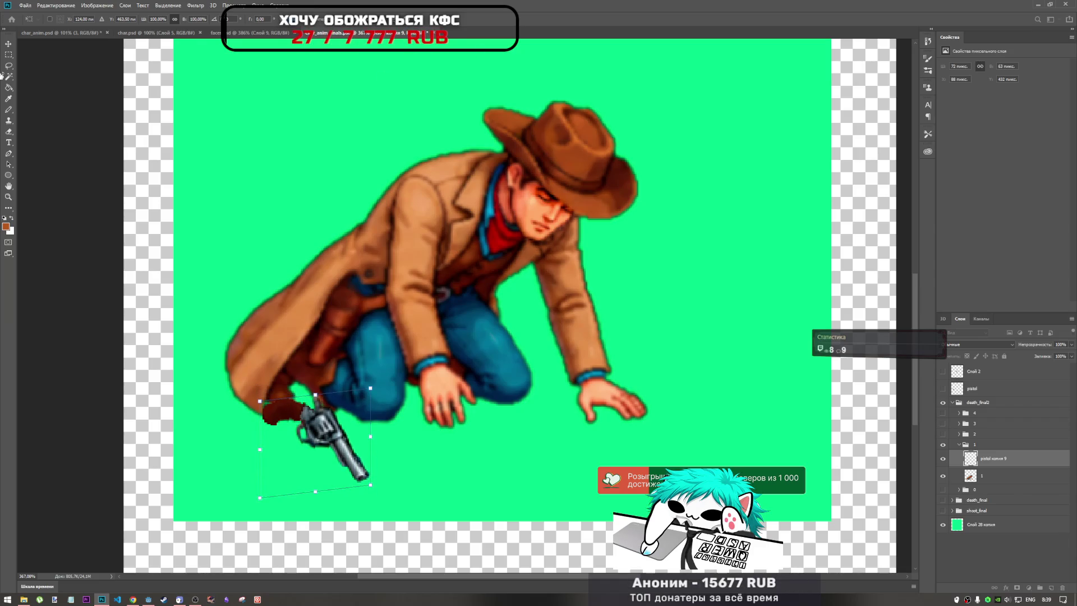
{"action": "left_click_drag", "start_coordinate": [254, 22], "coordinate": [2, 42]}
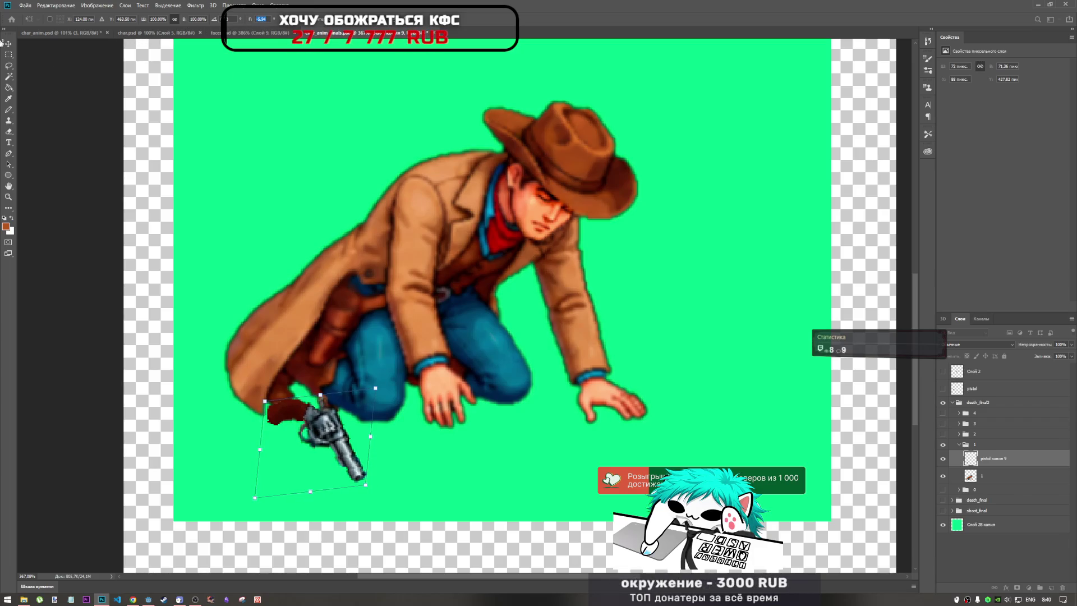
{"action": "key", "text": "Return"}
{"action": "key", "text": "e"}
{"action": "key", "text": "ctrl+t"}
{"action": "mouse_move", "coordinate": [334, 424]}
{"action": "left_mouse_down"}
{"action": "mouse_move", "coordinate": [487, 445]}
{"action": "mouse_move", "coordinate": [488, 426]}
{"action": "left_mouse_up"}
{"action": "left_click_drag", "start_coordinate": [488, 419], "coordinate": [491, 416]}
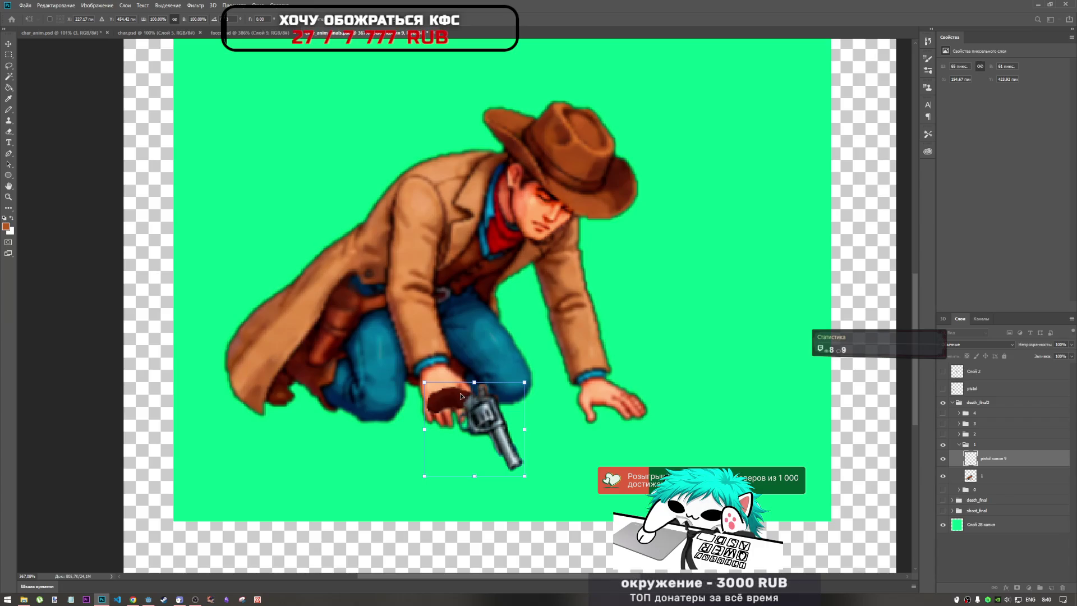
{"action": "scroll", "coordinate": [448, 434], "scroll_direction": "up", "scroll_amount": 5}
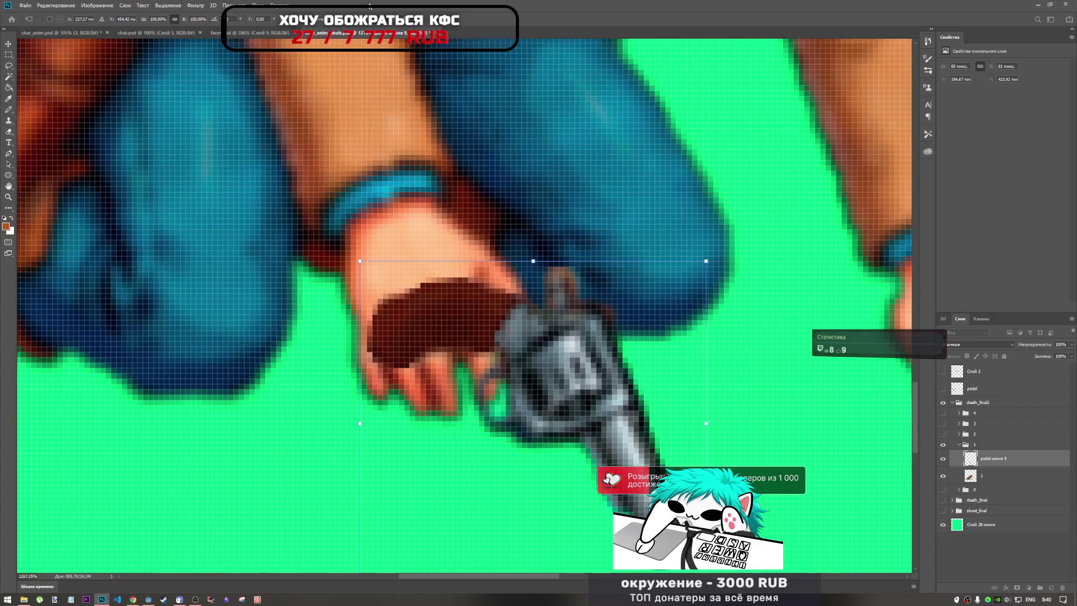
Step: Set the eraser's brush size and hardness and erase the dark brown grip patch under the hand
{"action": "key", "text": "e"}
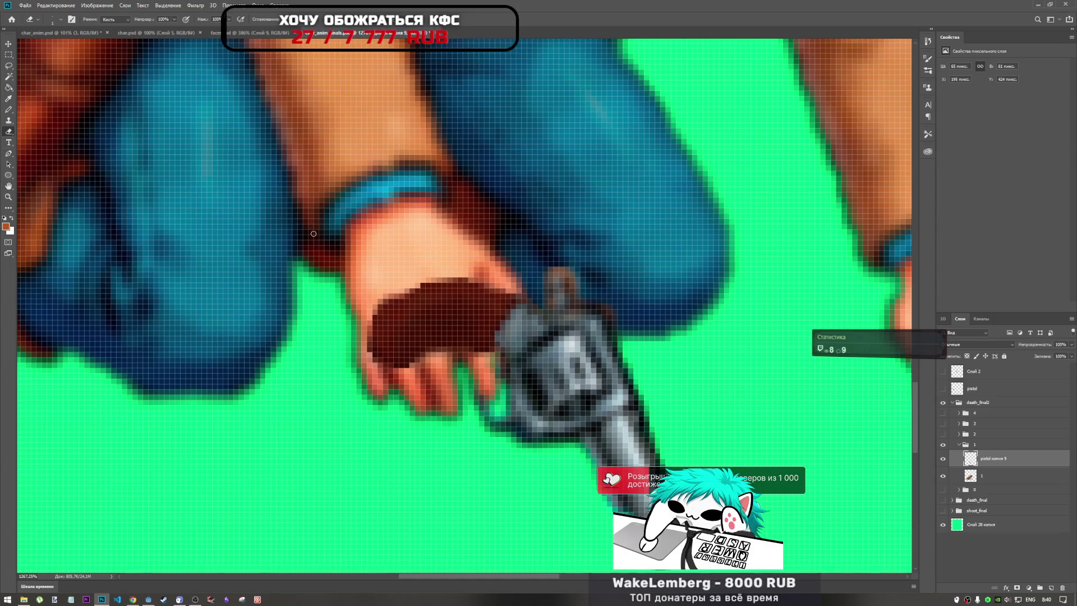
{"action": "right_click", "coordinate": [417, 272]}
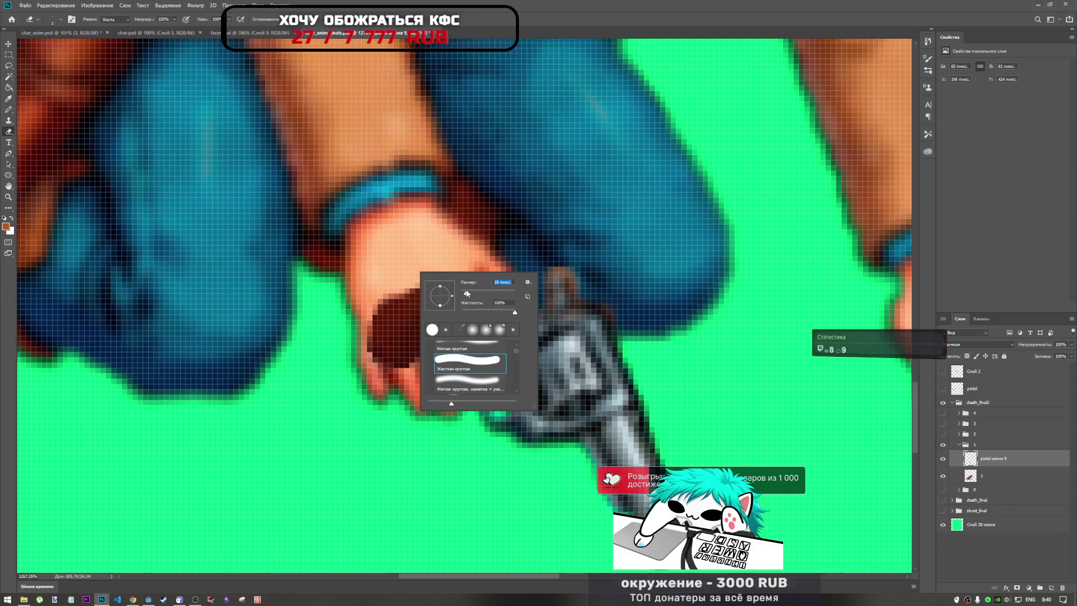
{"action": "key", "text": "Return"}
{"action": "mouse_move", "coordinate": [426, 292]}
{"action": "left_mouse_down"}
{"action": "mouse_move", "coordinate": [440, 296]}
{"action": "mouse_move", "coordinate": [401, 305]}
{"action": "mouse_move", "coordinate": [396, 326]}
{"action": "mouse_move", "coordinate": [413, 318]}
{"action": "mouse_move", "coordinate": [435, 334]}
{"action": "mouse_move", "coordinate": [432, 348]}
{"action": "mouse_move", "coordinate": [420, 353]}
{"action": "mouse_move", "coordinate": [406, 337]}
{"action": "mouse_move", "coordinate": [404, 353]}
{"action": "mouse_move", "coordinate": [372, 338]}
{"action": "left_mouse_up"}
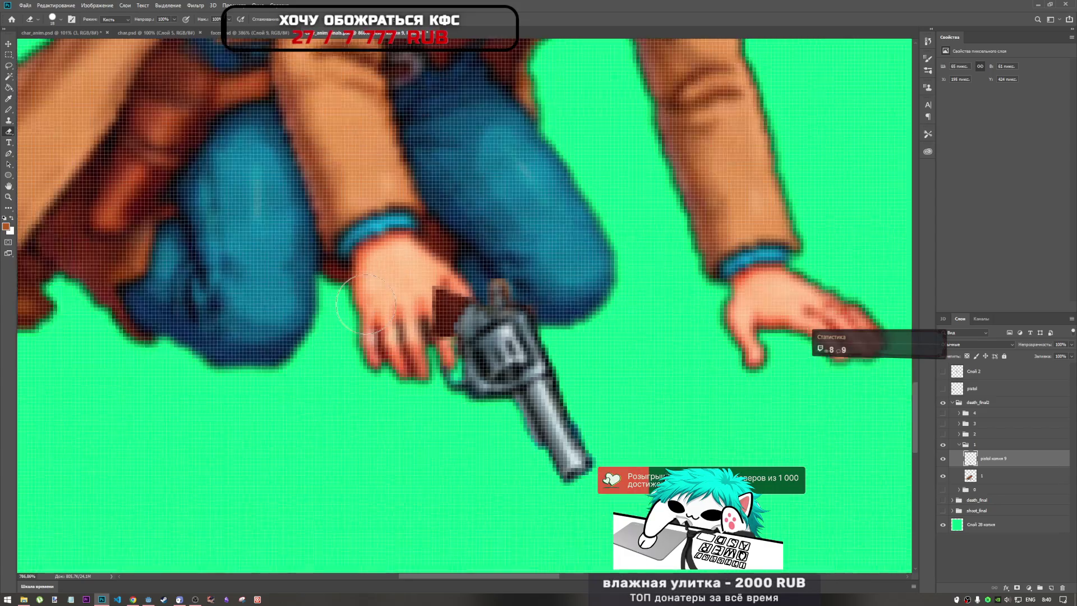
{"action": "scroll", "coordinate": [370, 337], "scroll_direction": "down", "scroll_amount": 5}
{"action": "scroll", "coordinate": [364, 334], "scroll_direction": "up", "scroll_amount": 3}
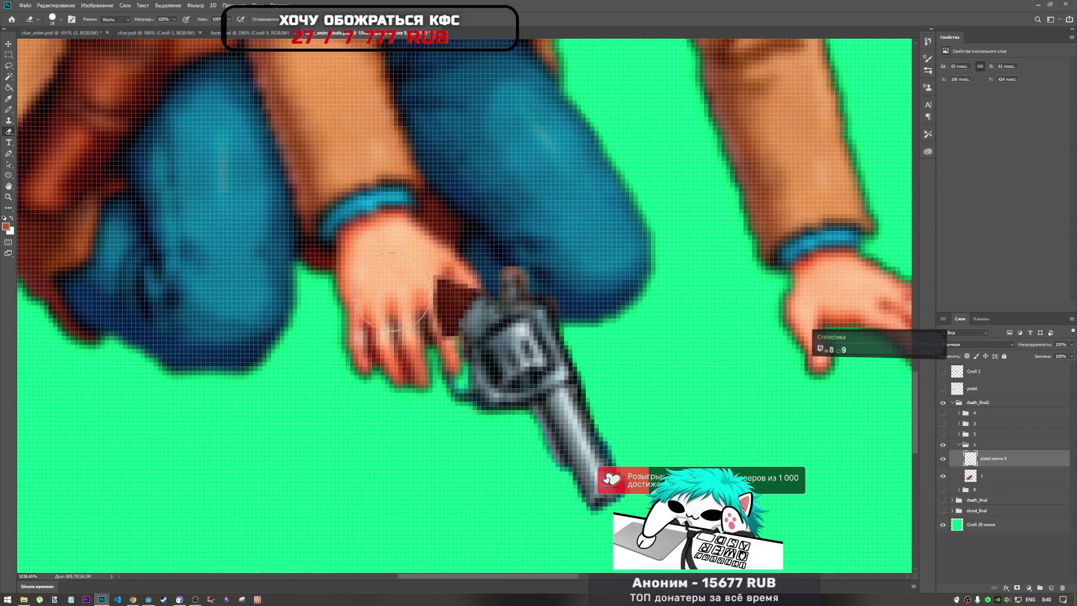
Step: Try erasing revolver pixels beside the fingers, undo it, and zoom to check the result
{"action": "right_click", "coordinate": [367, 233]}
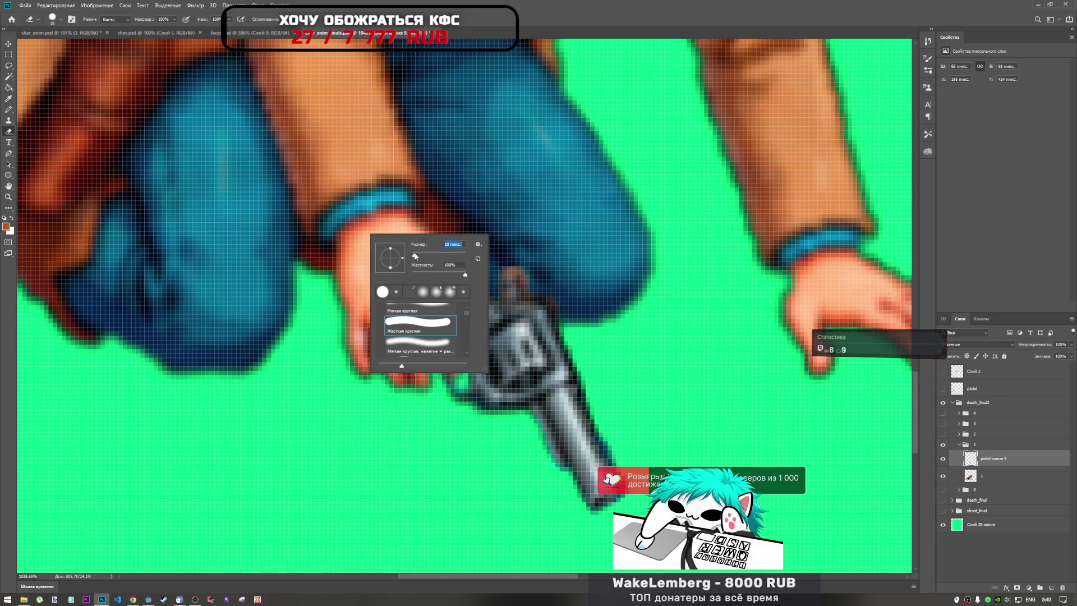
{"action": "key", "text": "Escape"}
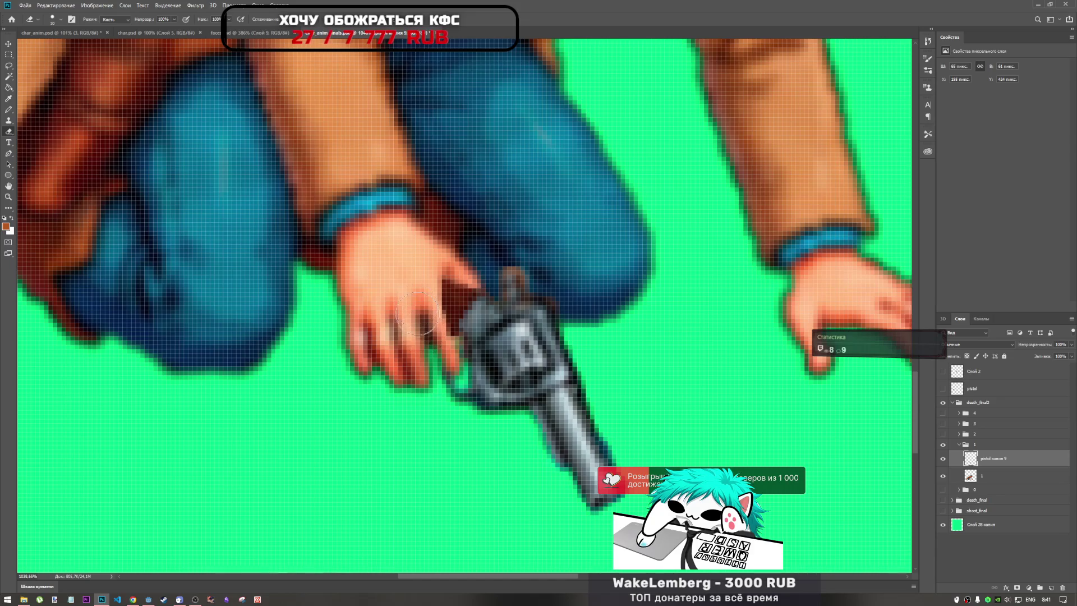
{"action": "scroll", "coordinate": [425, 334], "scroll_direction": "down", "scroll_amount": 3}
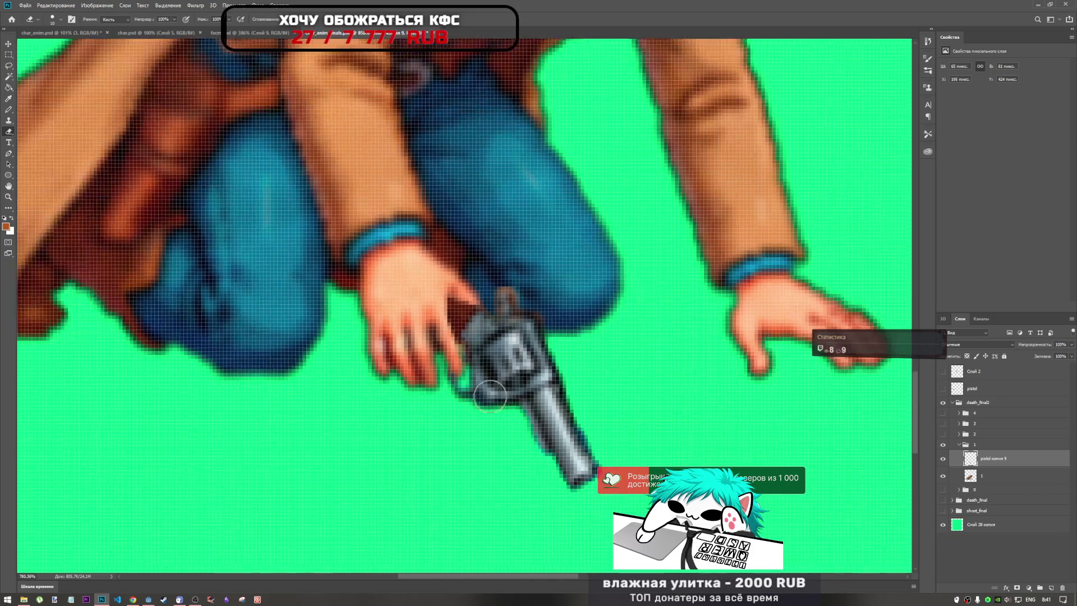
{"action": "scroll", "coordinate": [426, 357], "scroll_direction": "up", "scroll_amount": 5}
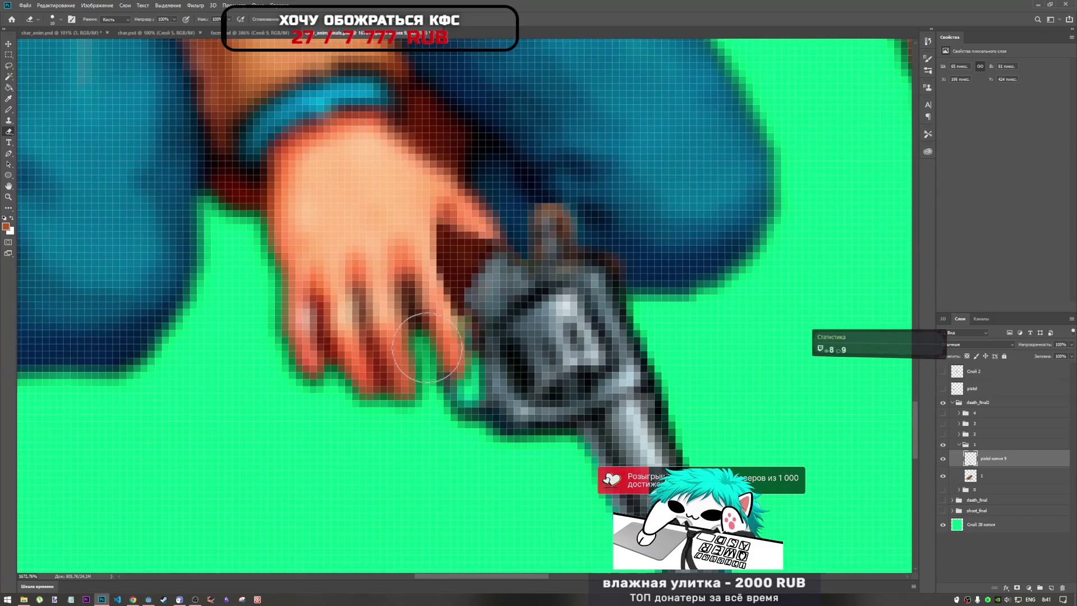
{"action": "mouse_move", "coordinate": [489, 308]}
{"action": "left_mouse_down"}
{"action": "mouse_move", "coordinate": [505, 320]}
{"action": "mouse_move", "coordinate": [477, 348]}
{"action": "left_mouse_up"}
{"action": "key", "text": "ctrl+z"}
{"action": "scroll", "coordinate": [428, 412], "scroll_direction": "down", "scroll_amount": 5}
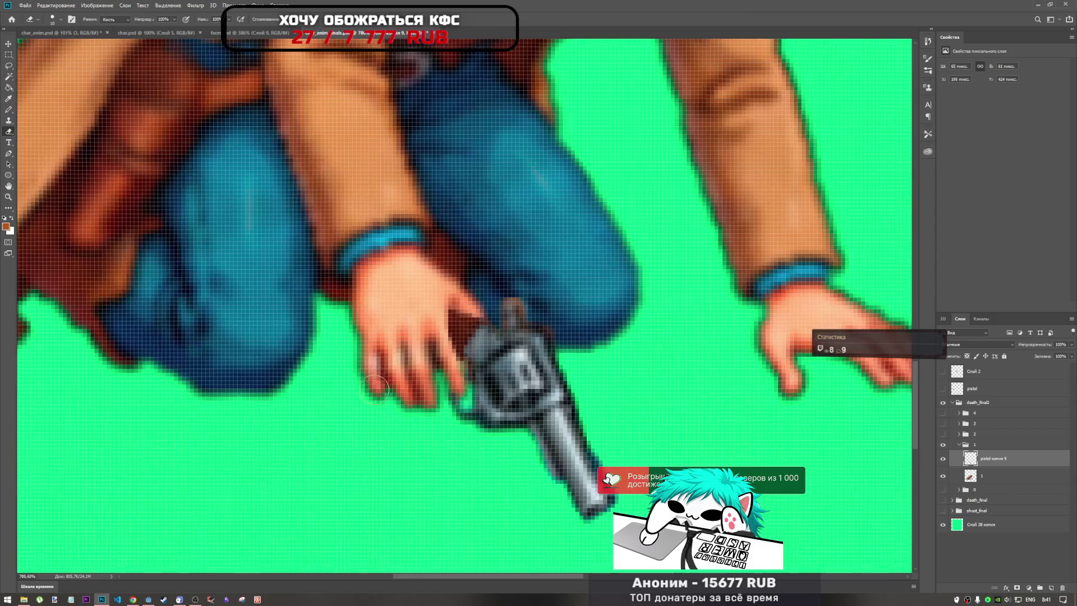
{"action": "scroll", "coordinate": [462, 405], "scroll_direction": "up", "scroll_amount": 5}
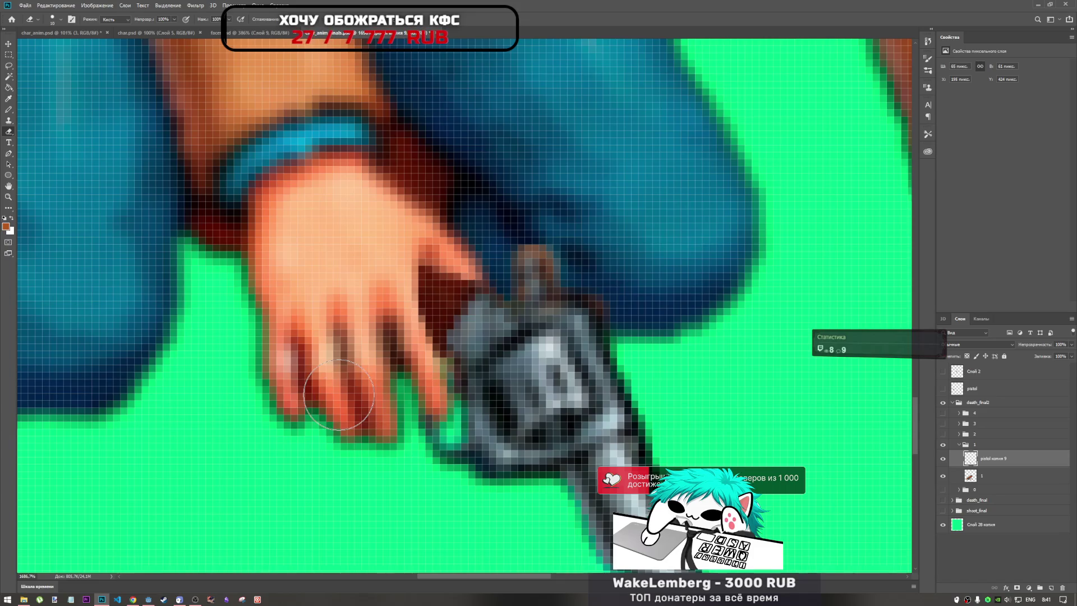
{"action": "scroll", "coordinate": [338, 395], "scroll_direction": "down", "scroll_amount": 5}
{"action": "scroll", "coordinate": [338, 394], "scroll_direction": "up", "scroll_amount": 4}
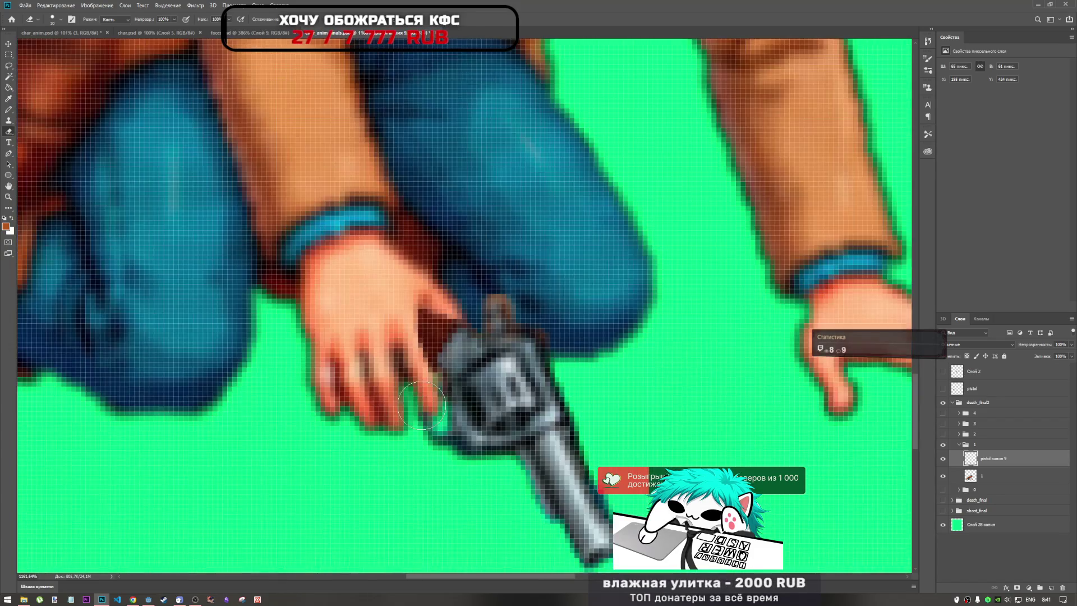
{"action": "scroll", "coordinate": [422, 405], "scroll_direction": "down", "scroll_amount": 5}
{"action": "scroll", "coordinate": [426, 413], "scroll_direction": "up", "scroll_amount": 4}
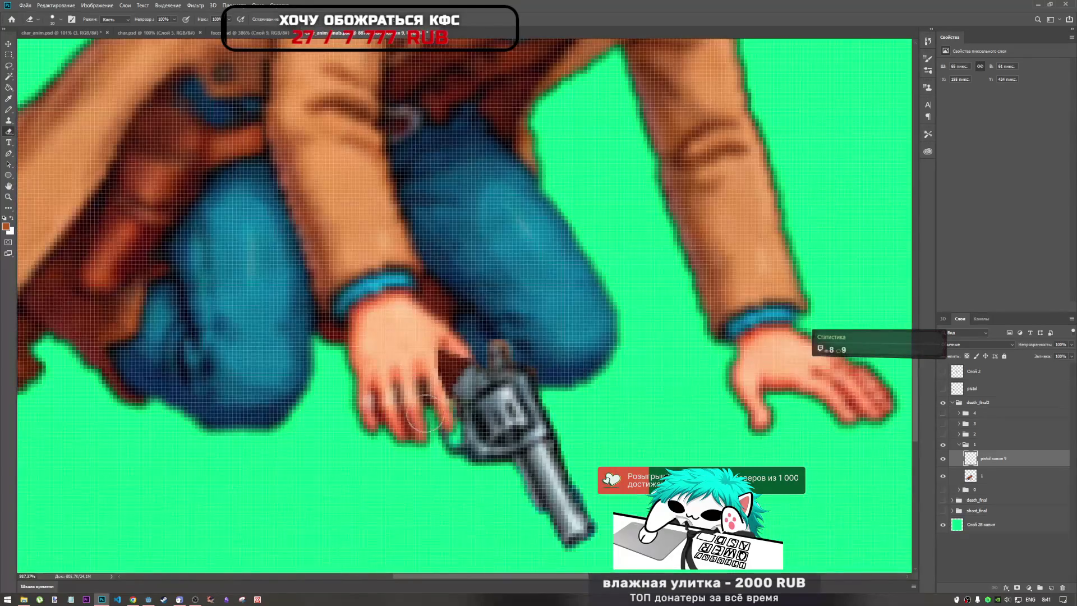
{"action": "scroll", "coordinate": [428, 416], "scroll_direction": "down", "scroll_amount": 5}
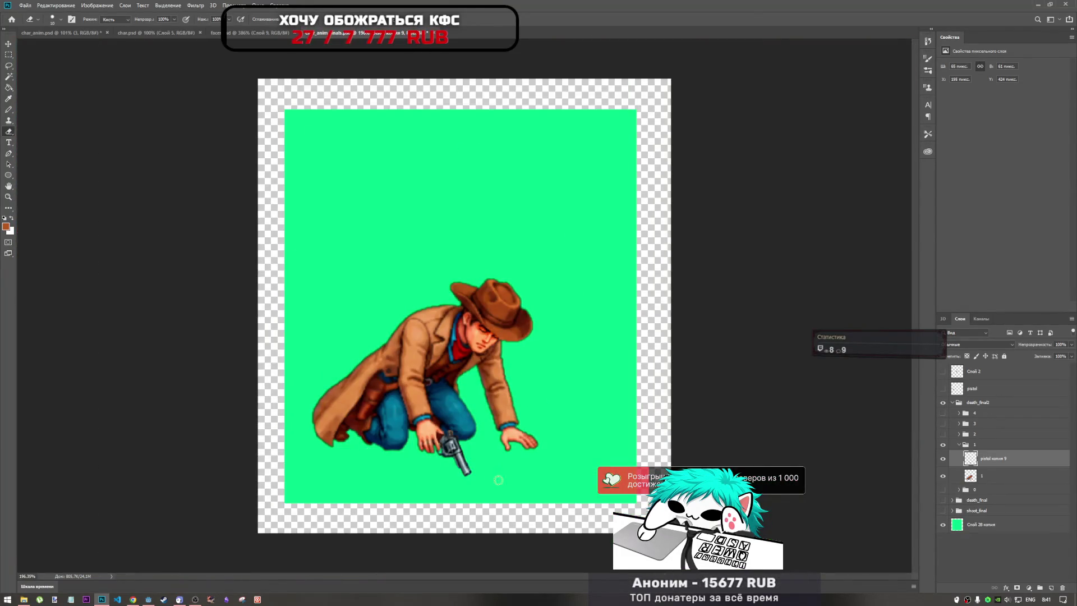
{"action": "scroll", "coordinate": [500, 481], "scroll_direction": "up", "scroll_amount": 2}
{"action": "scroll", "coordinate": [447, 439], "scroll_direction": "up", "scroll_amount": 6}
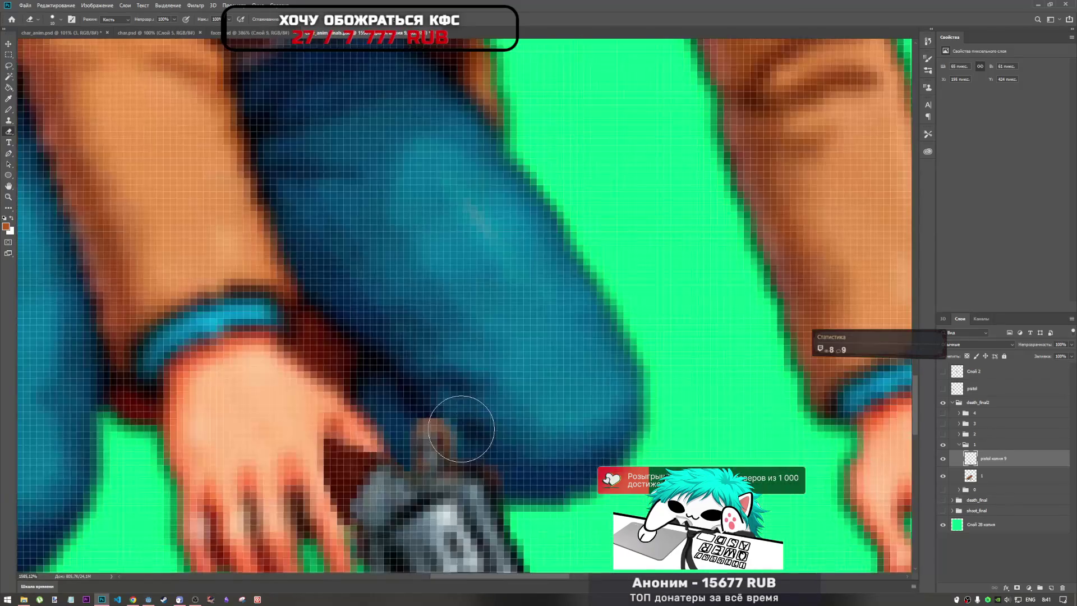
{"action": "scroll", "coordinate": [438, 399], "scroll_direction": "down", "scroll_amount": 5}
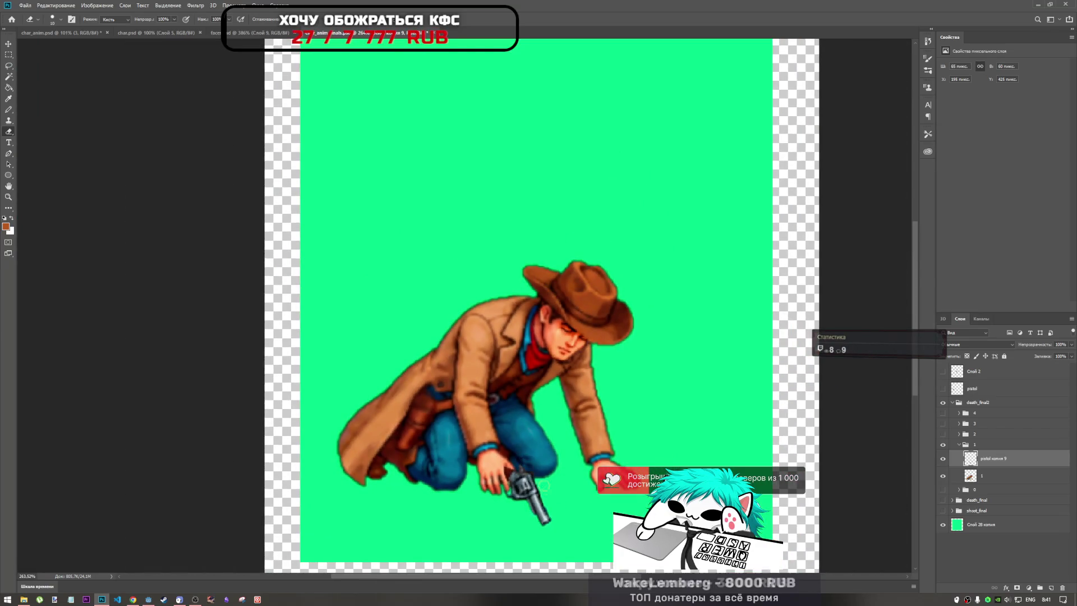
{"action": "scroll", "coordinate": [524, 465], "scroll_direction": "up", "scroll_amount": 3}
{"action": "scroll", "coordinate": [519, 440], "scroll_direction": "down", "scroll_amount": 4}
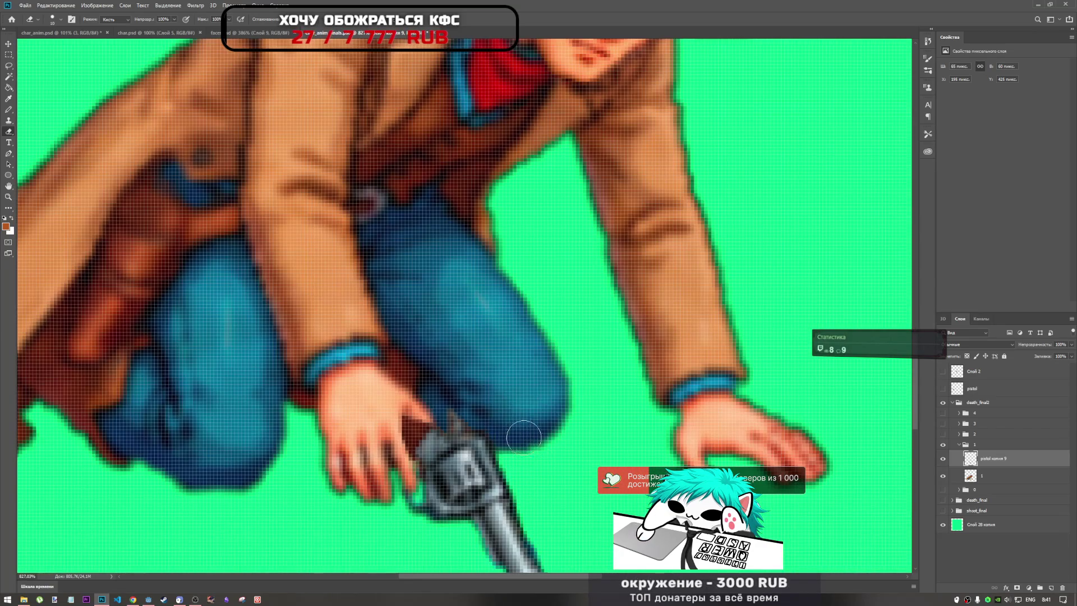
{"action": "scroll", "coordinate": [476, 466], "scroll_direction": "up", "scroll_amount": 2}
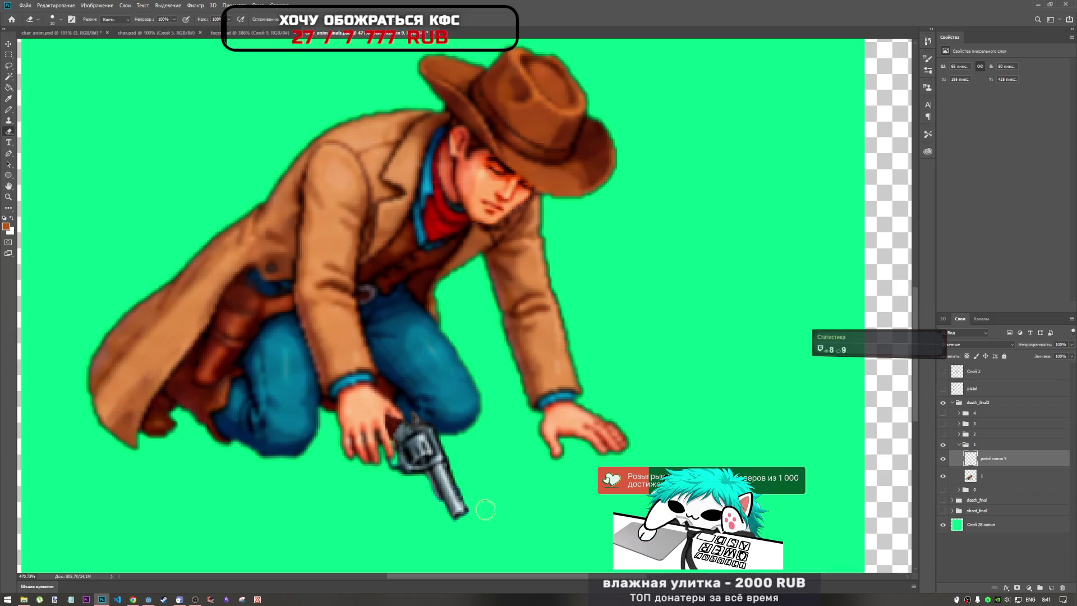
{"action": "scroll", "coordinate": [482, 494], "scroll_direction": "down", "scroll_amount": 2}
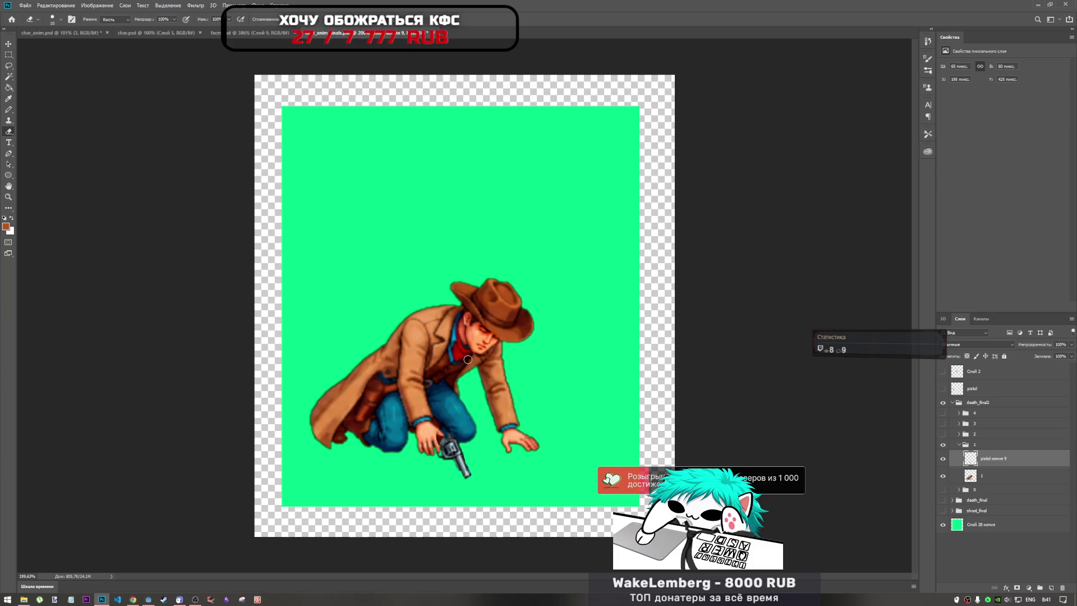
{"action": "scroll", "coordinate": [420, 410], "scroll_direction": "down", "scroll_amount": 2}
{"action": "scroll", "coordinate": [420, 405], "scroll_direction": "up", "scroll_amount": 3}
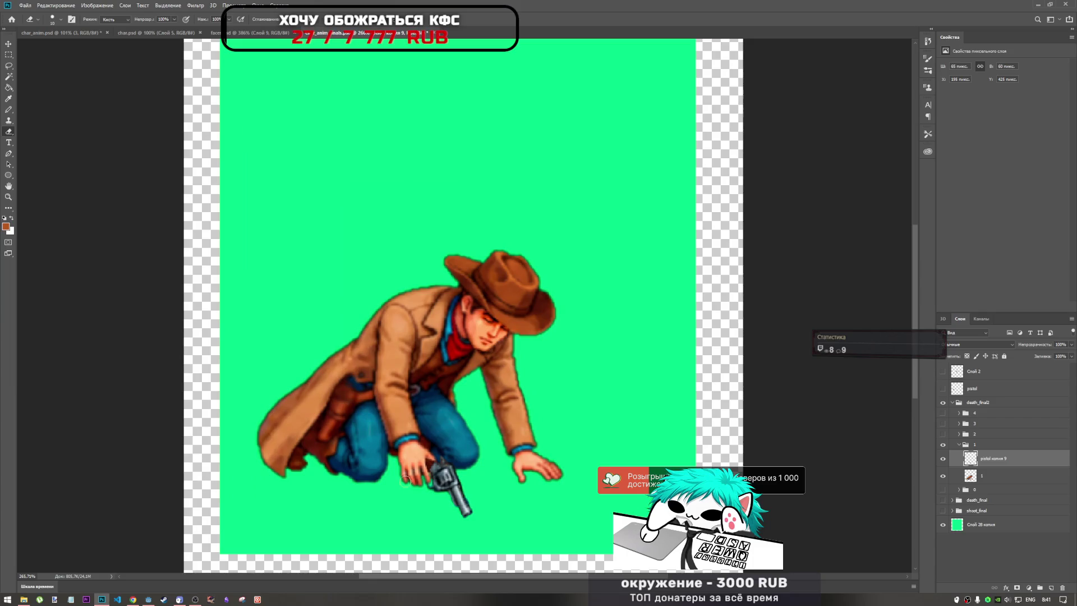
{"action": "scroll", "coordinate": [430, 478], "scroll_direction": "up", "scroll_amount": 6}
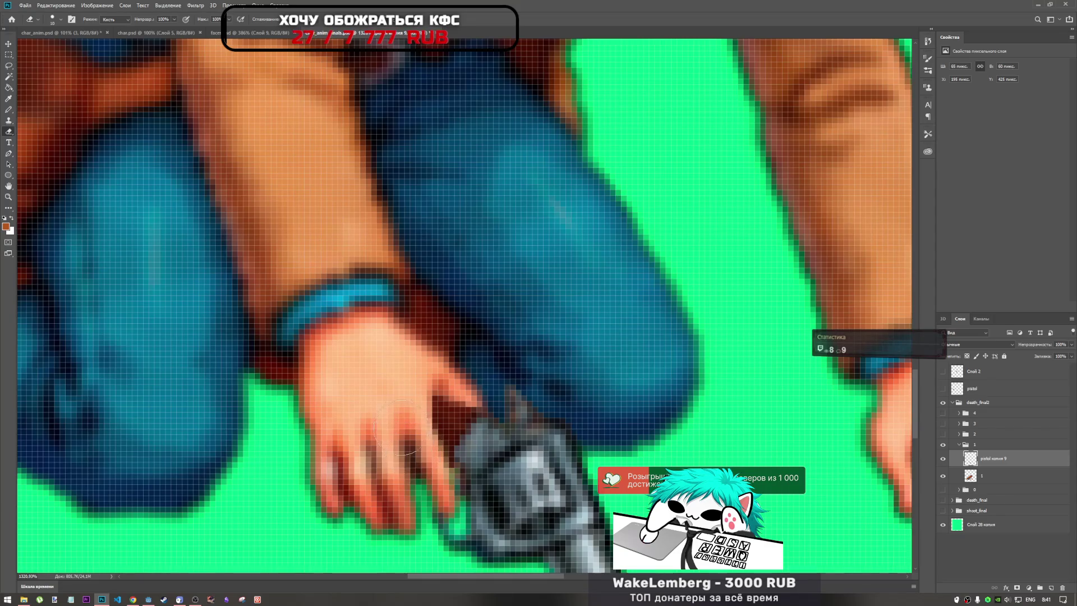
{"action": "scroll", "coordinate": [387, 349], "scroll_direction": "down", "scroll_amount": 9}
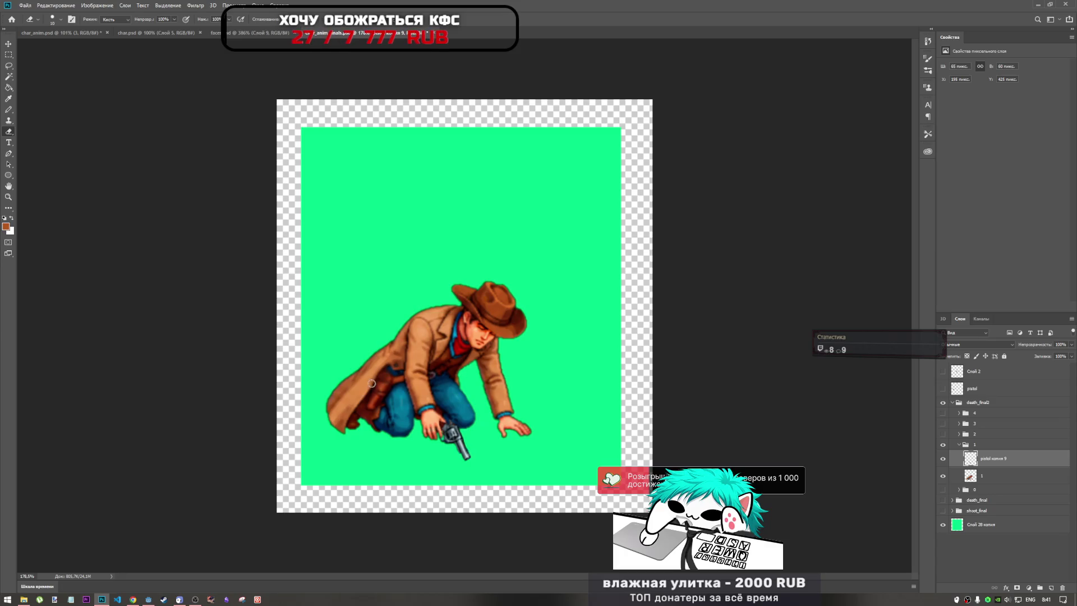
{"action": "scroll", "coordinate": [447, 386], "scroll_direction": "up", "scroll_amount": 2}
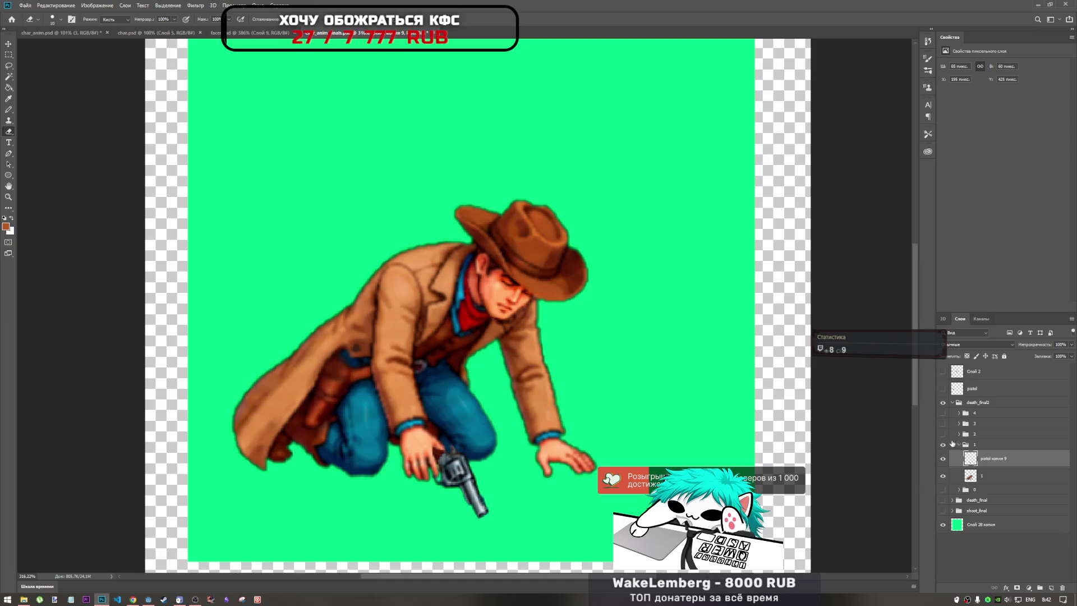
Step: Switch to frame 2's group and copy the pistol копия 9 layer into group 2
{"action": "left_click", "coordinate": [943, 444]}
{"action": "left_click", "coordinate": [943, 433]}
{"action": "left_click", "coordinate": [965, 436]}
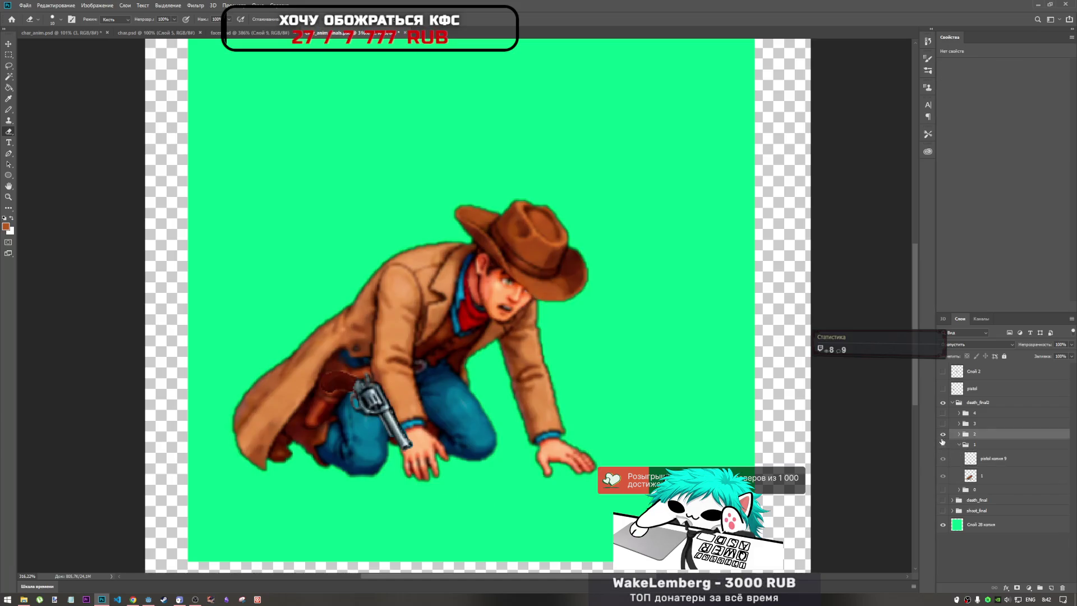
{"action": "key", "text": "ctrl+comma"}
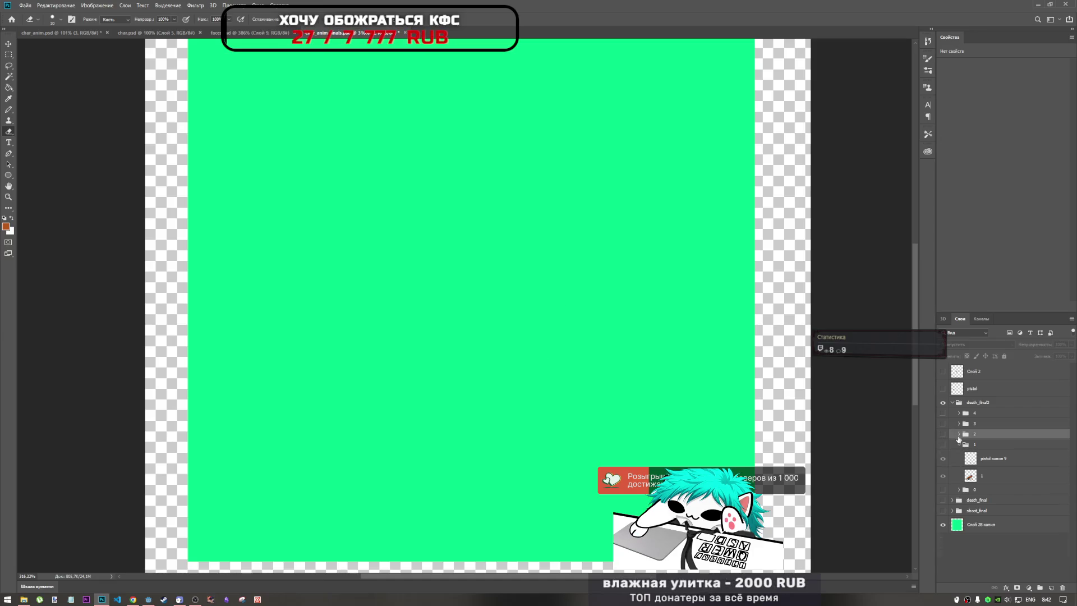
{"action": "left_click", "coordinate": [958, 435]}
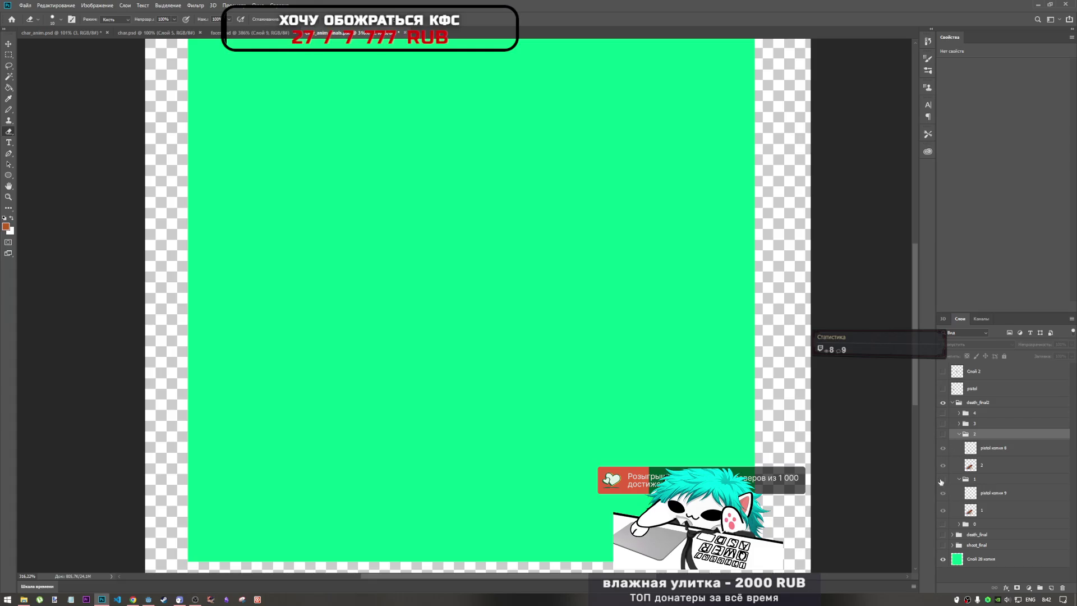
{"action": "left_click", "coordinate": [973, 494]}
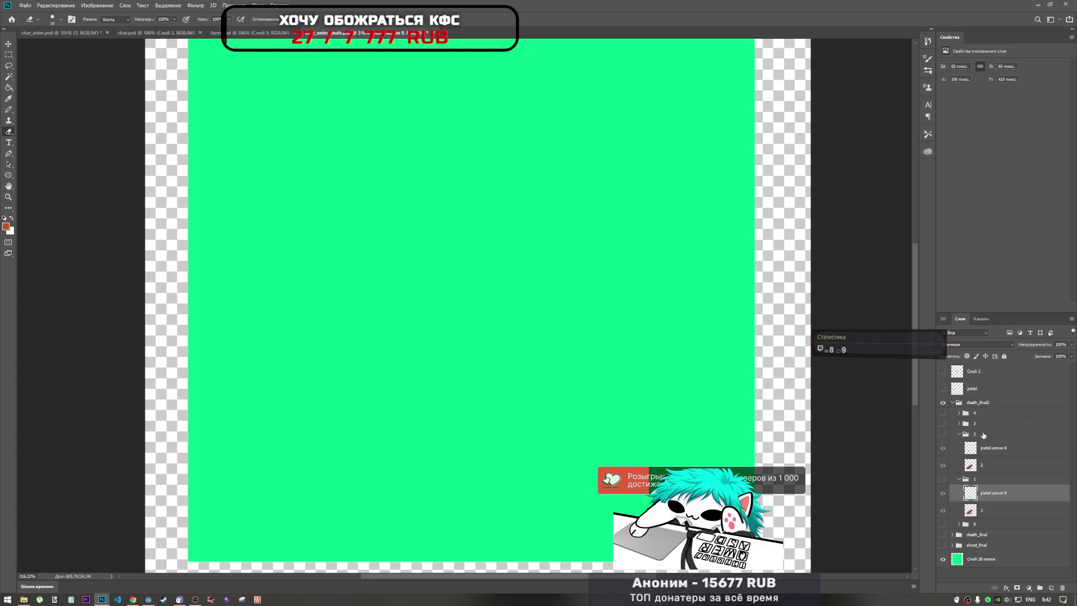
{"action": "left_click_drag", "start_coordinate": [993, 492], "coordinate": [987, 442]}
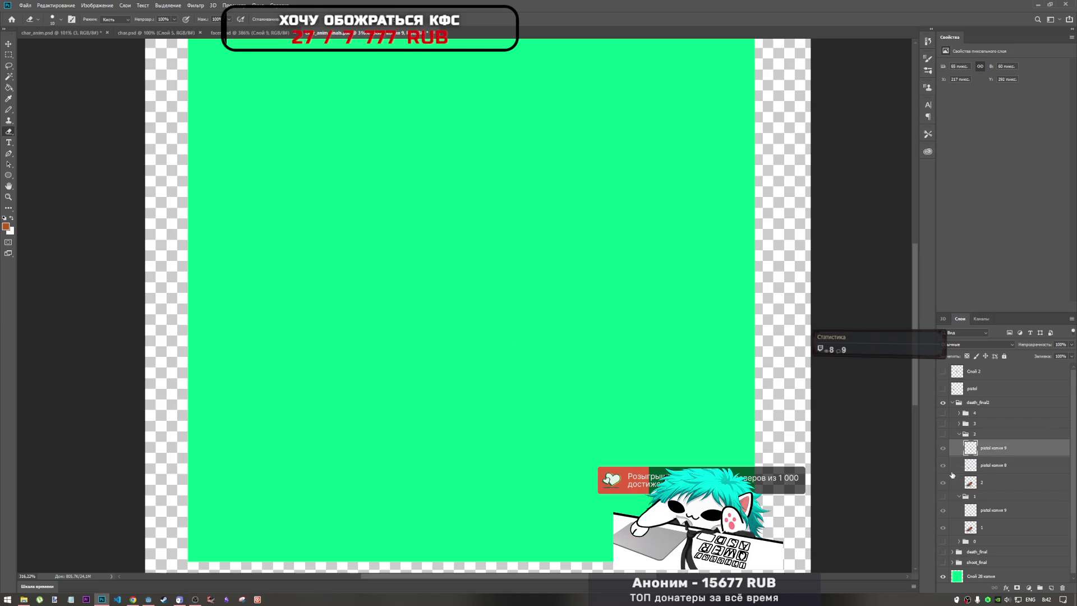
{"action": "left_click", "coordinate": [943, 434]}
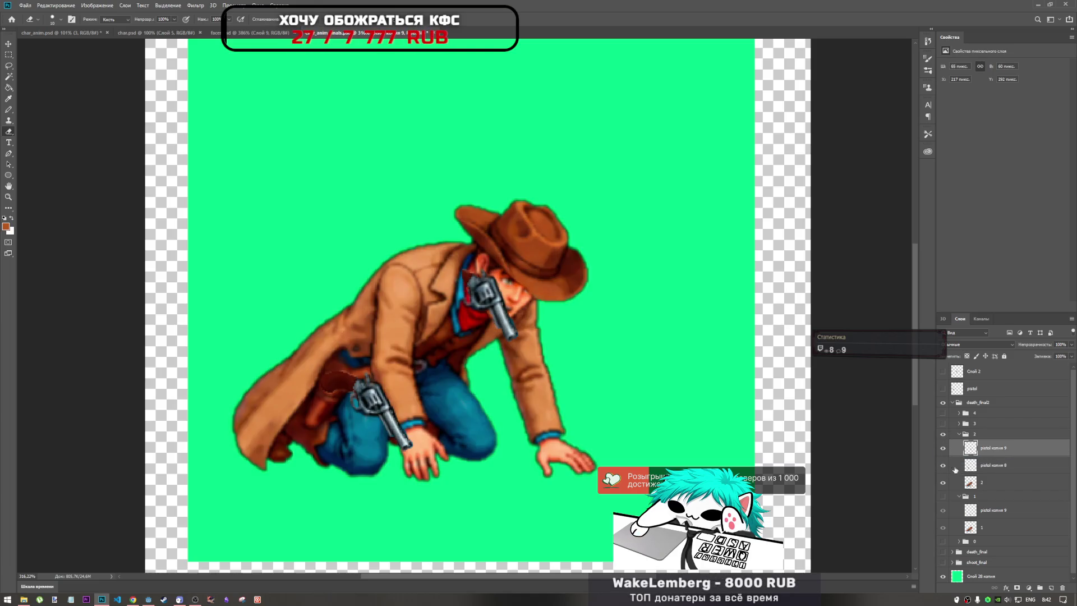
Step: Delete the unneeded lower pistol layer from frame 2
{"action": "left_click", "coordinate": [981, 473]}
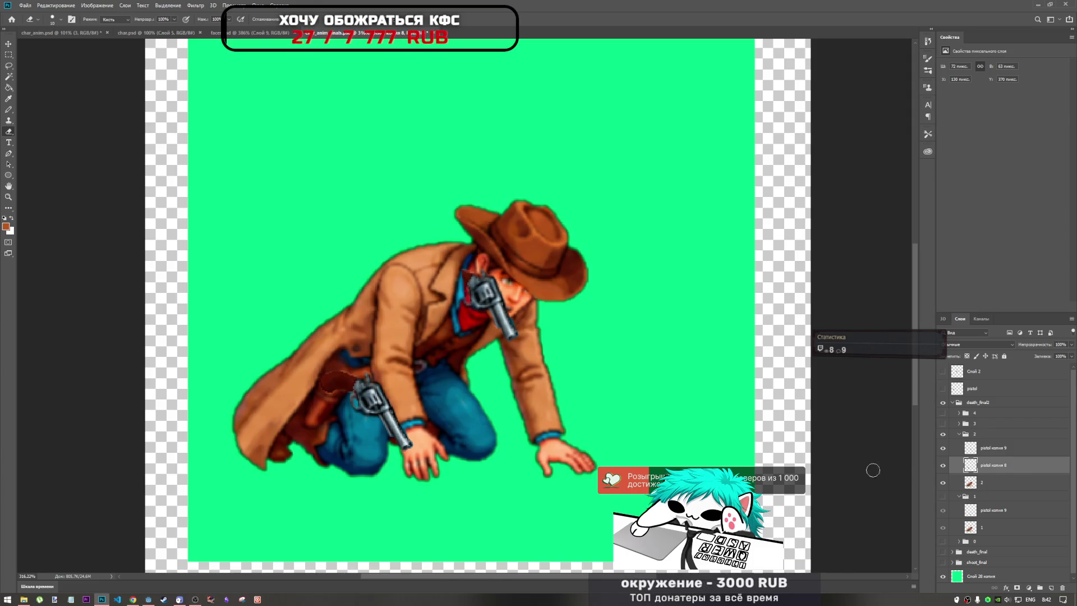
{"action": "key", "text": "ctrl+t"}
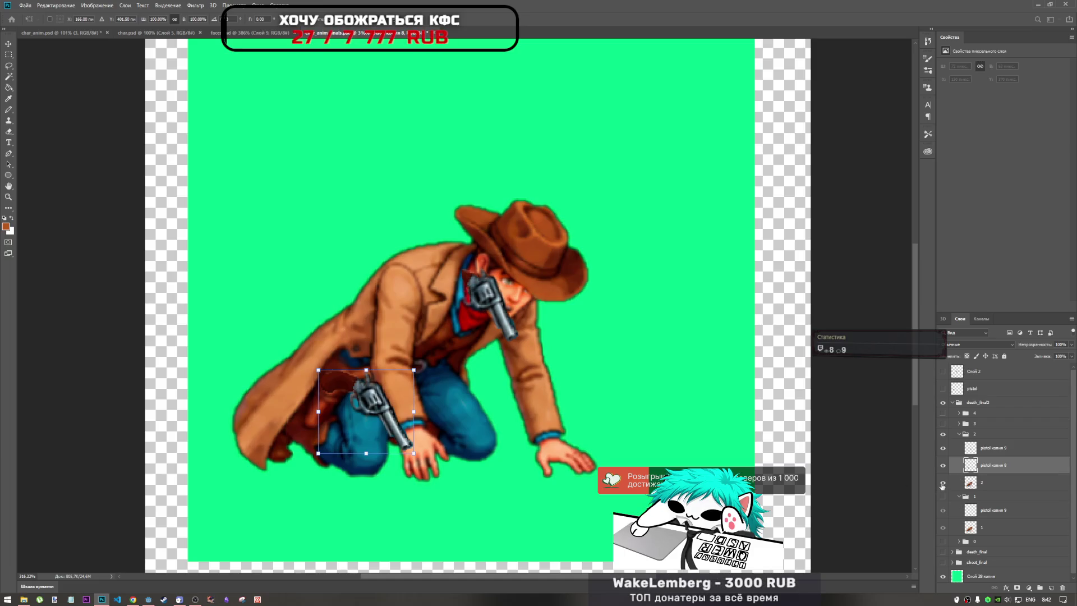
{"action": "key", "text": "Return"}
{"action": "key", "text": "e"}
{"action": "key", "text": "Delete"}
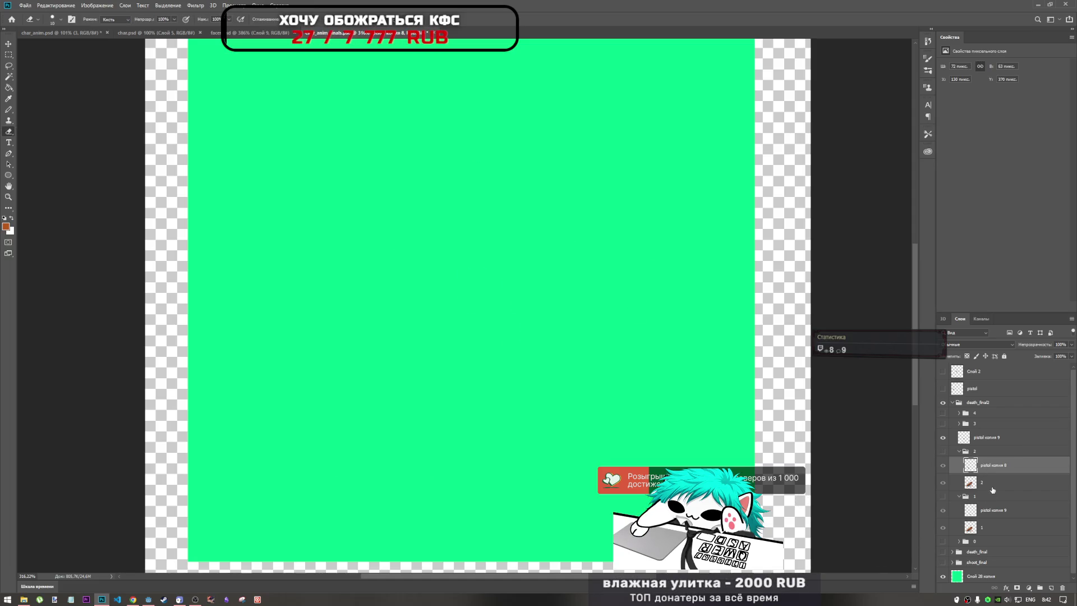
Step: Duplicate pistol копия 9 into group 2 and delete the old pistol копия 8 layer
{"action": "left_click", "coordinate": [987, 499]}
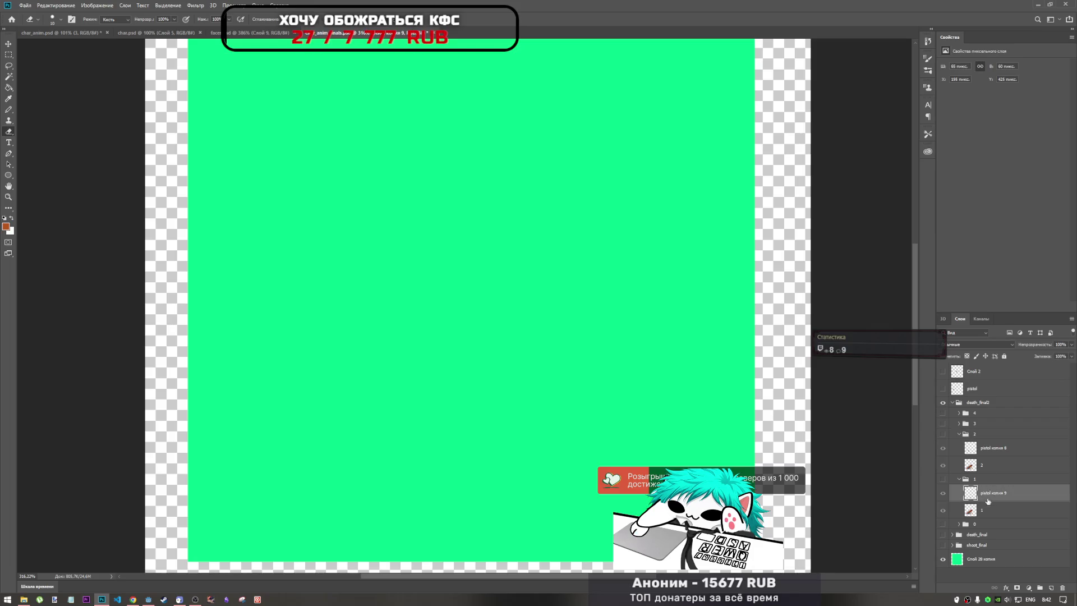
{"action": "key", "text": "ctrl+j"}
{"action": "mouse_move", "coordinate": [982, 496]}
{"action": "left_mouse_down"}
{"action": "mouse_move", "coordinate": [994, 445]}
{"action": "mouse_move", "coordinate": [987, 452]}
{"action": "left_mouse_up"}
{"action": "left_click", "coordinate": [943, 466]}
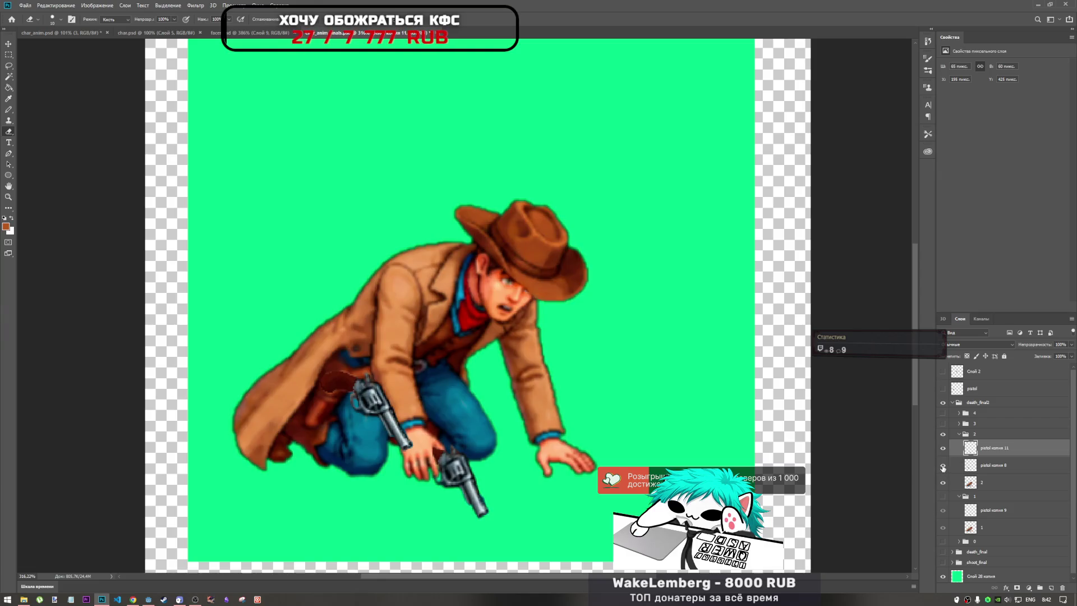
{"action": "left_click", "coordinate": [951, 466]}
{"action": "left_click", "coordinate": [942, 466]}
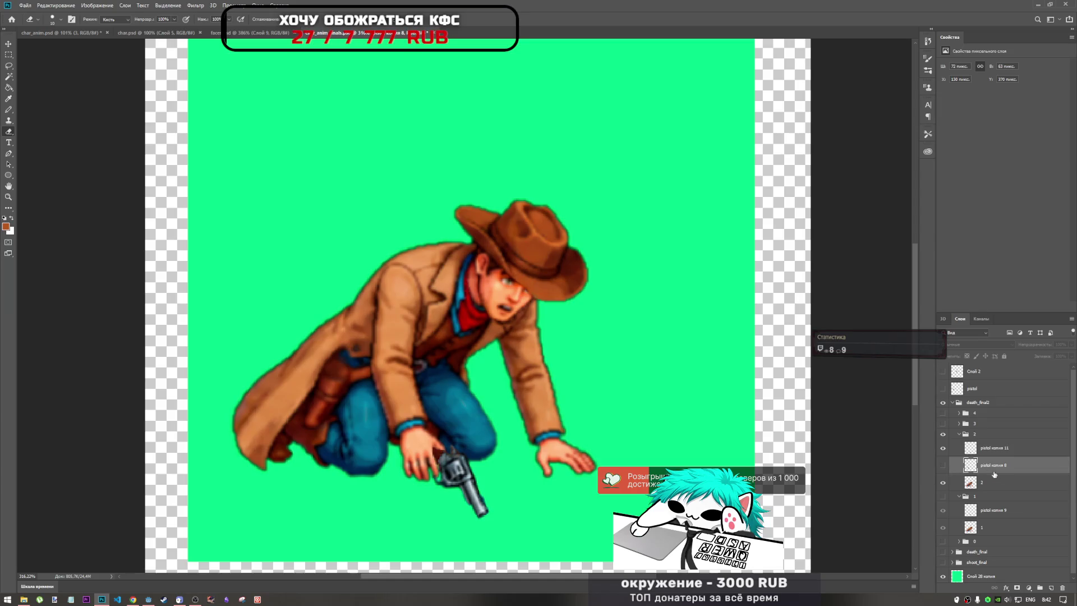
{"action": "key", "text": "Delete"}
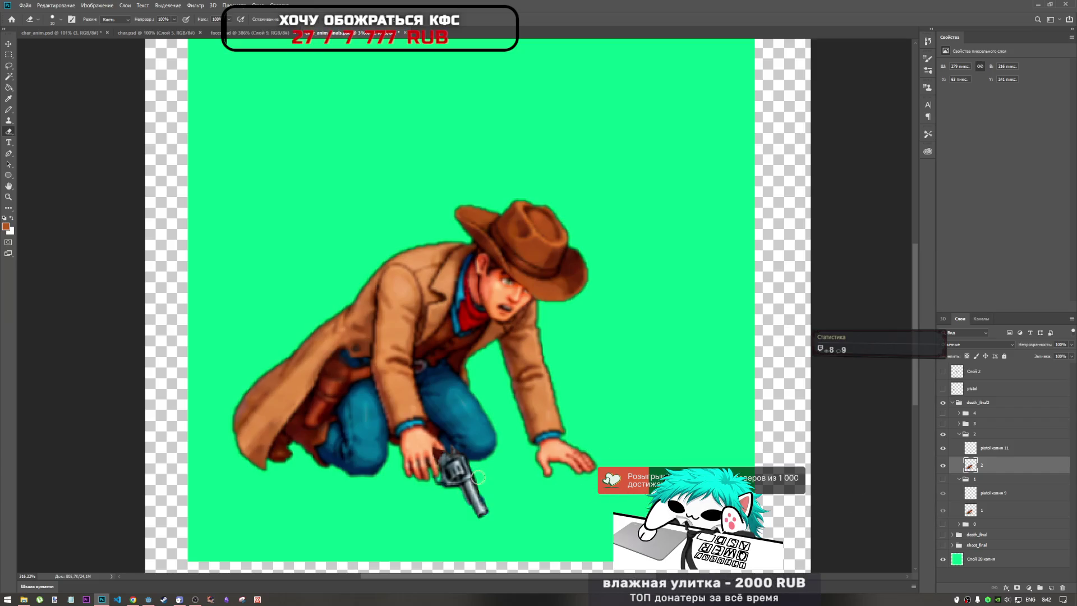
Step: Nudge pistol копия 11 one pixel down with Free Transform, commit, then hide frame 2
{"action": "left_click", "coordinate": [994, 447]}
{"action": "key", "text": "ctrl+r"}
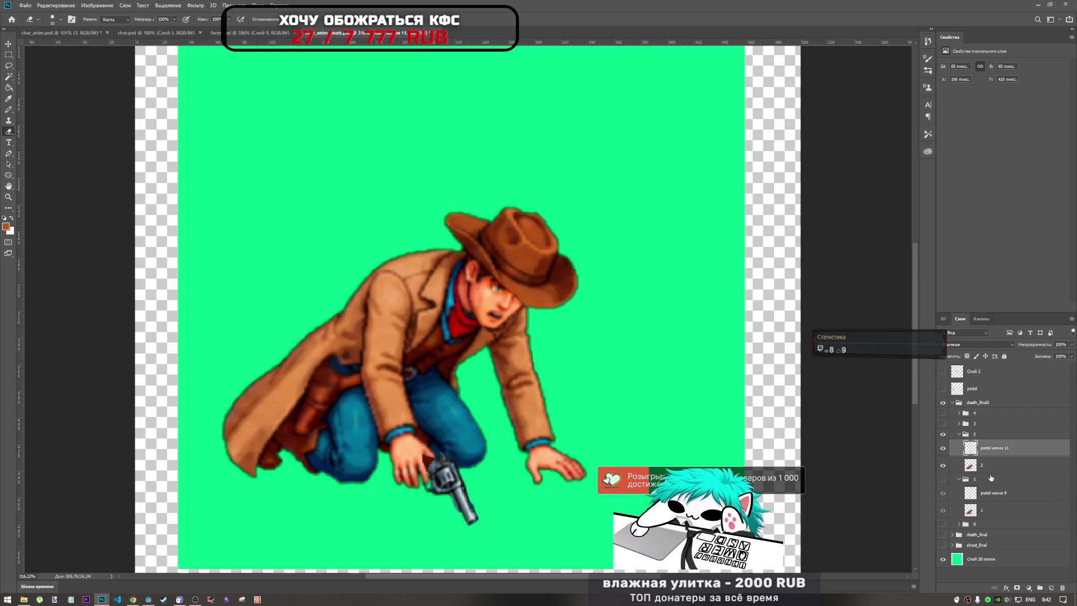
{"action": "key", "text": "ctrl+t"}
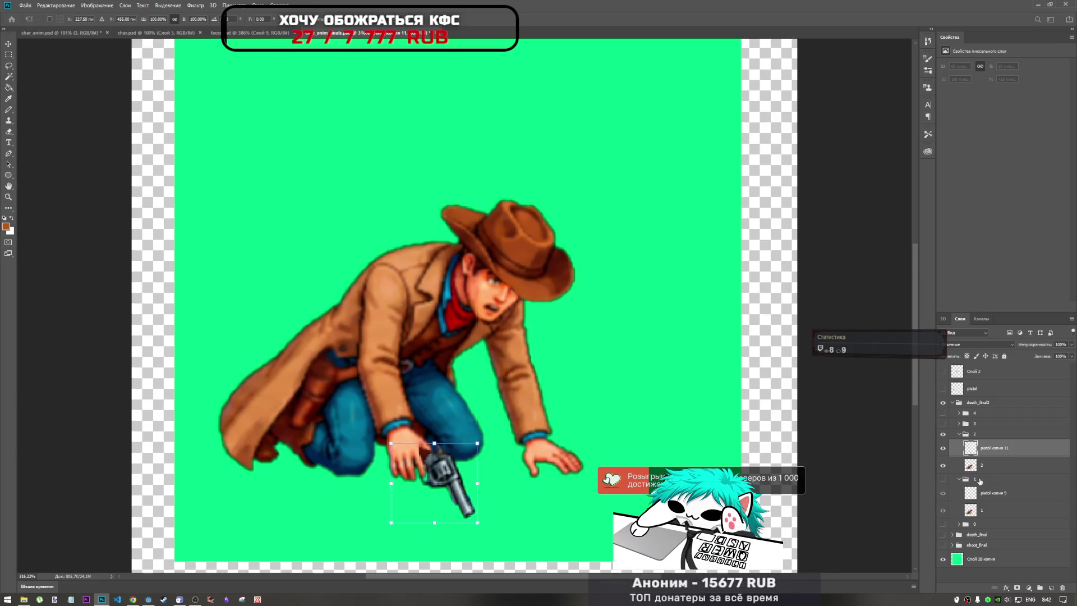
{"action": "key", "text": "Right"}
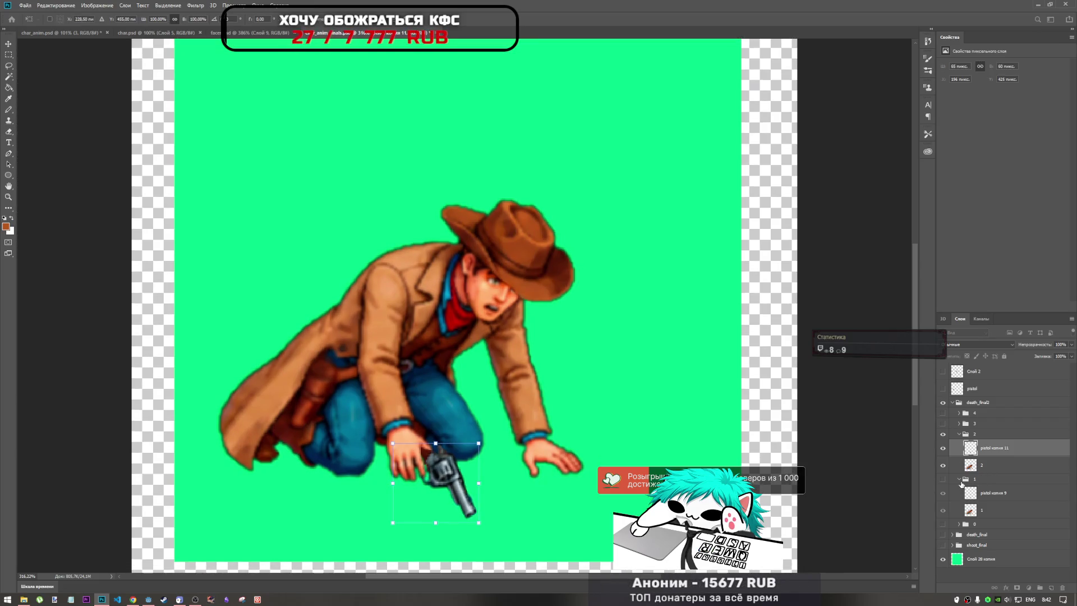
{"action": "key", "text": "Down"}
{"action": "key", "text": "Left"}
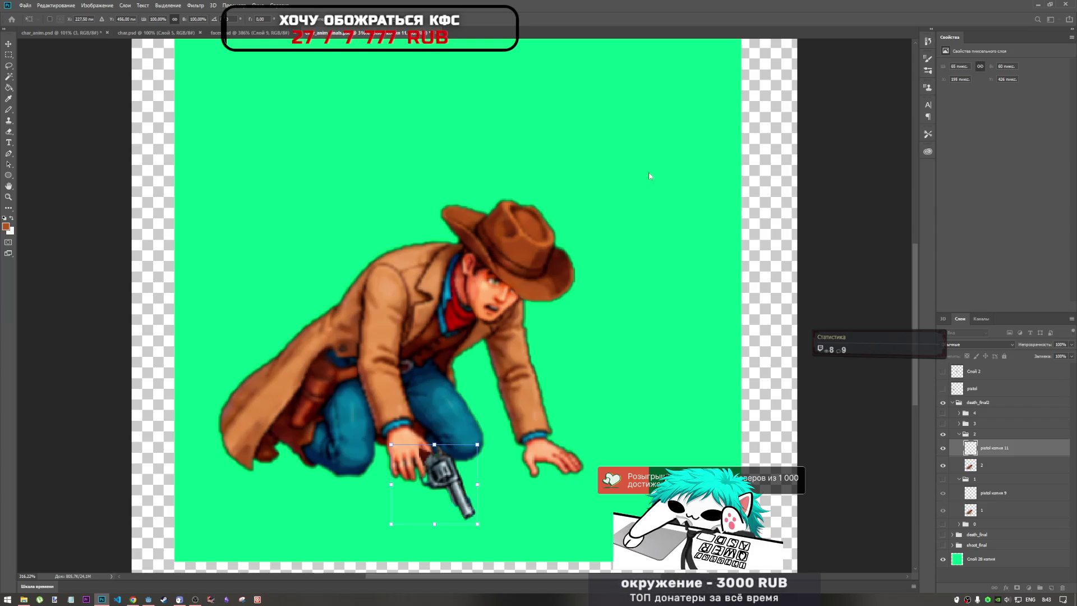
{"action": "key", "text": "Return"}
{"action": "key", "text": "e"}
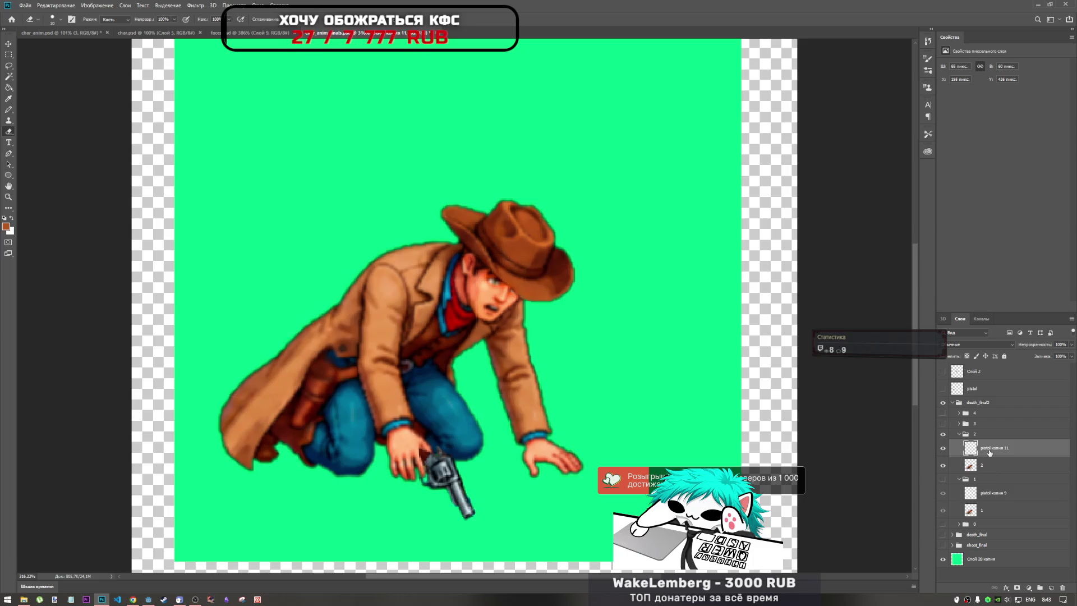
{"action": "left_click", "coordinate": [943, 436]}
Step: Collapse group 2 and flip between frames 2, 3 and 4, ending on frame 3
{"action": "left_click", "coordinate": [942, 436]}
{"action": "left_click", "coordinate": [960, 434]}
{"action": "left_click", "coordinate": [943, 436]}
{"action": "left_click", "coordinate": [942, 424]}
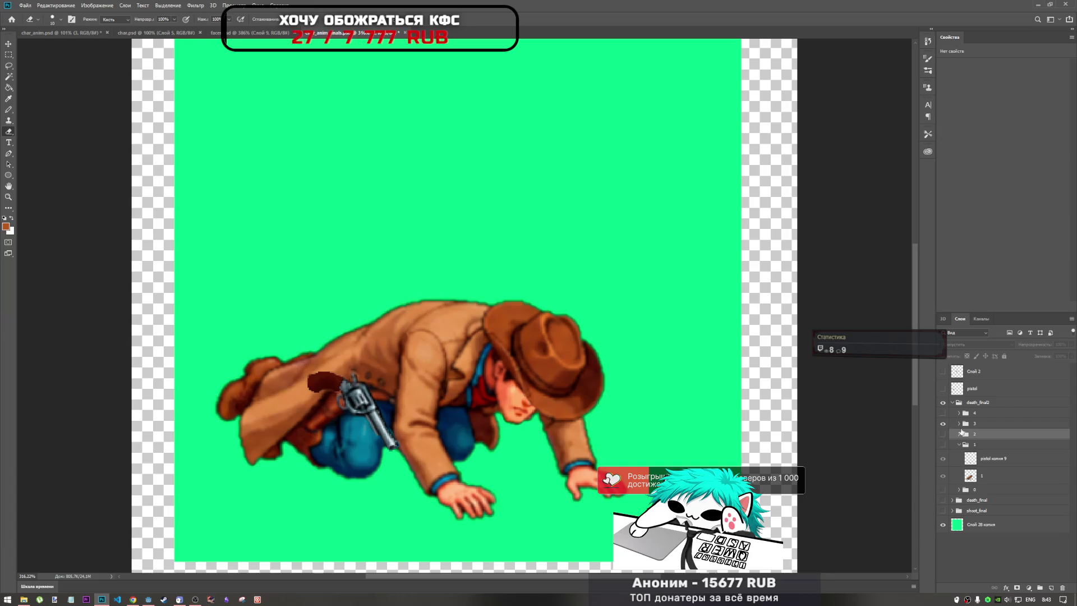
{"action": "left_click", "coordinate": [943, 424]}
{"action": "left_click", "coordinate": [942, 414]}
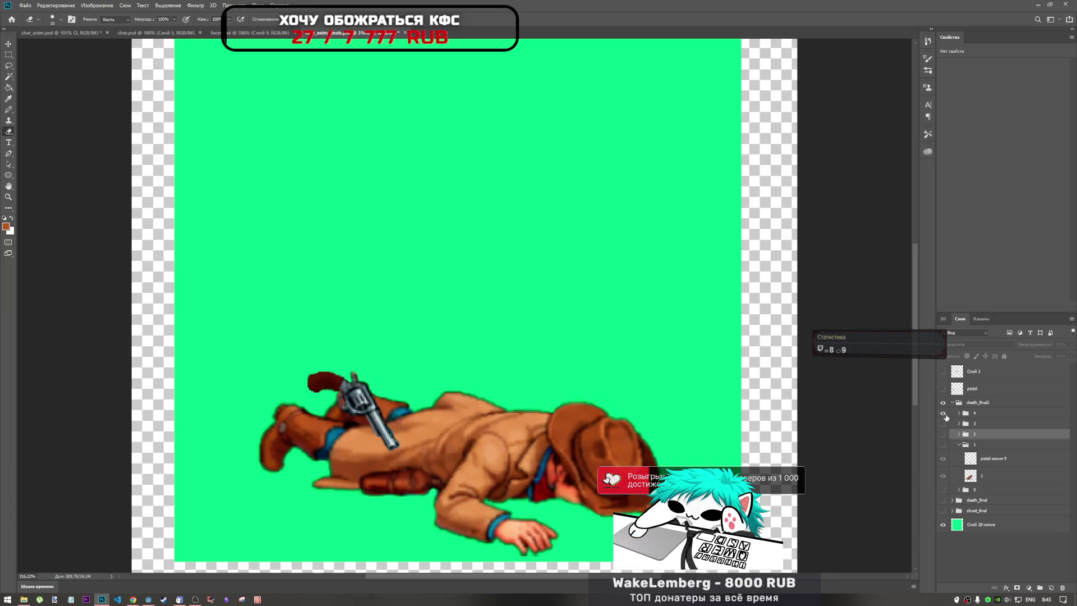
{"action": "left_click", "coordinate": [943, 413]}
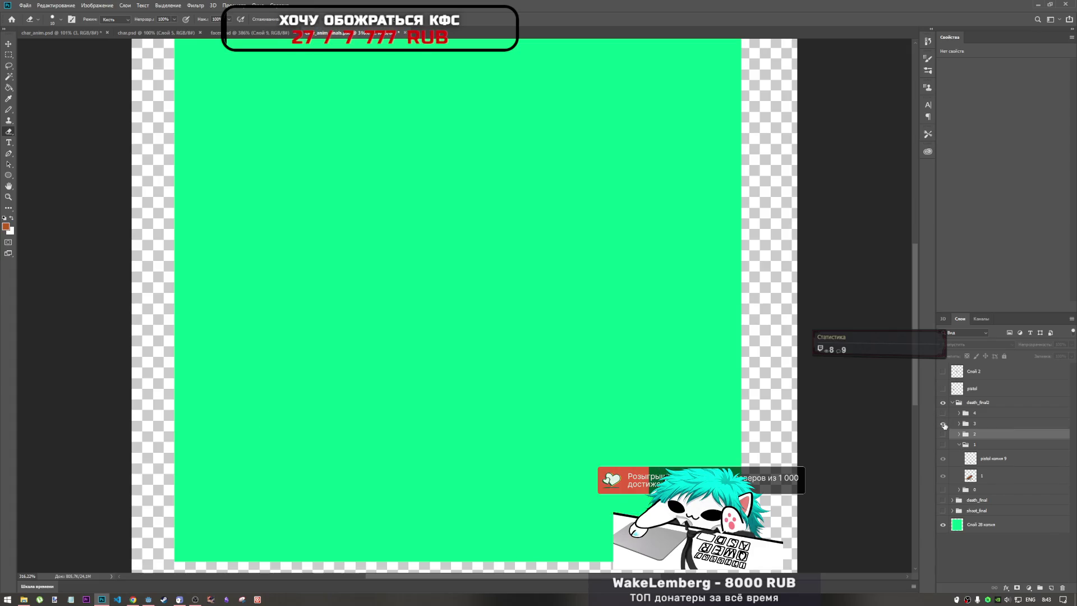
{"action": "left_click", "coordinate": [942, 423]}
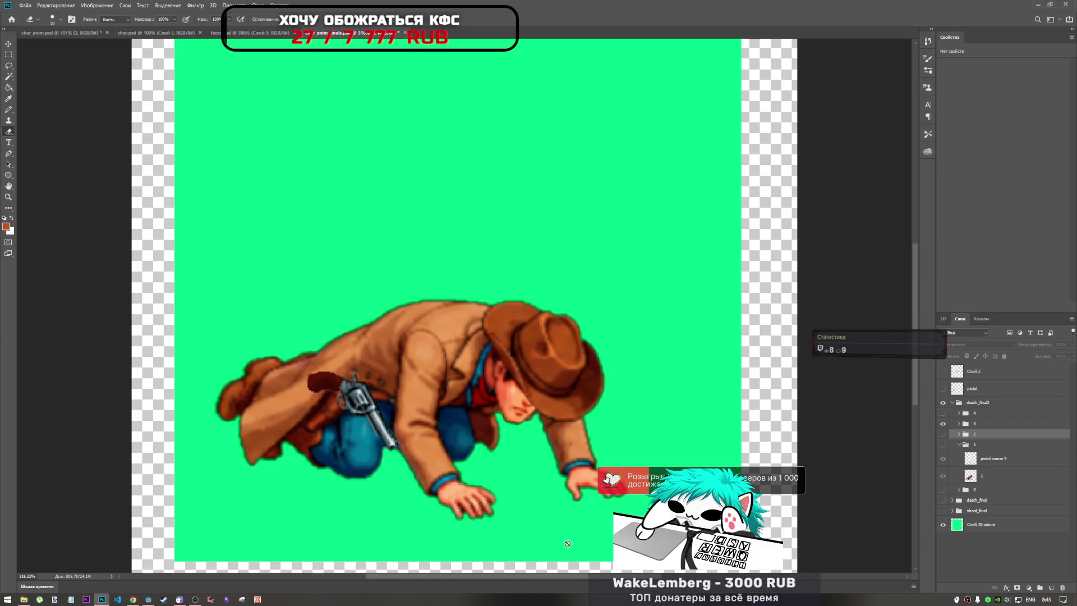
Step: Compare frames 1 through 4 again, leaving the slumped frame 3 visible
{"action": "left_click", "coordinate": [942, 444]}
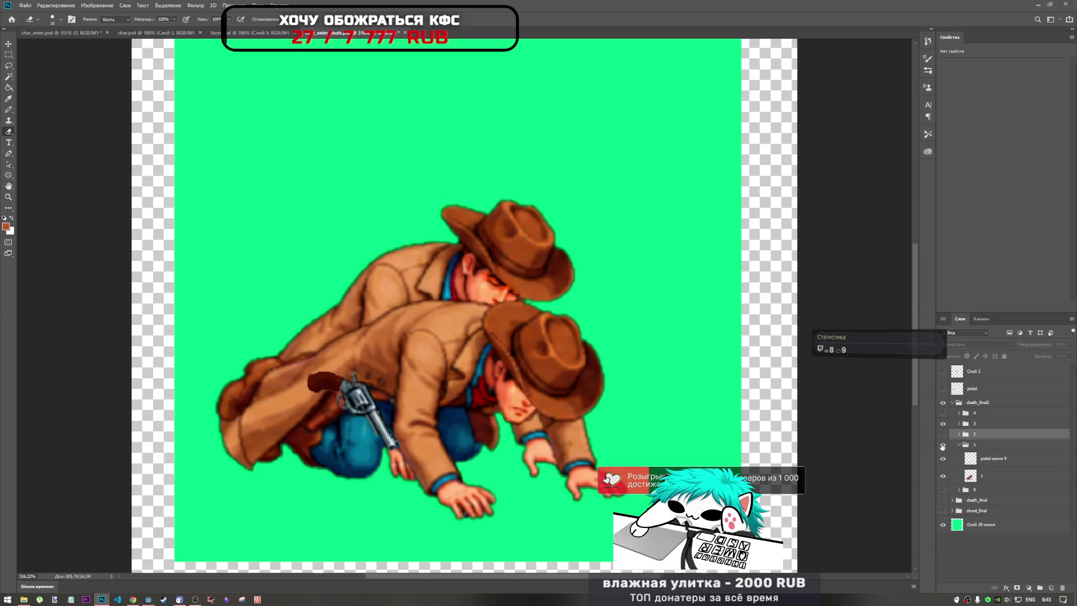
{"action": "left_click", "coordinate": [943, 444]}
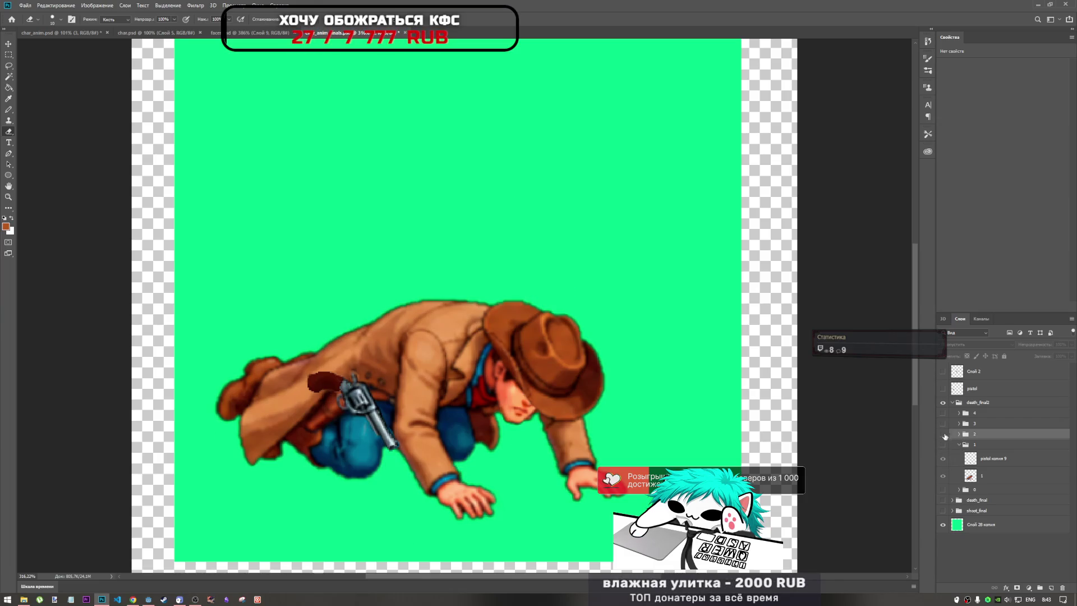
{"action": "left_click", "coordinate": [942, 434]}
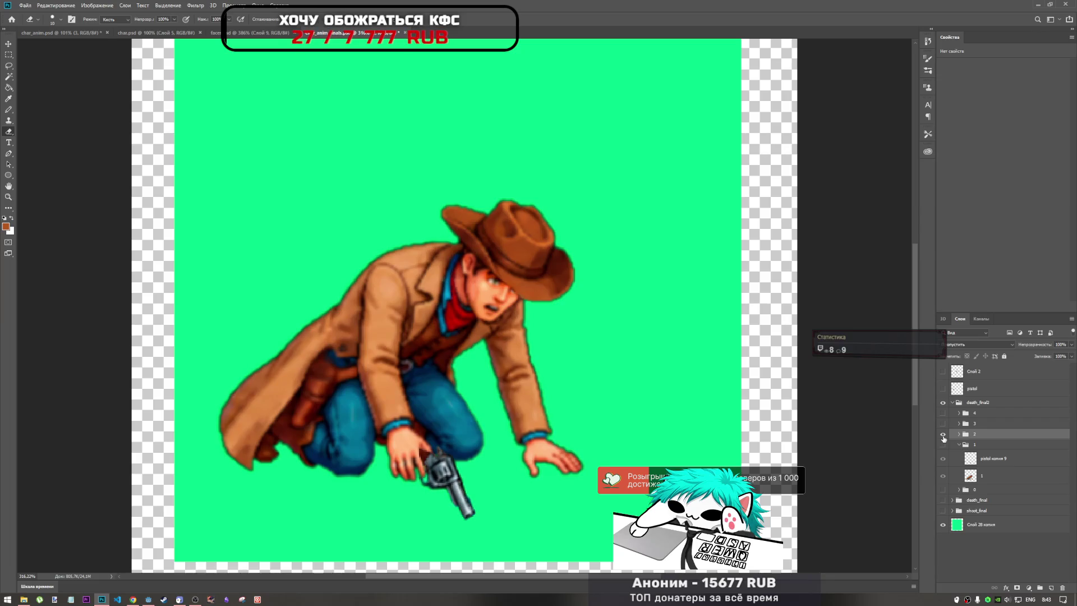
{"action": "left_click", "coordinate": [943, 434]}
{"action": "left_click", "coordinate": [943, 423]}
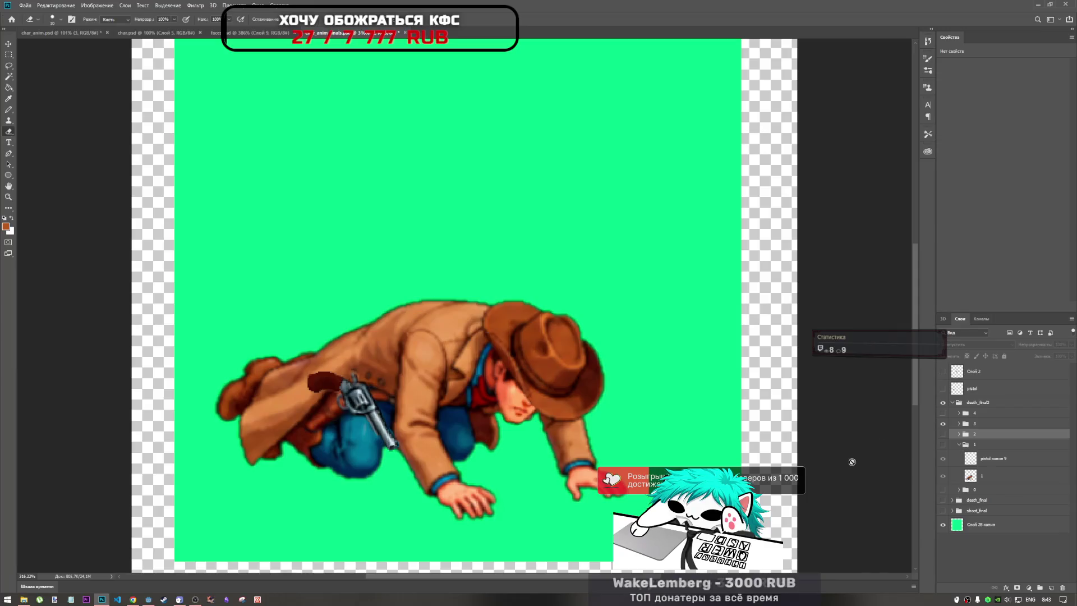
{"action": "left_click", "coordinate": [943, 423]}
{"action": "left_click", "coordinate": [943, 413]}
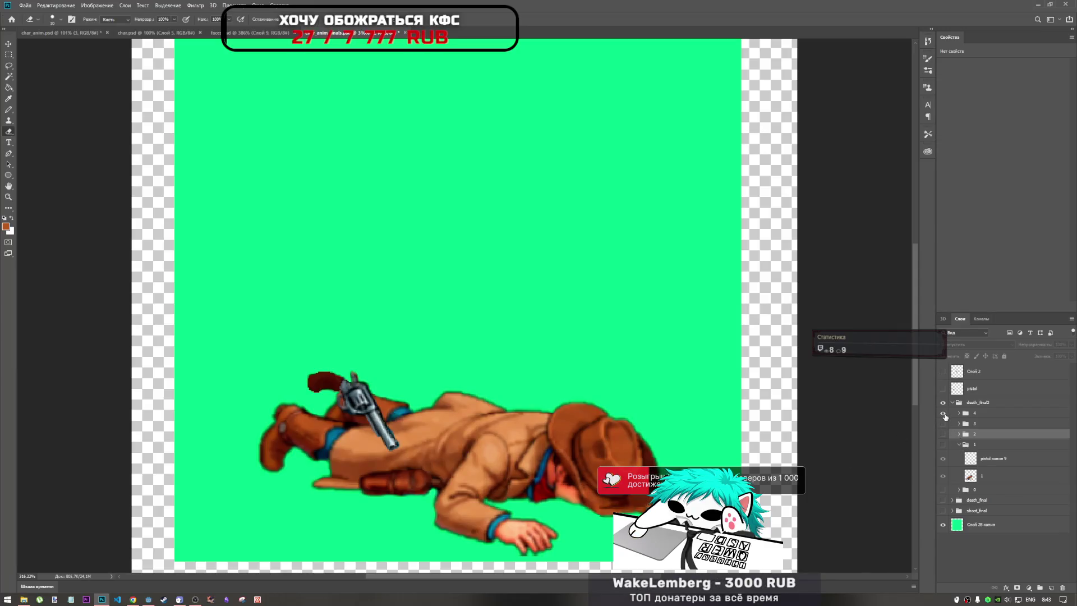
{"action": "left_click", "coordinate": [943, 434]}
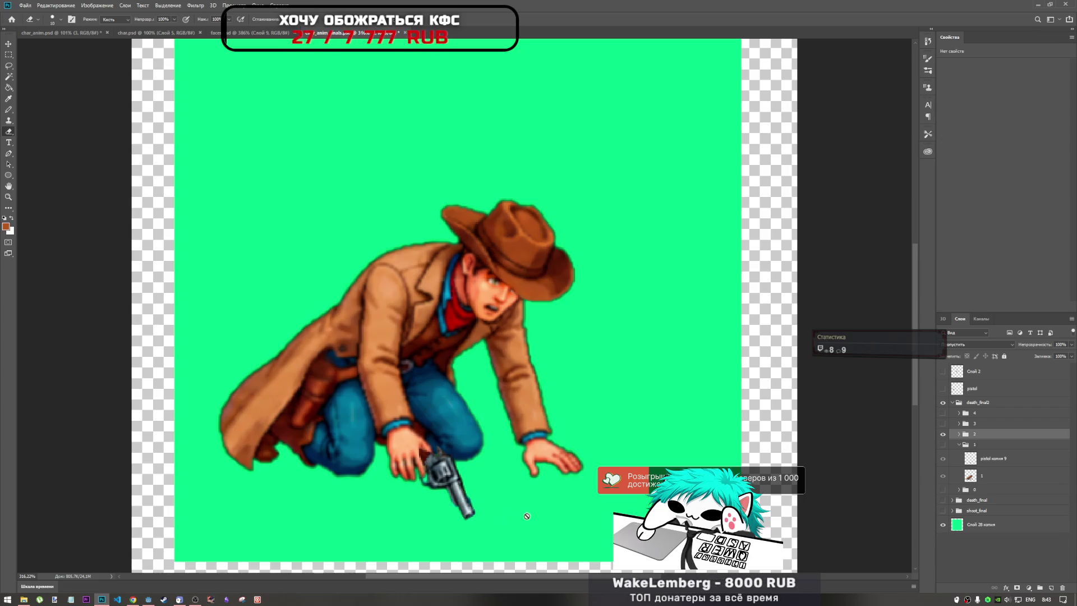
{"action": "left_click", "coordinate": [942, 434]}
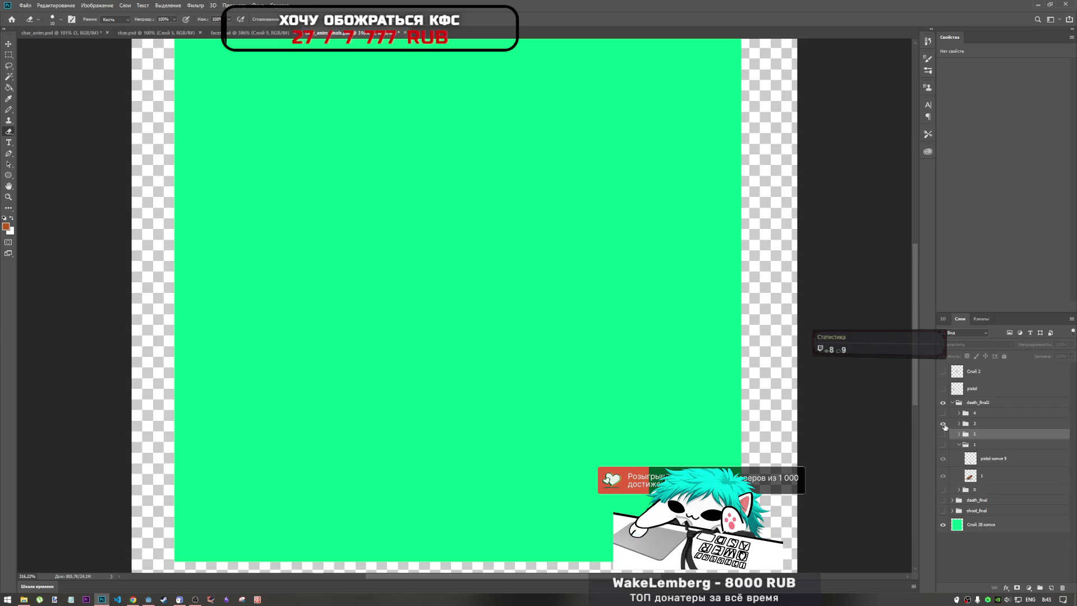
{"action": "left_click", "coordinate": [943, 424]}
Step: Briefly try a transform on frame 3, then open group 3's Layer Style dialog
{"action": "key", "text": "ctrl+t"}
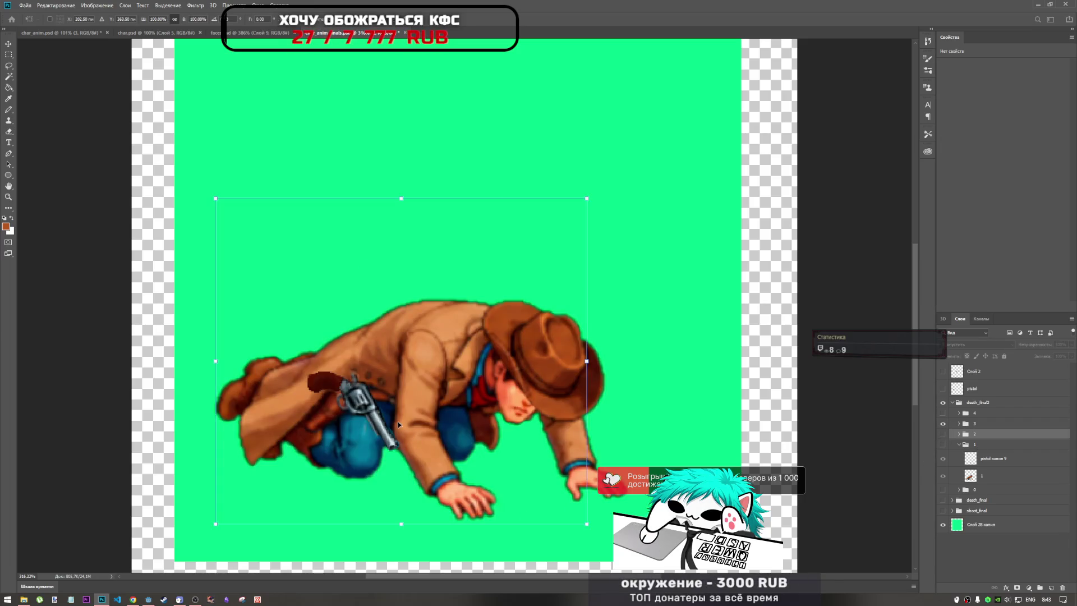
{"action": "key", "text": "e"}
{"action": "left_click", "coordinate": [942, 423]}
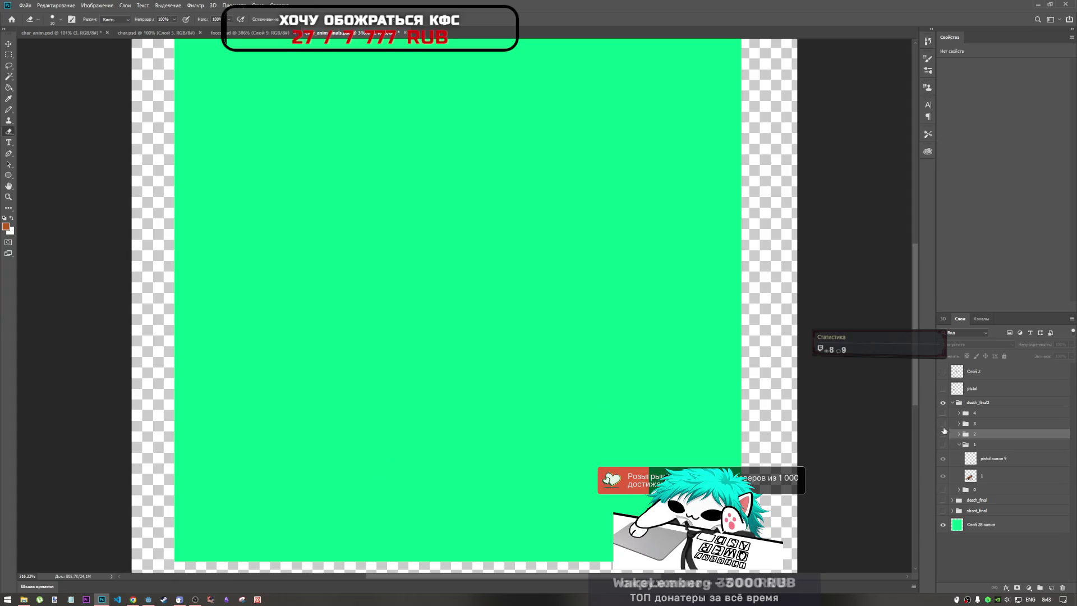
{"action": "left_click", "coordinate": [943, 423]}
{"action": "left_click", "coordinate": [959, 423]}
{"action": "left_click", "coordinate": [959, 423]}
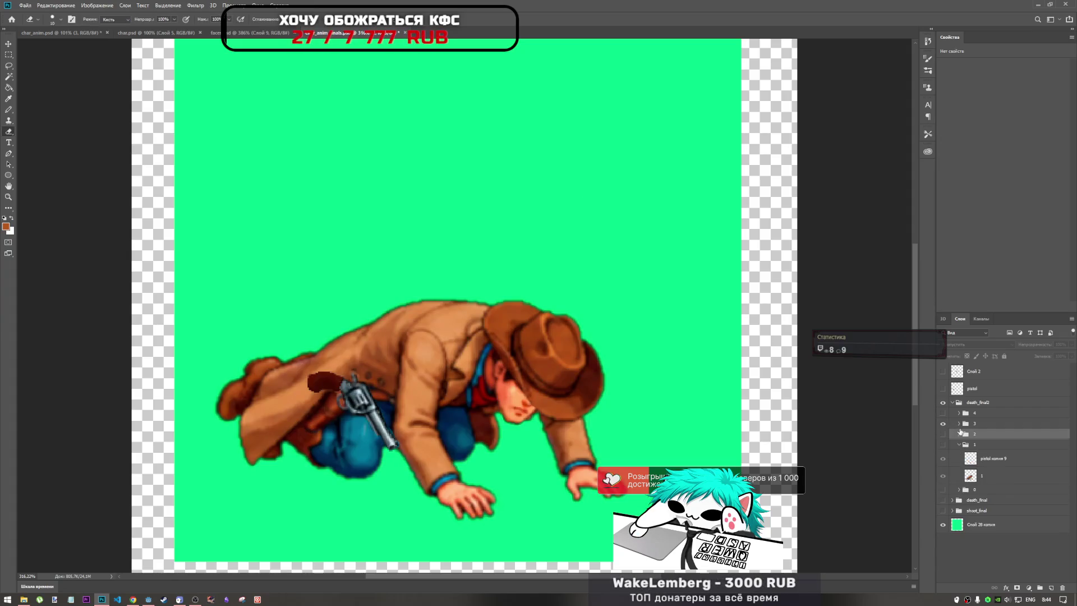
{"action": "double_click", "coordinate": [960, 425]}
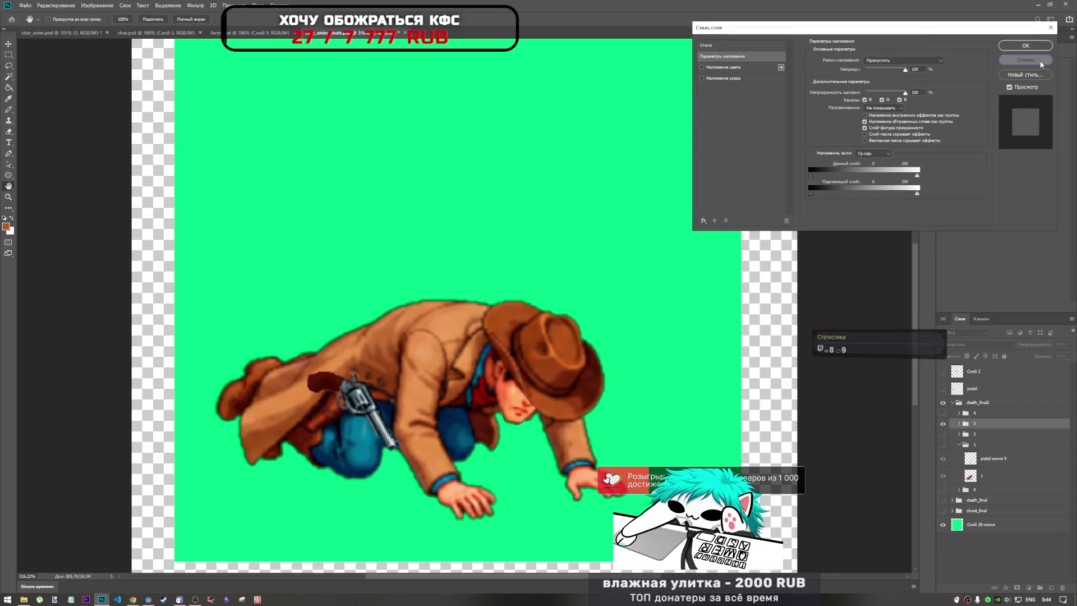
Step: Close Layer Style and drag the pistol копия 6 revolver from his hip toward his hand
{"action": "key", "text": "Escape"}
{"action": "left_click", "coordinate": [958, 424]}
{"action": "left_click", "coordinate": [974, 442]}
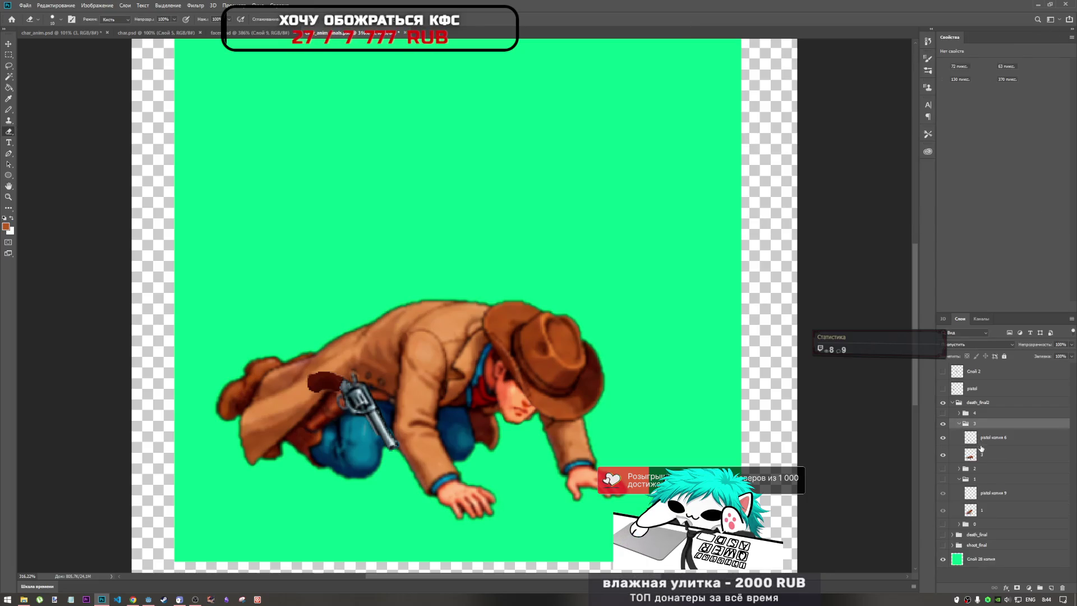
{"action": "key", "text": "ctrl+t"}
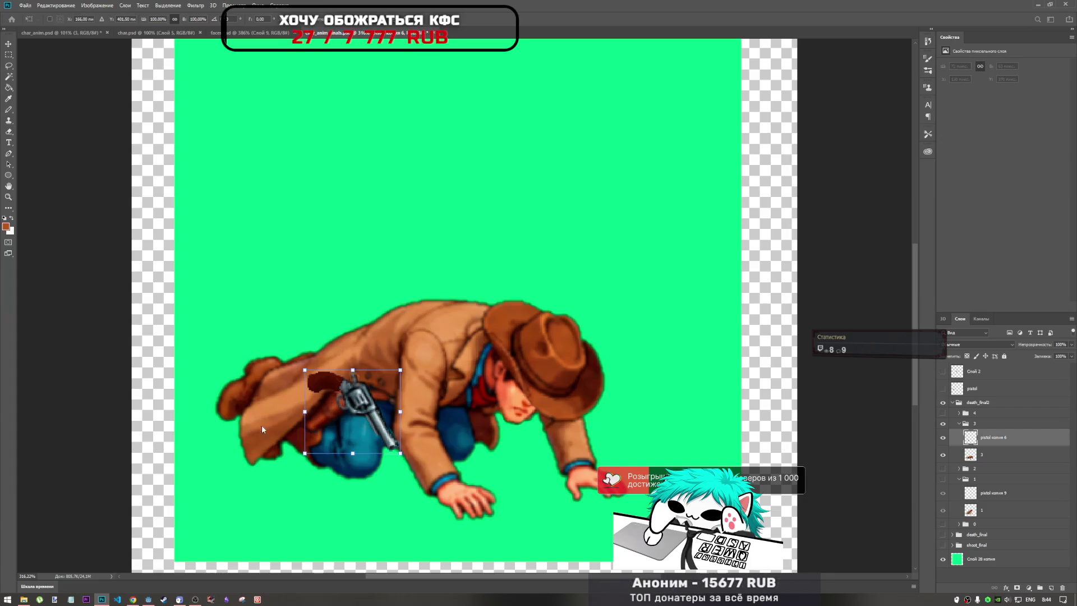
{"action": "mouse_move", "coordinate": [352, 403]}
{"action": "left_mouse_down"}
{"action": "mouse_move", "coordinate": [502, 525]}
{"action": "mouse_move", "coordinate": [489, 527]}
{"action": "left_mouse_up"}
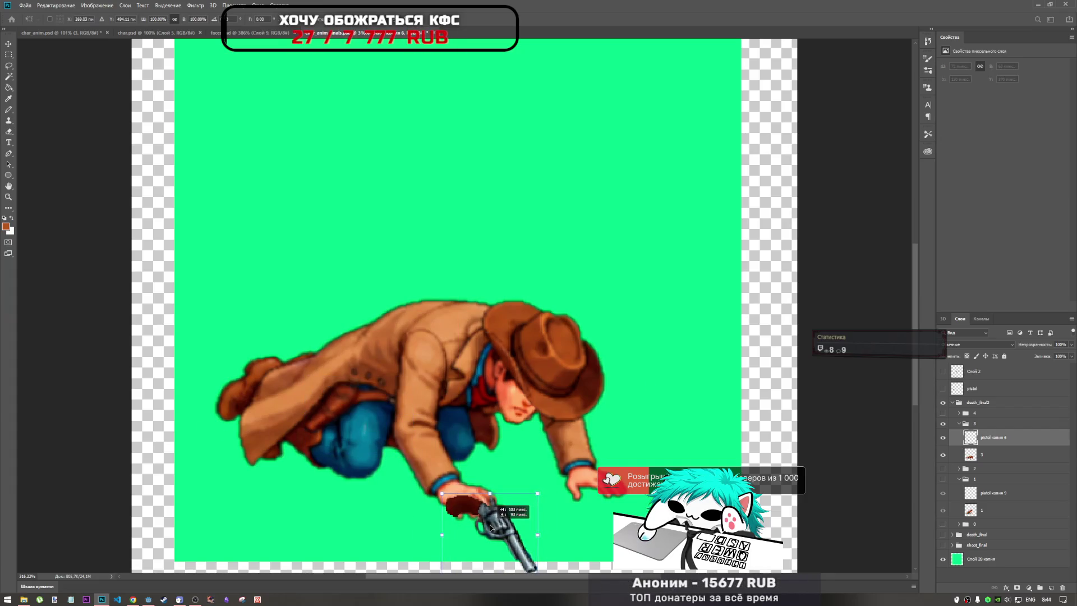
Step: Try fitting and rotating the revolver into the grip, then cancel so it stays at the hip
{"action": "scroll", "coordinate": [486, 504], "scroll_direction": "down", "scroll_amount": 3}
{"action": "scroll", "coordinate": [485, 489], "scroll_direction": "up", "scroll_amount": 2}
{"action": "scroll", "coordinate": [485, 489], "scroll_direction": "up", "scroll_amount": 2}
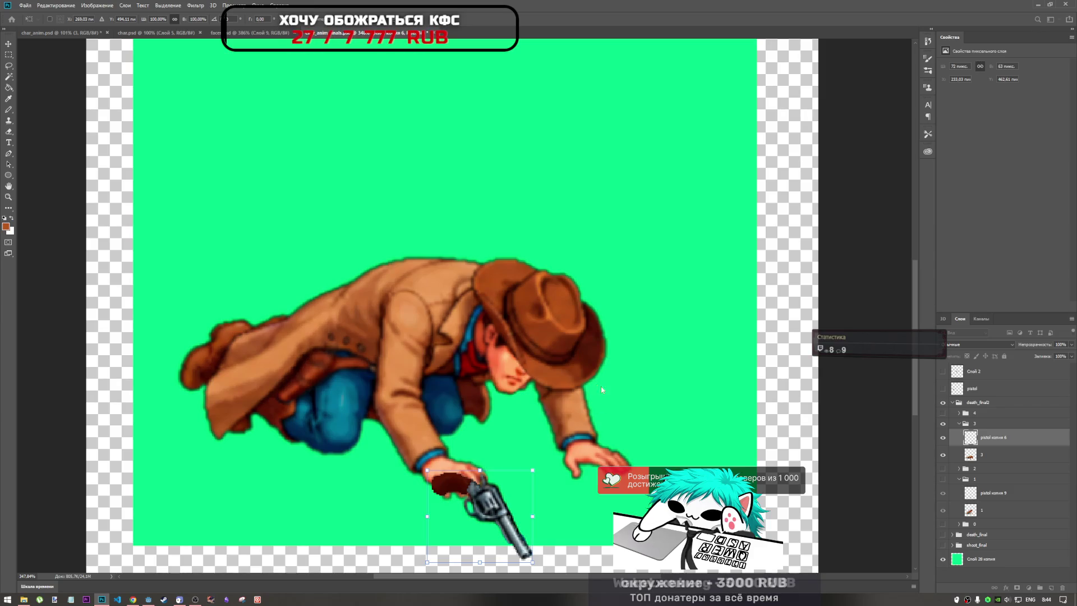
{"action": "mouse_move", "coordinate": [483, 503]}
{"action": "left_mouse_down"}
{"action": "mouse_move", "coordinate": [476, 497]}
{"action": "mouse_move", "coordinate": [498, 497]}
{"action": "left_mouse_up"}
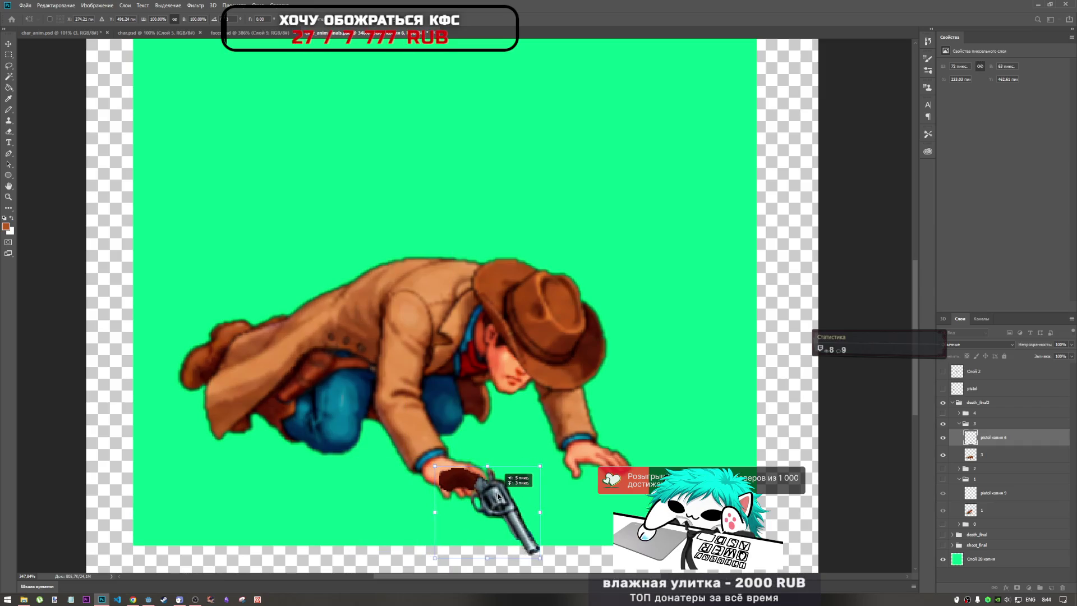
{"action": "mouse_move", "coordinate": [542, 460]}
{"action": "left_mouse_down"}
{"action": "mouse_move", "coordinate": [537, 520]}
{"action": "mouse_move", "coordinate": [541, 451]}
{"action": "mouse_move", "coordinate": [542, 475]}
{"action": "left_mouse_up"}
{"action": "mouse_move", "coordinate": [492, 505]}
{"action": "left_mouse_down"}
{"action": "mouse_move", "coordinate": [488, 429]}
{"action": "mouse_move", "coordinate": [495, 493]}
{"action": "mouse_move", "coordinate": [514, 503]}
{"action": "mouse_move", "coordinate": [496, 486]}
{"action": "left_mouse_up"}
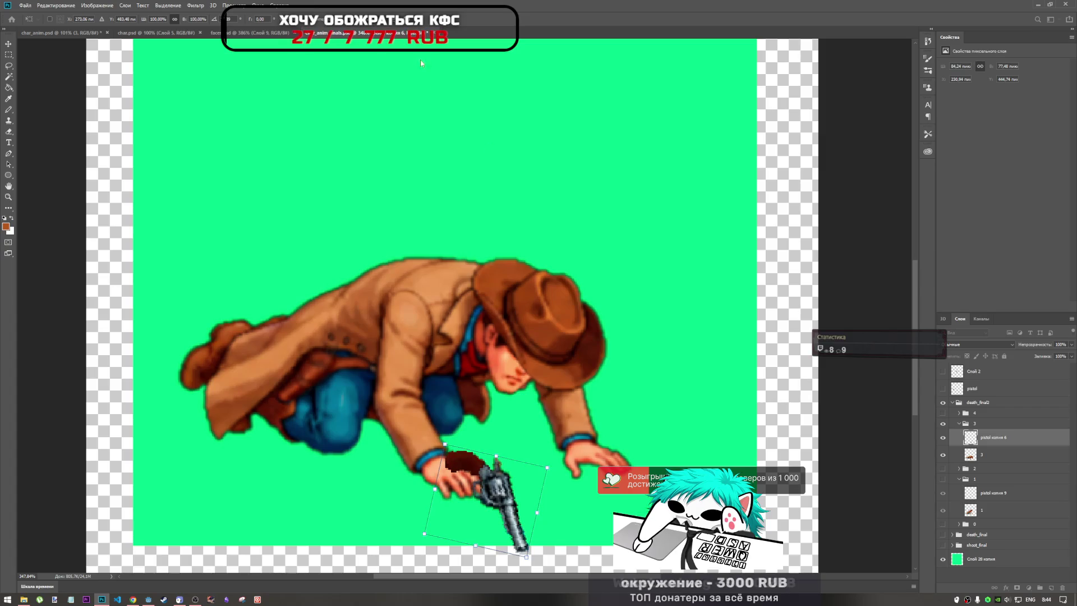
{"action": "key", "text": "Escape"}
{"action": "key", "text": "e"}
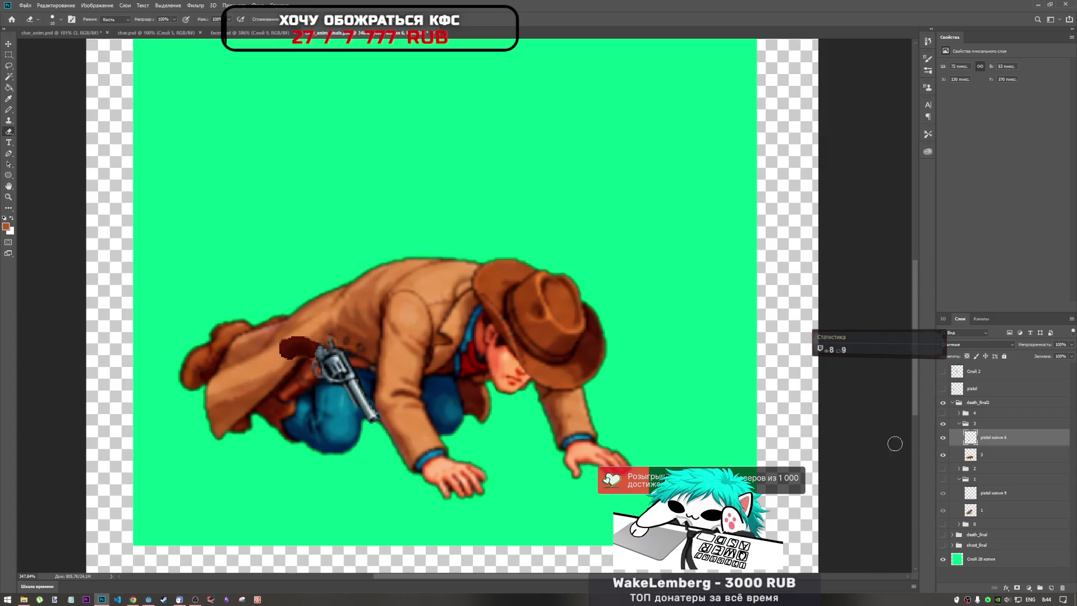
{"action": "left_click", "coordinate": [980, 469]}
{"action": "left_click", "coordinate": [942, 469]}
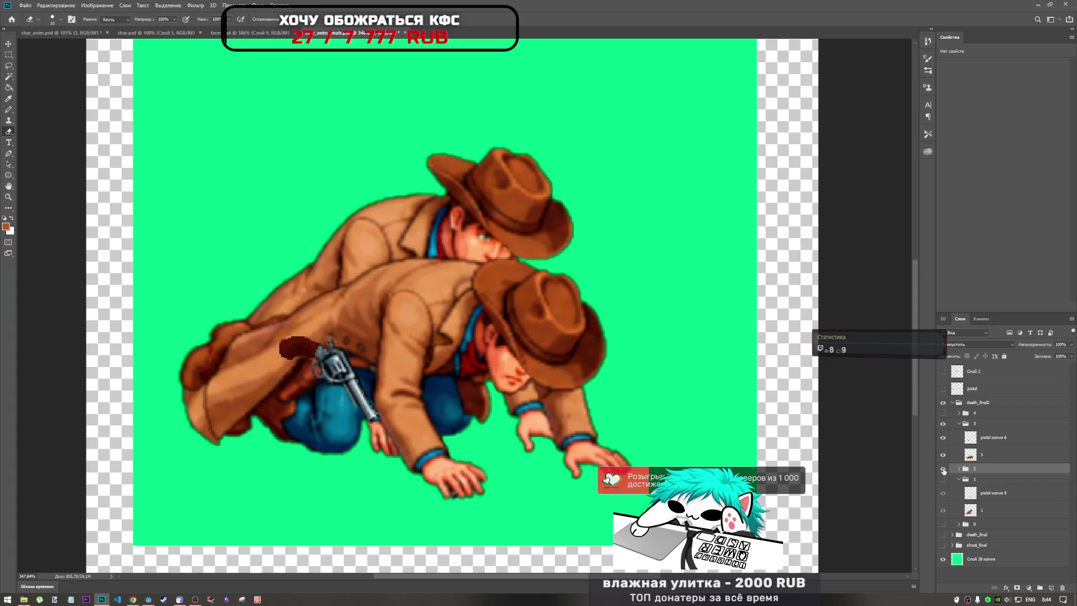
{"action": "left_click", "coordinate": [943, 438]}
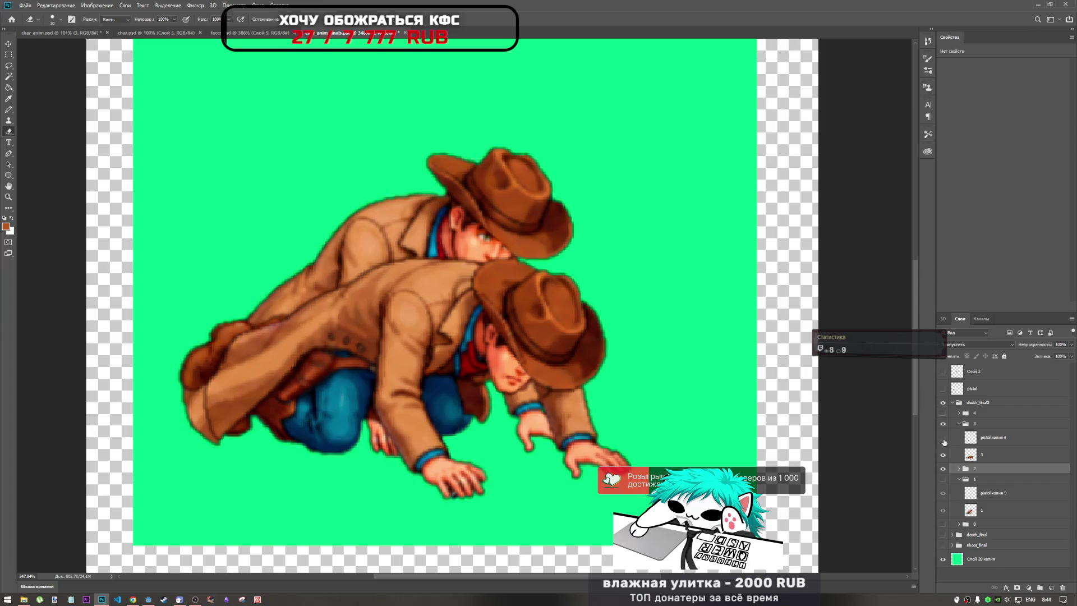
{"action": "left_click", "coordinate": [943, 455]}
{"action": "left_click", "coordinate": [942, 457]}
{"action": "left_click", "coordinate": [943, 456]}
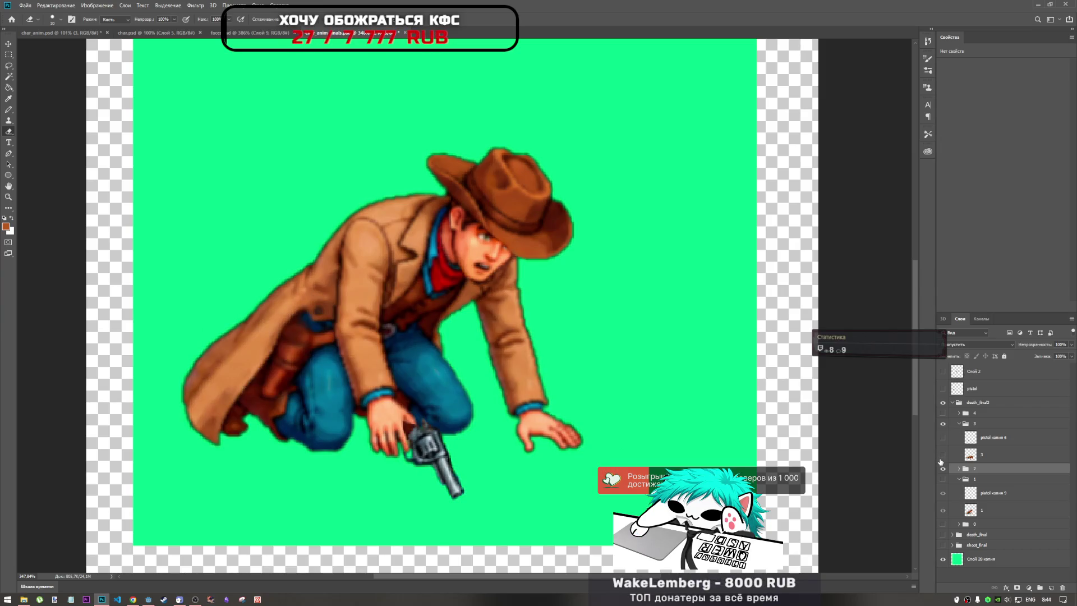
{"action": "left_click", "coordinate": [940, 461]}
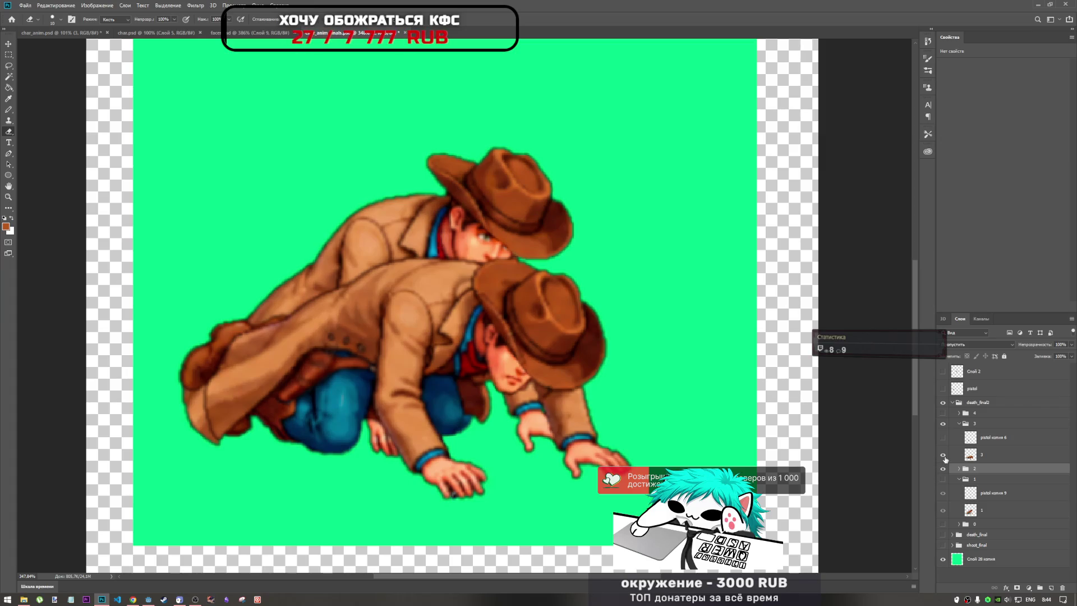
{"action": "left_click", "coordinate": [943, 456]}
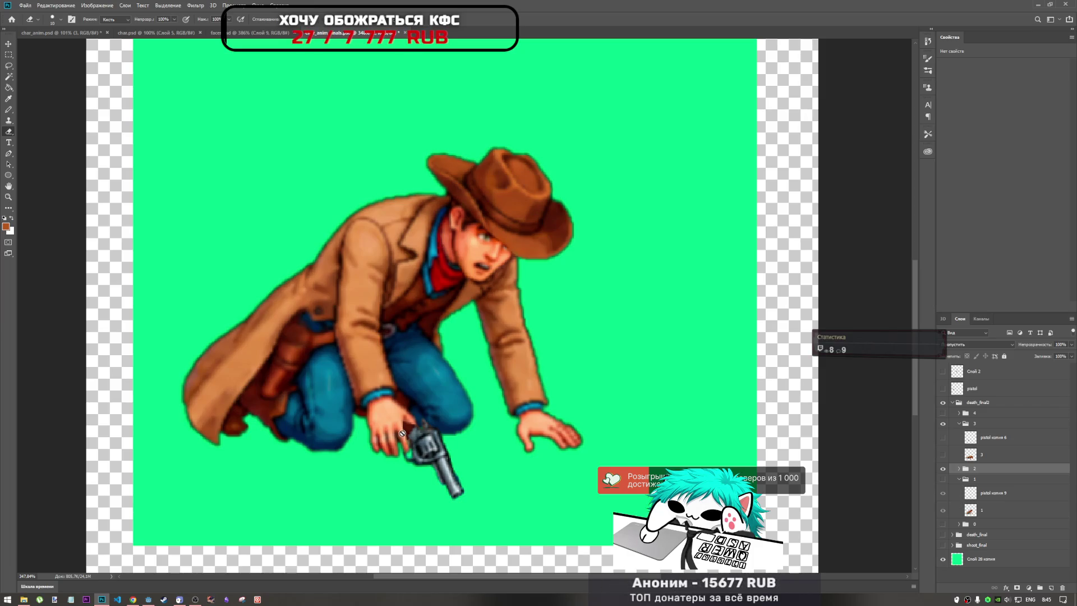
{"action": "left_click", "coordinate": [944, 469]}
{"action": "left_click", "coordinate": [943, 455]}
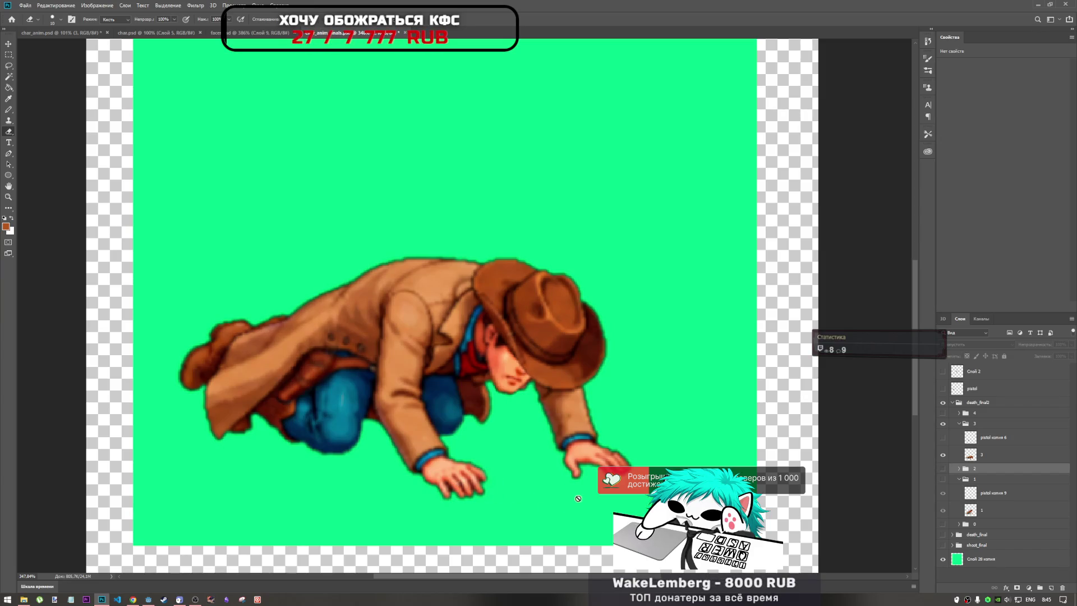
{"action": "left_click", "coordinate": [943, 468]}
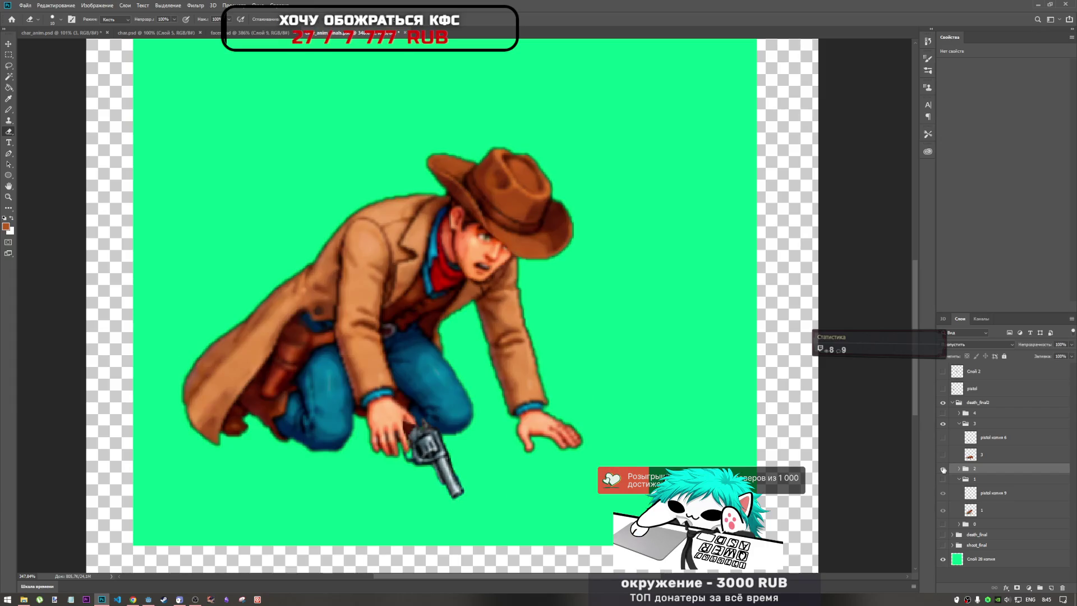
{"action": "left_click", "coordinate": [943, 468]}
{"action": "left_click", "coordinate": [943, 454]}
{"action": "left_click", "coordinate": [942, 437]}
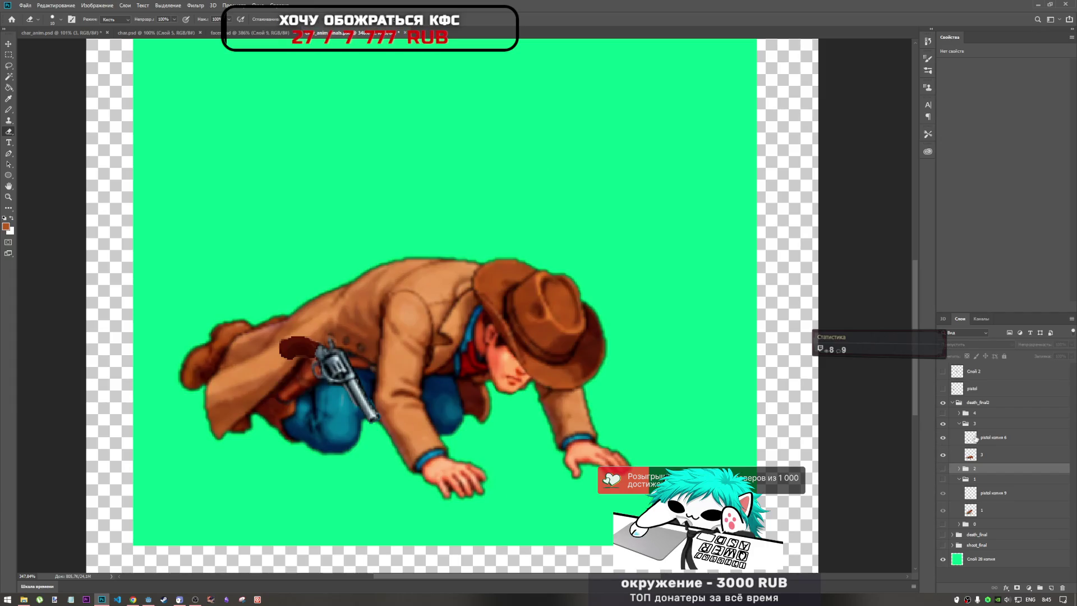
{"action": "left_click", "coordinate": [990, 437]}
{"action": "key", "text": "ctrl+t"}
Step: Move pistol копия 6 down to the cowboy's hand and rotate it along the hand
{"action": "left_click_drag", "start_coordinate": [337, 381], "coordinate": [499, 497]}
{"action": "mouse_move", "coordinate": [559, 461]}
{"action": "left_mouse_down"}
{"action": "mouse_move", "coordinate": [516, 457]}
{"action": "mouse_move", "coordinate": [515, 500]}
{"action": "mouse_move", "coordinate": [513, 478]}
{"action": "left_mouse_up"}
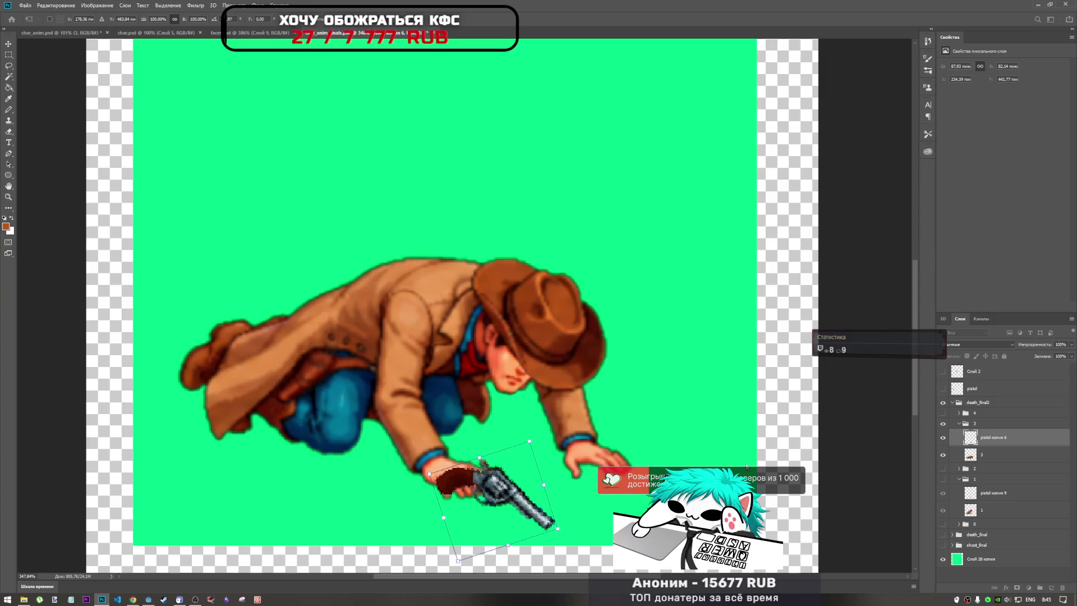
{"action": "key", "text": "Return"}
{"action": "key", "text": "e"}
Step: Compare frame 3 against frame 4's lying pose, then return to frame 3
{"action": "left_click", "coordinate": [942, 423]}
{"action": "left_click", "coordinate": [943, 413]}
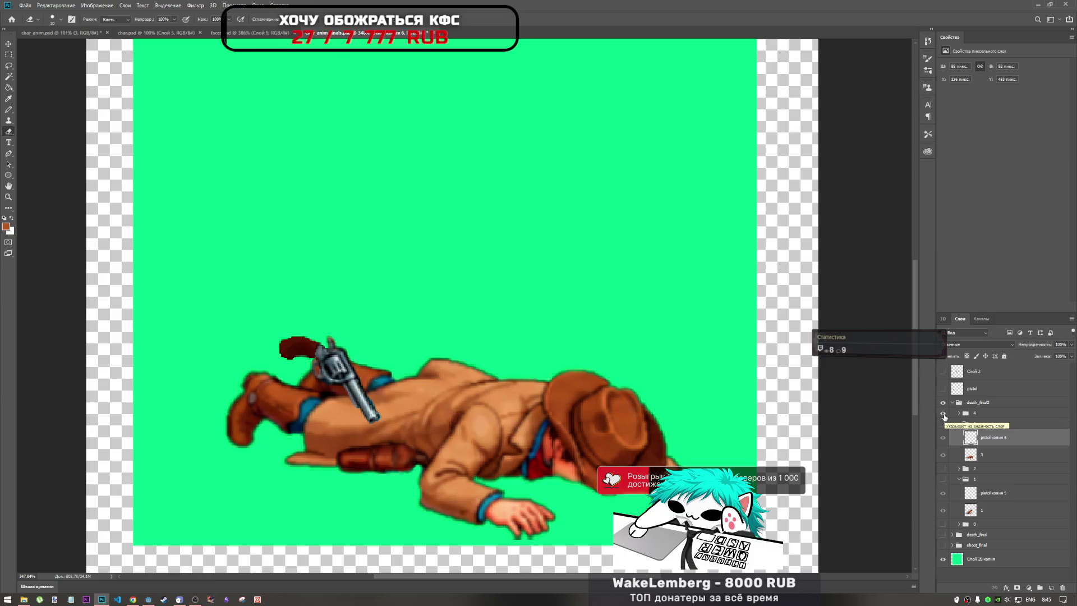
{"action": "left_click", "coordinate": [943, 413]}
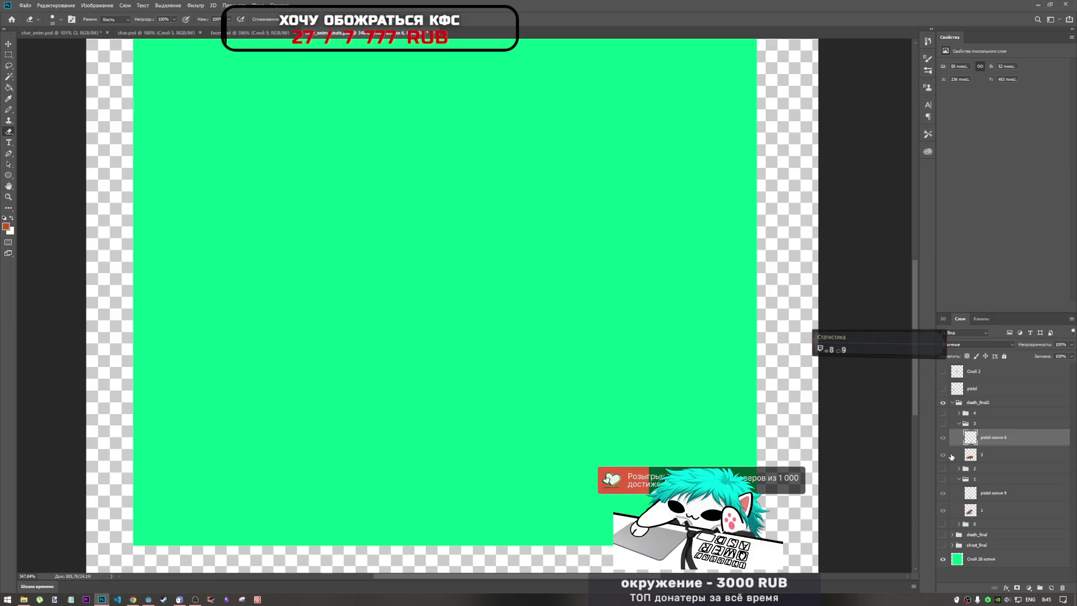
{"action": "left_click", "coordinate": [944, 424]}
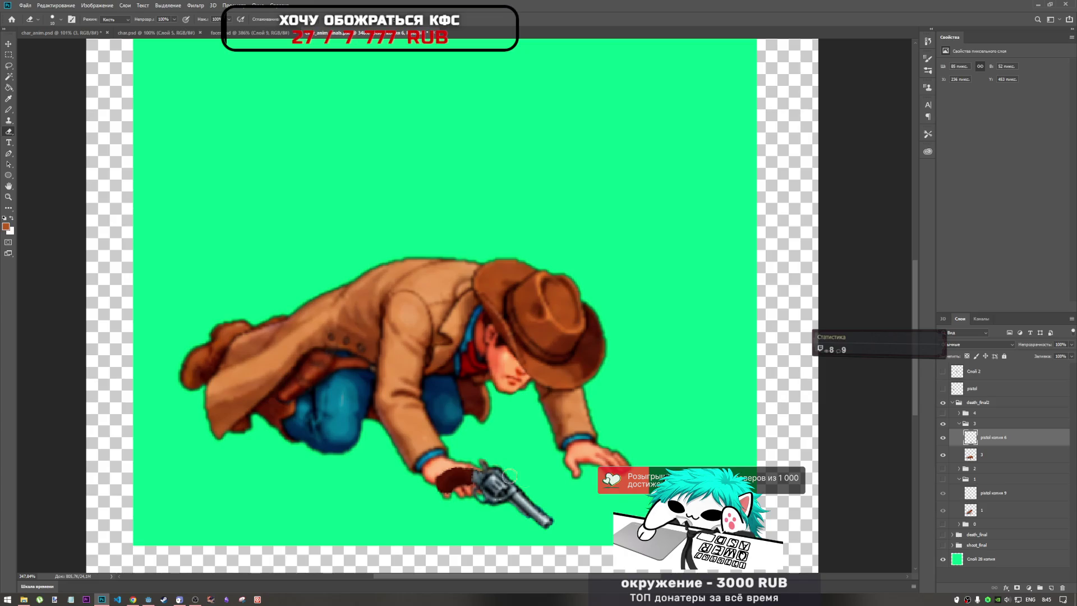
{"action": "scroll", "coordinate": [491, 502], "scroll_direction": "up", "scroll_amount": 2}
{"action": "scroll", "coordinate": [460, 477], "scroll_direction": "up", "scroll_amount": 2}
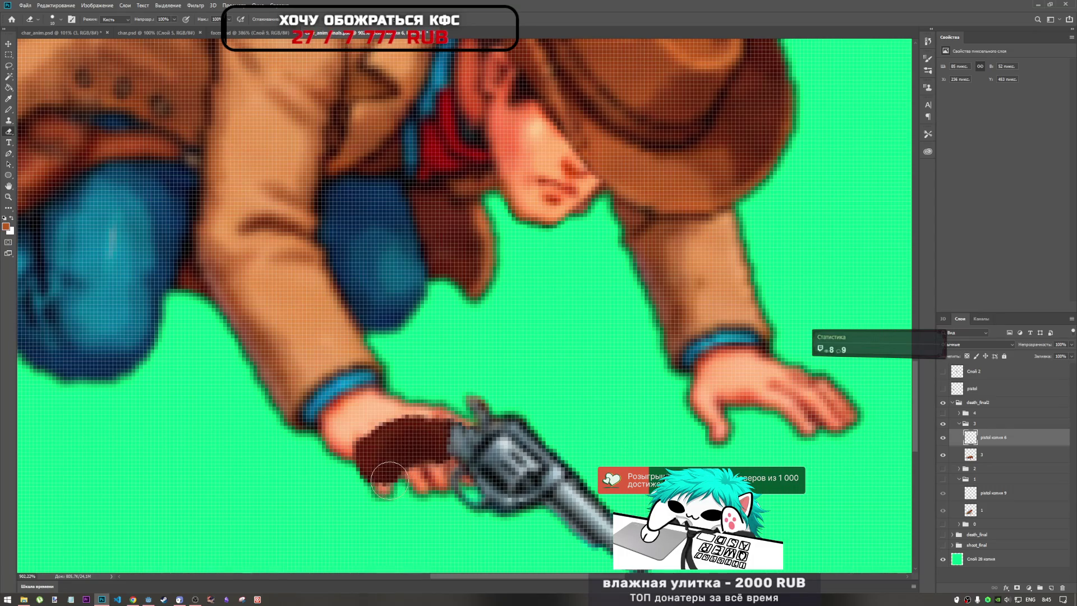
Step: Nudge the pistol slightly and skew it horizontally and vertically to fit the grip
{"action": "key", "text": "ctrl+t"}
{"action": "left_click_drag", "start_coordinate": [512, 461], "coordinate": [513, 464]}
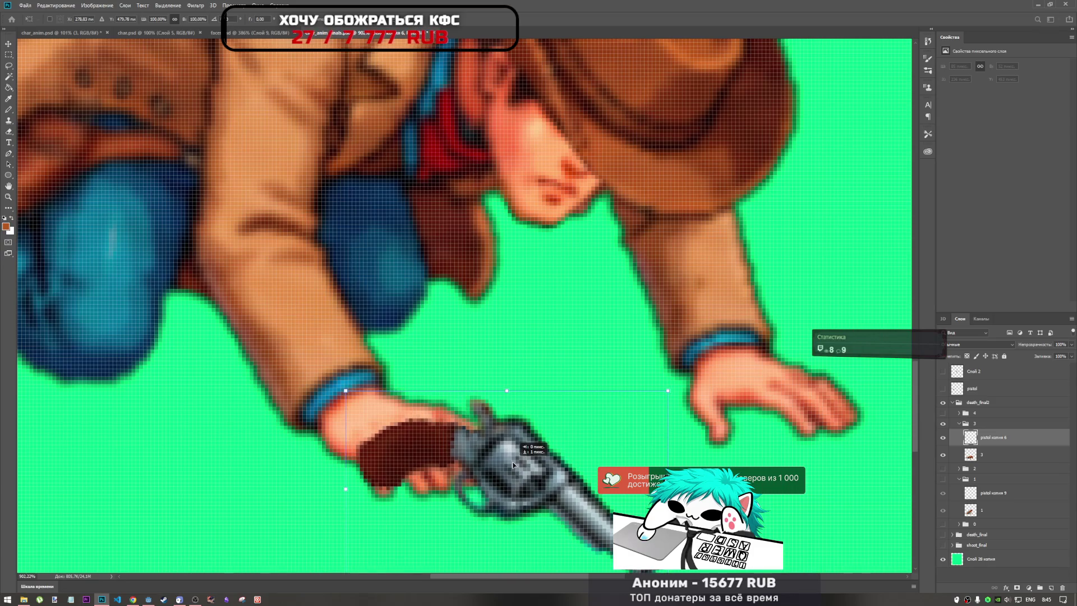
{"action": "scroll", "coordinate": [513, 464], "scroll_direction": "down", "scroll_amount": 4}
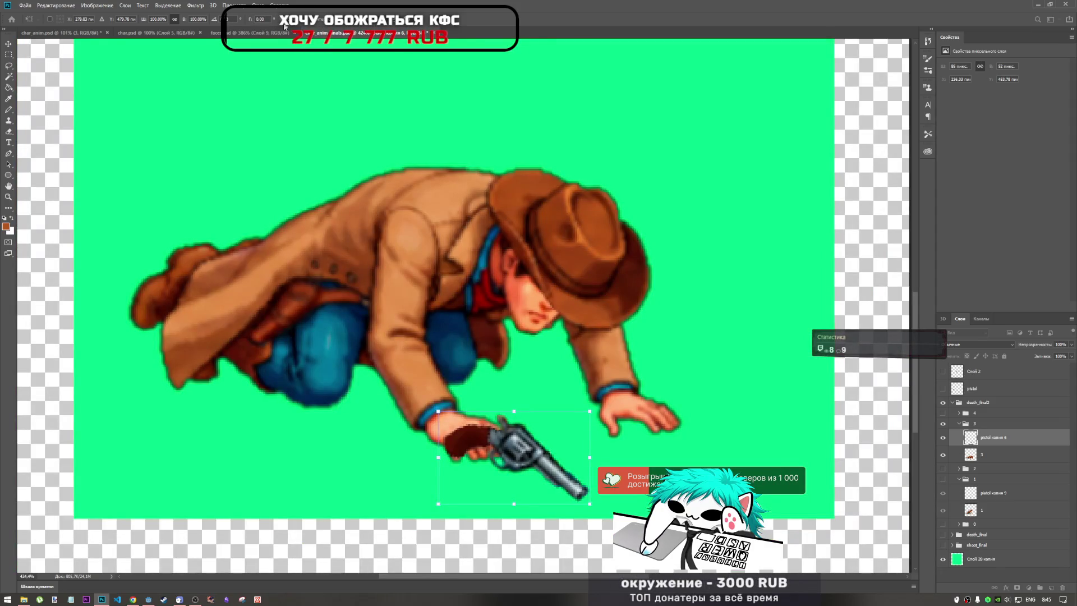
{"action": "left_click_drag", "start_coordinate": [250, 19], "coordinate": [3, 27]}
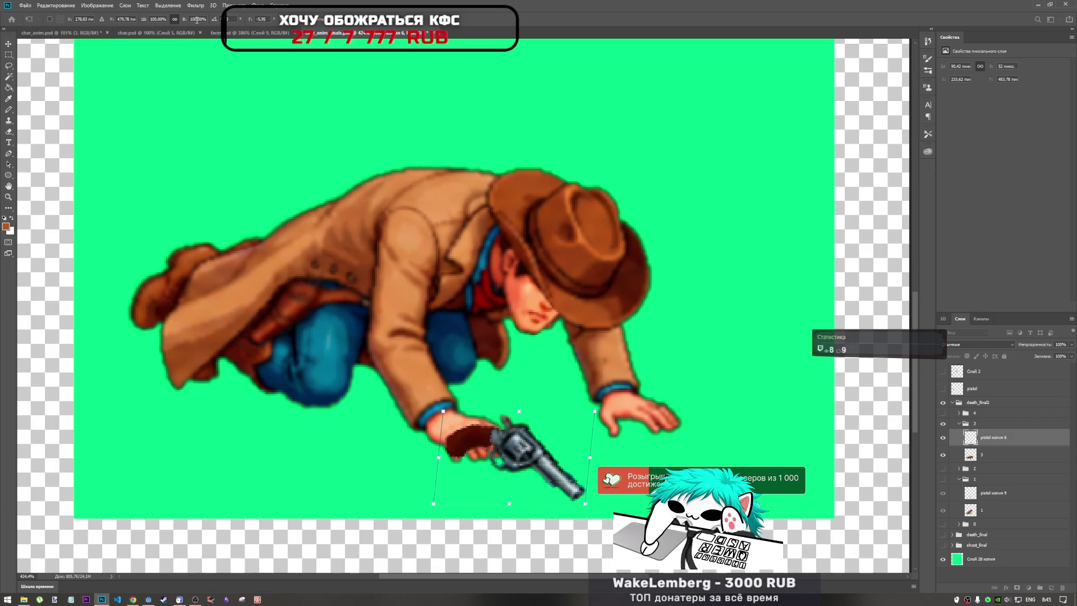
{"action": "mouse_move", "coordinate": [274, 20]}
{"action": "left_mouse_down"}
{"action": "mouse_move", "coordinate": [424, 34]}
{"action": "mouse_move", "coordinate": [2, 31]}
{"action": "left_mouse_up"}
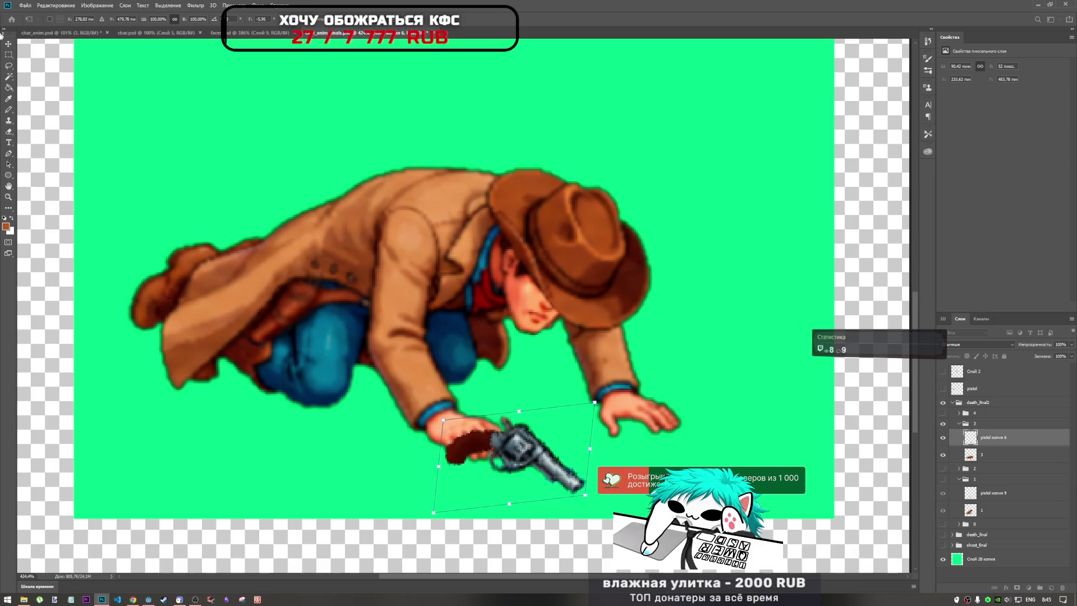
{"action": "key", "text": "Return"}
{"action": "key", "text": "e"}
Step: Shift the pistol about 8 px right and confirm its placement
{"action": "key", "text": "ctrl+t"}
{"action": "mouse_move", "coordinate": [537, 453]}
{"action": "left_mouse_down"}
{"action": "mouse_move", "coordinate": [557, 456]}
{"action": "mouse_move", "coordinate": [527, 444]}
{"action": "left_mouse_up"}
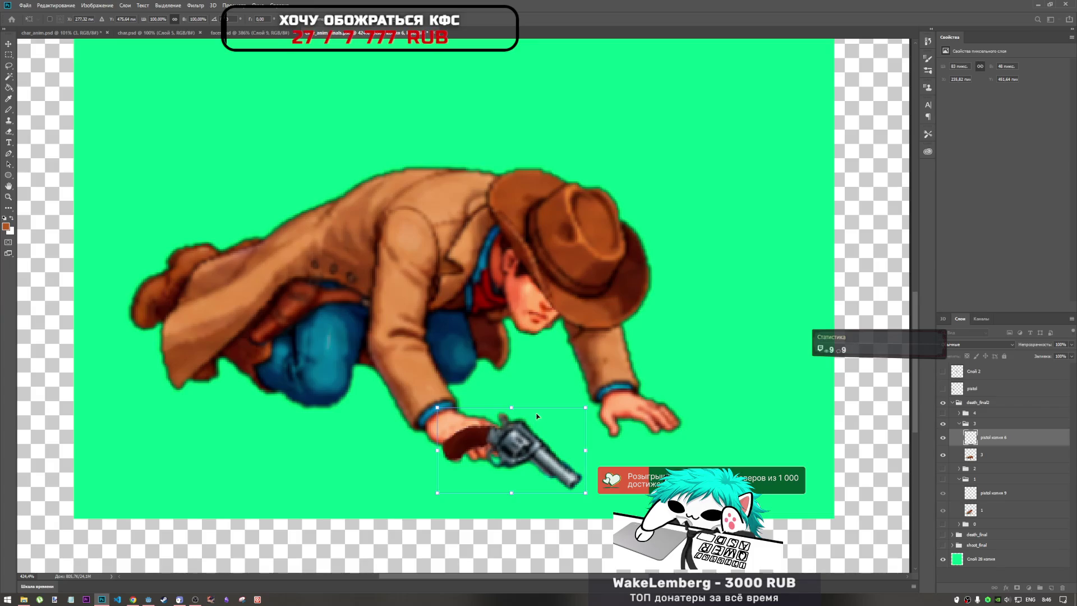
{"action": "key", "text": "e"}
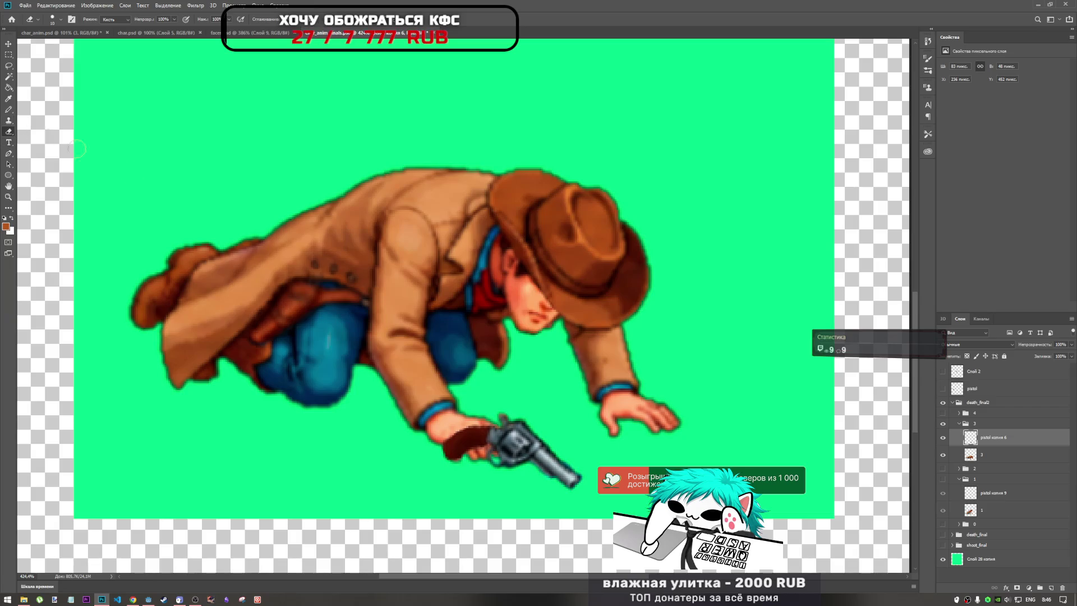
Step: With a 1 px eraser, erase the dark grip pixels covering the cowboy's fingers
{"action": "scroll", "coordinate": [525, 474], "scroll_direction": "up", "scroll_amount": 3}
{"action": "mouse_move", "coordinate": [381, 368]}
{"action": "left_mouse_down"}
{"action": "mouse_move", "coordinate": [415, 391]}
{"action": "mouse_move", "coordinate": [431, 370]}
{"action": "mouse_move", "coordinate": [468, 373]}
{"action": "mouse_move", "coordinate": [471, 387]}
{"action": "mouse_move", "coordinate": [429, 401]}
{"action": "mouse_move", "coordinate": [410, 384]}
{"action": "left_mouse_up"}
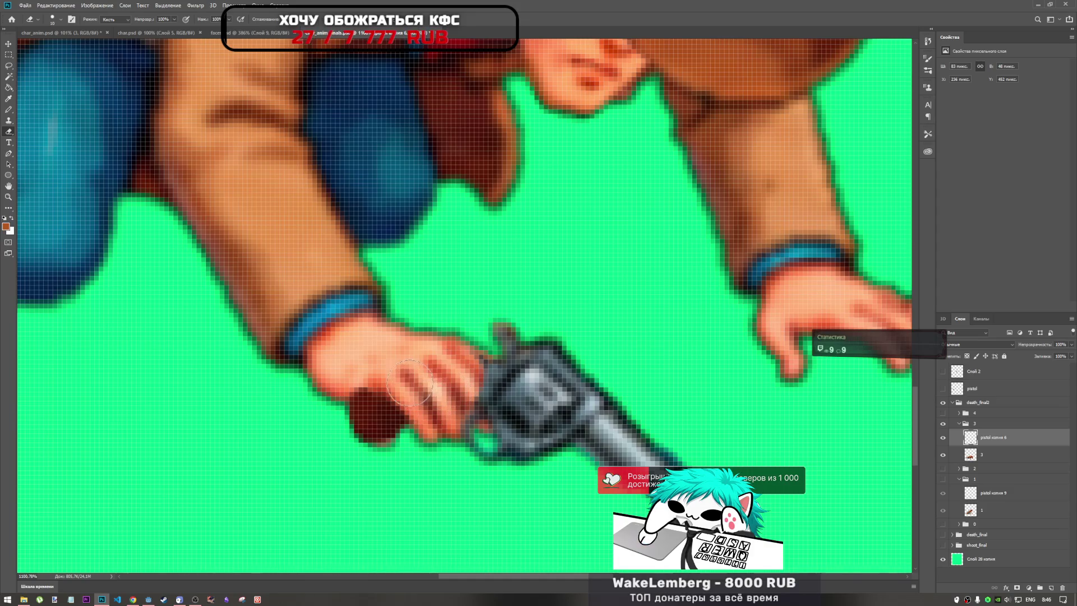
{"action": "right_click", "coordinate": [365, 366]}
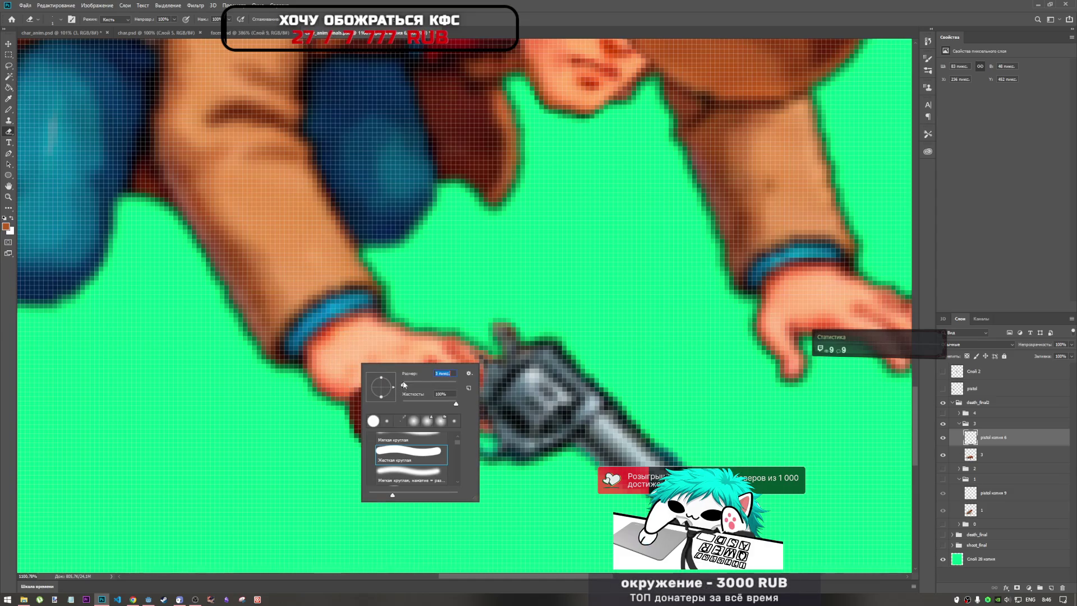
{"action": "key", "text": "Return"}
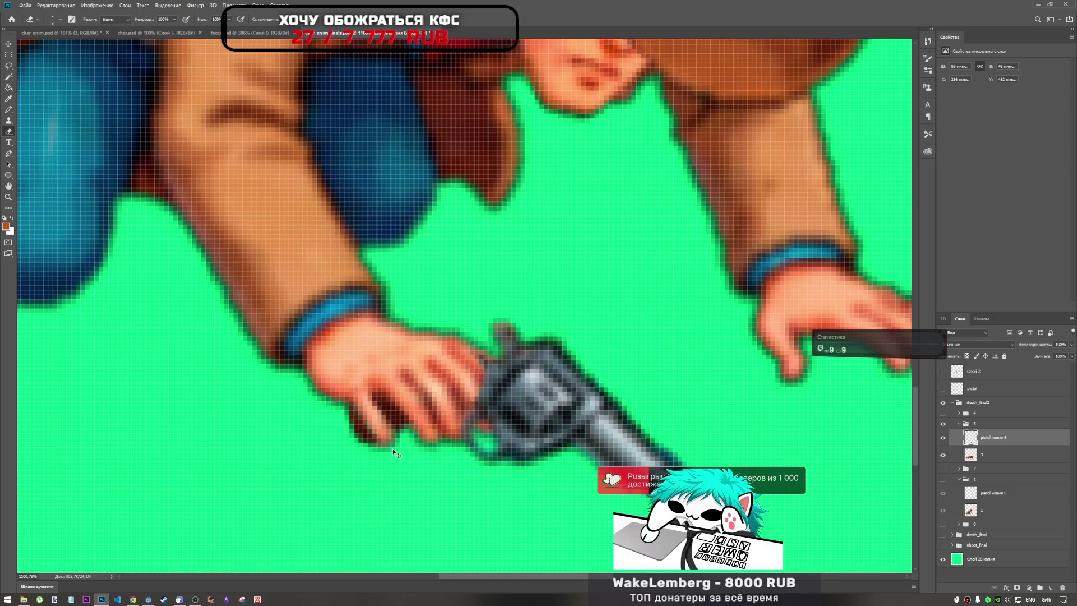
{"action": "scroll", "coordinate": [401, 433], "scroll_direction": "up", "scroll_amount": 2}
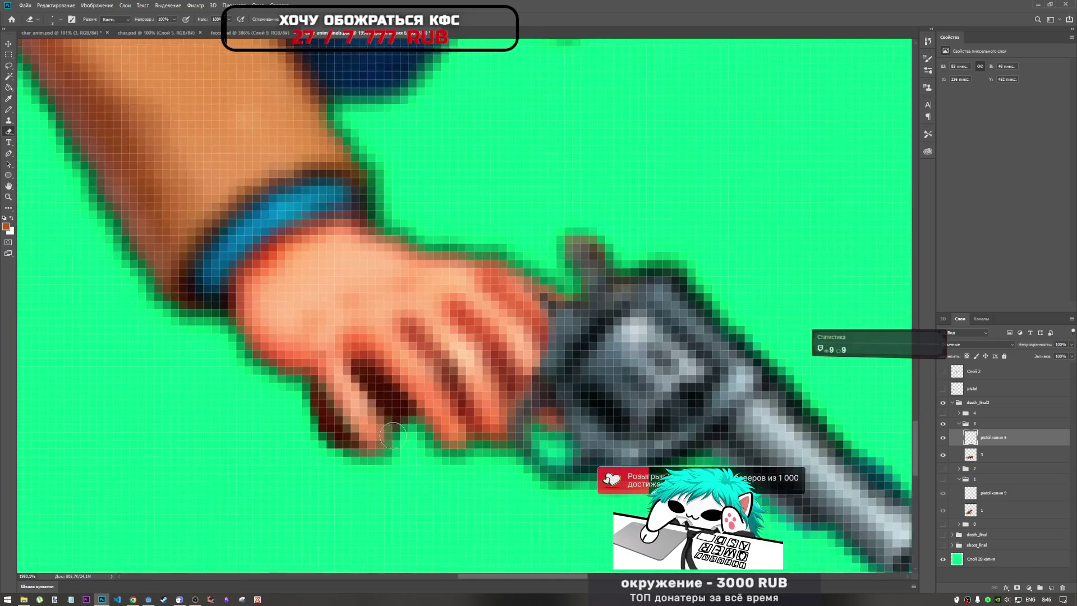
{"action": "scroll", "coordinate": [450, 436], "scroll_direction": "down", "scroll_amount": 4}
{"action": "scroll", "coordinate": [450, 437], "scroll_direction": "down", "scroll_amount": 4}
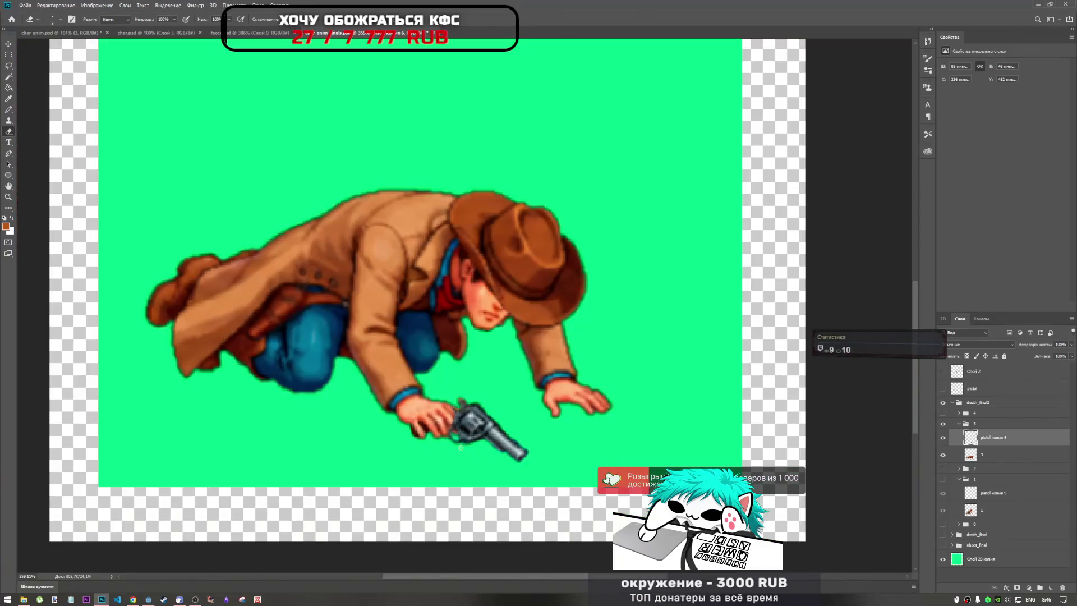
{"action": "scroll", "coordinate": [424, 429], "scroll_direction": "up", "scroll_amount": 4}
{"action": "scroll", "coordinate": [448, 428], "scroll_direction": "down", "scroll_amount": 4}
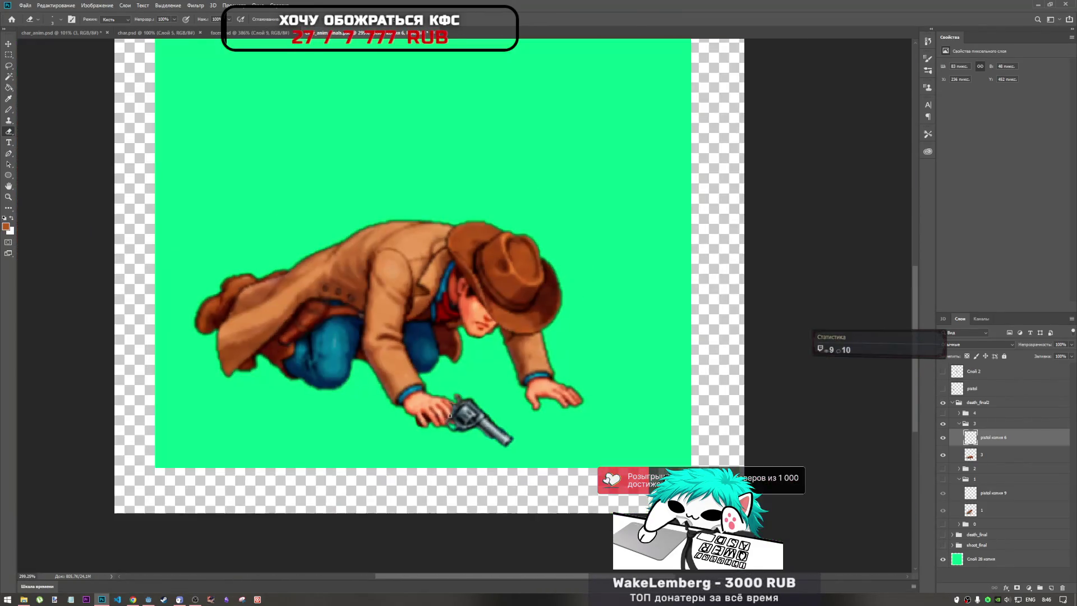
{"action": "scroll", "coordinate": [455, 409], "scroll_direction": "up", "scroll_amount": 5}
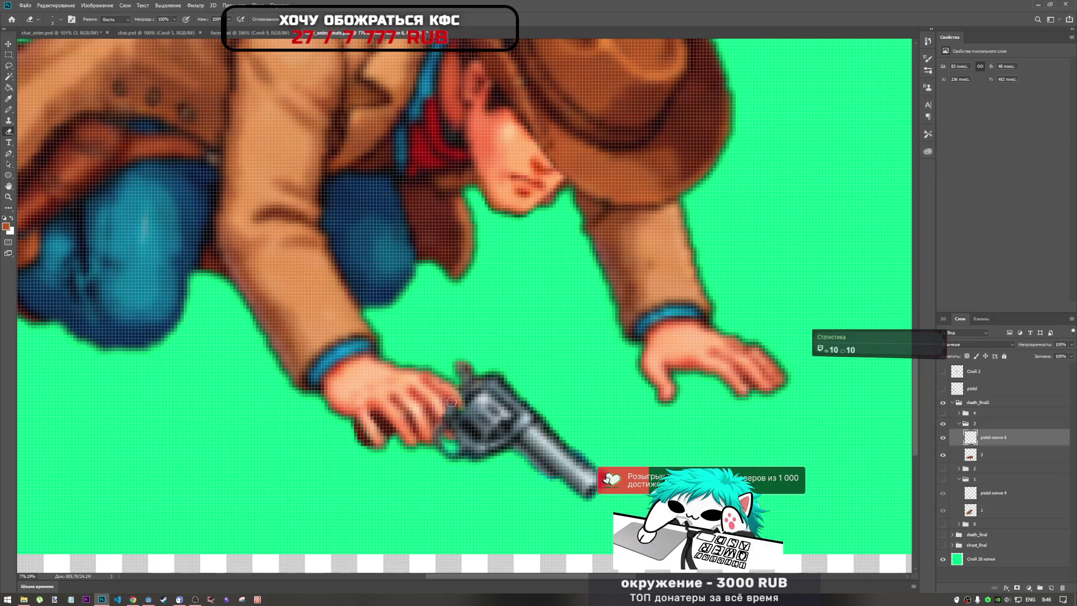
{"action": "scroll", "coordinate": [452, 420], "scroll_direction": "up", "scroll_amount": 3}
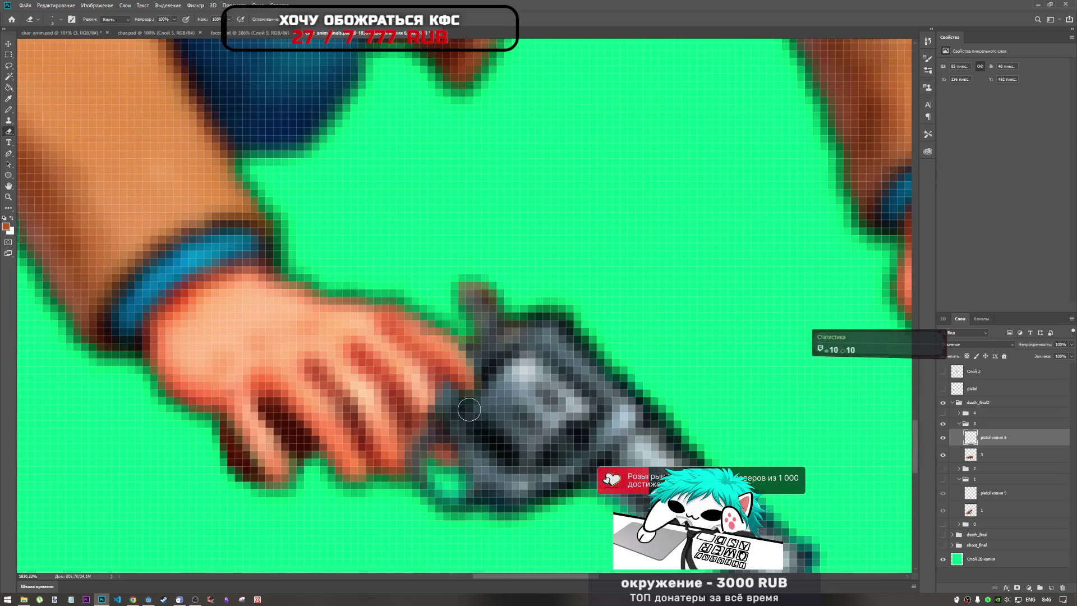
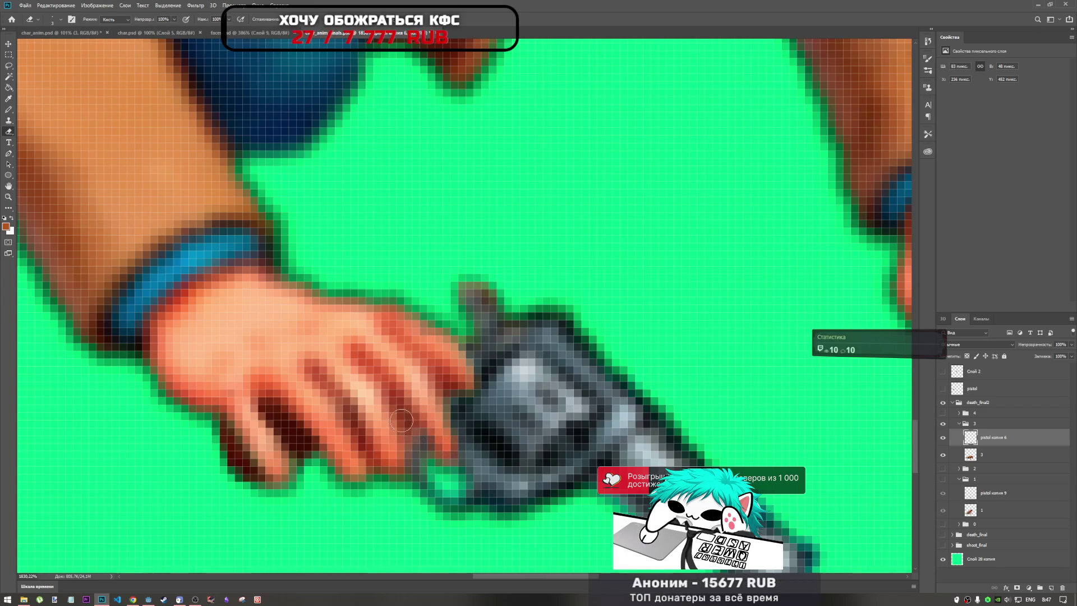
Step: Zoom in on the cowboy's hand and erase the first fingertip pixels covering the revolver
{"action": "scroll", "coordinate": [406, 466], "scroll_direction": "down", "scroll_amount": 8}
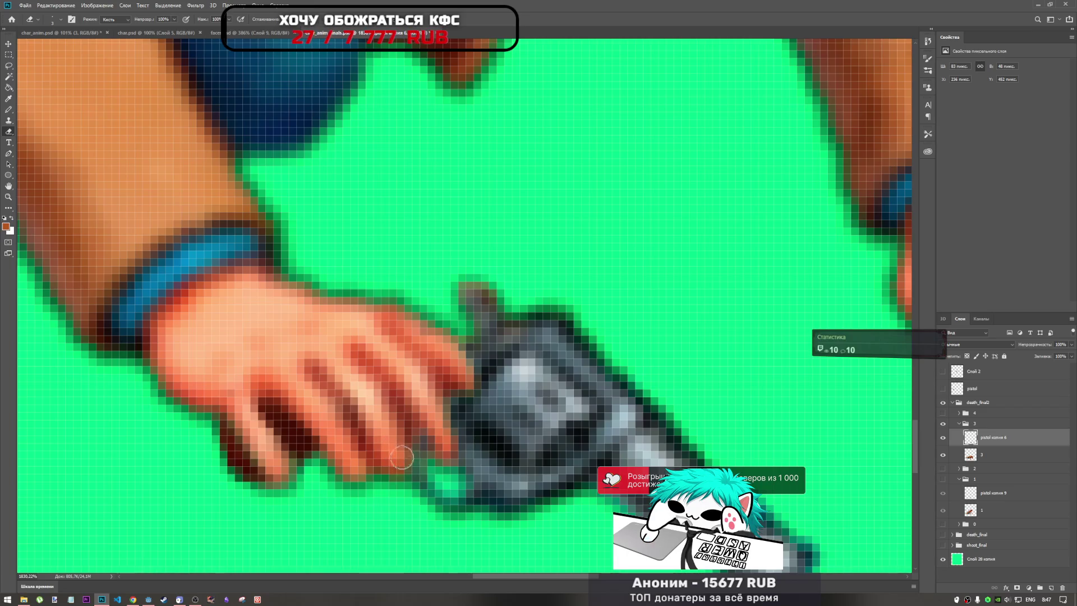
{"action": "scroll", "coordinate": [436, 424], "scroll_direction": "up", "scroll_amount": 5}
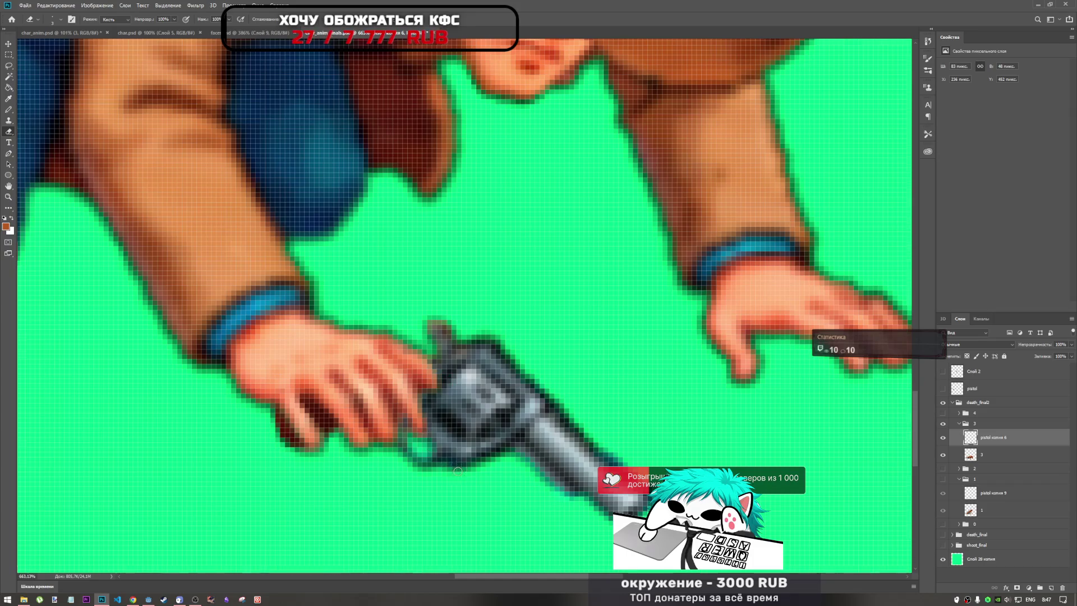
{"action": "scroll", "coordinate": [453, 471], "scroll_direction": "down", "scroll_amount": 3}
{"action": "scroll", "coordinate": [457, 457], "scroll_direction": "down", "scroll_amount": 2}
{"action": "scroll", "coordinate": [457, 458], "scroll_direction": "up", "scroll_amount": 1}
{"action": "scroll", "coordinate": [457, 458], "scroll_direction": "down", "scroll_amount": 3}
{"action": "scroll", "coordinate": [466, 473], "scroll_direction": "up", "scroll_amount": 2}
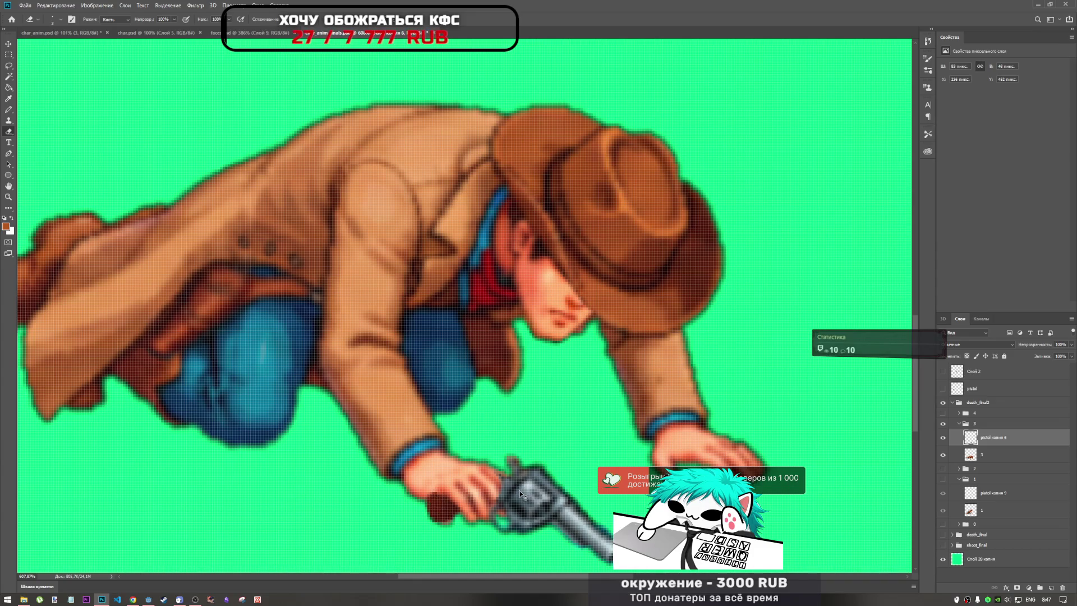
{"action": "left_click", "coordinate": [518, 491]}
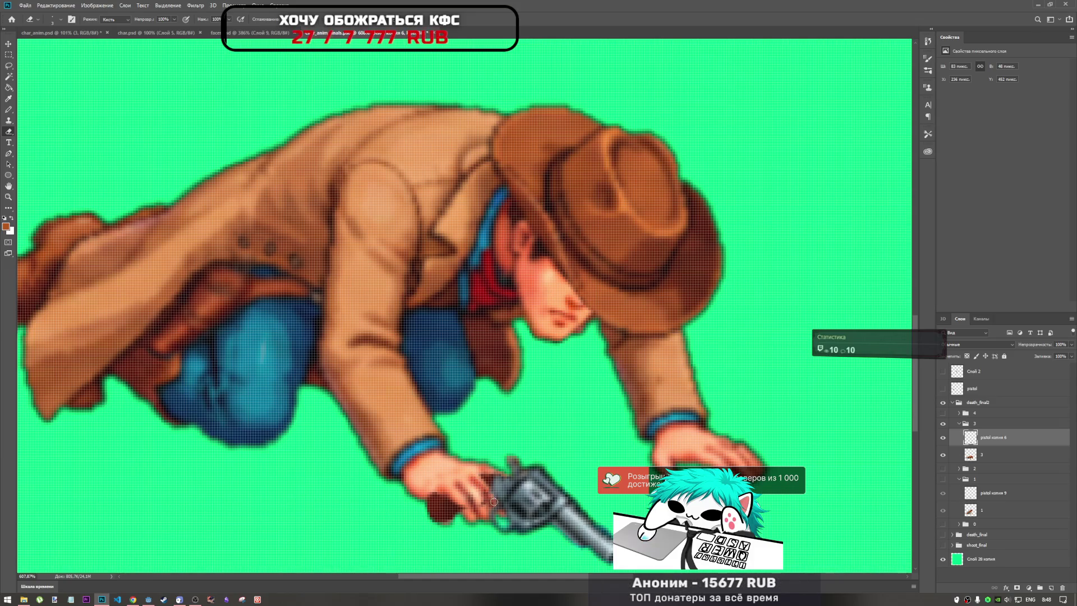
{"action": "scroll", "coordinate": [512, 525], "scroll_direction": "up", "scroll_amount": 5}
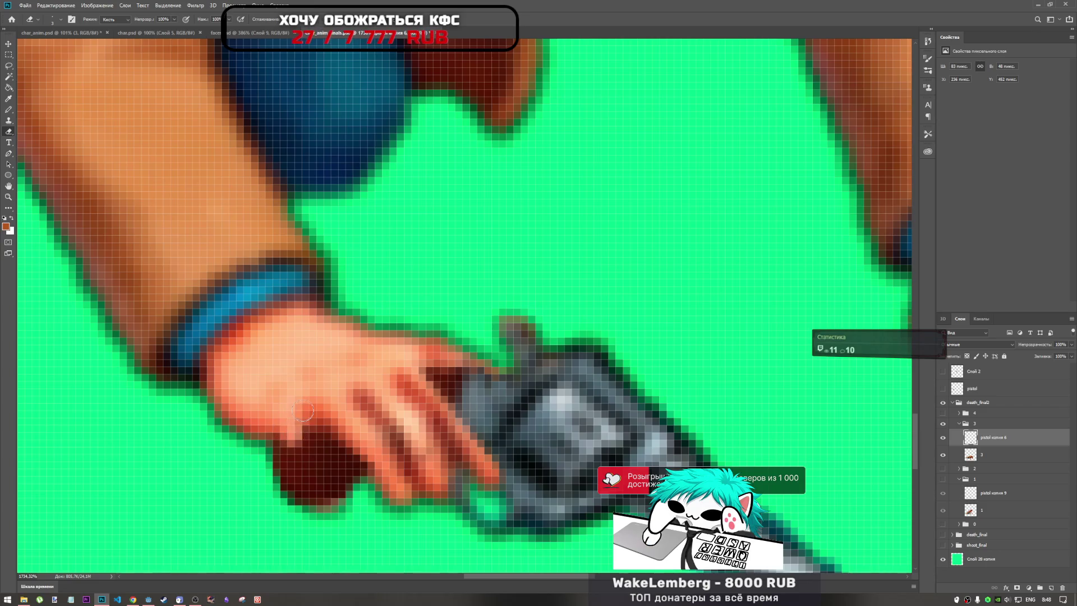
Step: Erase the remaining fingertip pixels so the revolver shows through cleanly
{"action": "left_click_drag", "start_coordinate": [298, 433], "coordinate": [331, 497]}
{"action": "left_click_drag", "start_coordinate": [294, 451], "coordinate": [328, 497]}
{"action": "mouse_move", "coordinate": [283, 440]}
{"action": "left_mouse_down"}
{"action": "mouse_move", "coordinate": [331, 502]}
{"action": "mouse_move", "coordinate": [323, 470]}
{"action": "mouse_move", "coordinate": [309, 468]}
{"action": "mouse_move", "coordinate": [337, 501]}
{"action": "mouse_move", "coordinate": [306, 460]}
{"action": "left_mouse_up"}
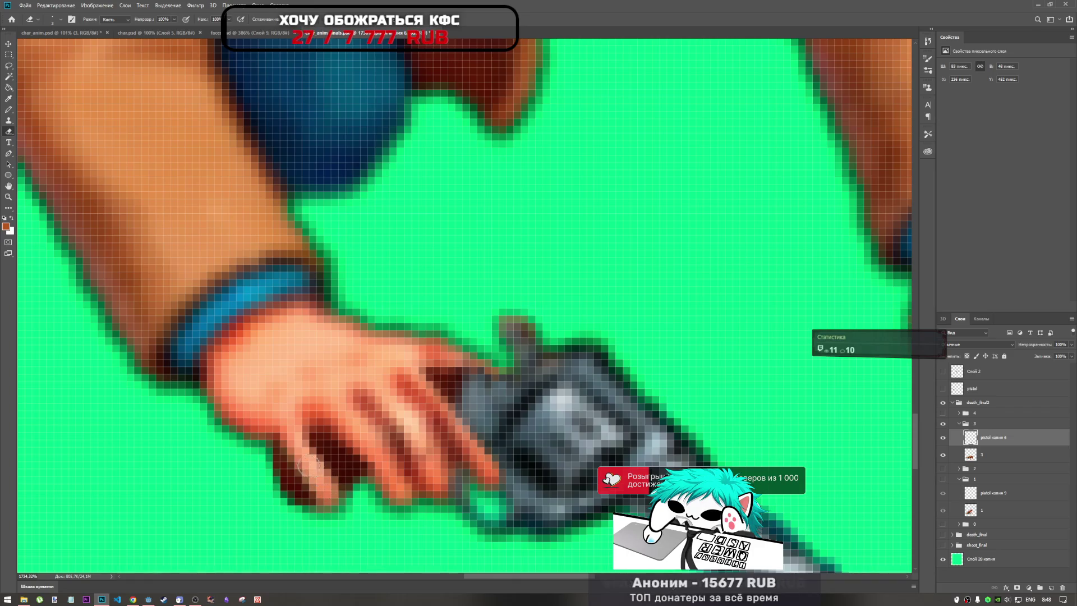
{"action": "scroll", "coordinate": [328, 477], "scroll_direction": "down", "scroll_amount": 3}
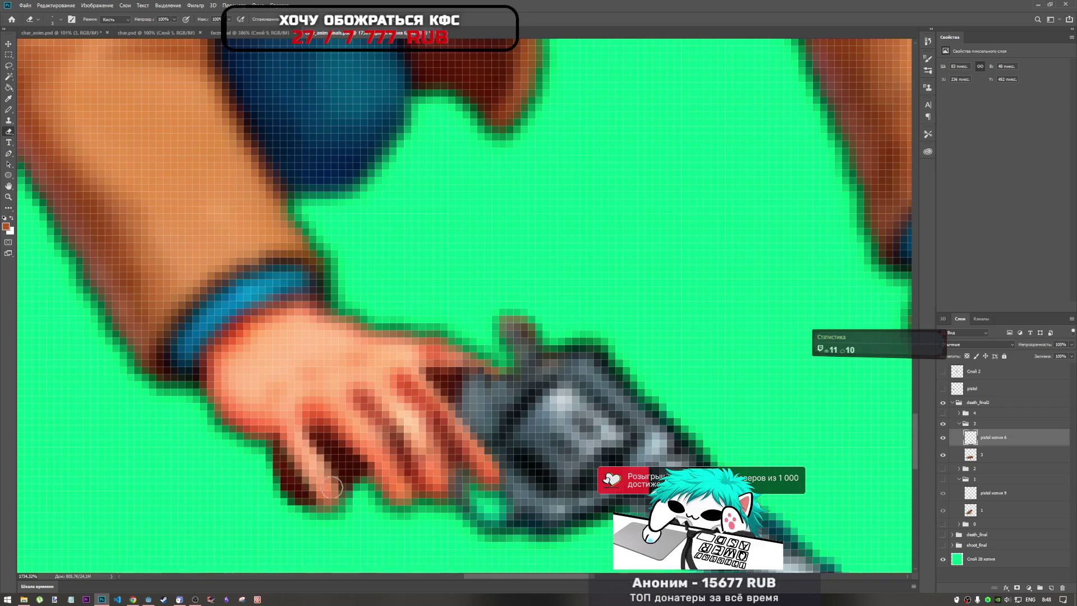
{"action": "scroll", "coordinate": [401, 461], "scroll_direction": "down", "scroll_amount": 5}
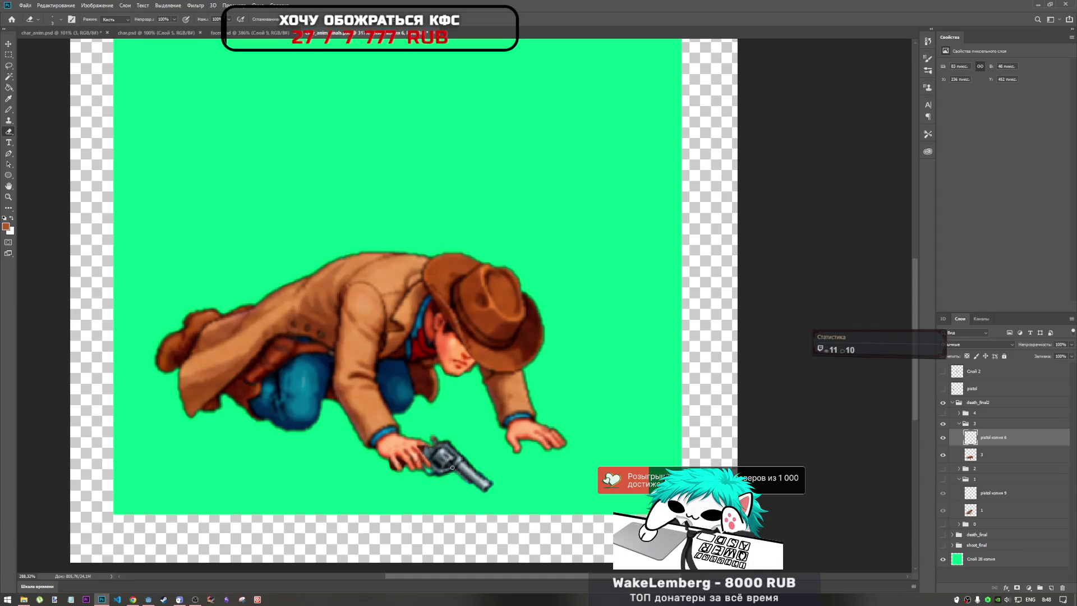
{"action": "scroll", "coordinate": [505, 483], "scroll_direction": "down", "scroll_amount": 1}
{"action": "scroll", "coordinate": [517, 489], "scroll_direction": "up", "scroll_amount": 5}
{"action": "scroll", "coordinate": [498, 509], "scroll_direction": "up", "scroll_amount": 3}
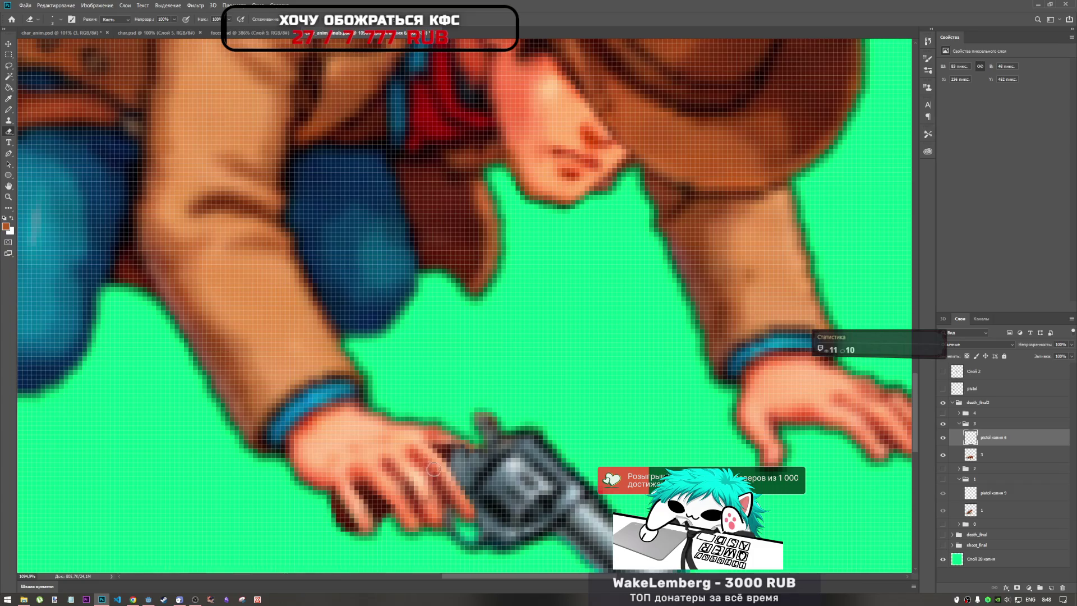
{"action": "scroll", "coordinate": [425, 457], "scroll_direction": "down", "scroll_amount": 5}
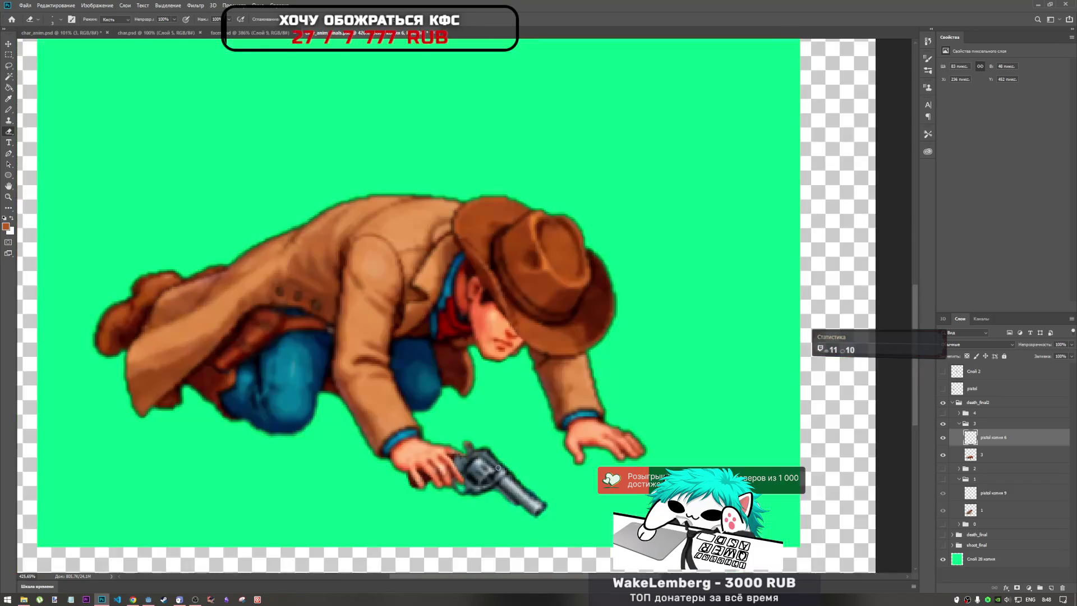
{"action": "scroll", "coordinate": [496, 476], "scroll_direction": "up", "scroll_amount": 2}
{"action": "scroll", "coordinate": [496, 476], "scroll_direction": "down", "scroll_amount": 1}
{"action": "scroll", "coordinate": [496, 476], "scroll_direction": "down", "scroll_amount": 1}
{"action": "scroll", "coordinate": [496, 476], "scroll_direction": "up", "scroll_amount": 4}
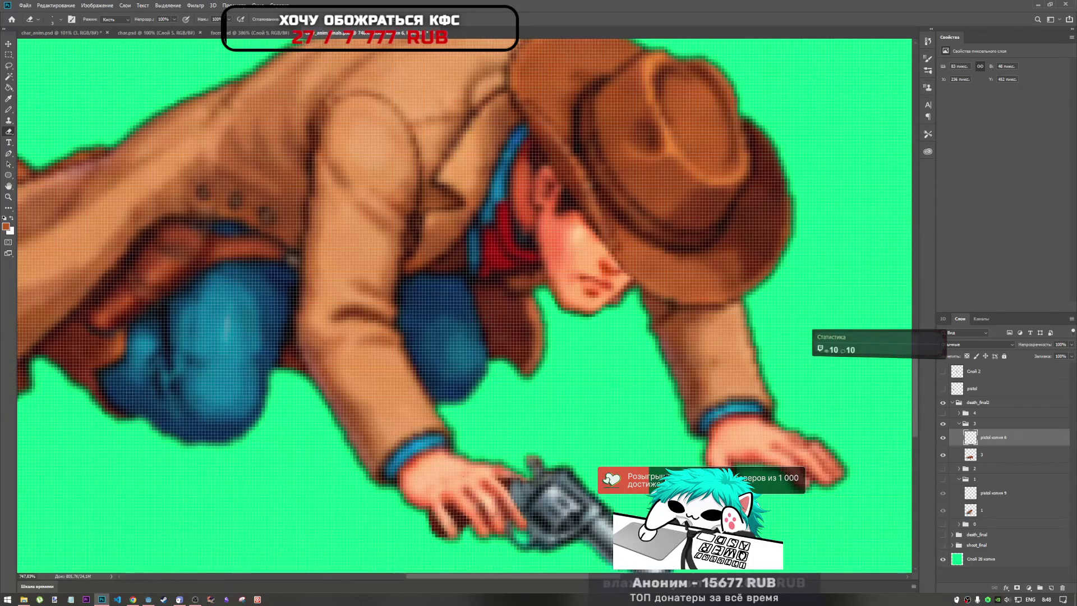
{"action": "scroll", "coordinate": [461, 533], "scroll_direction": "down", "scroll_amount": 2}
{"action": "scroll", "coordinate": [468, 516], "scroll_direction": "up", "scroll_amount": 2}
{"action": "scroll", "coordinate": [471, 509], "scroll_direction": "up", "scroll_amount": 1}
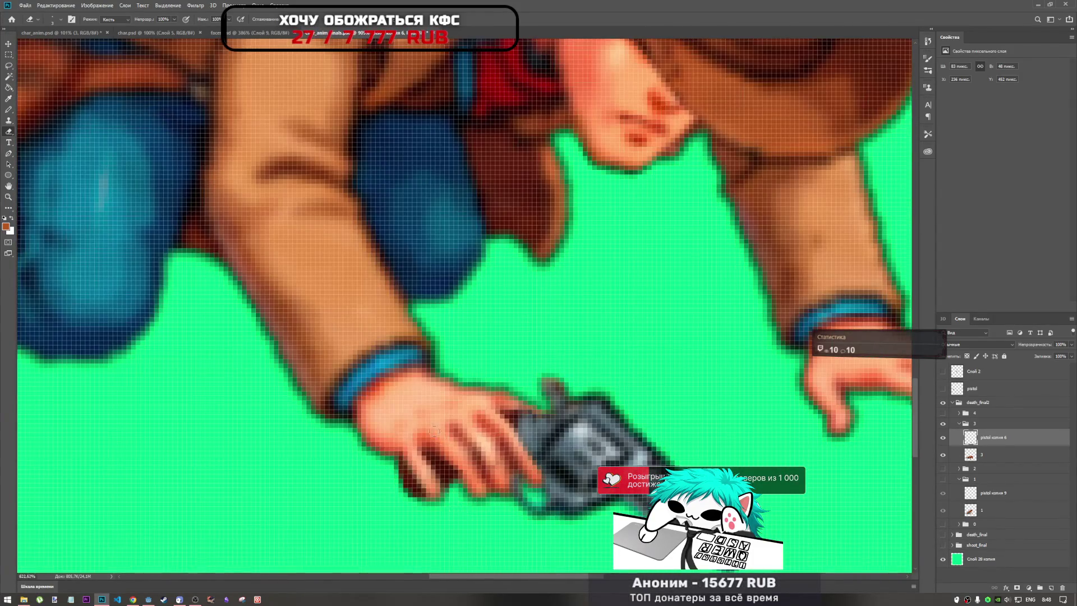
{"action": "scroll", "coordinate": [432, 424], "scroll_direction": "down", "scroll_amount": 8}
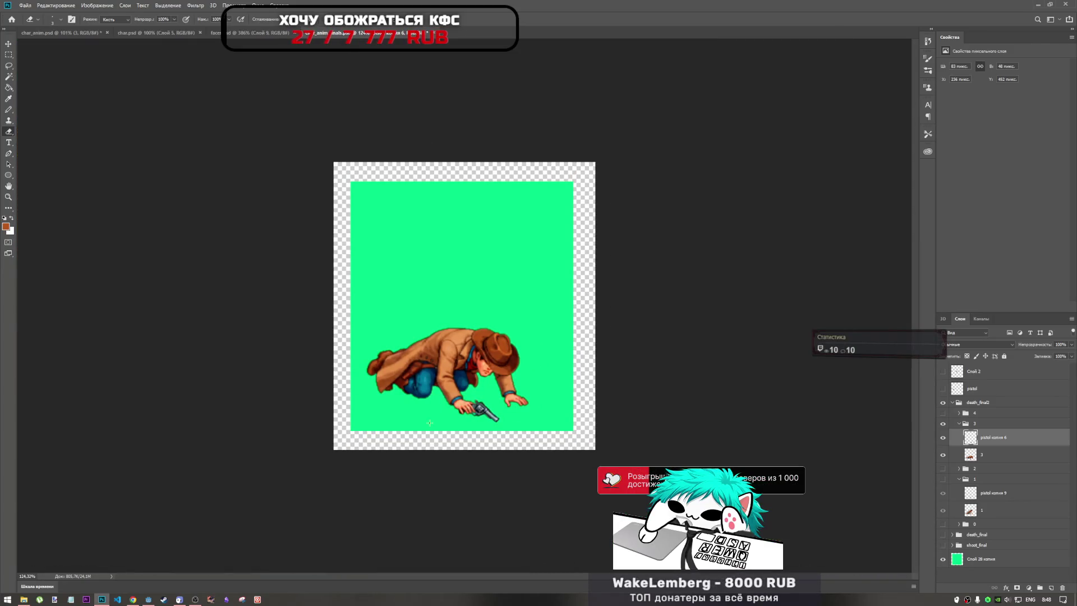
{"action": "scroll", "coordinate": [461, 435], "scroll_direction": "down", "scroll_amount": 1}
{"action": "scroll", "coordinate": [483, 440], "scroll_direction": "up", "scroll_amount": 5}
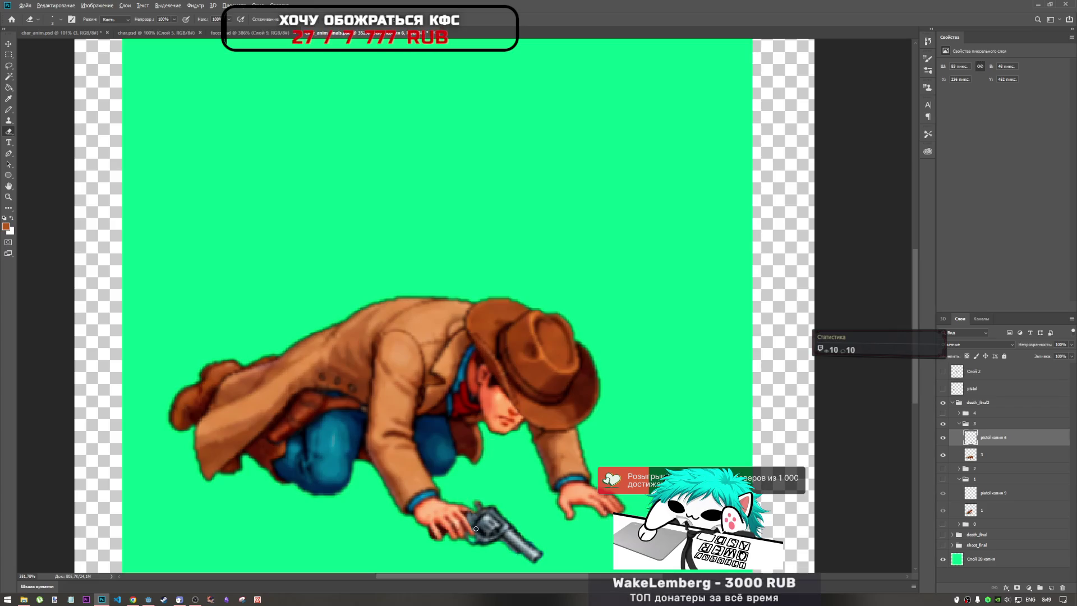
{"action": "scroll", "coordinate": [474, 530], "scroll_direction": "up", "scroll_amount": 8}
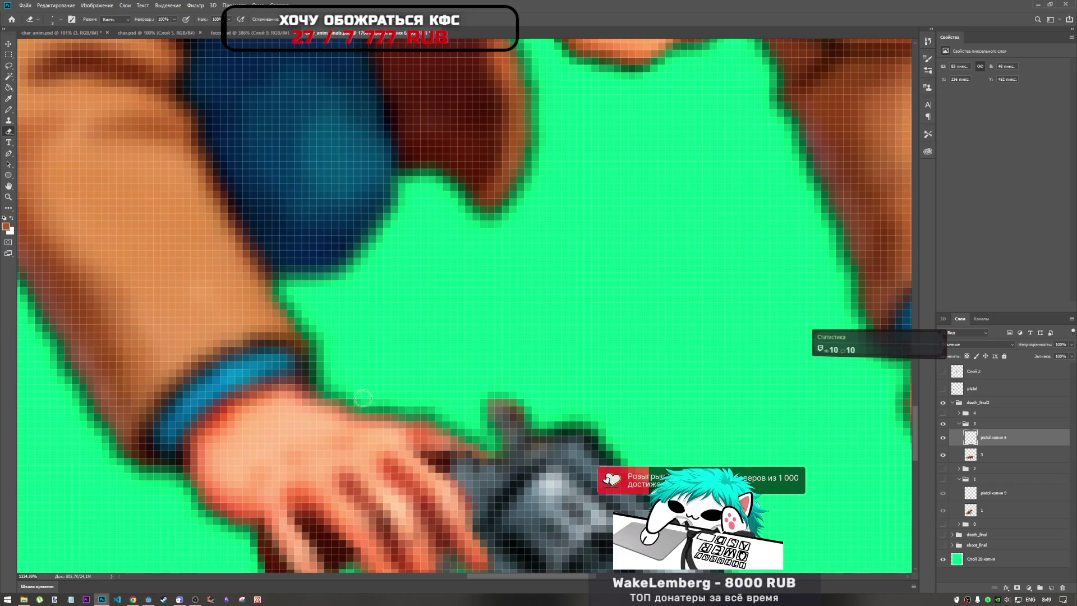
{"action": "scroll", "coordinate": [442, 488], "scroll_direction": "down", "scroll_amount": 3}
{"action": "scroll", "coordinate": [439, 474], "scroll_direction": "up", "scroll_amount": 3}
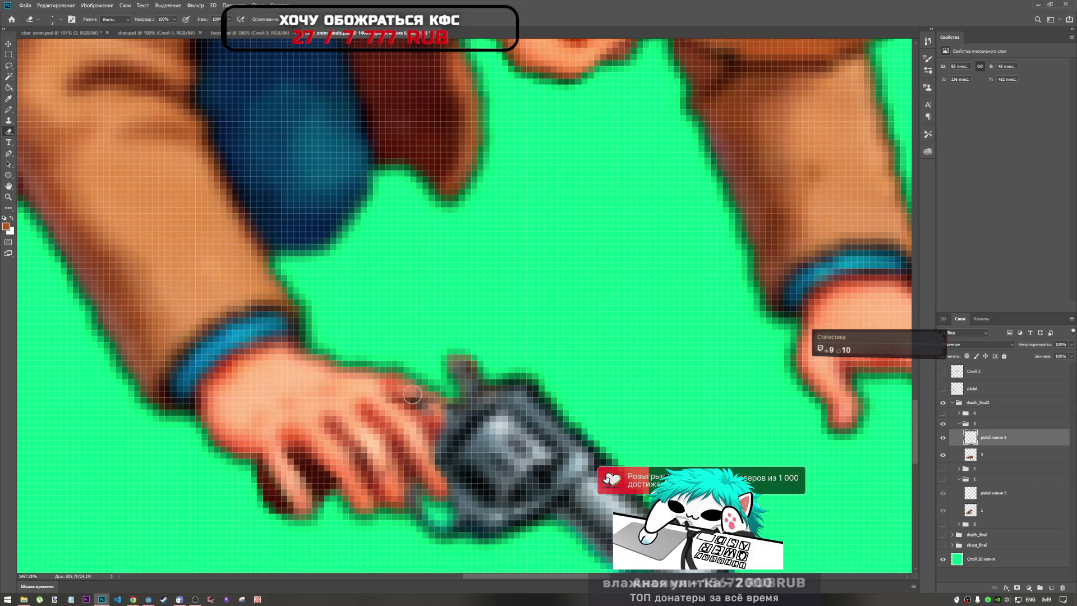
{"action": "mouse_move", "coordinate": [430, 414]}
{"action": "left_mouse_down"}
{"action": "mouse_move", "coordinate": [466, 460]}
{"action": "mouse_move", "coordinate": [460, 443]}
{"action": "mouse_move", "coordinate": [489, 432]}
{"action": "left_mouse_up"}
{"action": "key", "text": "ctrl+z"}
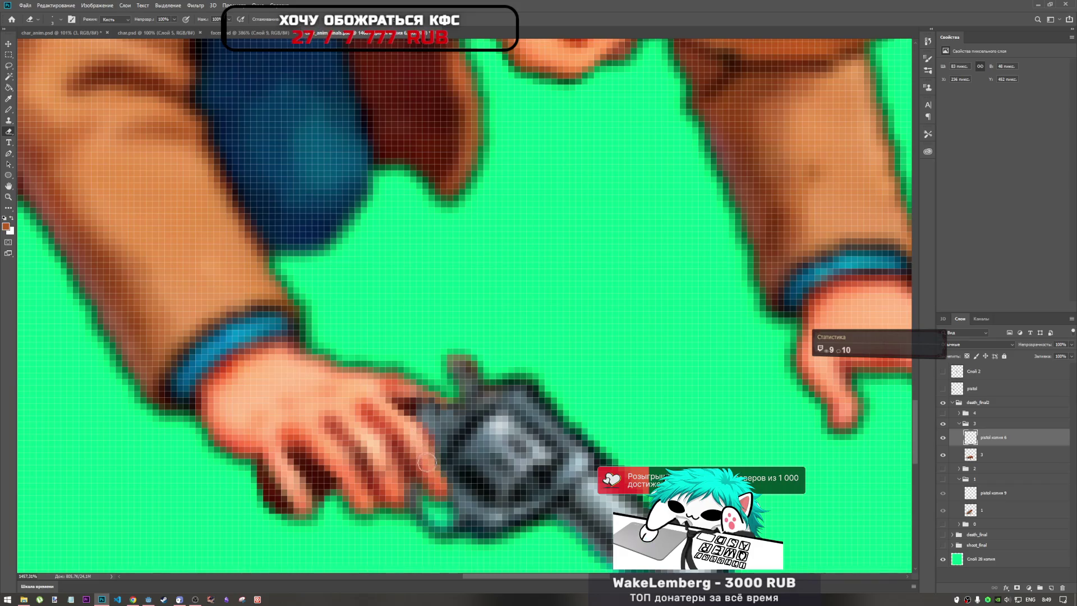
{"action": "scroll", "coordinate": [426, 463], "scroll_direction": "down", "scroll_amount": 5}
{"action": "scroll", "coordinate": [456, 396], "scroll_direction": "up", "scroll_amount": 7}
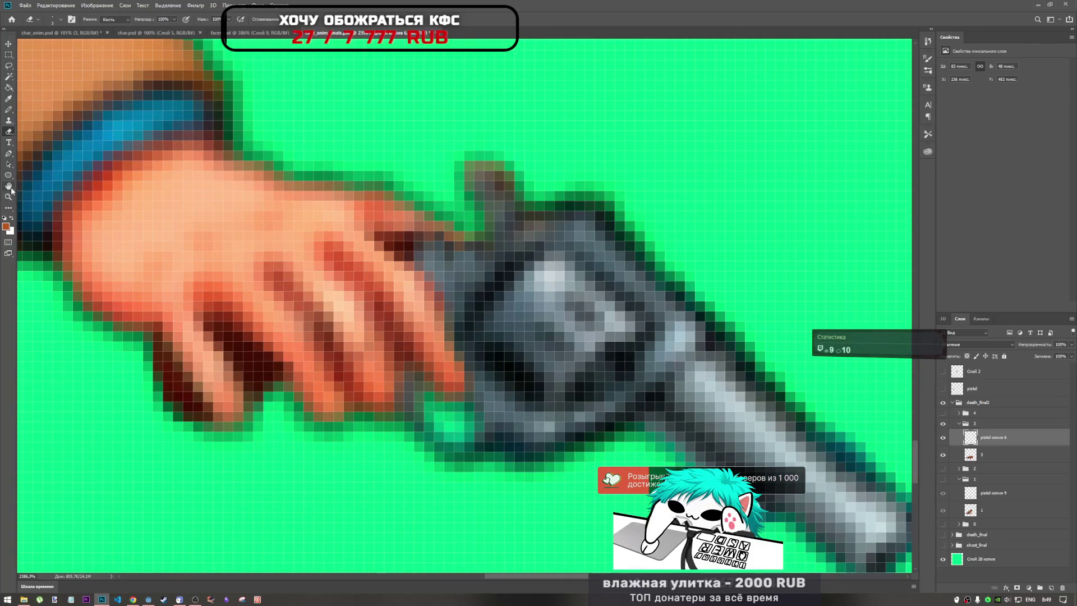
Step: Pick the Pencil, then switch to the Blur tool and zoom out to the whole sprite
{"action": "left_click", "coordinate": [8, 110]}
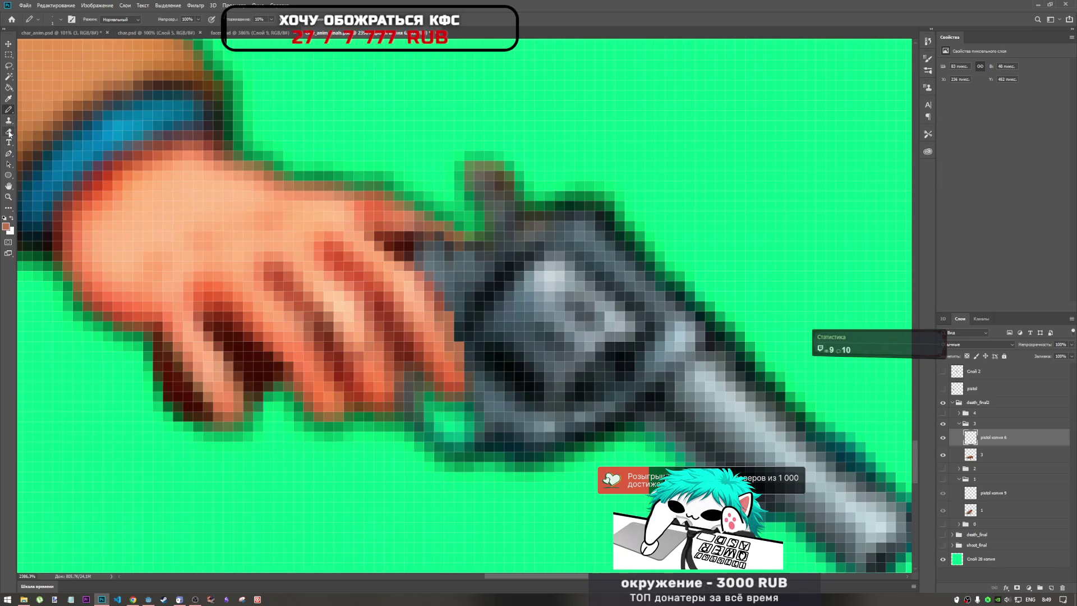
{"action": "left_click", "coordinate": [8, 208]}
{"action": "left_click", "coordinate": [33, 224]}
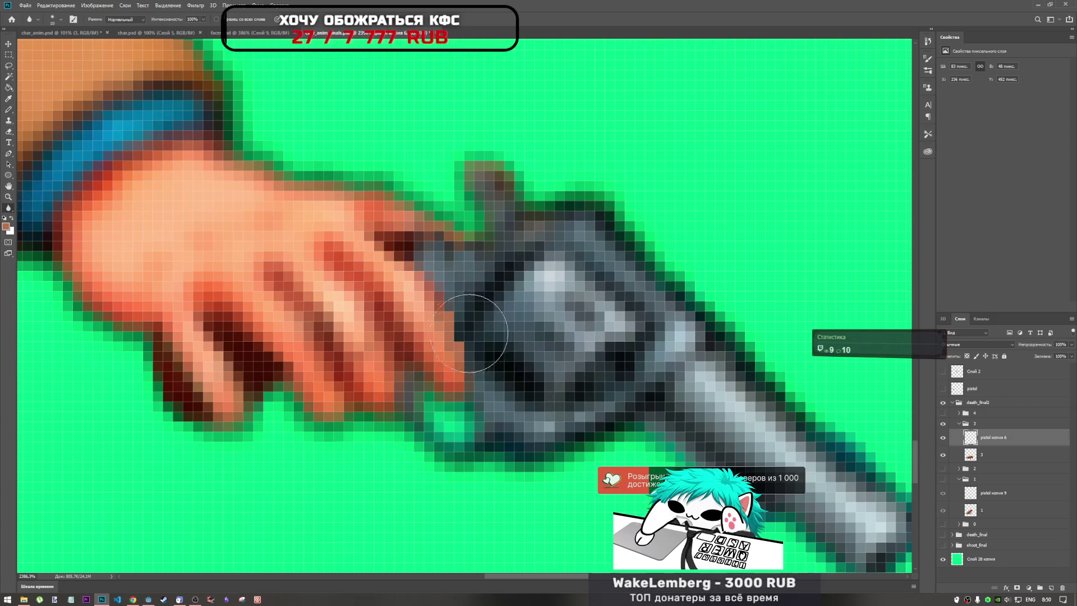
{"action": "scroll", "coordinate": [468, 371], "scroll_direction": "down", "scroll_amount": 10}
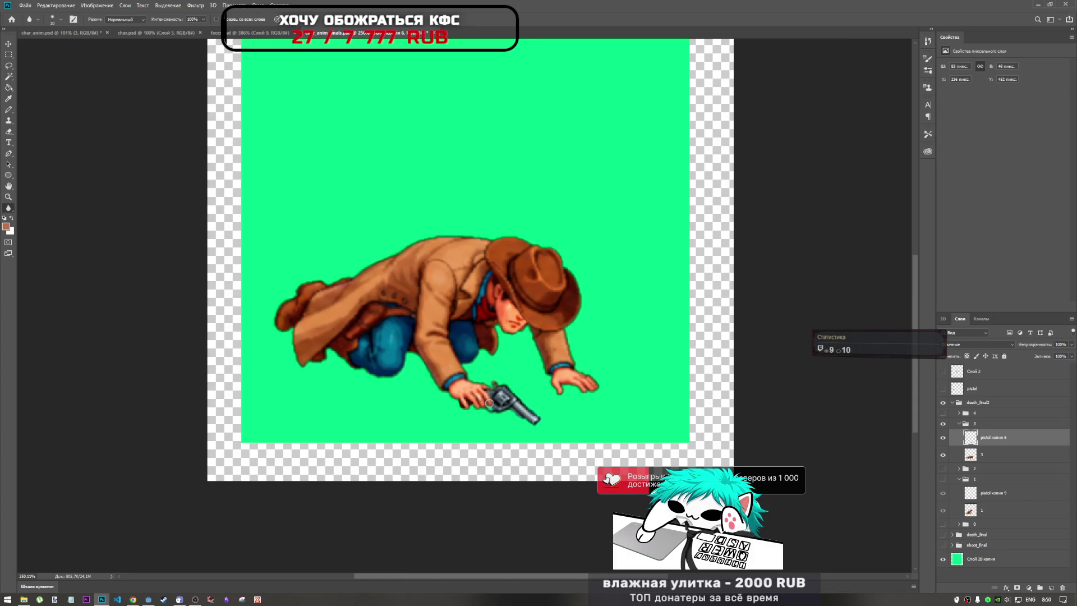
{"action": "scroll", "coordinate": [492, 390], "scroll_direction": "up", "scroll_amount": 4}
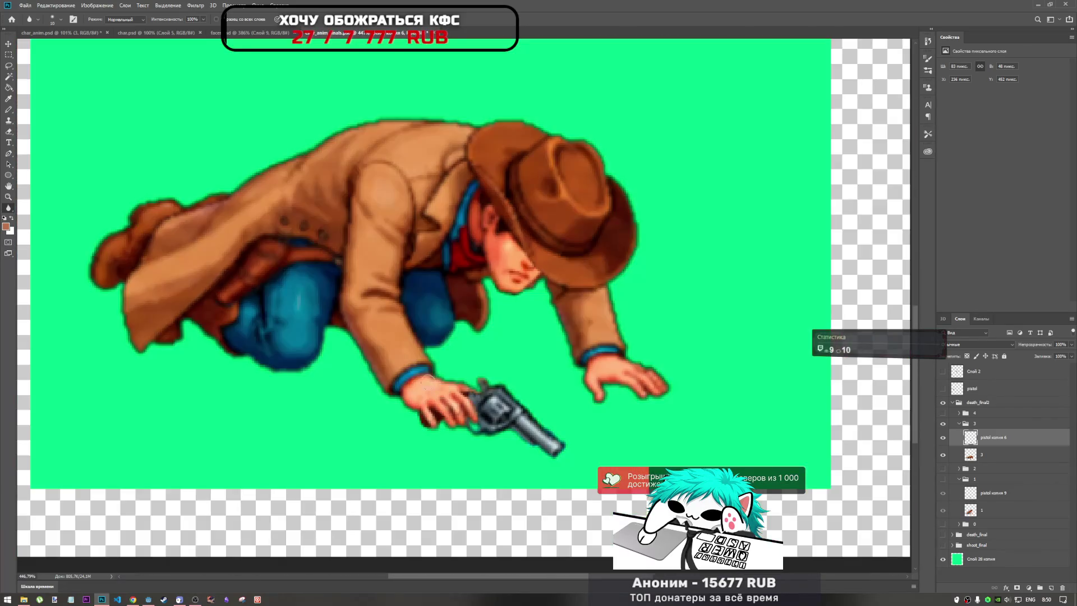
{"action": "scroll", "coordinate": [430, 386], "scroll_direction": "down", "scroll_amount": 5}
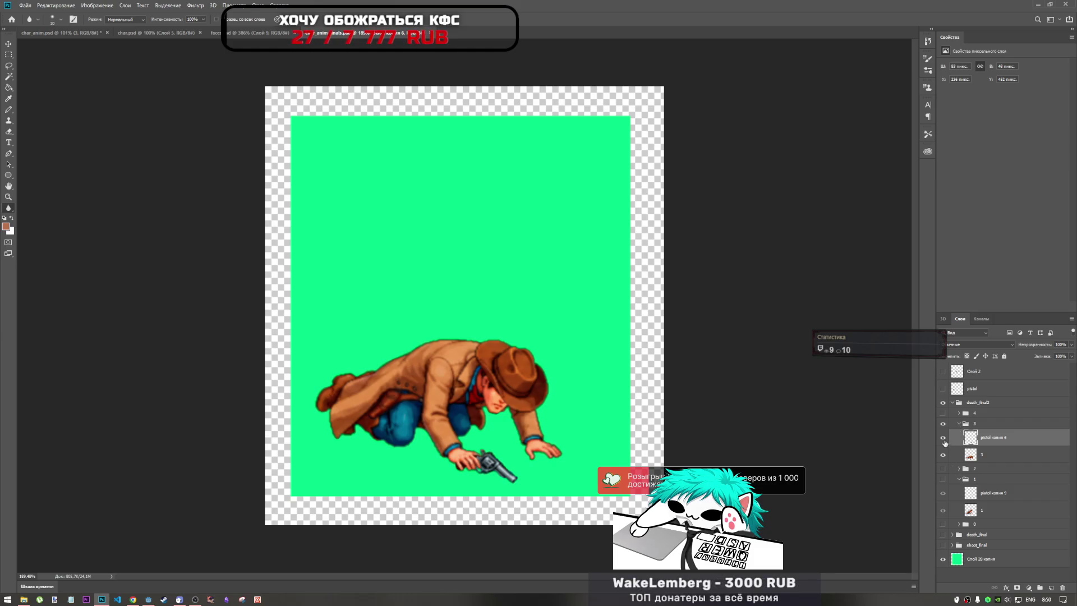
Step: Compare frame 2 with frame 1's kneeling cowboy, toggling the pistol копия 9 layer
{"action": "left_click", "coordinate": [943, 468]}
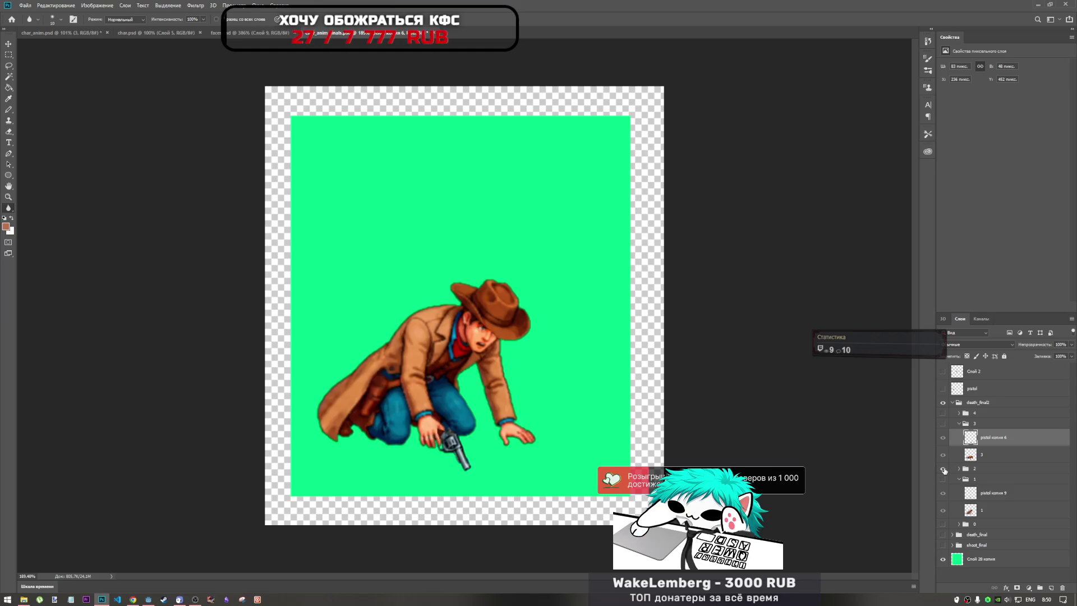
{"action": "left_click", "coordinate": [943, 467]}
{"action": "left_click", "coordinate": [943, 480]}
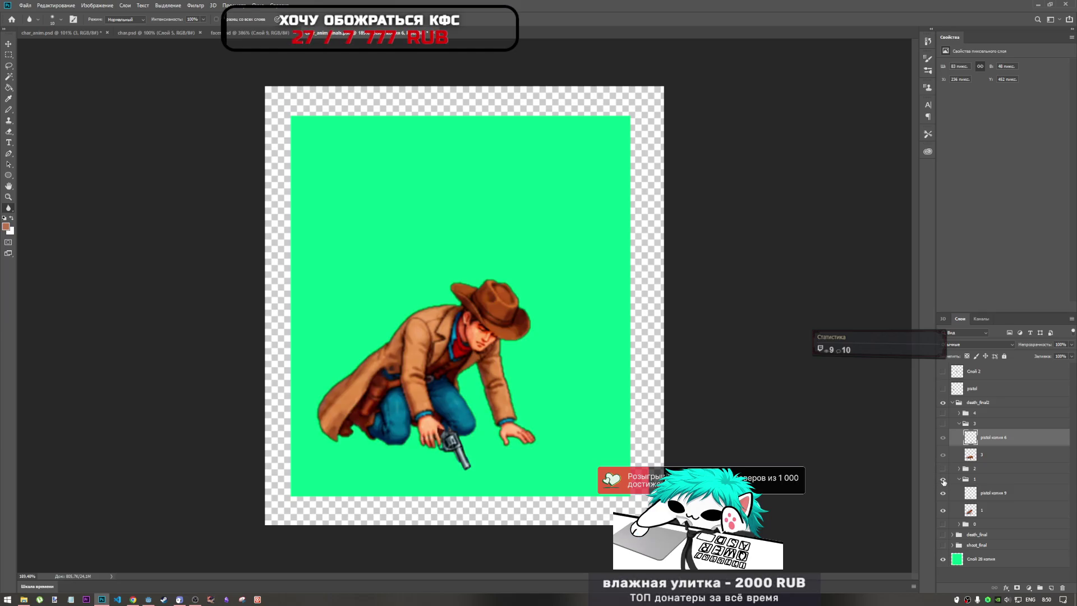
{"action": "left_click", "coordinate": [943, 493]}
{"action": "left_click", "coordinate": [943, 496]}
{"action": "left_click", "coordinate": [943, 494]}
{"action": "left_click", "coordinate": [943, 496]}
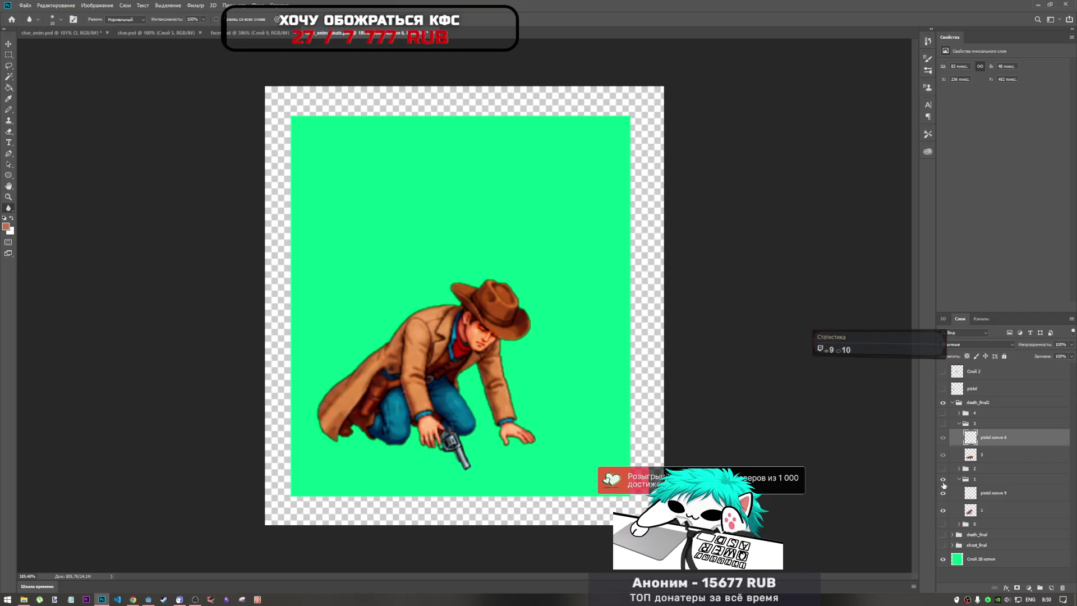
Step: Compare frame 0, then return to frame 1 and select the pistol копия 9 layer
{"action": "left_click", "coordinate": [943, 480]}
{"action": "left_click", "coordinate": [942, 524]}
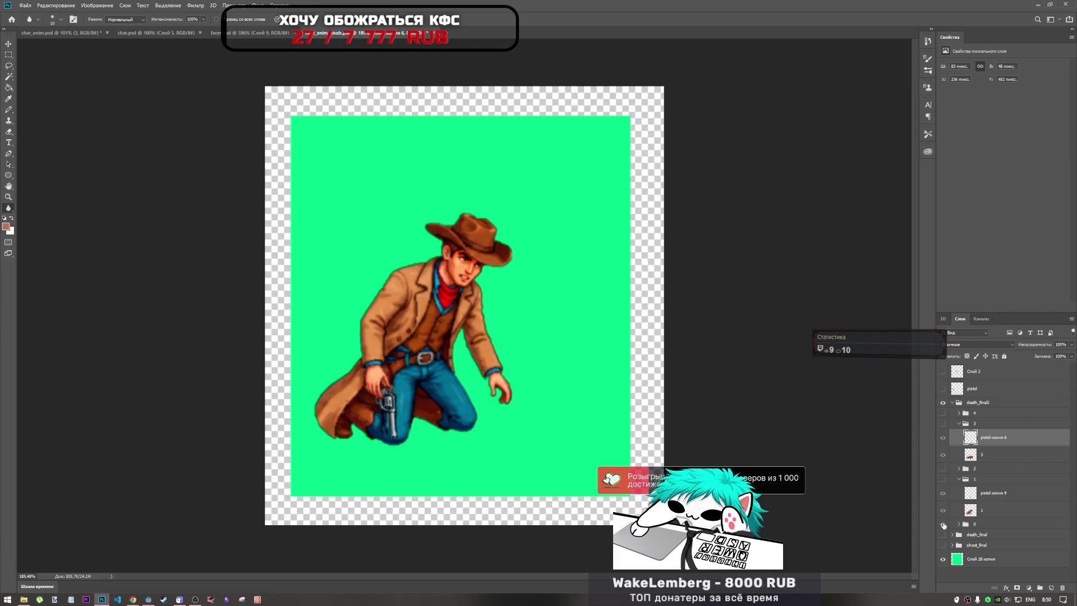
{"action": "left_click", "coordinate": [942, 524]}
{"action": "left_click", "coordinate": [943, 479]}
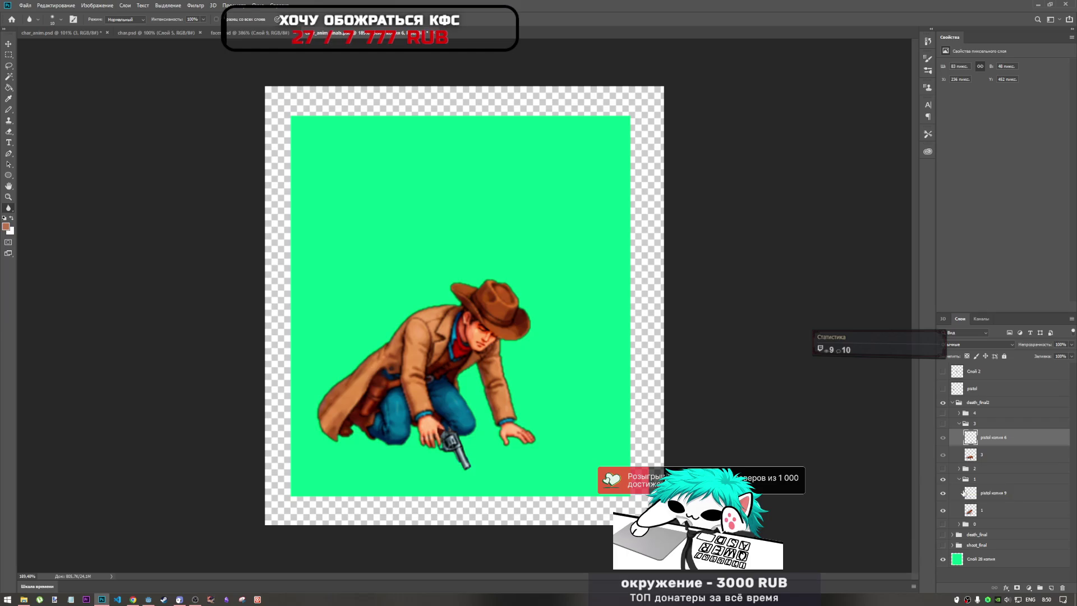
{"action": "left_click", "coordinate": [970, 496]}
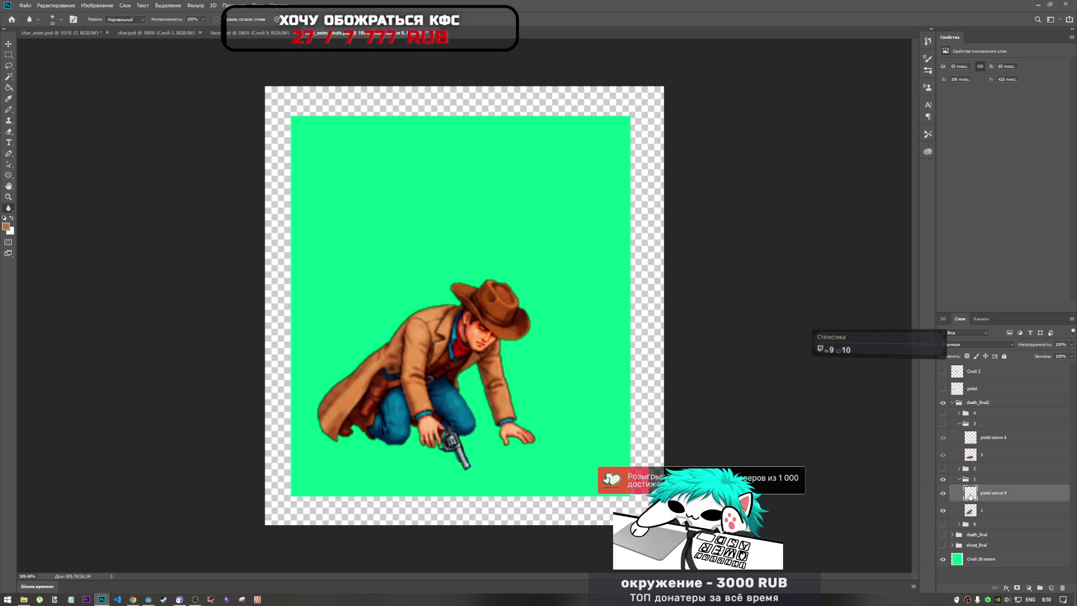
Step: Warp the pistol копия 9 revolver so its barrel bends further down and to the right
{"action": "scroll", "coordinate": [464, 414], "scroll_direction": "up", "scroll_amount": 4, "text": "alt"}
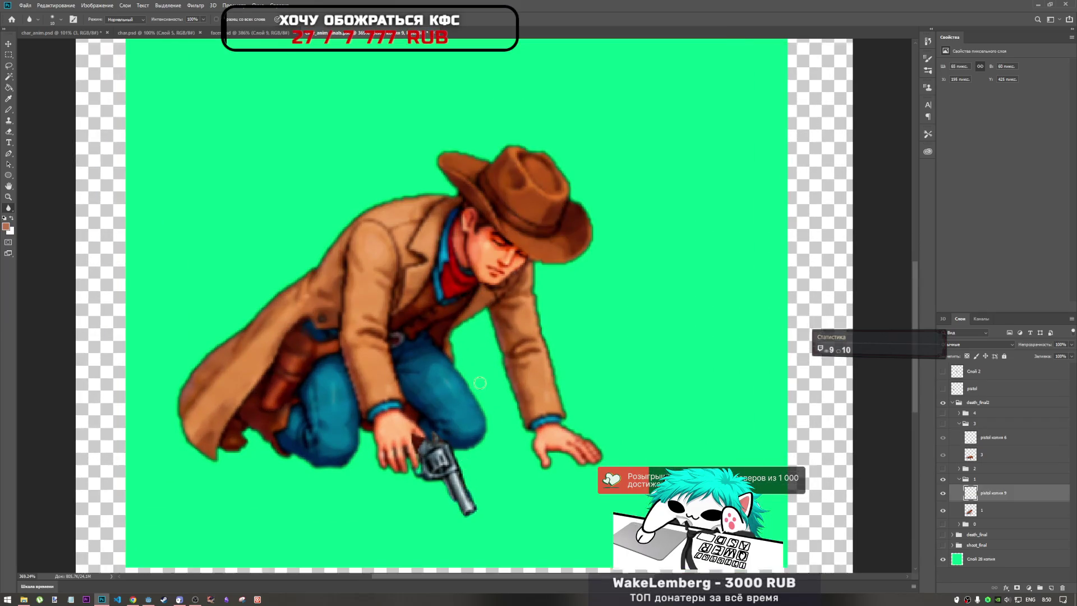
{"action": "scroll", "coordinate": [479, 401], "scroll_direction": "down", "scroll_amount": 2}
{"action": "key", "text": "ctrl+t"}
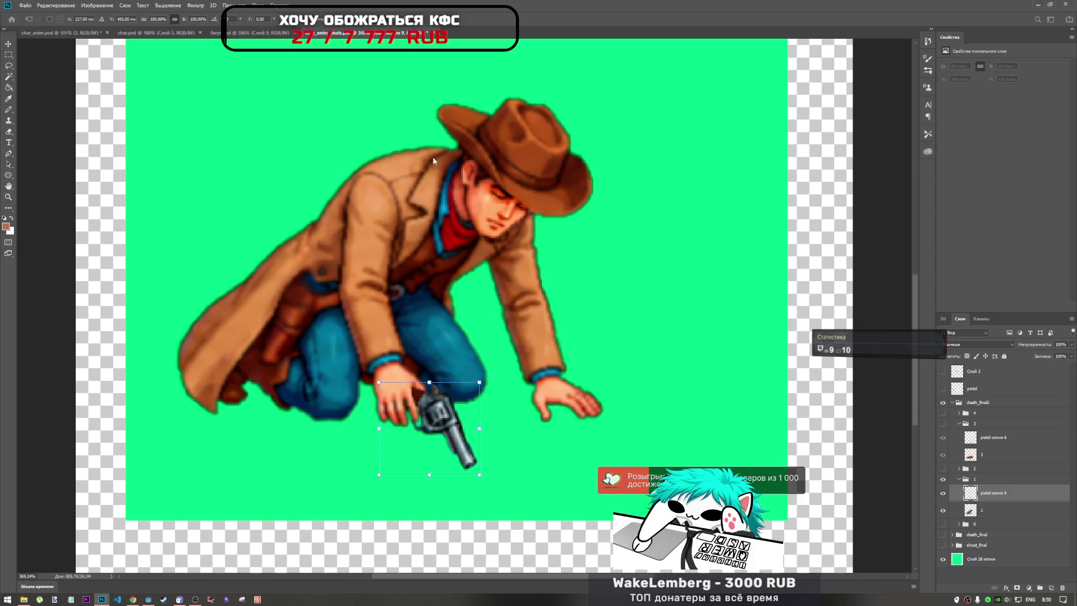
{"action": "left_click_drag", "start_coordinate": [479, 475], "coordinate": [486, 488]}
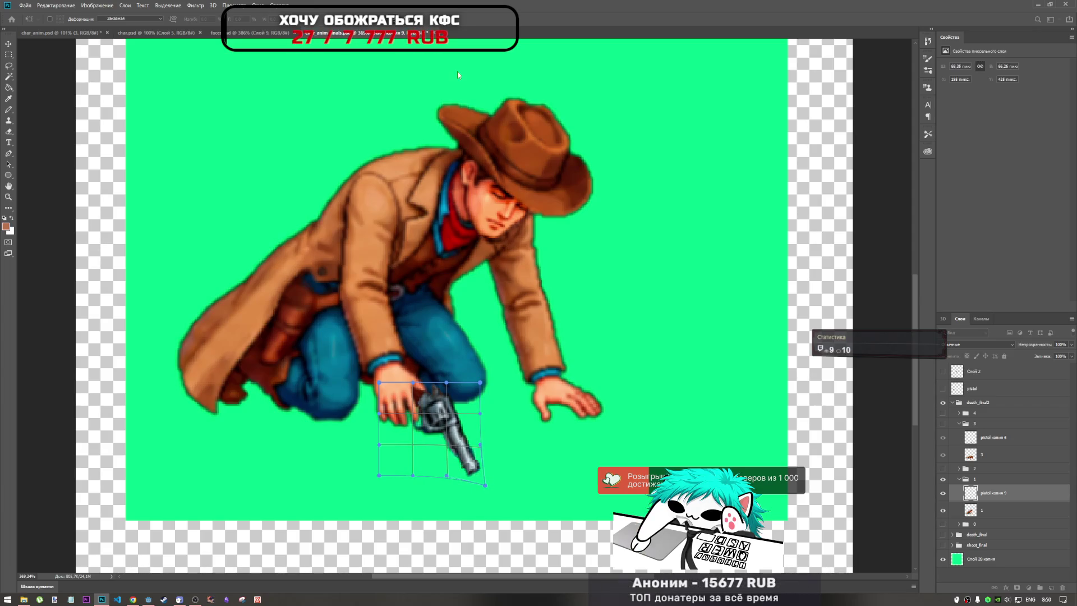
{"action": "key", "text": "Return"}
{"action": "scroll", "coordinate": [555, 379], "scroll_direction": "down", "scroll_amount": 3}
{"action": "scroll", "coordinate": [555, 379], "scroll_direction": "down", "scroll_amount": 2}
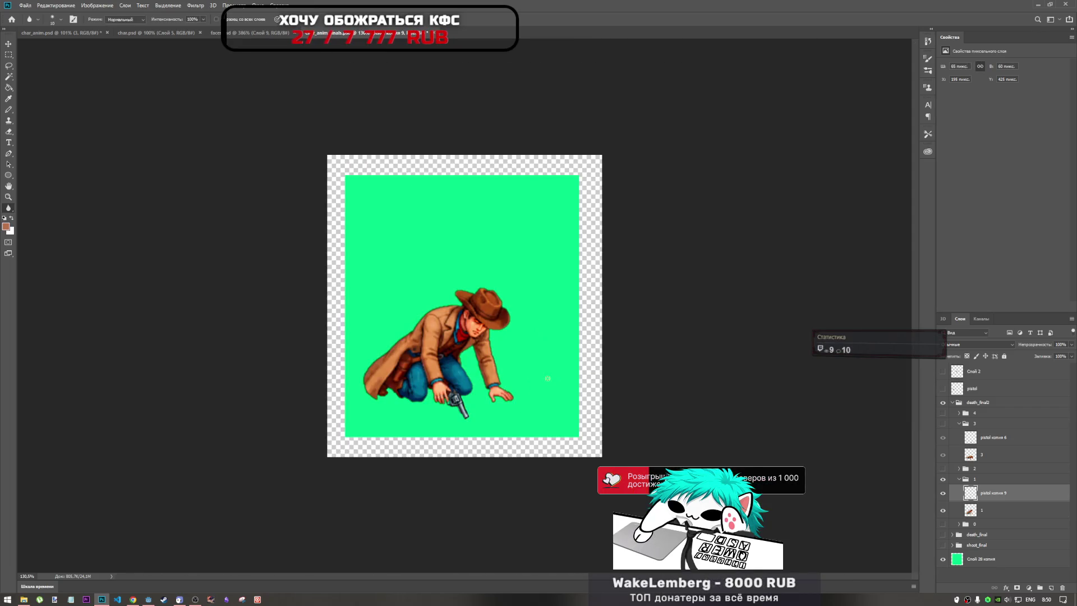
Step: Hide frame groups 1–3 and show group 4's face-down cowboy frame
{"action": "left_click", "coordinate": [943, 479]}
{"action": "left_click", "coordinate": [958, 479]}
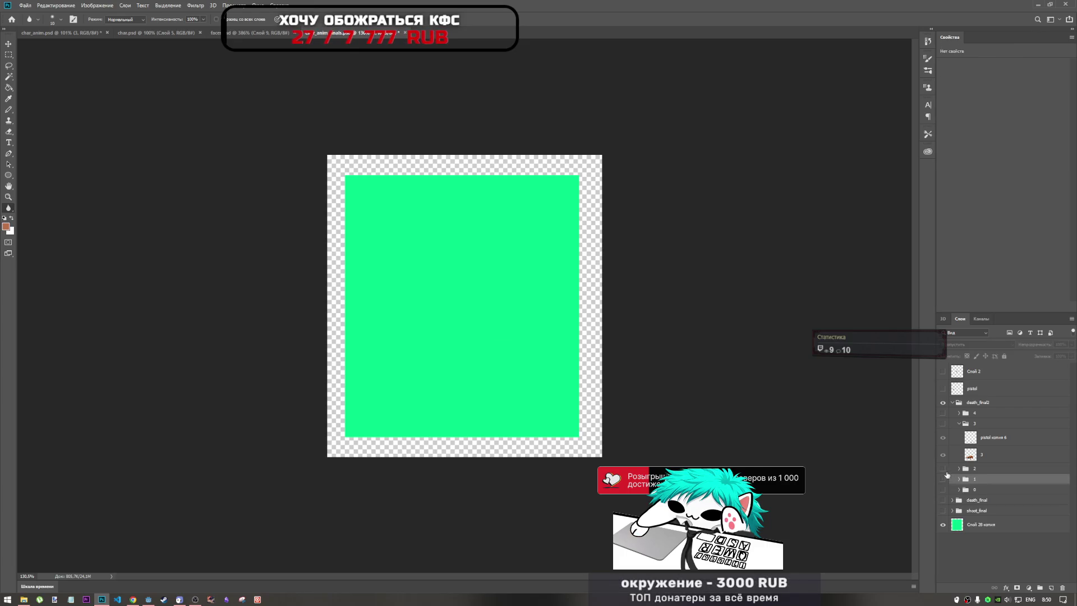
{"action": "left_click", "coordinate": [942, 468]}
{"action": "left_click", "coordinate": [943, 469]}
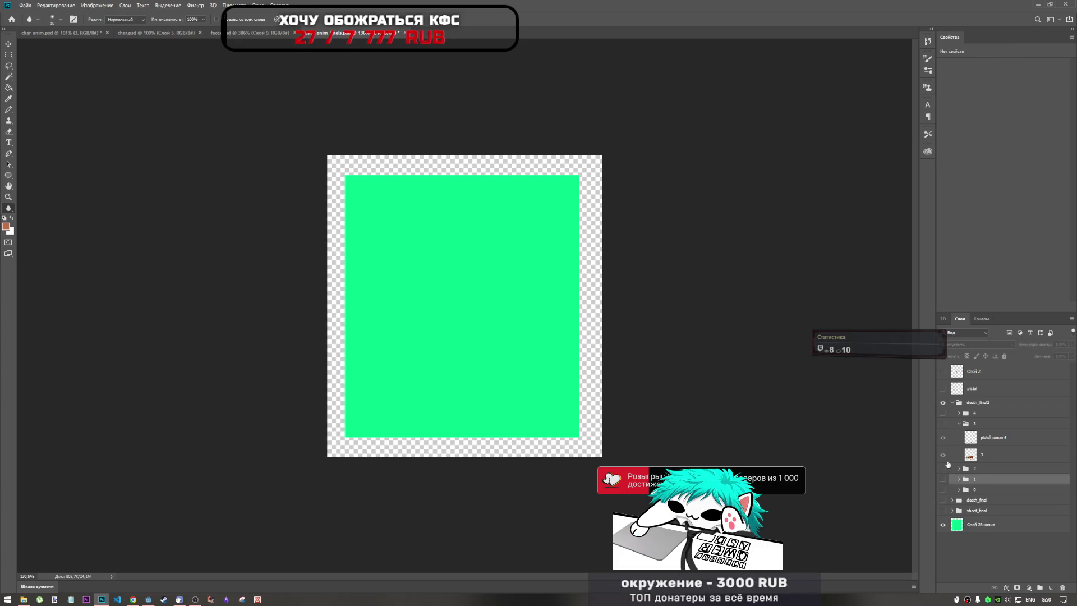
{"action": "left_click", "coordinate": [943, 424]}
{"action": "left_click", "coordinate": [943, 418]}
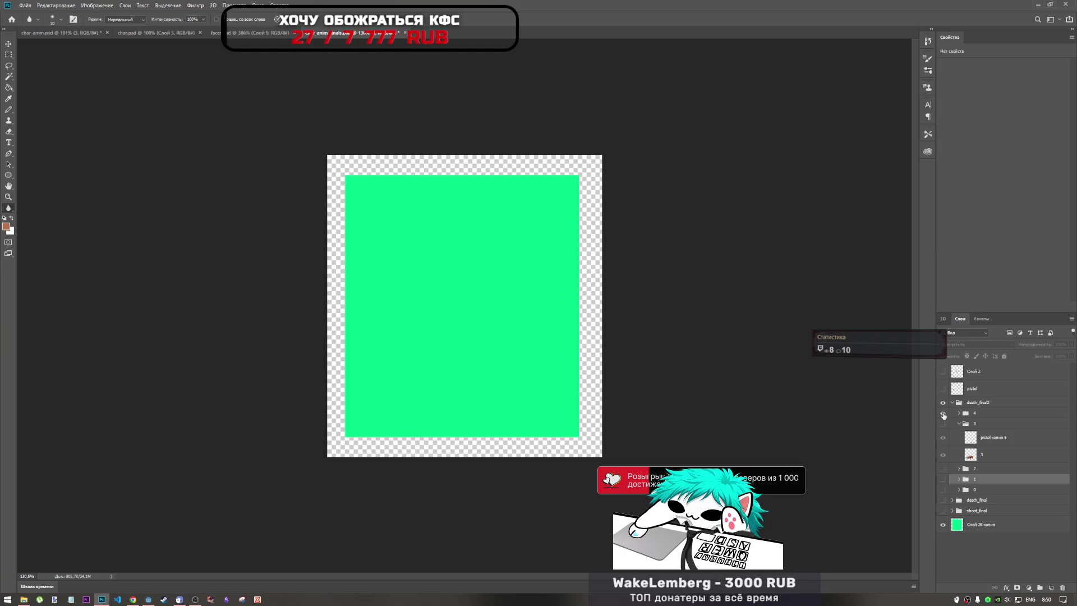
{"action": "left_click", "coordinate": [943, 413]}
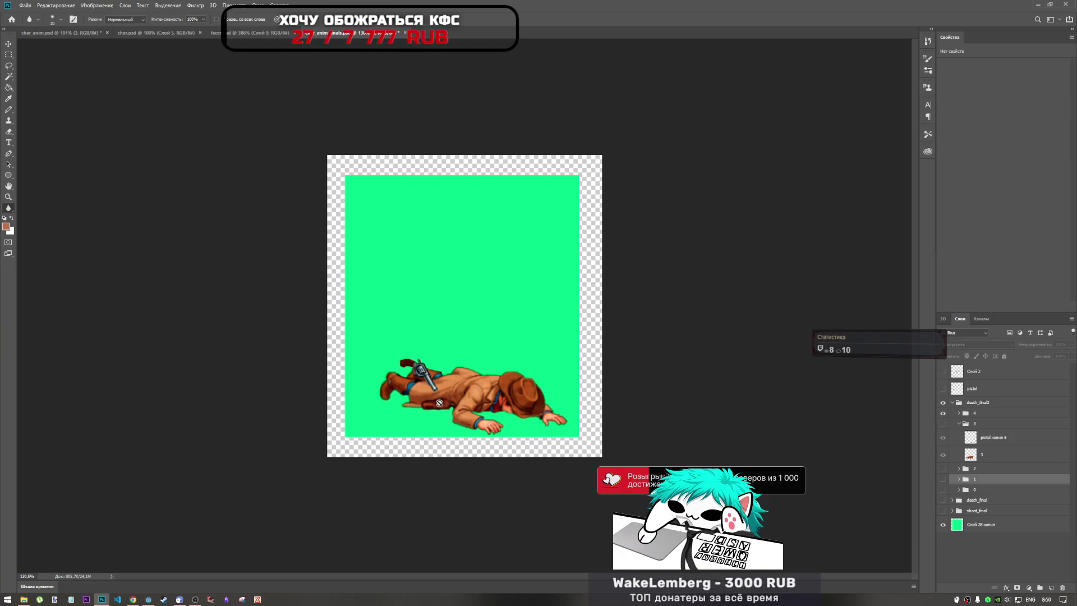
{"action": "key", "text": "ctrl+t"}
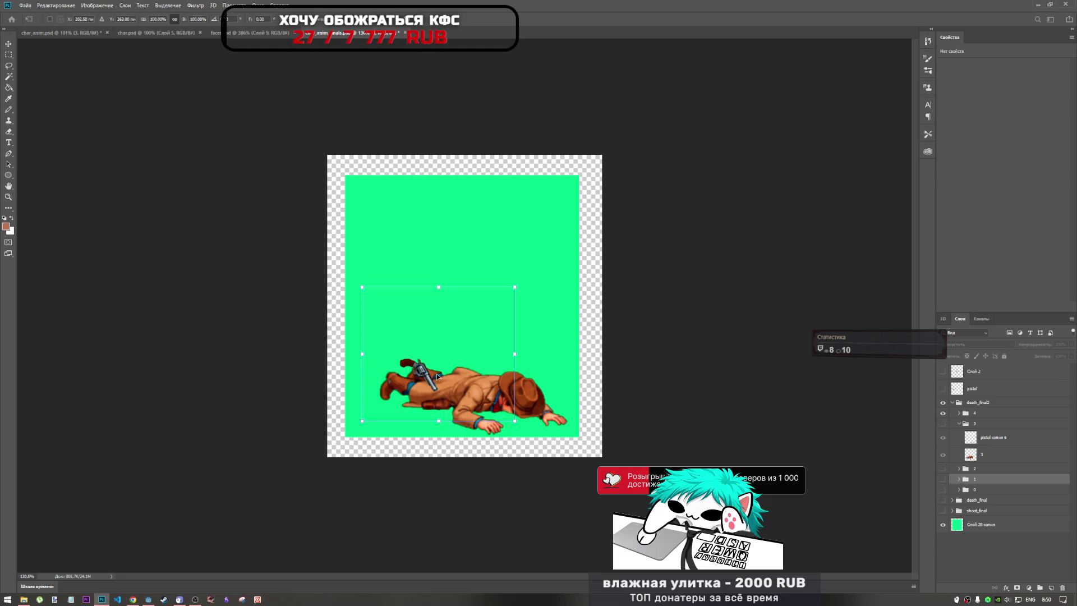
{"action": "key", "text": "r"}
Step: Move and rotate group 4's pistol копия layer toward the fallen cowboy's hand
{"action": "left_click", "coordinate": [955, 415]}
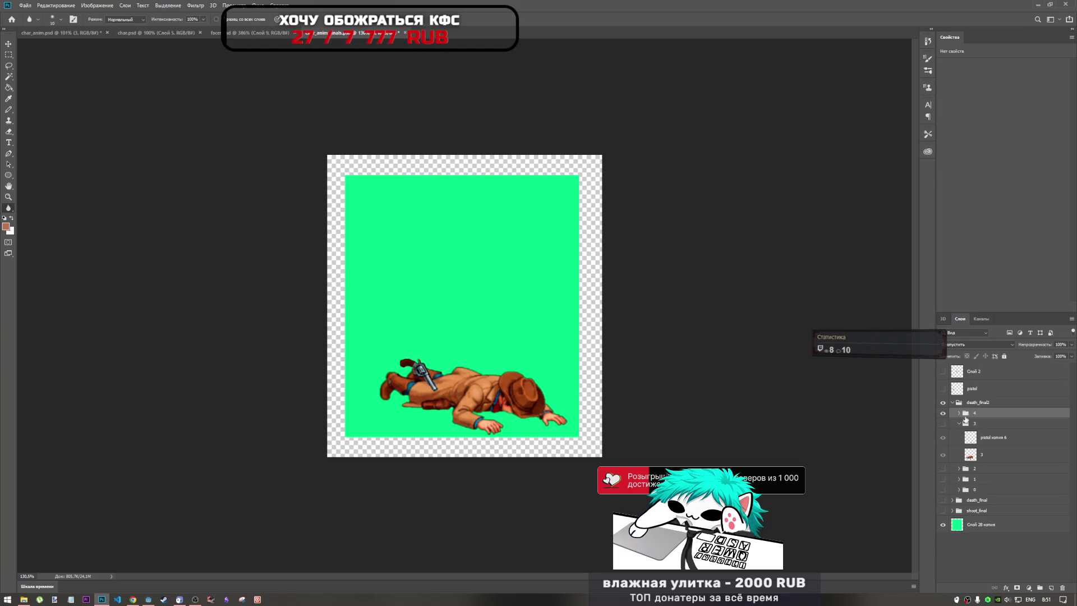
{"action": "left_click", "coordinate": [959, 413]}
{"action": "left_click", "coordinate": [991, 427]}
{"action": "key", "text": "ctrl+t"}
{"action": "mouse_move", "coordinate": [435, 381]}
{"action": "left_mouse_down"}
{"action": "mouse_move", "coordinate": [519, 446]}
{"action": "mouse_move", "coordinate": [518, 424]}
{"action": "left_mouse_up"}
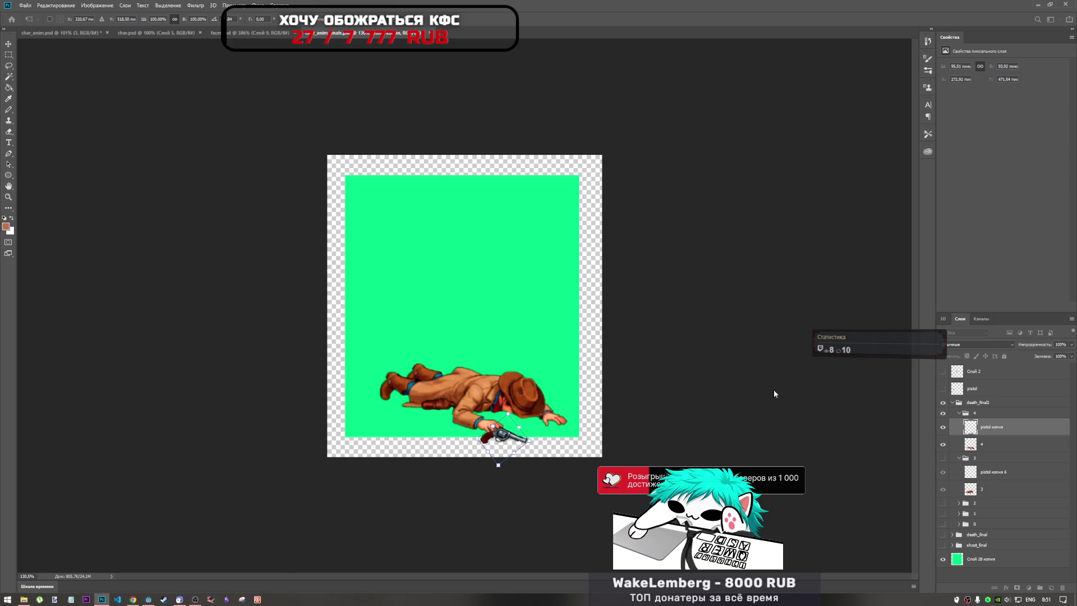
{"action": "scroll", "coordinate": [490, 445], "scroll_direction": "up", "scroll_amount": 2}
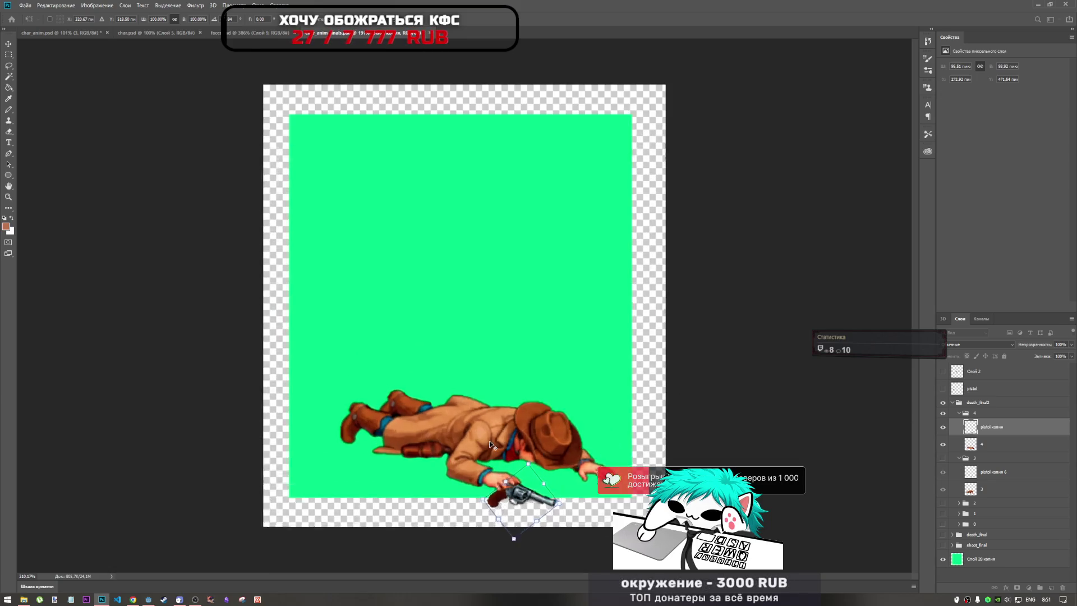
{"action": "scroll", "coordinate": [490, 445], "scroll_direction": "up", "scroll_amount": 2}
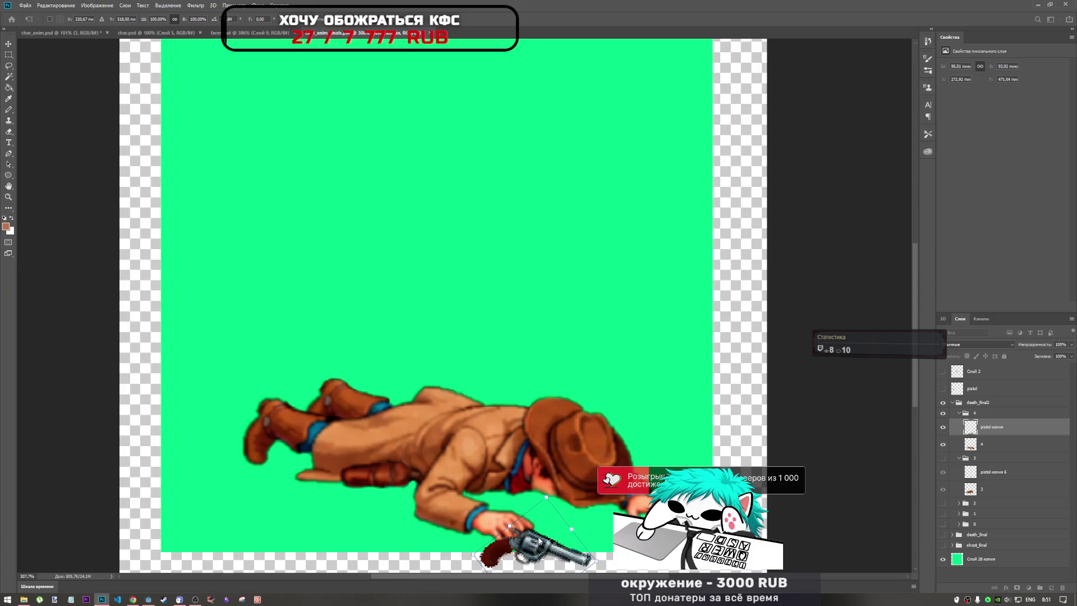
{"action": "mouse_move", "coordinate": [537, 548]}
{"action": "left_mouse_down"}
{"action": "mouse_move", "coordinate": [555, 517]}
{"action": "mouse_move", "coordinate": [560, 524]}
{"action": "mouse_move", "coordinate": [548, 526]}
{"action": "left_mouse_up"}
{"action": "key", "text": "Return"}
{"action": "key", "text": "r"}
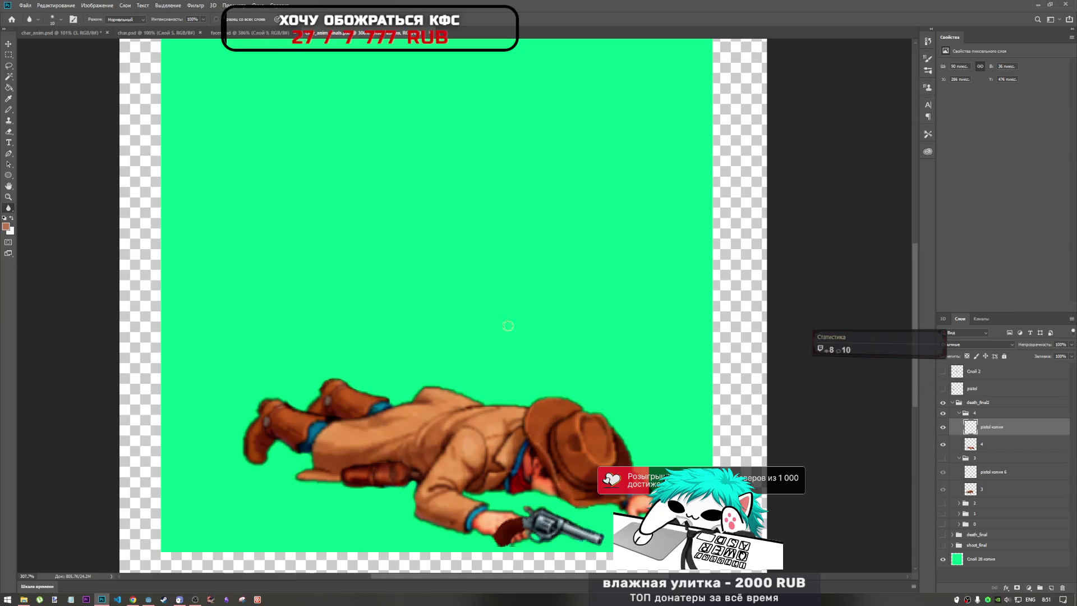
{"action": "key", "text": "ctrl+z"}
Step: Place the pistol beside the hand, rotated to point right with a slight skew
{"action": "key", "text": "ctrl+t"}
{"action": "left_click_drag", "start_coordinate": [342, 404], "coordinate": [548, 515]}
{"action": "mouse_move", "coordinate": [583, 566]}
{"action": "left_mouse_down"}
{"action": "mouse_move", "coordinate": [600, 547]}
{"action": "mouse_move", "coordinate": [556, 525]}
{"action": "left_mouse_up"}
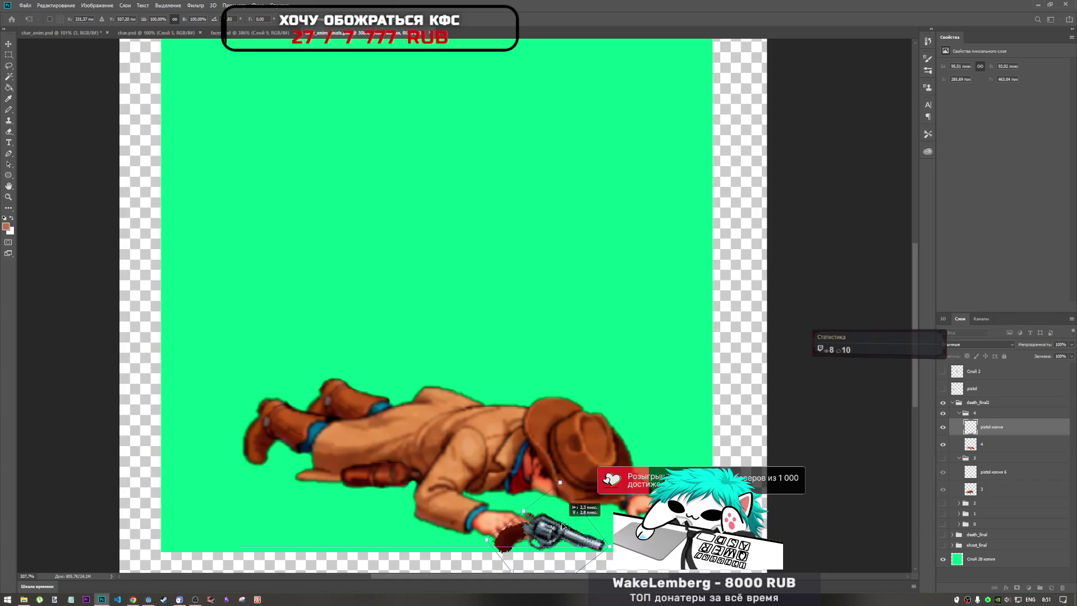
{"action": "mouse_move", "coordinate": [243, 21]}
{"action": "left_mouse_down"}
{"action": "mouse_move", "coordinate": [62, 21]}
{"action": "mouse_move", "coordinate": [2, 4]}
{"action": "left_mouse_up"}
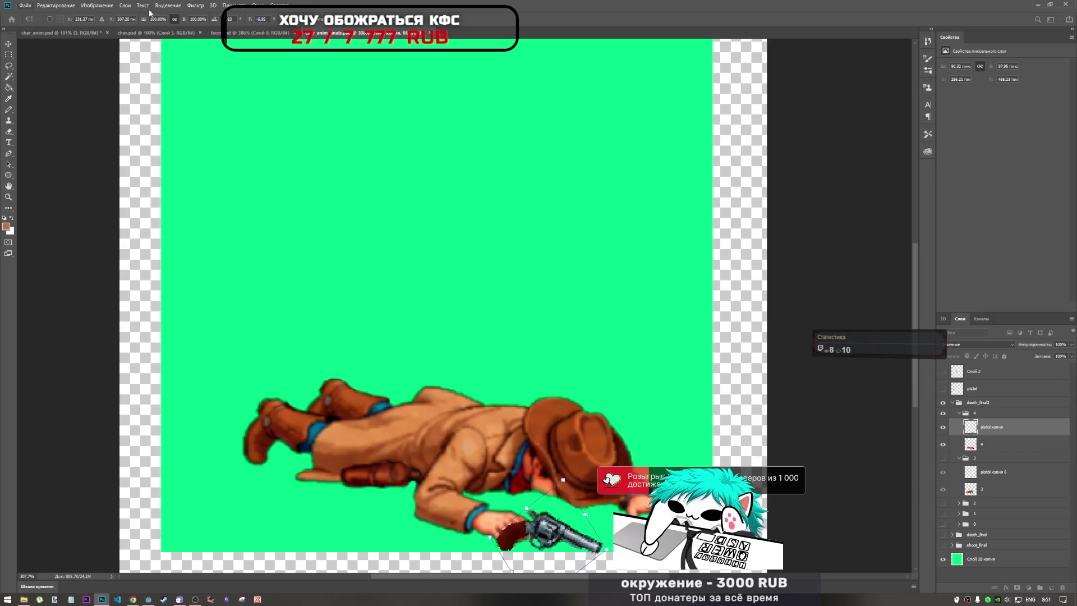
{"action": "left_click_drag", "start_coordinate": [388, 52], "coordinate": [649, 84]}
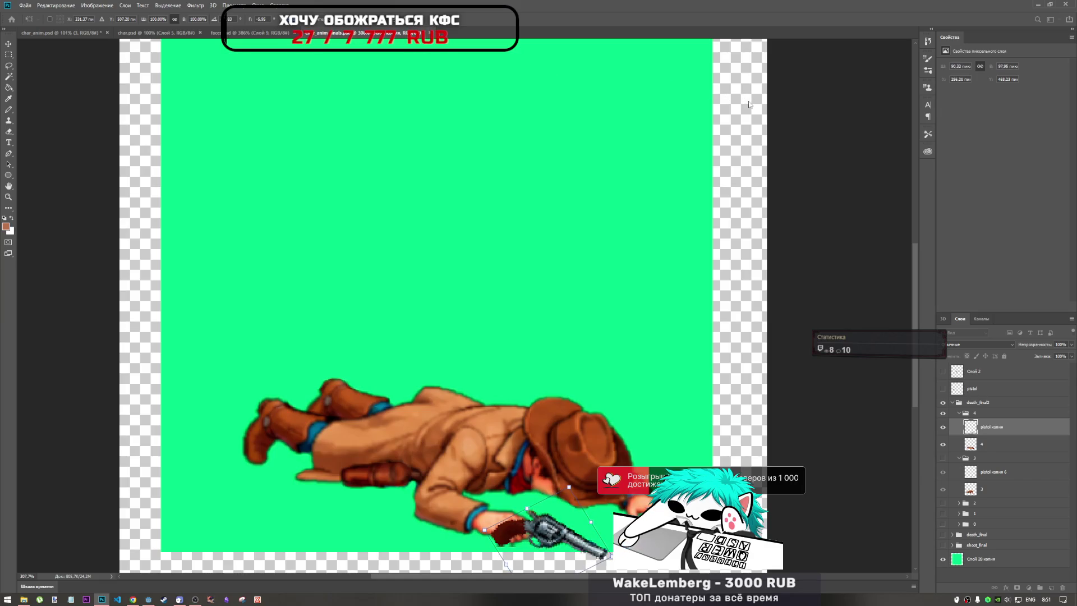
{"action": "key", "text": "Return"}
{"action": "key", "text": "r"}
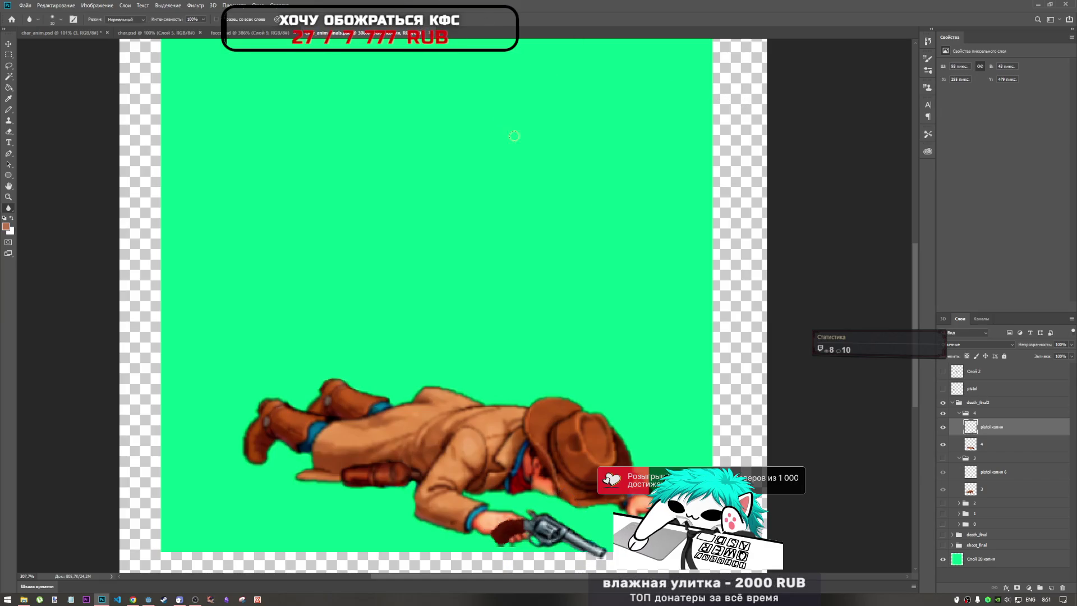
Step: Fine-tune the pistol's position and rotation next to the outstretched hand
{"action": "key", "text": "ctrl+t"}
{"action": "mouse_move", "coordinate": [568, 536]}
{"action": "left_mouse_down"}
{"action": "mouse_move", "coordinate": [530, 527]}
{"action": "mouse_move", "coordinate": [559, 532]}
{"action": "left_mouse_up"}
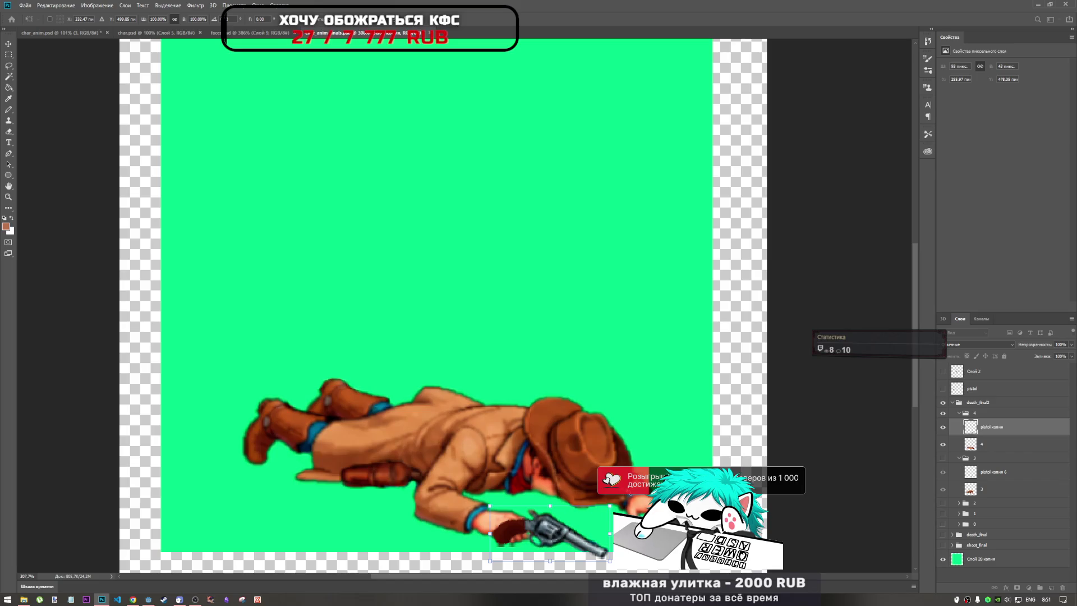
{"action": "left_click_drag", "start_coordinate": [626, 492], "coordinate": [631, 501]}
{"action": "left_click_drag", "start_coordinate": [574, 539], "coordinate": [573, 543]}
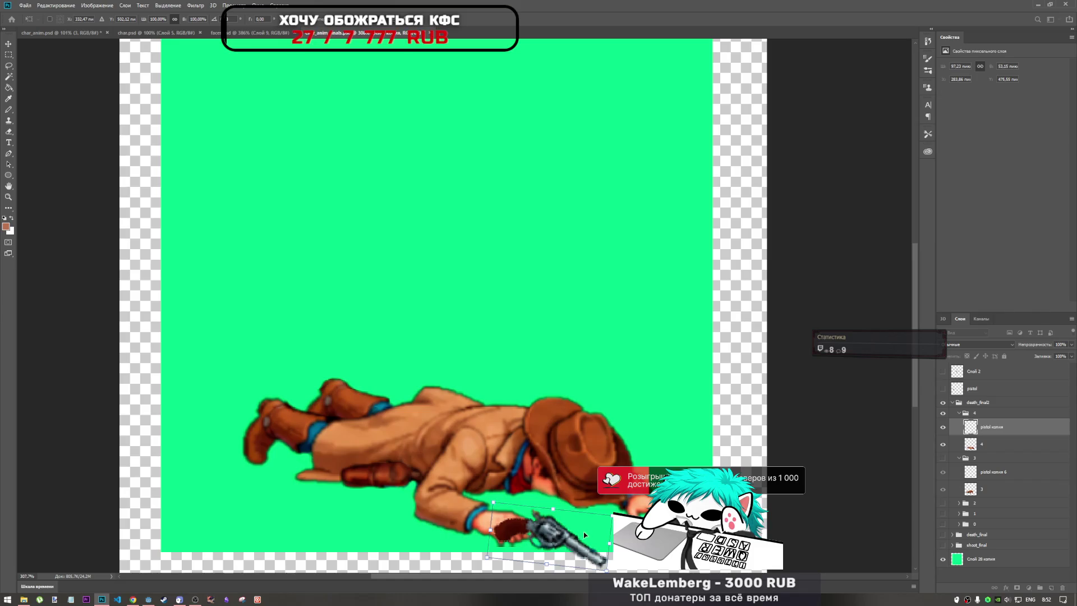
{"action": "left_click_drag", "start_coordinate": [554, 538], "coordinate": [560, 542]}
{"action": "key", "text": "Return"}
{"action": "key", "text": "r"}
{"action": "scroll", "coordinate": [536, 538], "scroll_direction": "up", "scroll_amount": 3}
{"action": "scroll", "coordinate": [544, 322], "scroll_direction": "down", "scroll_amount": 2}
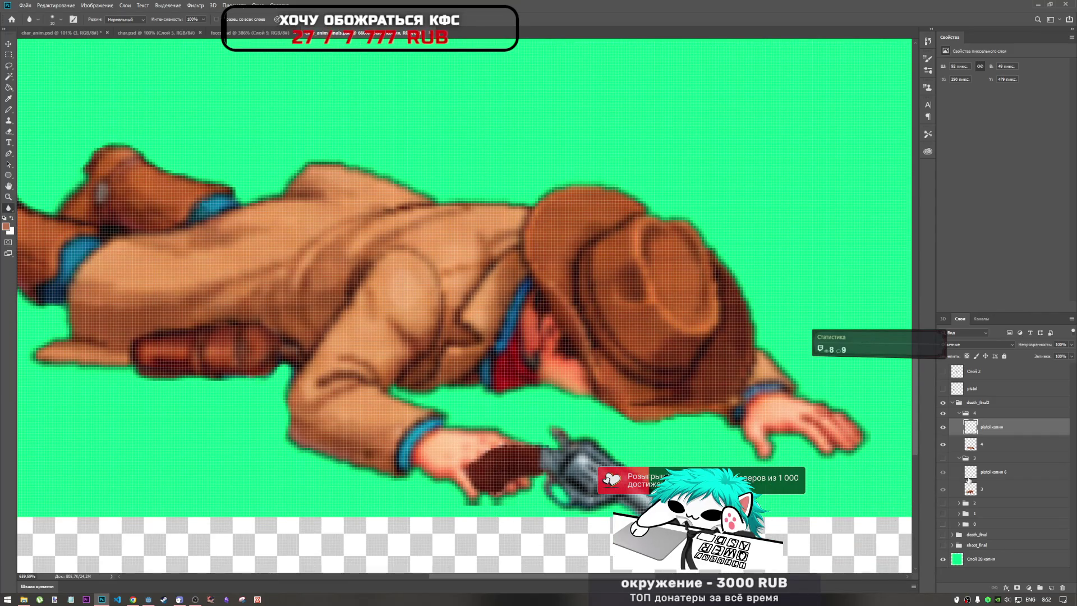
{"action": "key", "text": "alt+bracketleft"}
{"action": "left_click_drag", "start_coordinate": [458, 508], "coordinate": [506, 519]}
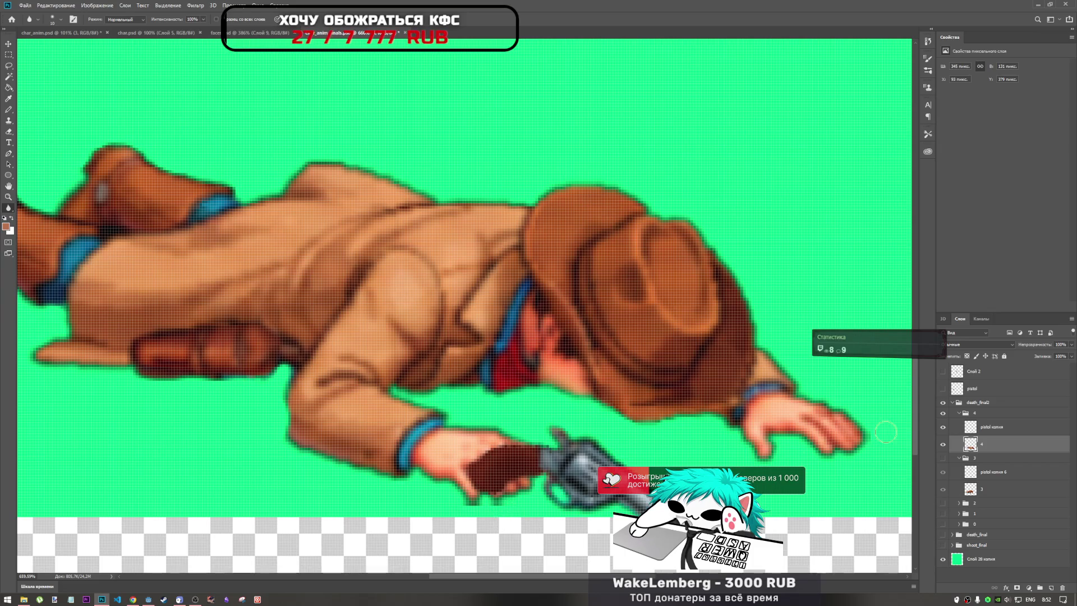
{"action": "left_click", "coordinate": [9, 132]}
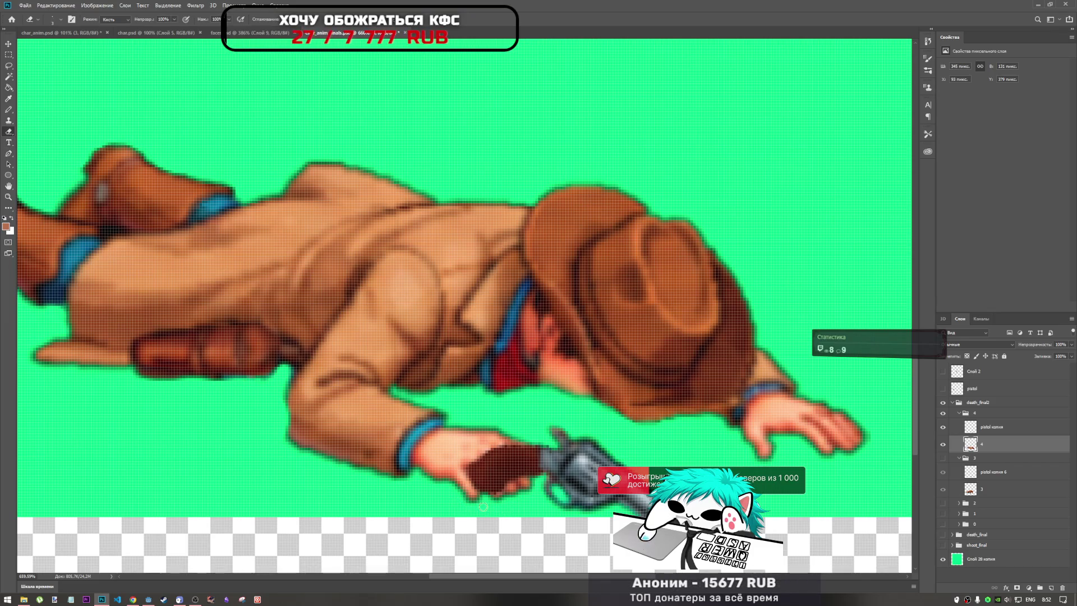
{"action": "left_click", "coordinate": [992, 429]}
{"action": "left_click_drag", "start_coordinate": [473, 460], "coordinate": [502, 485]}
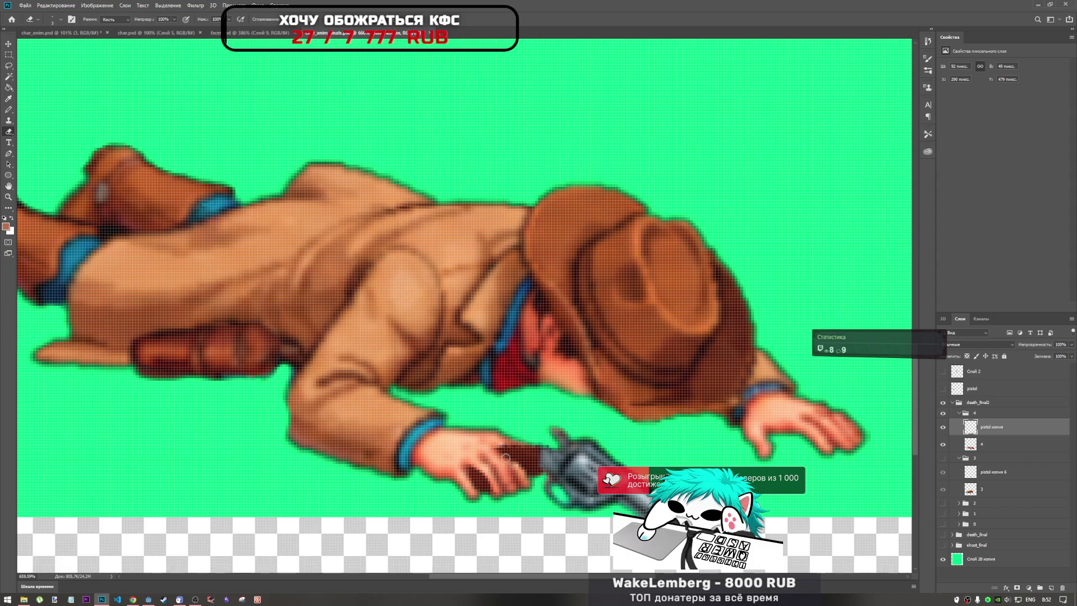
{"action": "scroll", "coordinate": [505, 491], "scroll_direction": "down", "scroll_amount": 5}
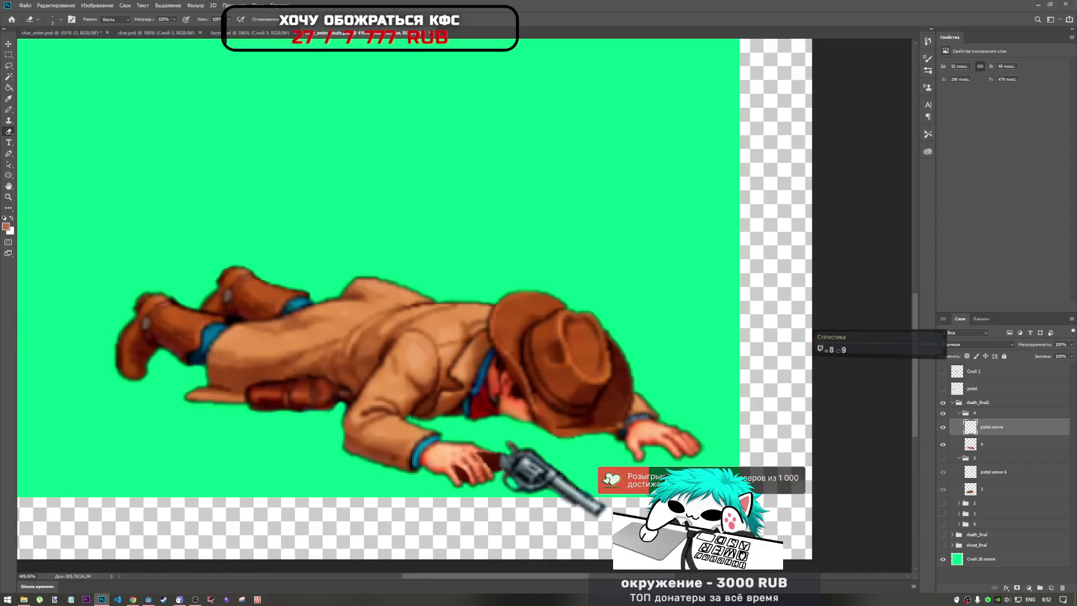
{"action": "scroll", "coordinate": [445, 453], "scroll_direction": "up", "scroll_amount": 7}
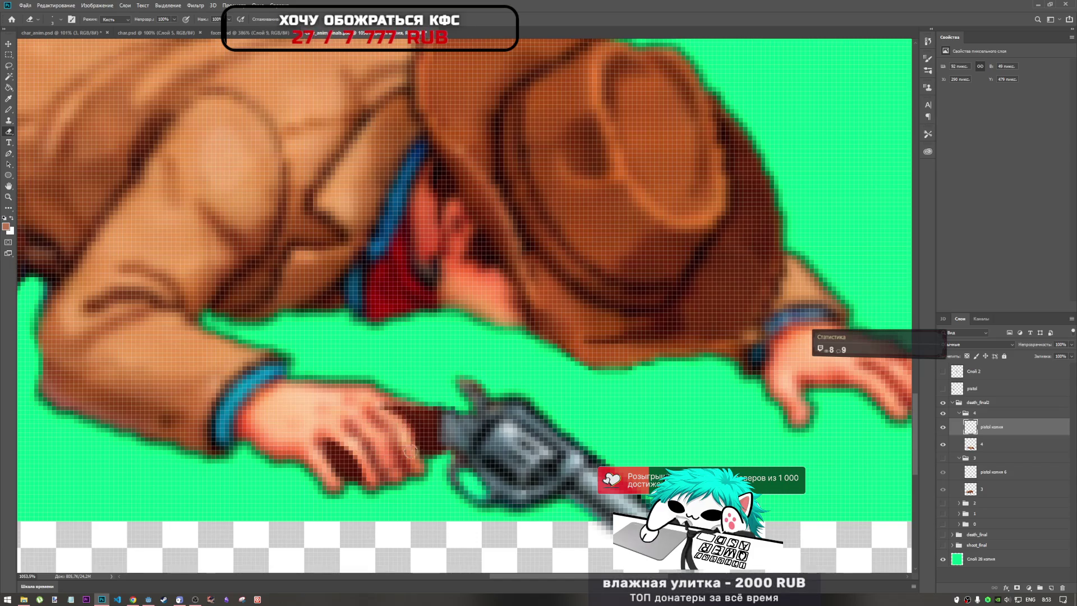
{"action": "scroll", "coordinate": [405, 453], "scroll_direction": "down", "scroll_amount": 3}
{"action": "scroll", "coordinate": [537, 462], "scroll_direction": "up", "scroll_amount": 1}
{"action": "scroll", "coordinate": [523, 453], "scroll_direction": "up", "scroll_amount": 1}
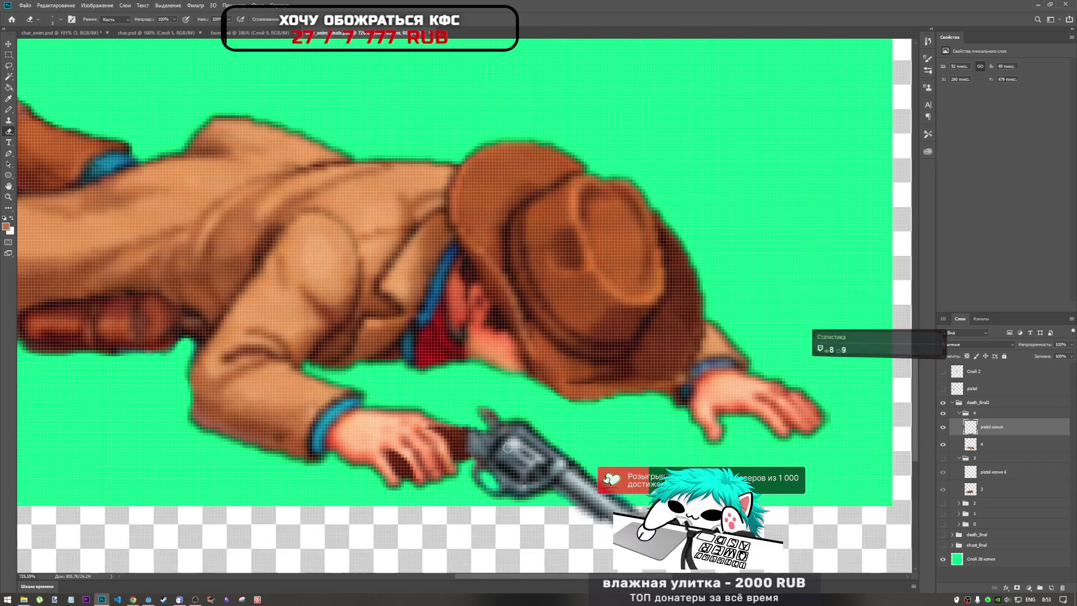
{"action": "scroll", "coordinate": [405, 467], "scroll_direction": "down", "scroll_amount": 2}
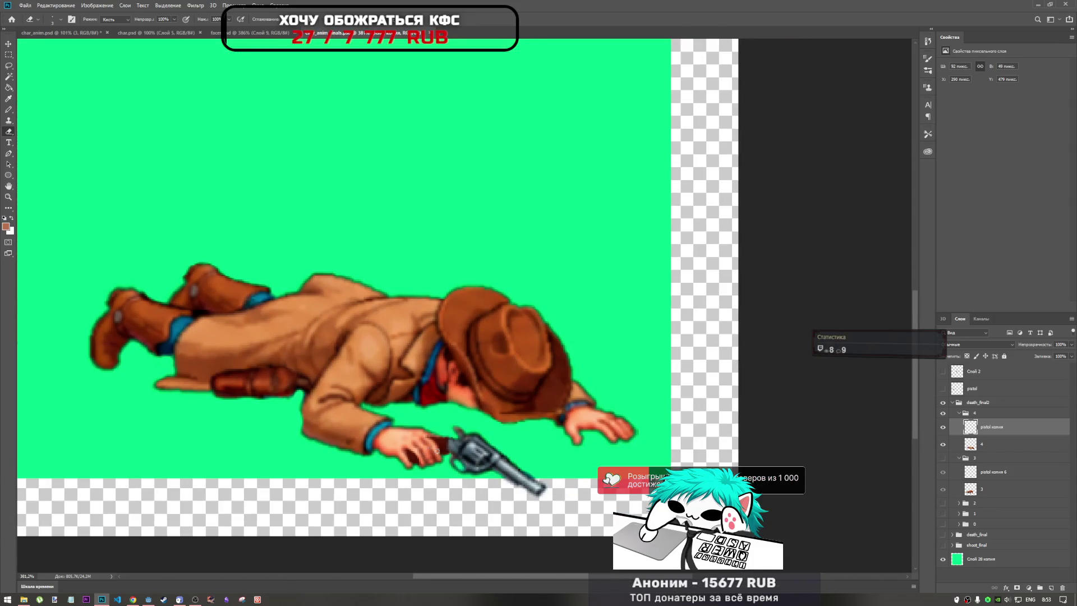
{"action": "scroll", "coordinate": [437, 451], "scroll_direction": "up", "scroll_amount": 4}
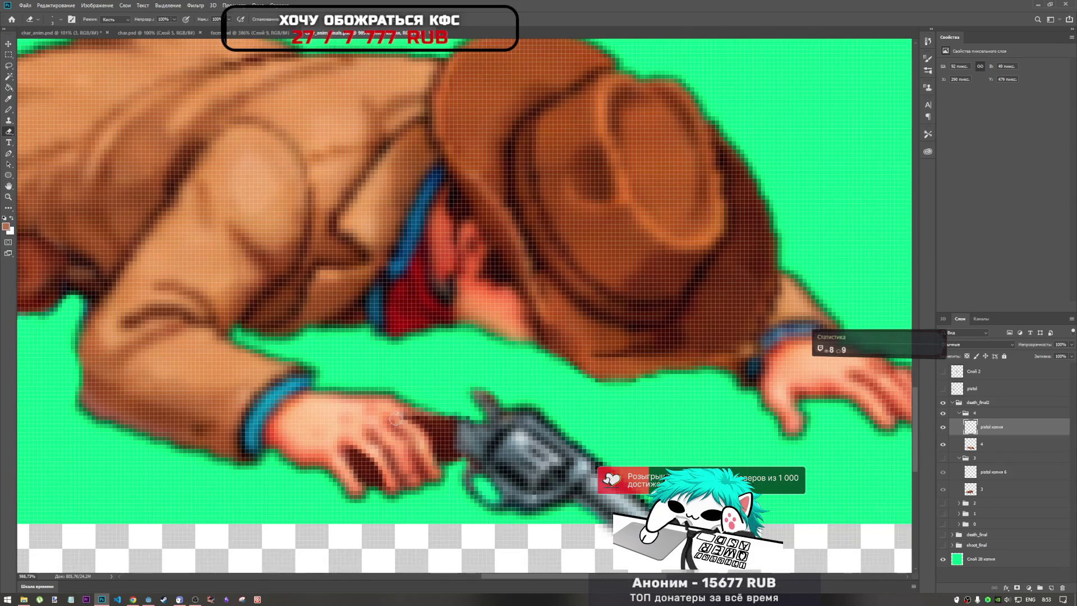
{"action": "scroll", "coordinate": [395, 419], "scroll_direction": "down", "scroll_amount": 5}
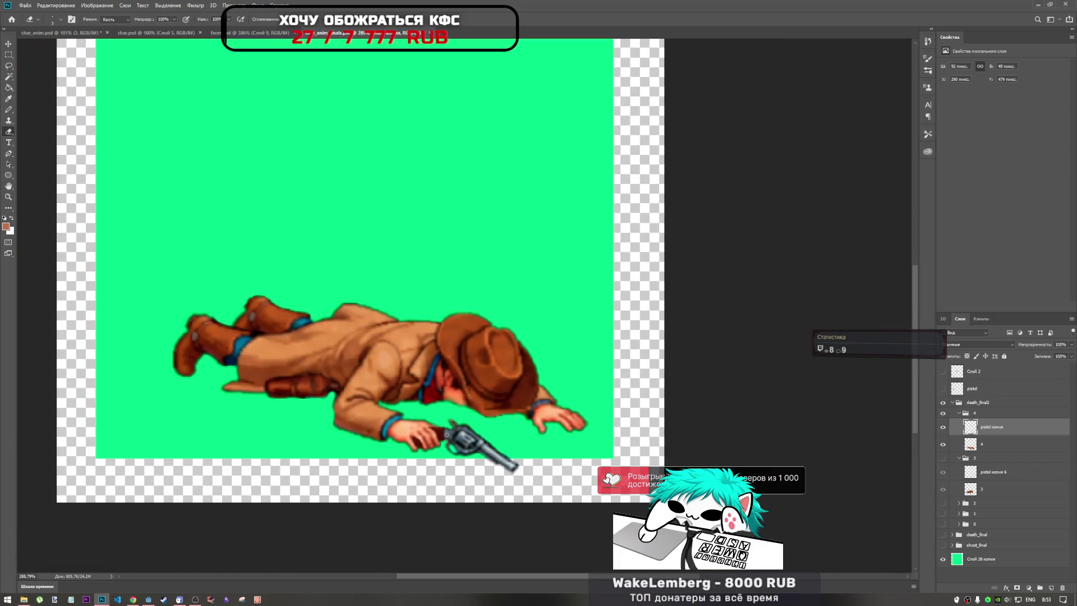
{"action": "scroll", "coordinate": [429, 431], "scroll_direction": "up", "scroll_amount": 3}
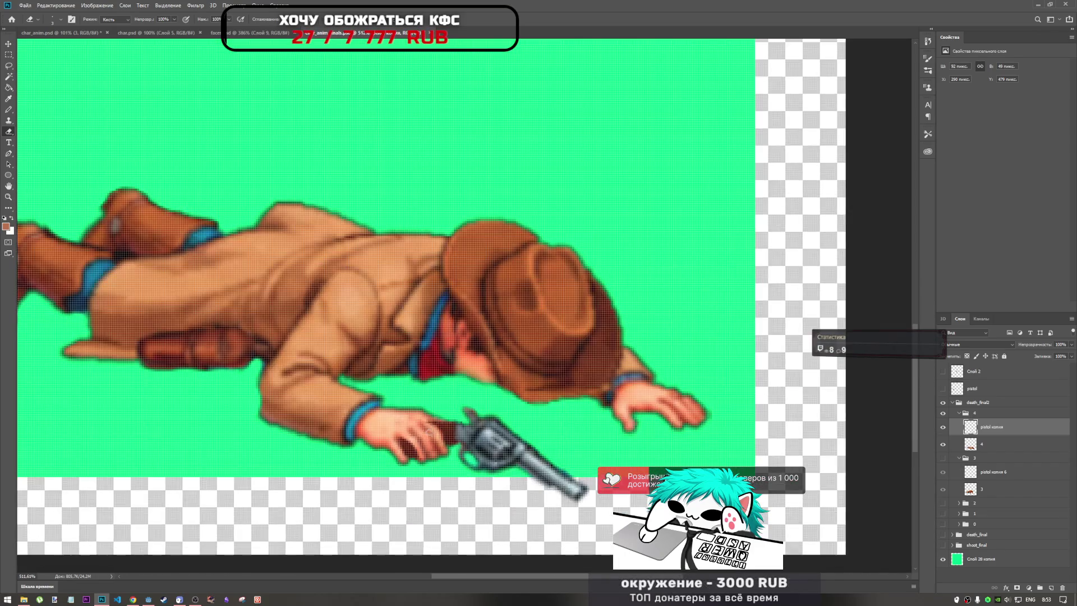
{"action": "scroll", "coordinate": [425, 428], "scroll_direction": "down", "scroll_amount": 5}
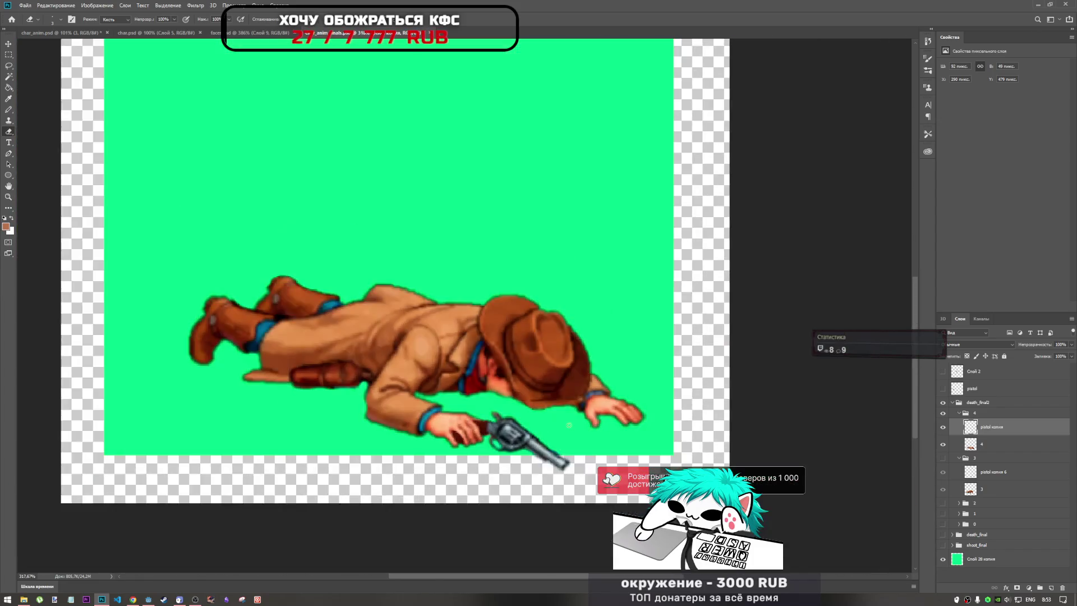
{"action": "scroll", "coordinate": [508, 485], "scroll_direction": "up", "scroll_amount": 3}
{"action": "scroll", "coordinate": [508, 485], "scroll_direction": "up", "scroll_amount": 4}
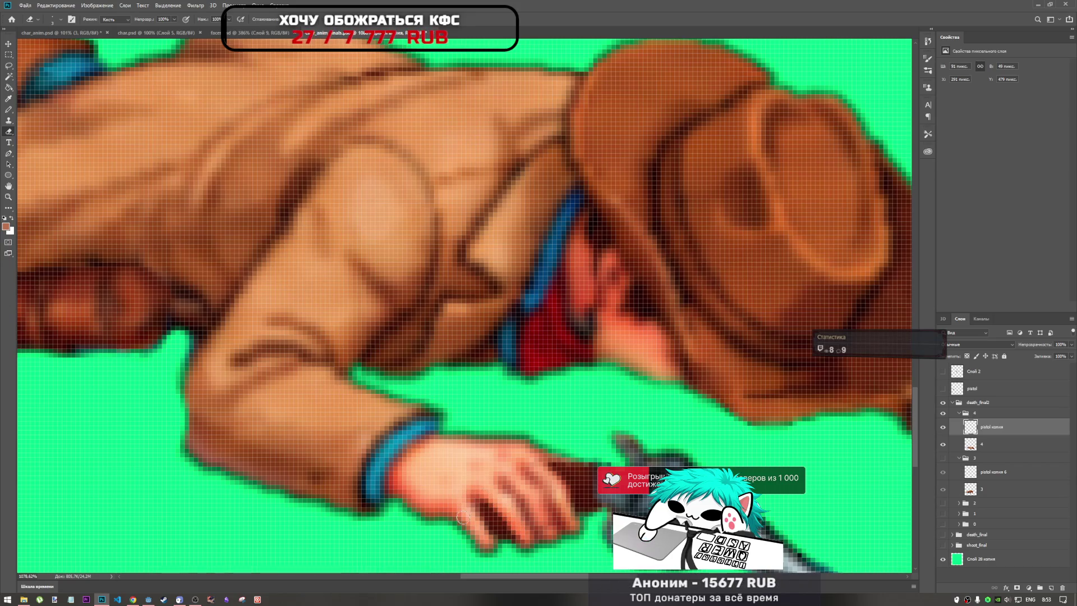
{"action": "scroll", "coordinate": [478, 527], "scroll_direction": "down", "scroll_amount": 10}
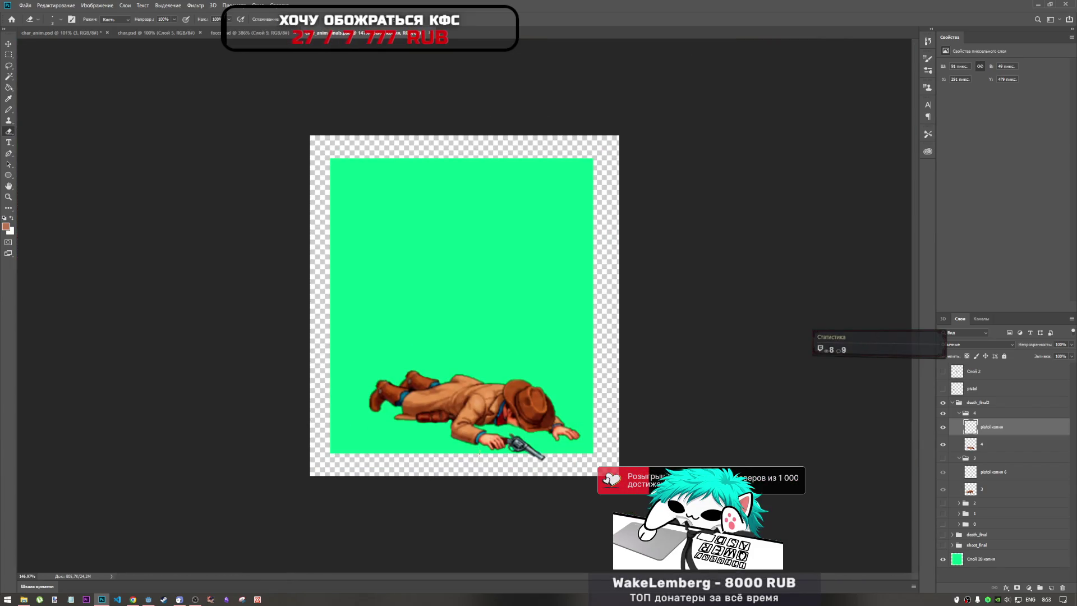
Step: Duplicate the pistol into death_final2 and move the copy onto the ground below the cowboy
{"action": "mouse_move", "coordinate": [1009, 388]}
{"action": "left_mouse_down"}
{"action": "mouse_move", "coordinate": [997, 394]}
{"action": "mouse_move", "coordinate": [1002, 420]}
{"action": "left_mouse_up"}
{"action": "left_click", "coordinate": [943, 416]}
{"action": "key", "text": "ctrl+t"}
{"action": "left_click_drag", "start_coordinate": [360, 321], "coordinate": [499, 450]}
{"action": "key", "text": "ctrl+t"}
{"action": "left_click_drag", "start_coordinate": [524, 448], "coordinate": [421, 447]}
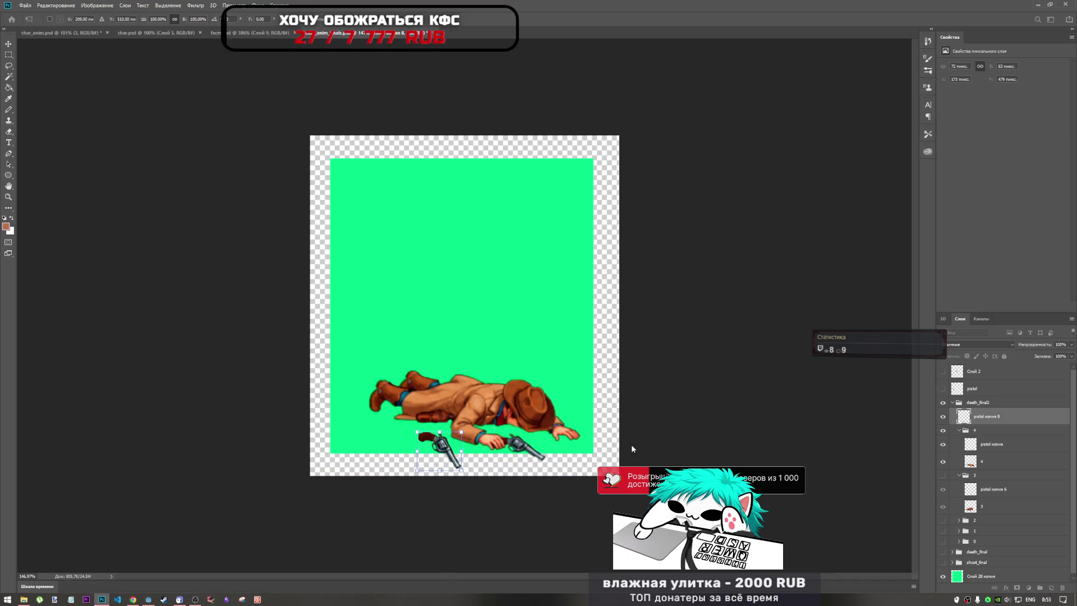
{"action": "left_click", "coordinate": [959, 430]}
{"action": "key", "text": "Return"}
{"action": "key", "text": "e"}
Step: Swap the prone frame 4 for frame 3's kneeling pose and select its pistol копия 6
{"action": "left_click", "coordinate": [943, 430]}
{"action": "left_click", "coordinate": [943, 442]}
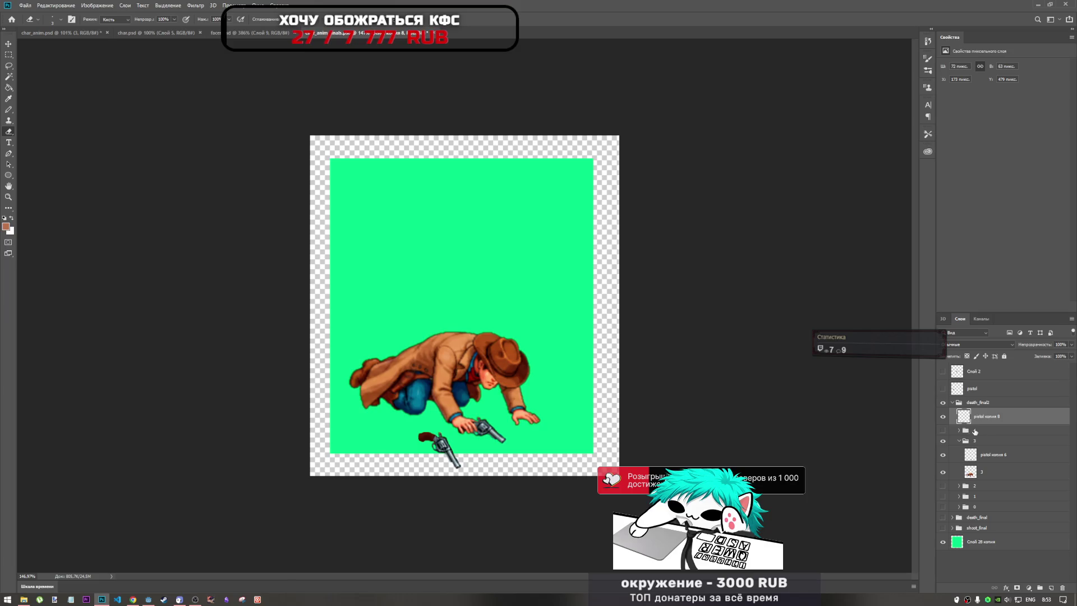
{"action": "left_click", "coordinate": [977, 457]}
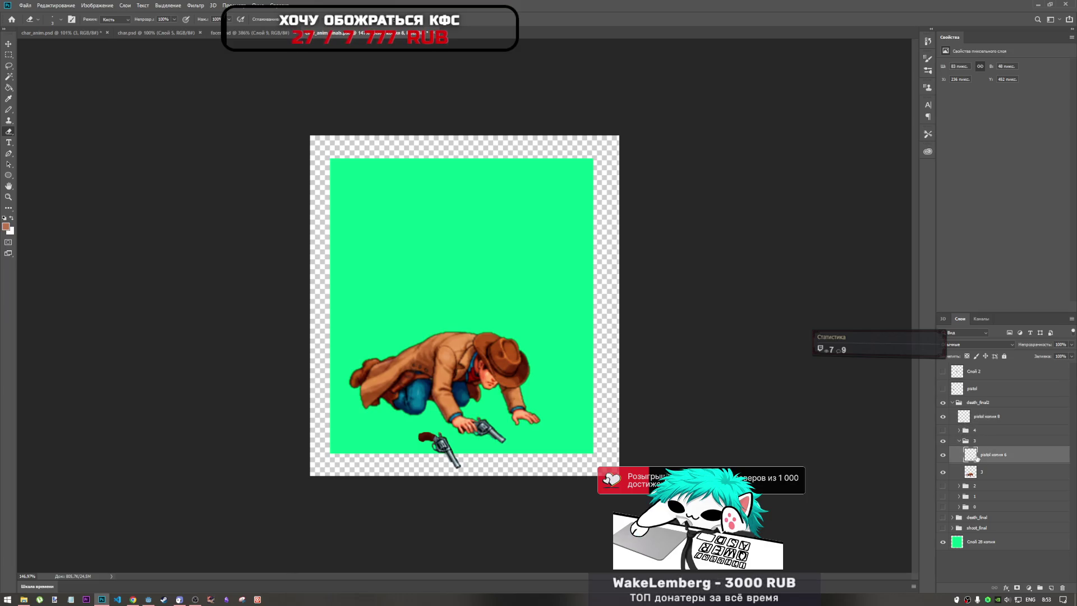
{"action": "key", "text": "ctrl+t"}
Step: Warp pistol копия 6, pulling its bottom-right corner and lower edge downward
{"action": "left_click", "coordinate": [314, 18]}
{"action": "left_click_drag", "start_coordinate": [508, 445], "coordinate": [515, 453]}
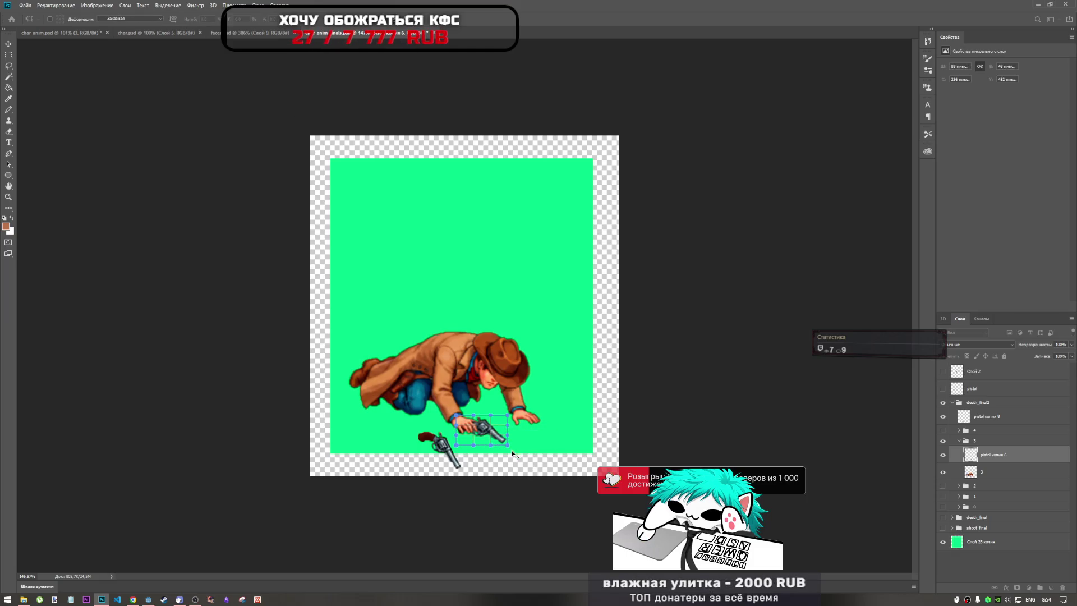
{"action": "scroll", "coordinate": [513, 452], "scroll_direction": "up", "scroll_amount": 5}
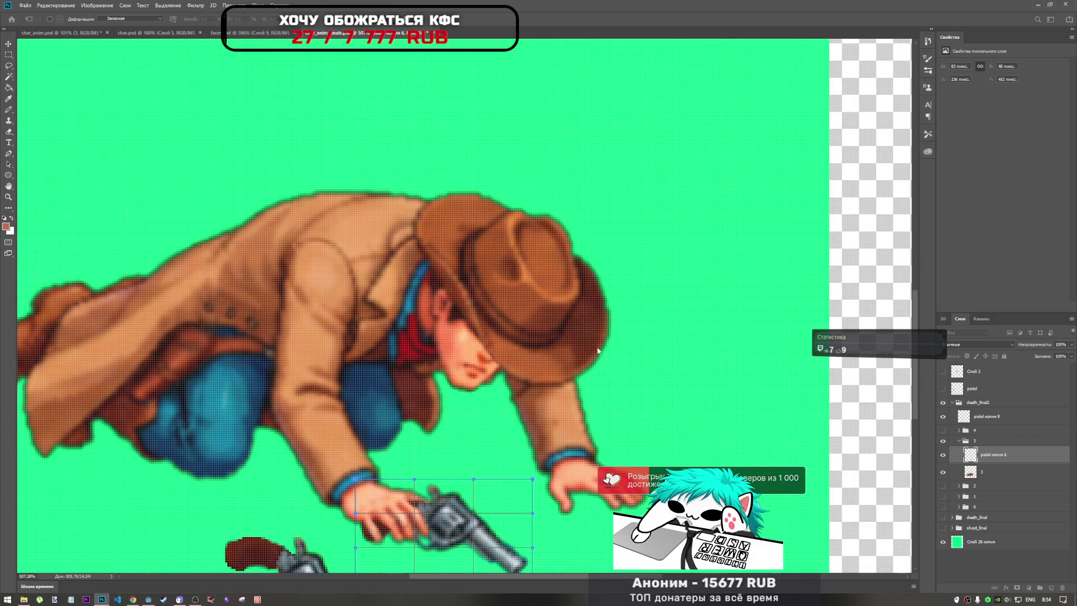
{"action": "scroll", "coordinate": [534, 435], "scroll_direction": "down", "scroll_amount": 3}
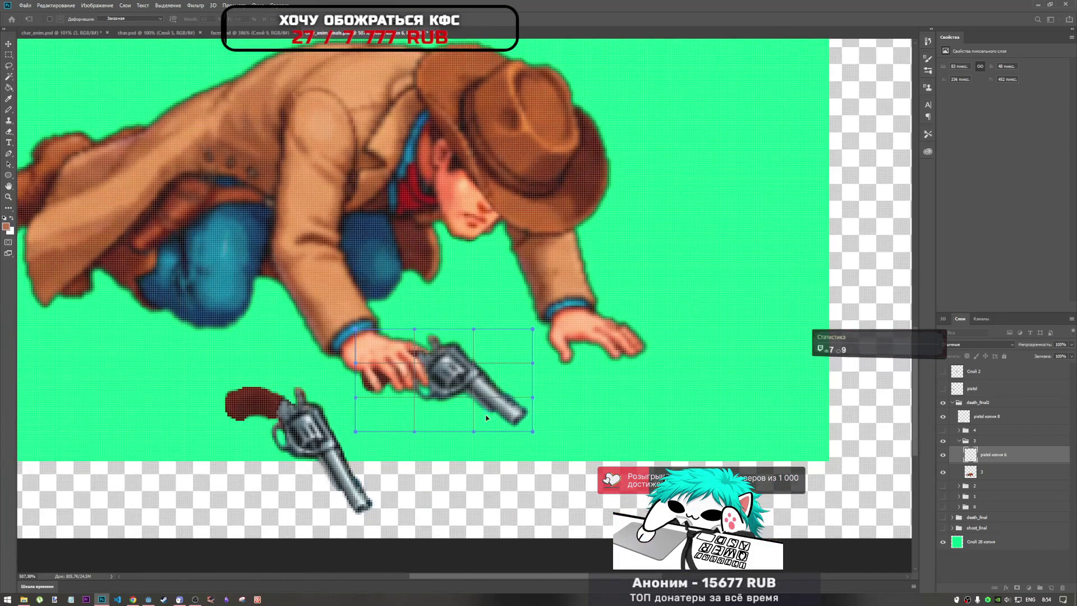
{"action": "left_click_drag", "start_coordinate": [533, 432], "coordinate": [538, 444]}
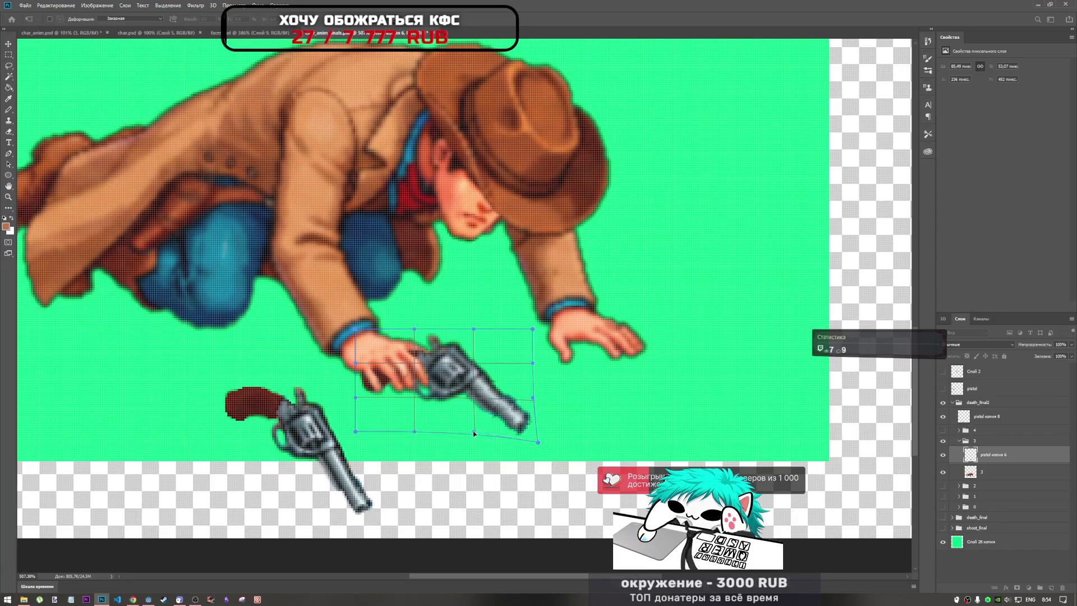
{"action": "left_click_drag", "start_coordinate": [473, 430], "coordinate": [487, 448]}
Step: Undo the overstretched barrel, pull the corner down again, apply the warp and reframe the view
{"action": "left_click_drag", "start_coordinate": [536, 417], "coordinate": [553, 418]}
{"action": "key", "text": "ctrl+z"}
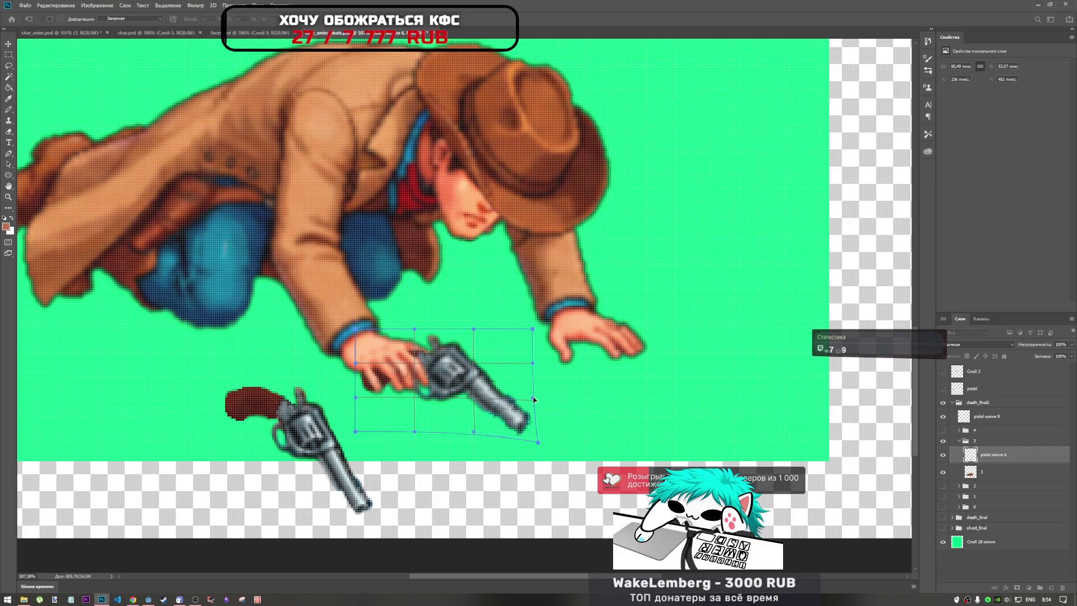
{"action": "key", "text": "ctrl+z"}
{"action": "left_click_drag", "start_coordinate": [538, 442], "coordinate": [540, 447]}
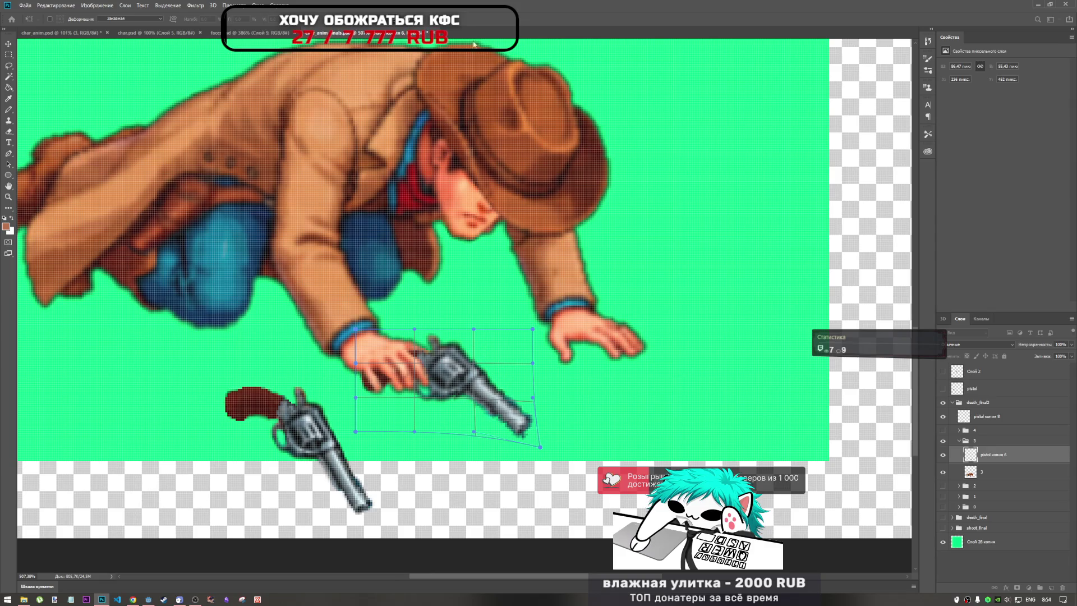
{"action": "key", "text": "Return"}
{"action": "key", "text": "e"}
{"action": "key", "text": "ctrl+0"}
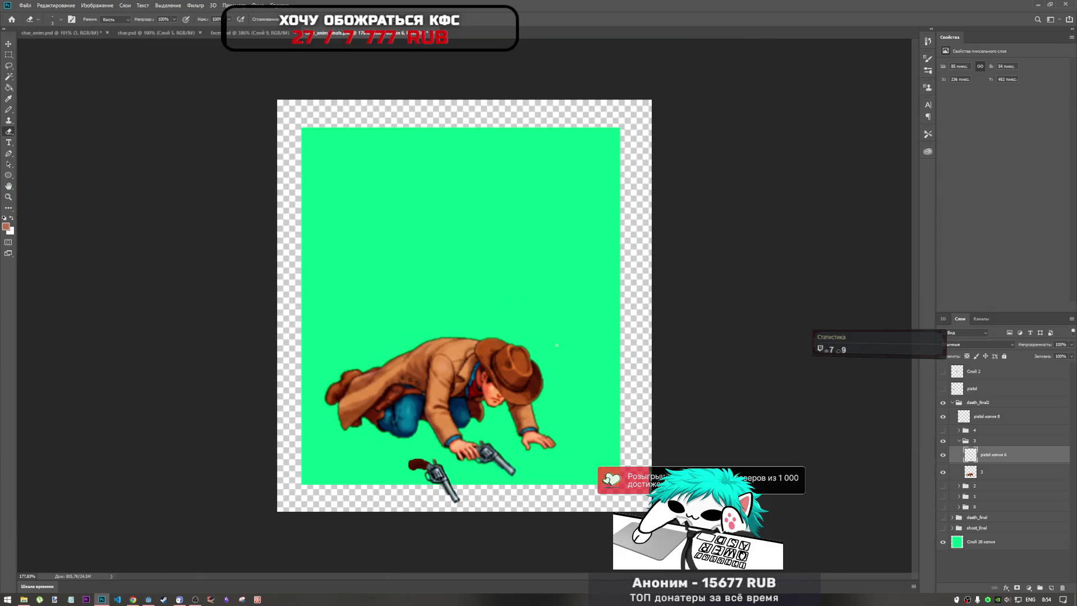
{"action": "key", "text": "ctrl+plus"}
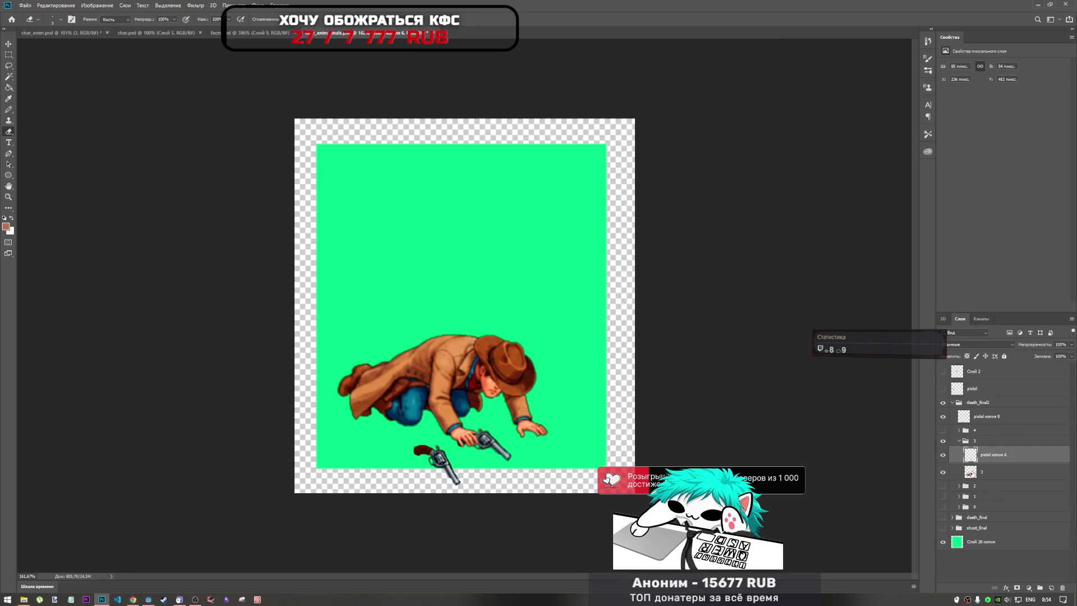
Step: Switch to frame 2 and warp its pistol копия 11 so the bottom edge bends down
{"action": "left_click", "coordinate": [959, 441]}
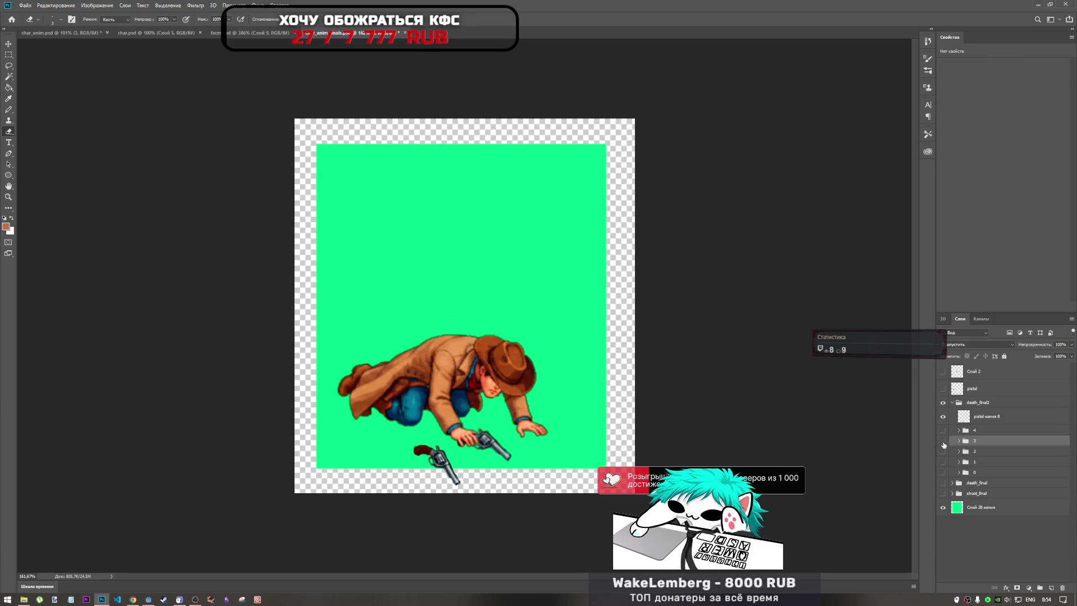
{"action": "left_click", "coordinate": [943, 441]}
{"action": "left_click", "coordinate": [942, 451]}
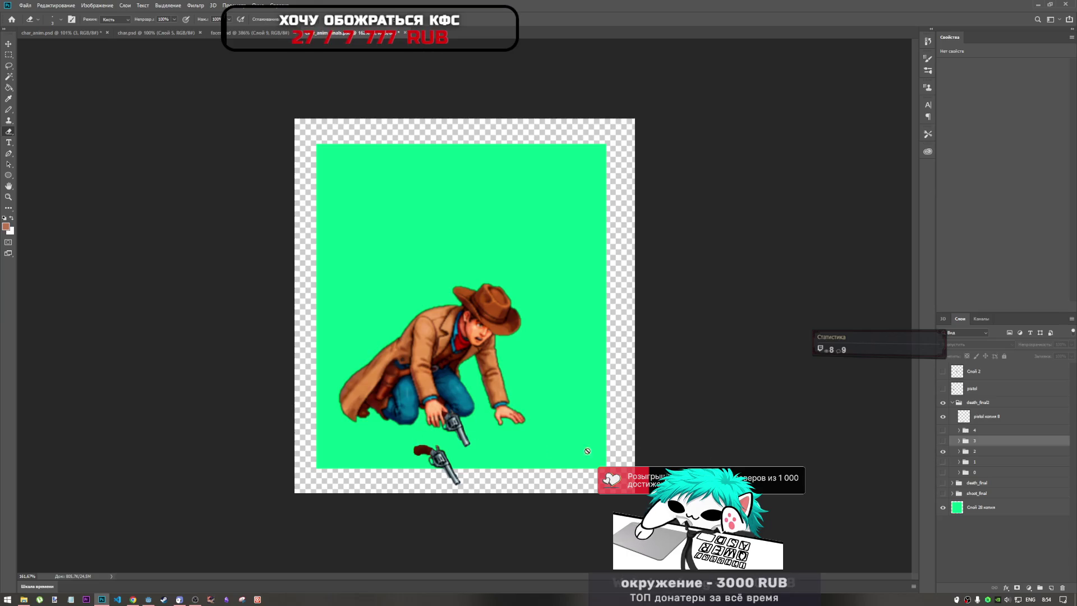
{"action": "left_click", "coordinate": [962, 454]}
{"action": "left_click", "coordinate": [958, 451]}
{"action": "left_click", "coordinate": [994, 465]}
{"action": "key", "text": "ctrl+t"}
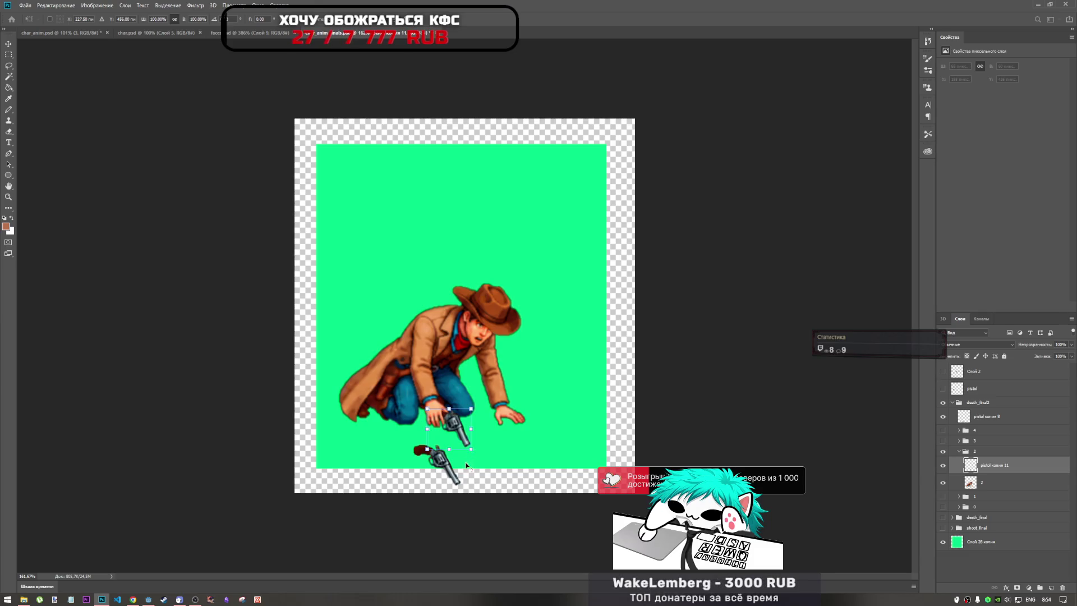
{"action": "scroll", "coordinate": [464, 384], "scroll_direction": "up", "scroll_amount": 3}
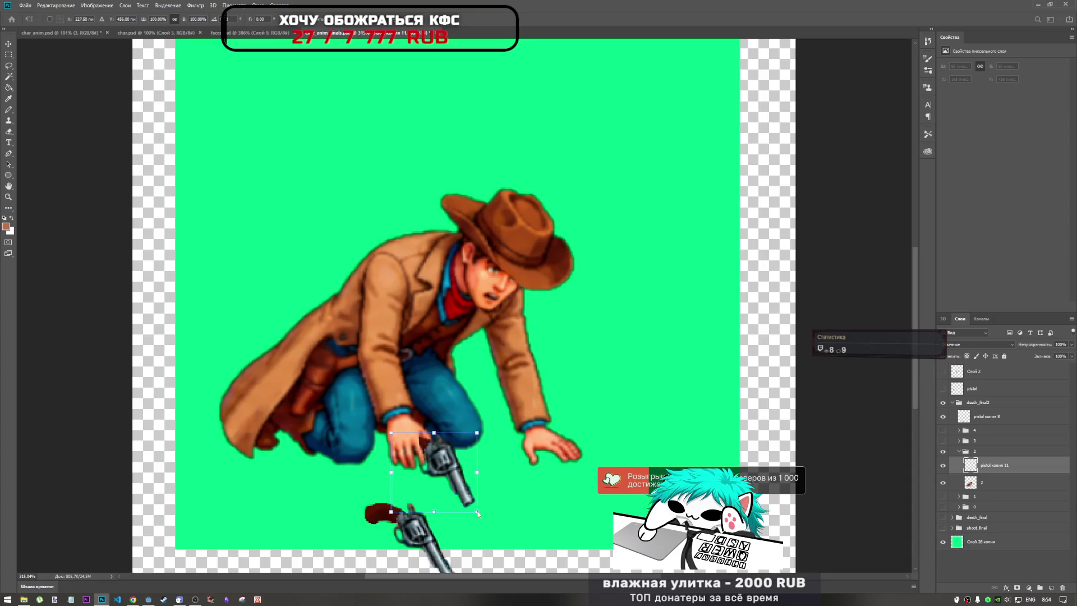
{"action": "key", "text": "ctrl+alt+w"}
{"action": "left_click_drag", "start_coordinate": [478, 515], "coordinate": [478, 519]}
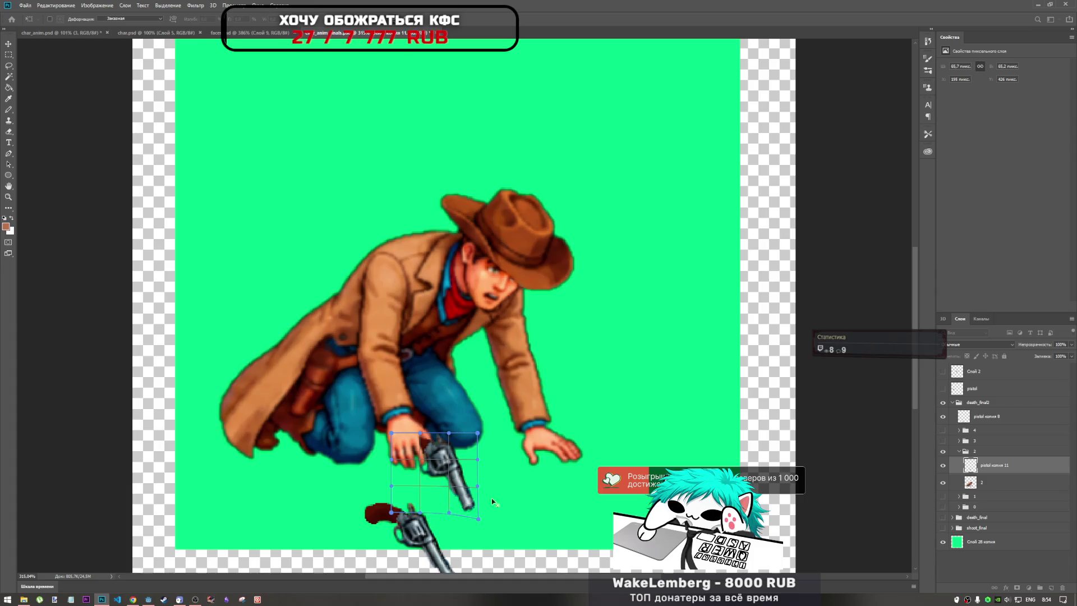
{"action": "scroll", "coordinate": [477, 483], "scroll_direction": "down", "scroll_amount": 2}
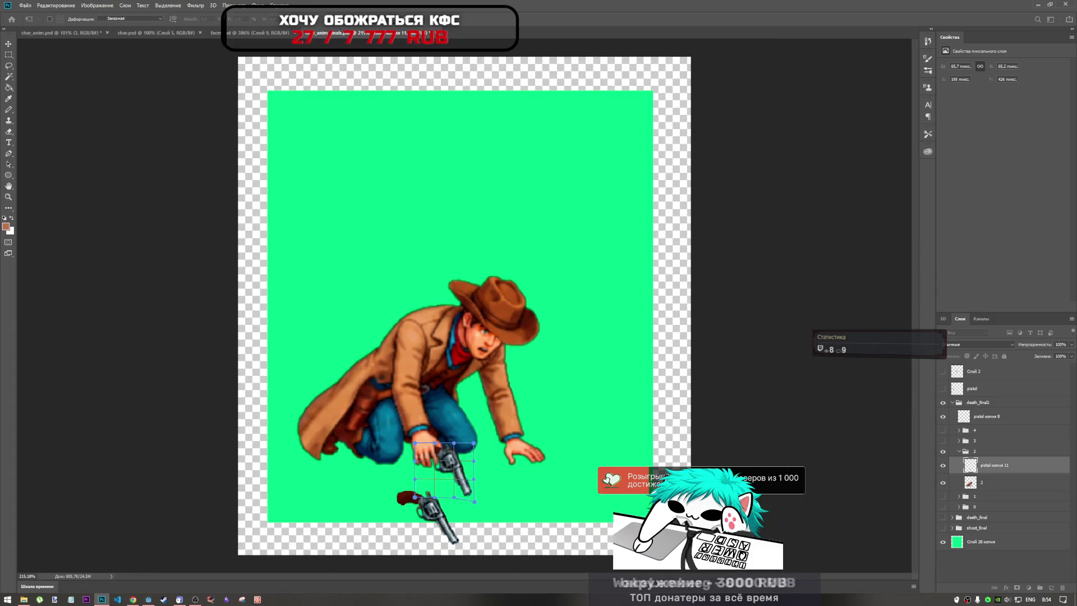
{"action": "key", "text": "Return"}
{"action": "key", "text": "e"}
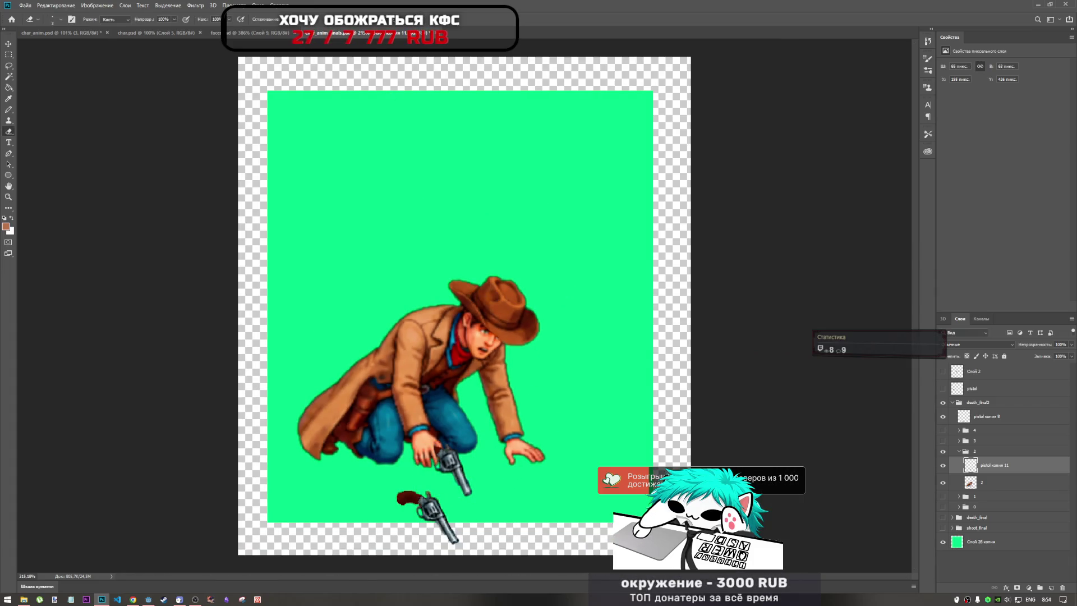
Step: Switch to frame 1 and give its pistol копия 9 the same slight downward warp
{"action": "left_click", "coordinate": [959, 451]}
{"action": "left_click", "coordinate": [943, 451]}
{"action": "left_click", "coordinate": [944, 463]}
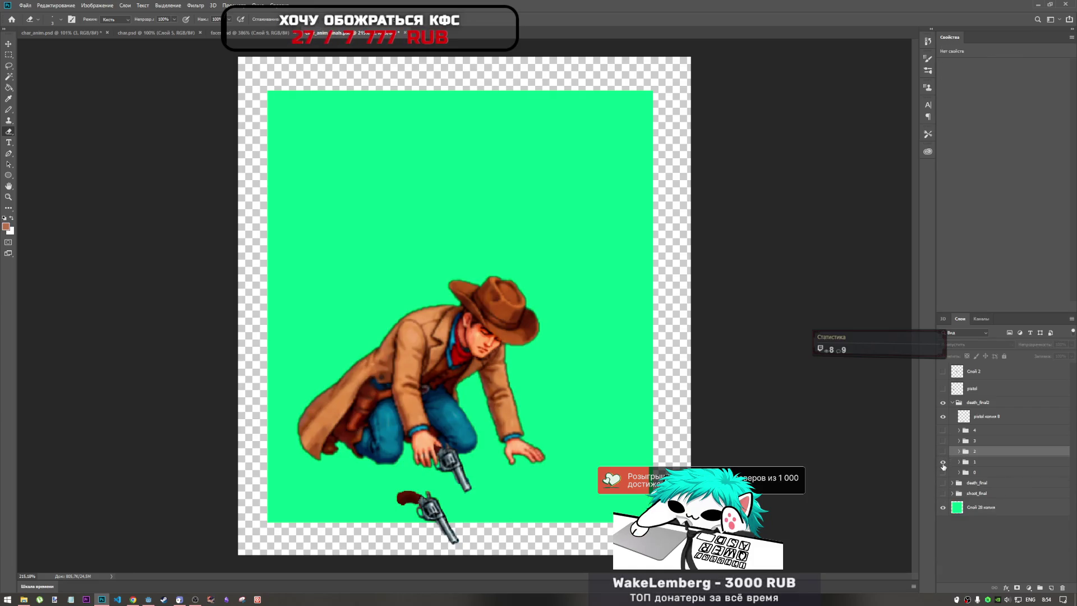
{"action": "left_click", "coordinate": [973, 463]}
{"action": "left_click", "coordinate": [959, 462]}
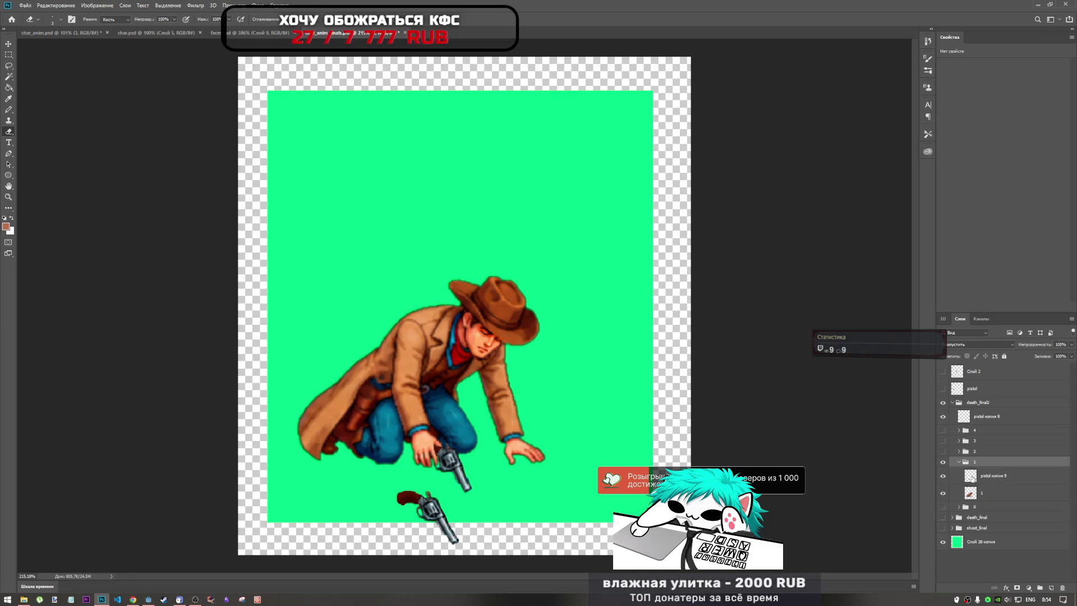
{"action": "left_click", "coordinate": [990, 476]}
{"action": "key", "text": "ctrl+t"}
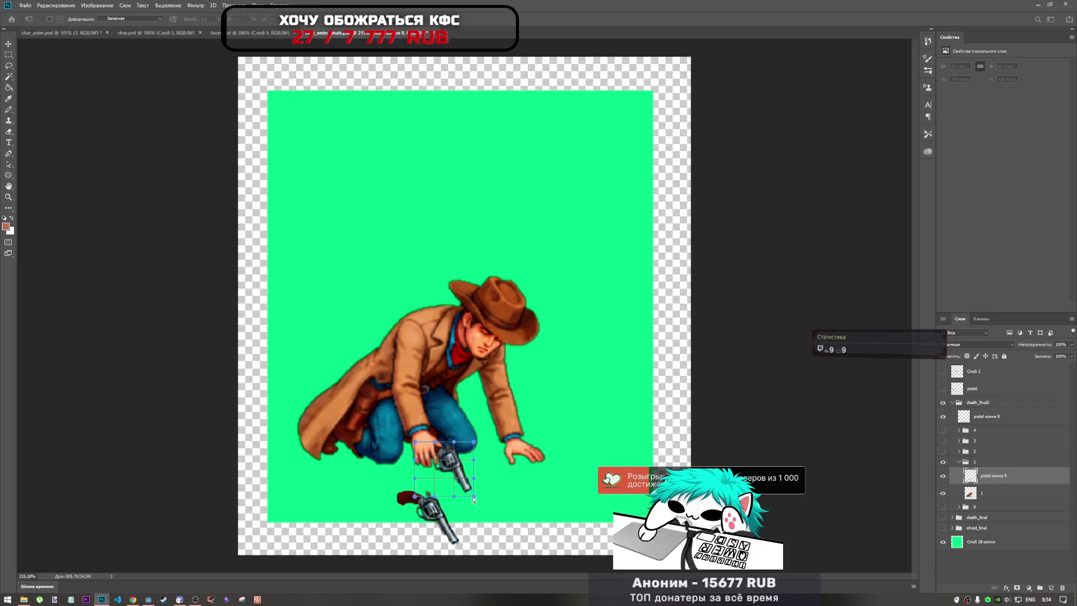
{"action": "left_click_drag", "start_coordinate": [475, 501], "coordinate": [477, 507]}
{"action": "key", "text": "Return"}
{"action": "key", "text": "e"}
{"action": "scroll", "coordinate": [463, 371], "scroll_direction": "down", "scroll_amount": 5}
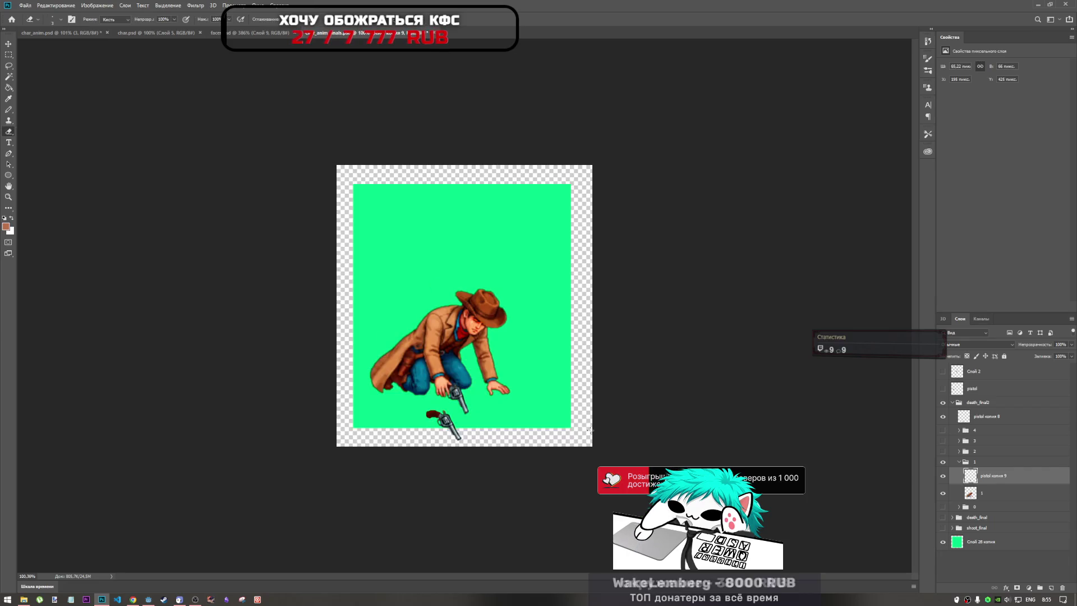
Step: Delete the extra 'pistol копия 8' layer from the death frames
{"action": "scroll", "coordinate": [462, 370], "scroll_direction": "up", "scroll_amount": 4}
{"action": "scroll", "coordinate": [462, 370], "scroll_direction": "up", "scroll_amount": 1}
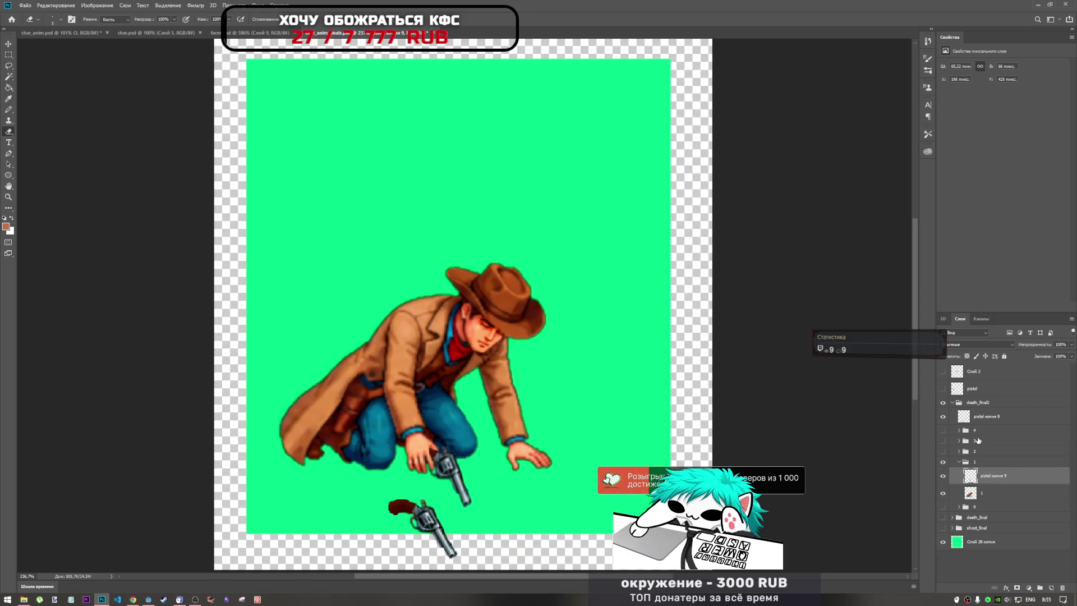
{"action": "left_click", "coordinate": [1006, 497]}
{"action": "left_click", "coordinate": [956, 463]}
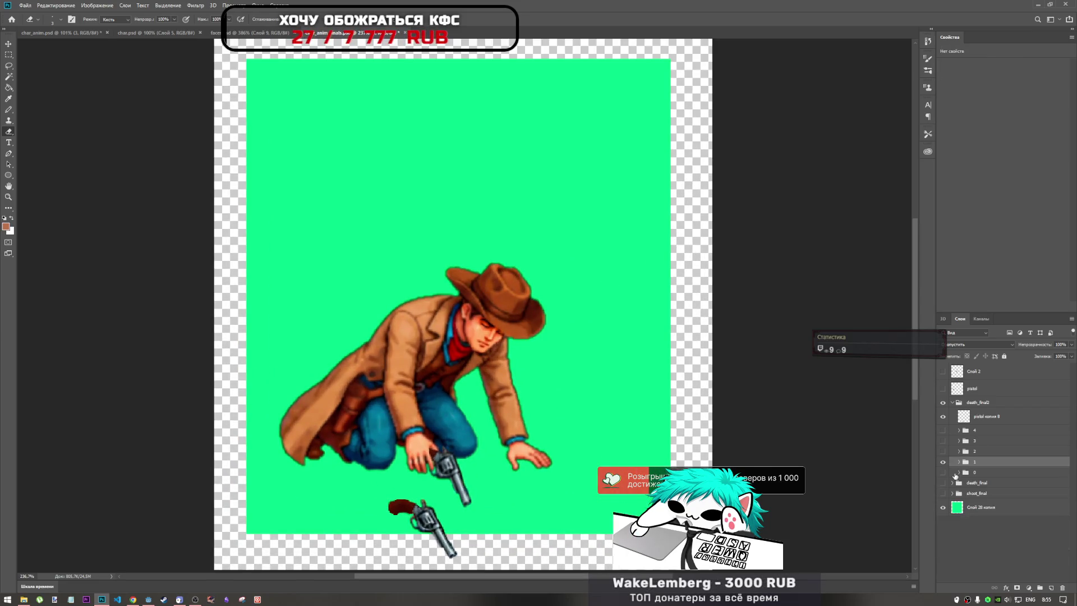
{"action": "left_click", "coordinate": [943, 462]}
{"action": "left_click", "coordinate": [944, 472]}
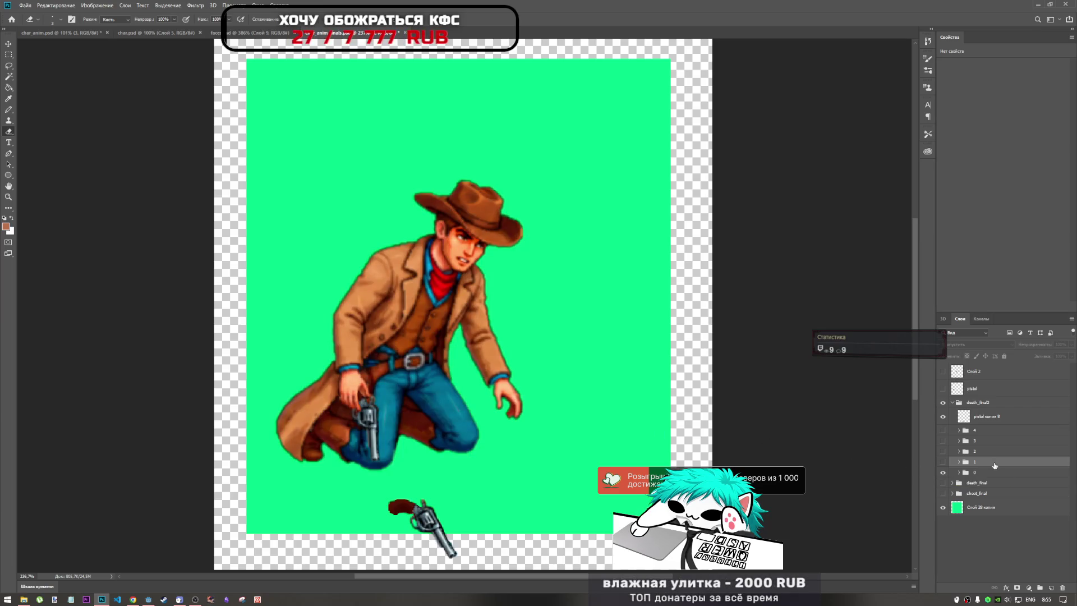
{"action": "left_click", "coordinate": [949, 390]}
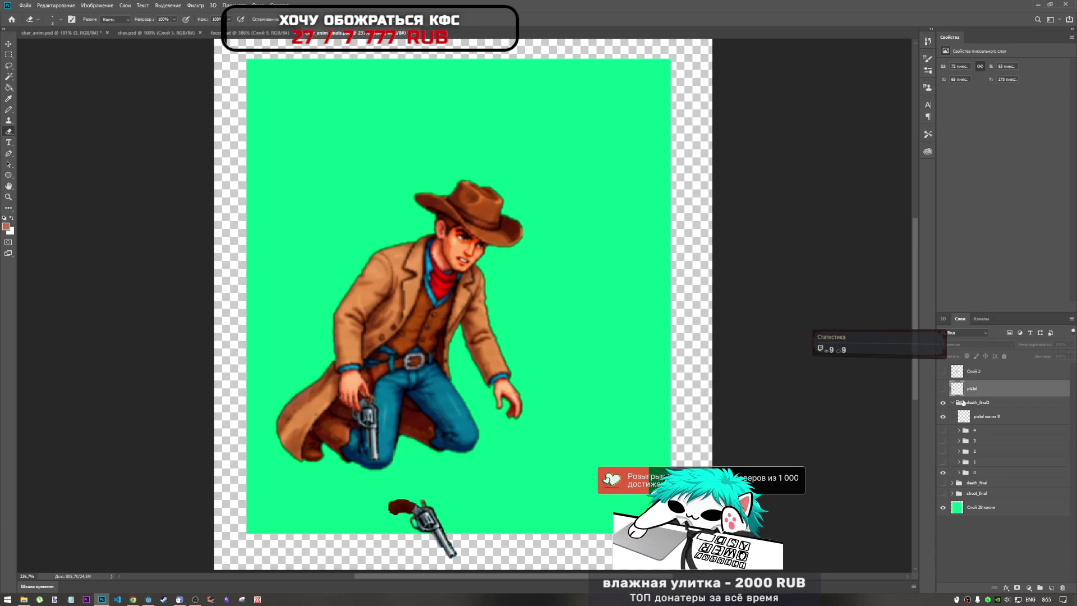
{"action": "left_click", "coordinate": [981, 424]}
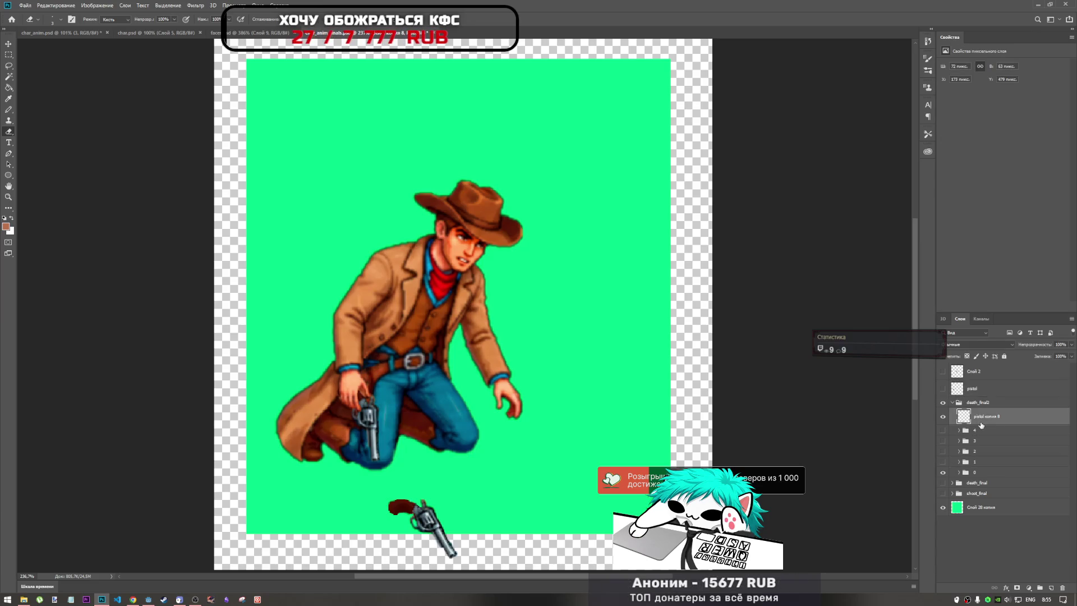
{"action": "key", "text": "Delete"}
Step: Preview death frames 4, 0, 1, 2 and 3 one at a time by toggling their visibility
{"action": "left_click", "coordinate": [943, 414]}
{"action": "left_click", "coordinate": [943, 414]}
{"action": "left_click", "coordinate": [943, 414]}
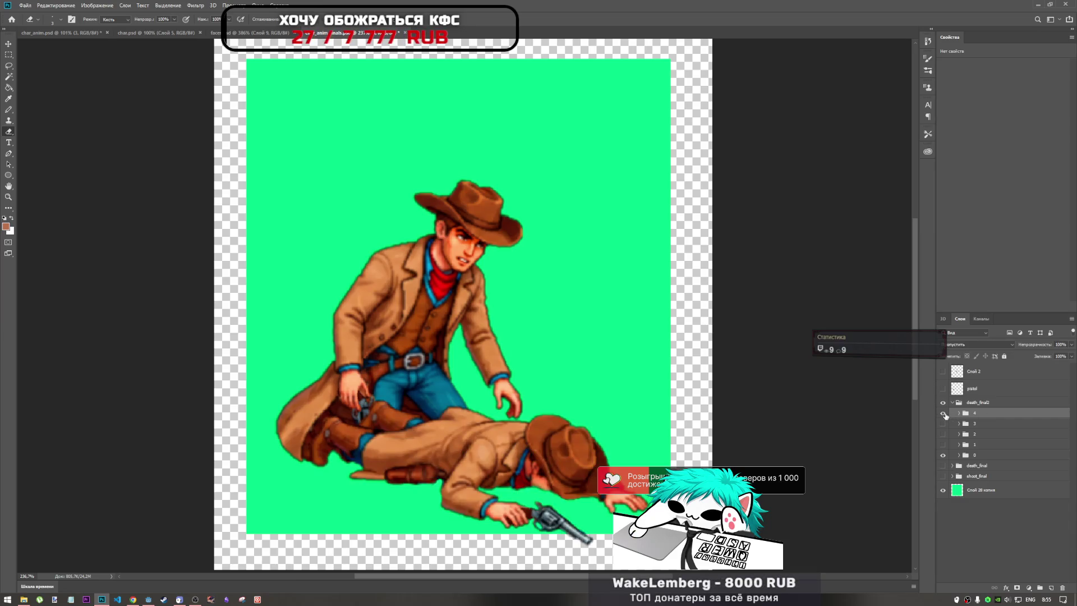
{"action": "left_click", "coordinate": [944, 414]}
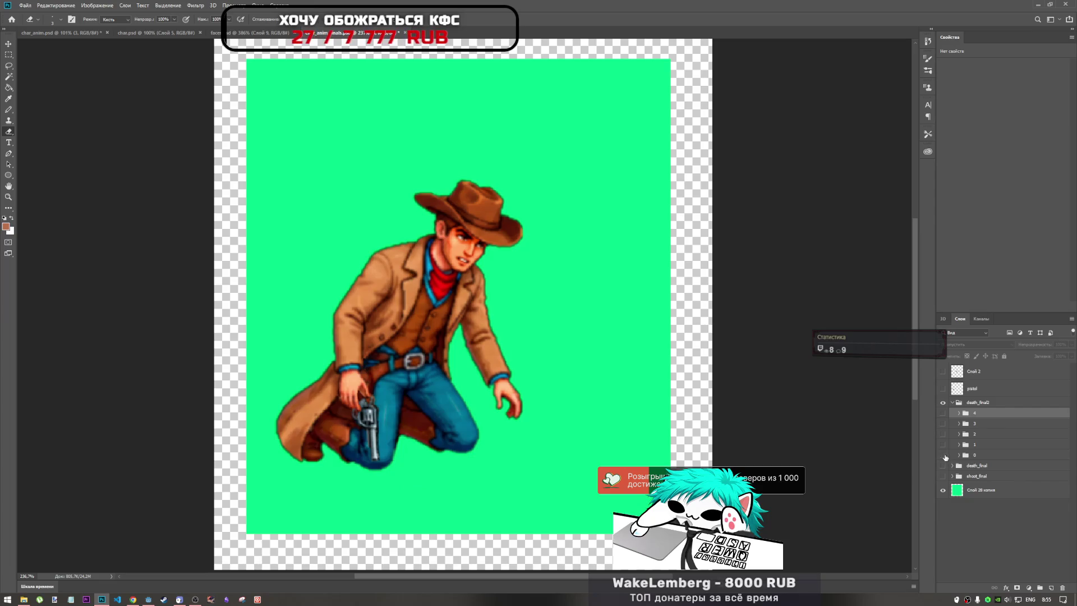
{"action": "left_click", "coordinate": [943, 455]}
{"action": "left_click", "coordinate": [943, 454]}
{"action": "left_click", "coordinate": [943, 454]}
{"action": "left_click", "coordinate": [943, 444]}
{"action": "left_click", "coordinate": [943, 444]}
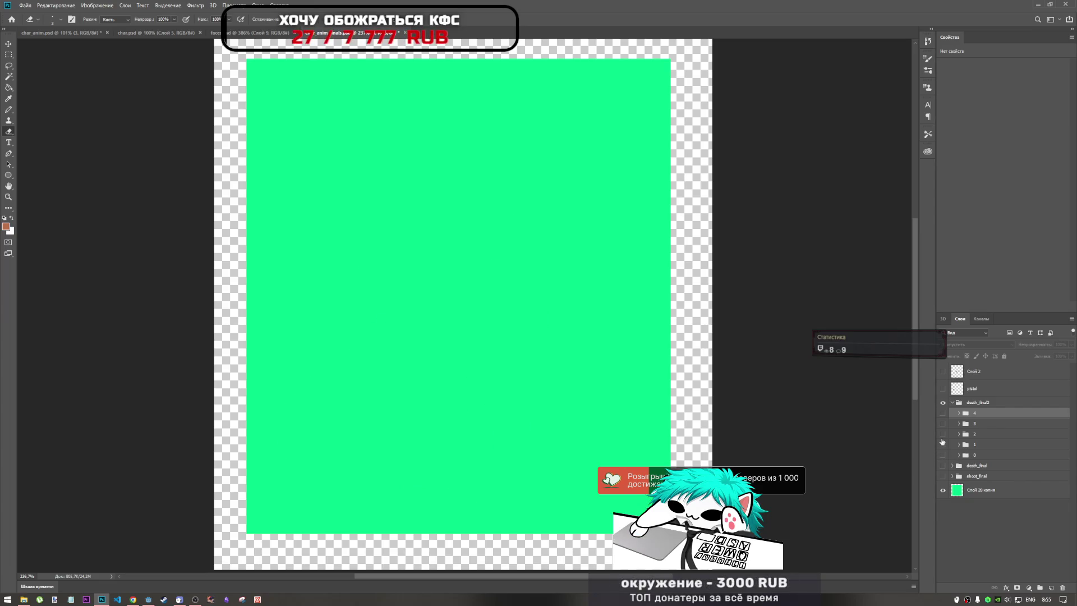
{"action": "left_click", "coordinate": [943, 433]}
{"action": "left_click", "coordinate": [943, 423]}
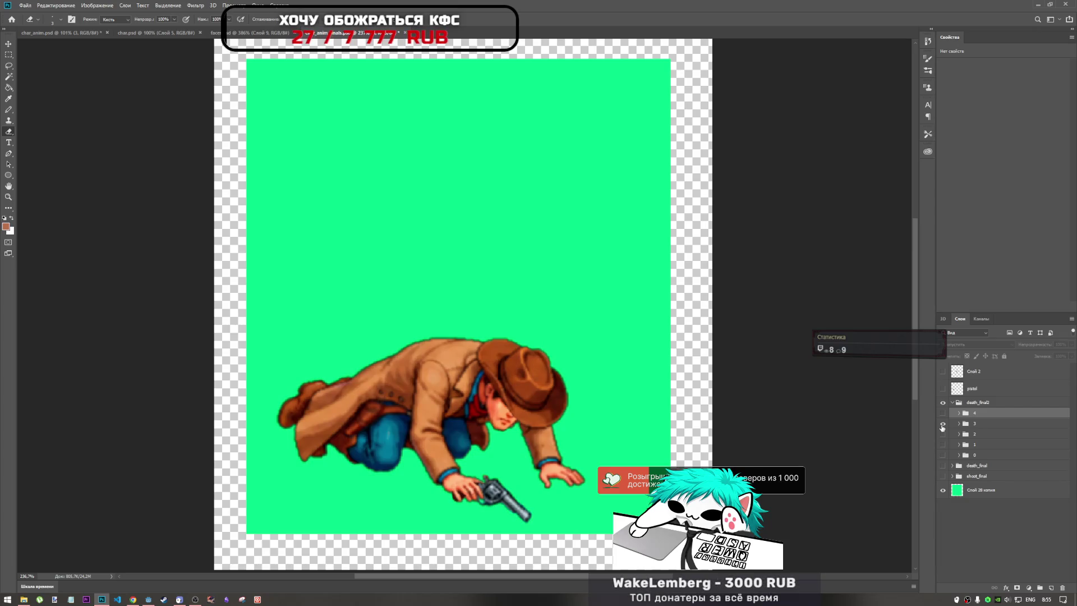
{"action": "left_click", "coordinate": [942, 424]}
{"action": "left_click", "coordinate": [943, 414]}
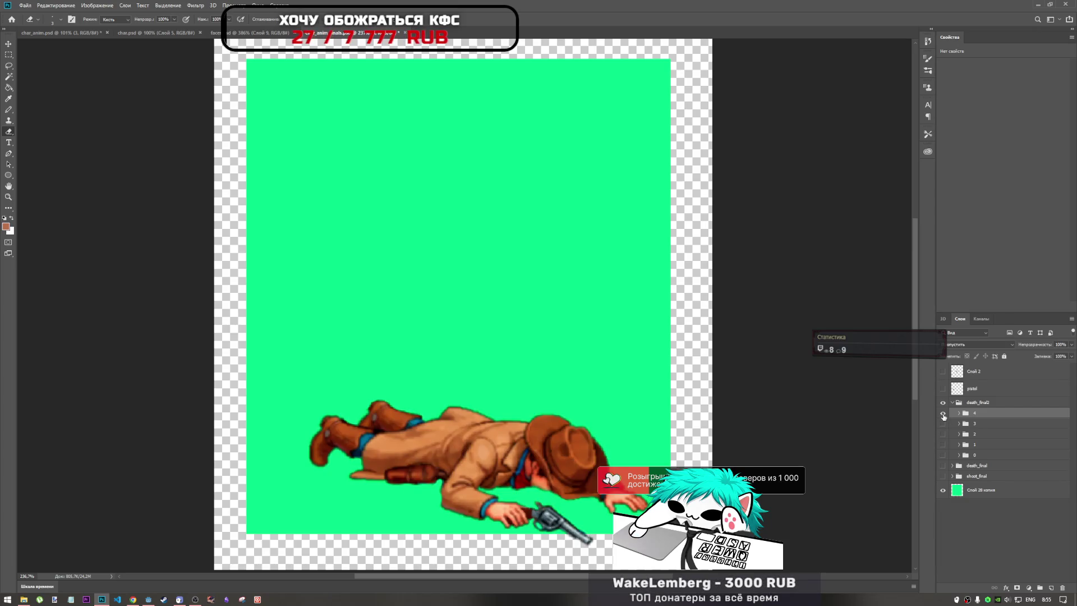
{"action": "left_click", "coordinate": [943, 414]}
Step: Step through frames 0 to 4 again, ending with every pose hidden
{"action": "left_click", "coordinate": [942, 455]}
{"action": "left_click", "coordinate": [942, 455]}
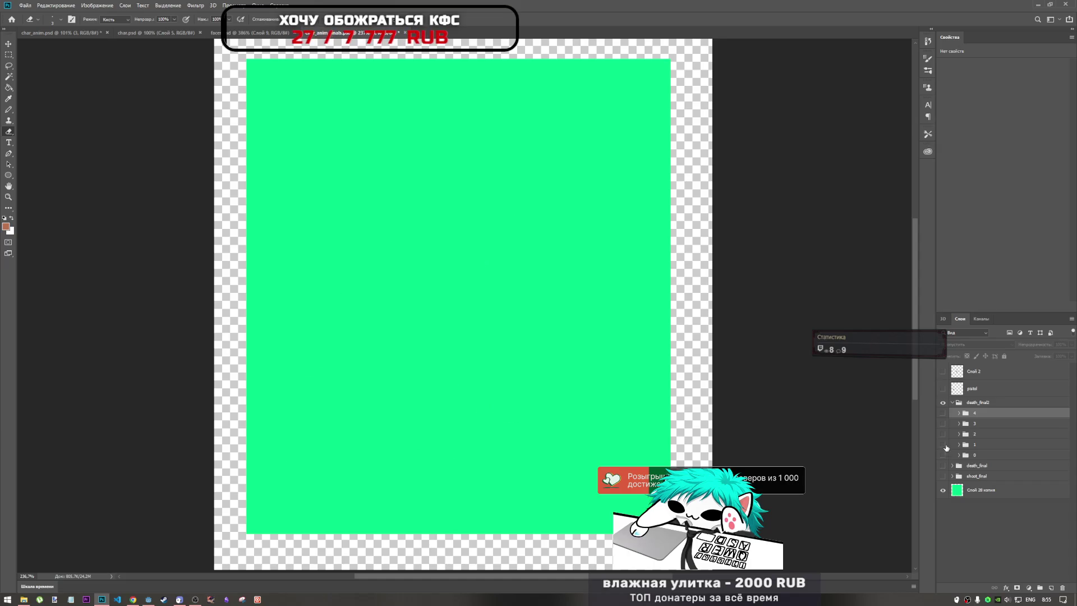
{"action": "left_click", "coordinate": [943, 444]}
{"action": "left_click", "coordinate": [943, 444]}
{"action": "left_click", "coordinate": [943, 434]}
{"action": "left_click", "coordinate": [942, 434]}
{"action": "left_click", "coordinate": [943, 424]}
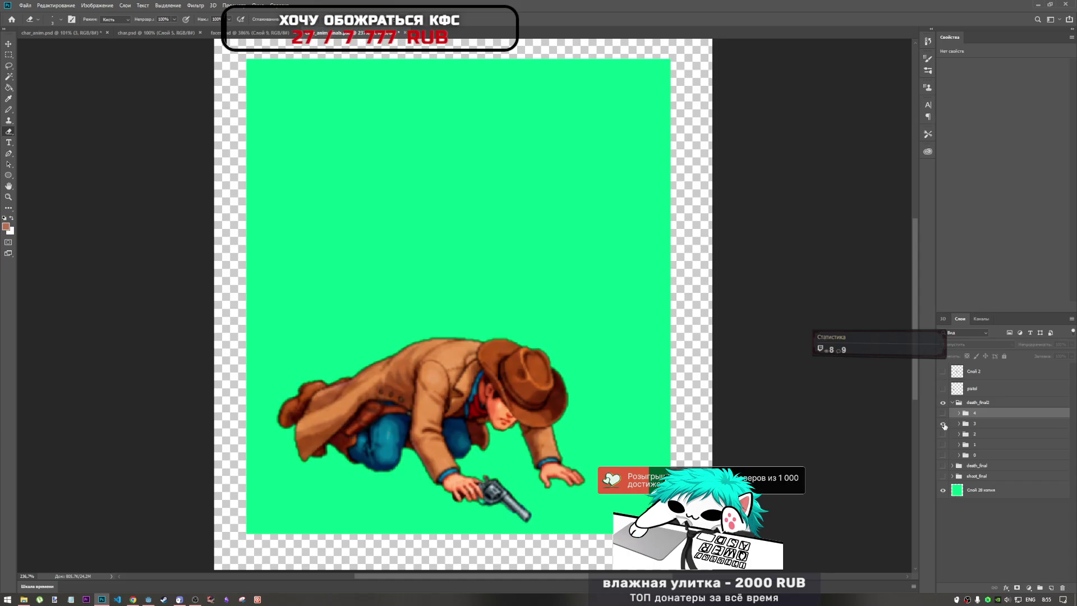
{"action": "left_click", "coordinate": [943, 424]}
{"action": "left_click", "coordinate": [943, 413]}
{"action": "left_click", "coordinate": [942, 413]}
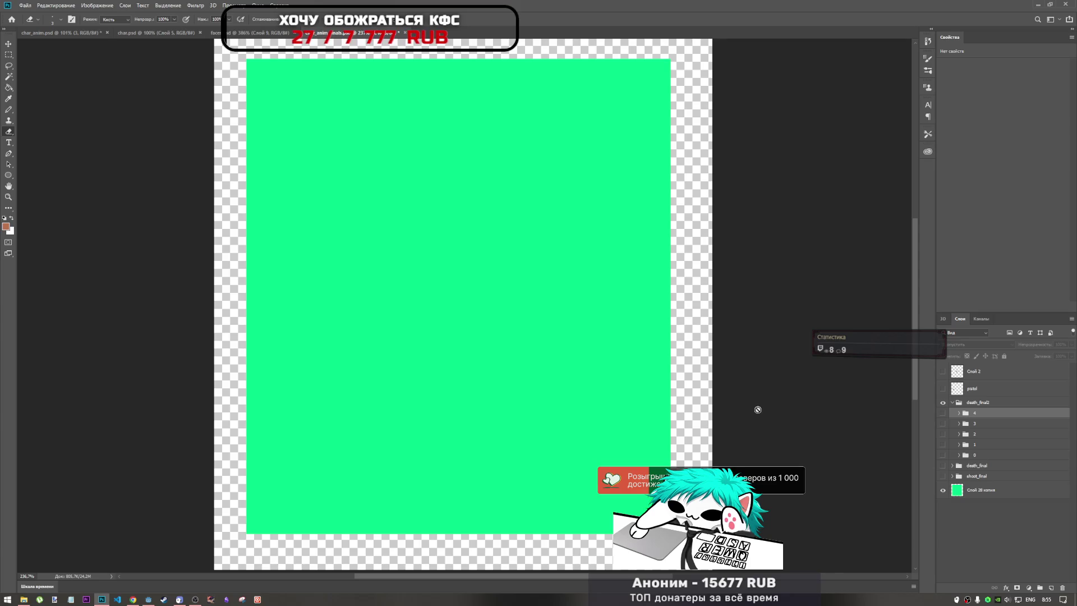
Step: Turn on all five death frames, 4 through 0, so they overlap
{"action": "scroll", "coordinate": [553, 392], "scroll_direction": "down", "scroll_amount": 3}
{"action": "scroll", "coordinate": [553, 392], "scroll_direction": "up", "scroll_amount": 1}
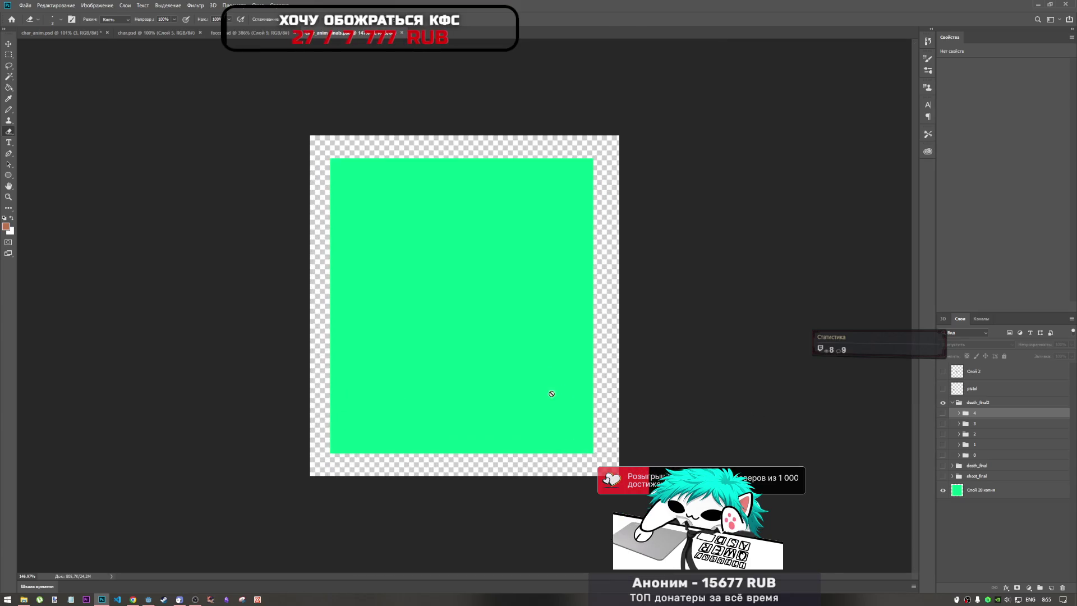
{"action": "left_click", "coordinate": [943, 414]}
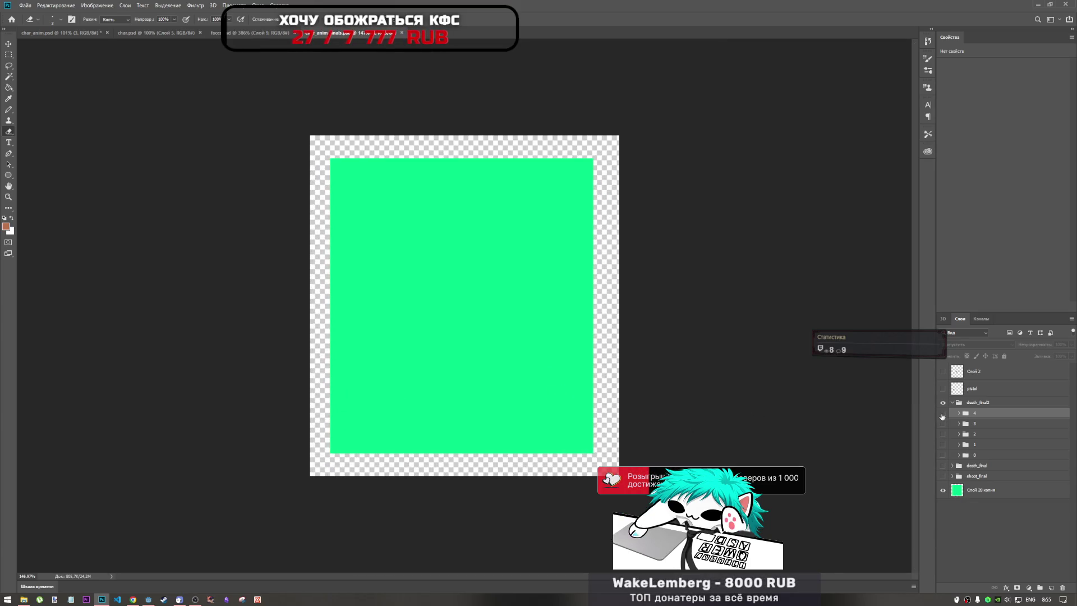
{"action": "left_click", "coordinate": [942, 424]}
{"action": "left_click", "coordinate": [942, 434]}
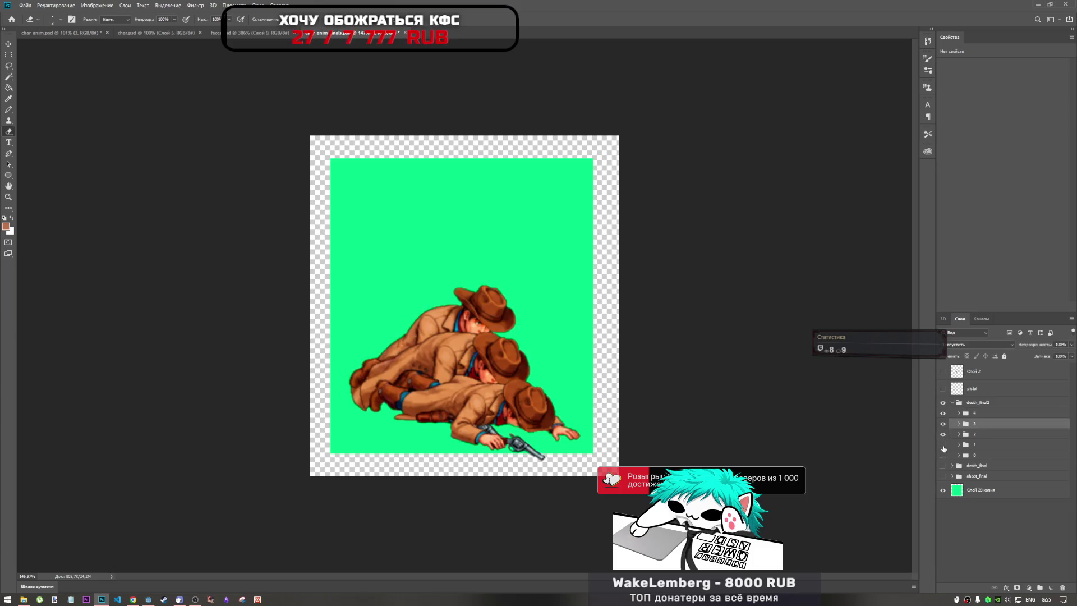
{"action": "left_click", "coordinate": [942, 444]}
{"action": "left_click", "coordinate": [943, 455]}
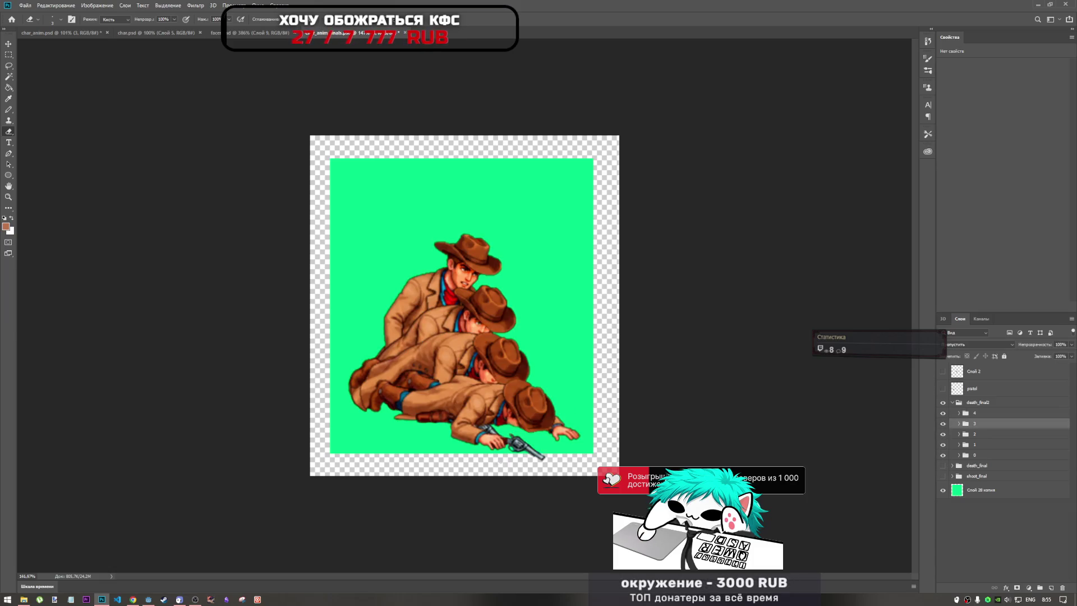
Step: Stretch the green background layer 'Слой 28 копия' slightly taller downward
{"action": "scroll", "coordinate": [465, 303], "scroll_direction": "up", "scroll_amount": 2}
{"action": "left_click", "coordinate": [961, 491]}
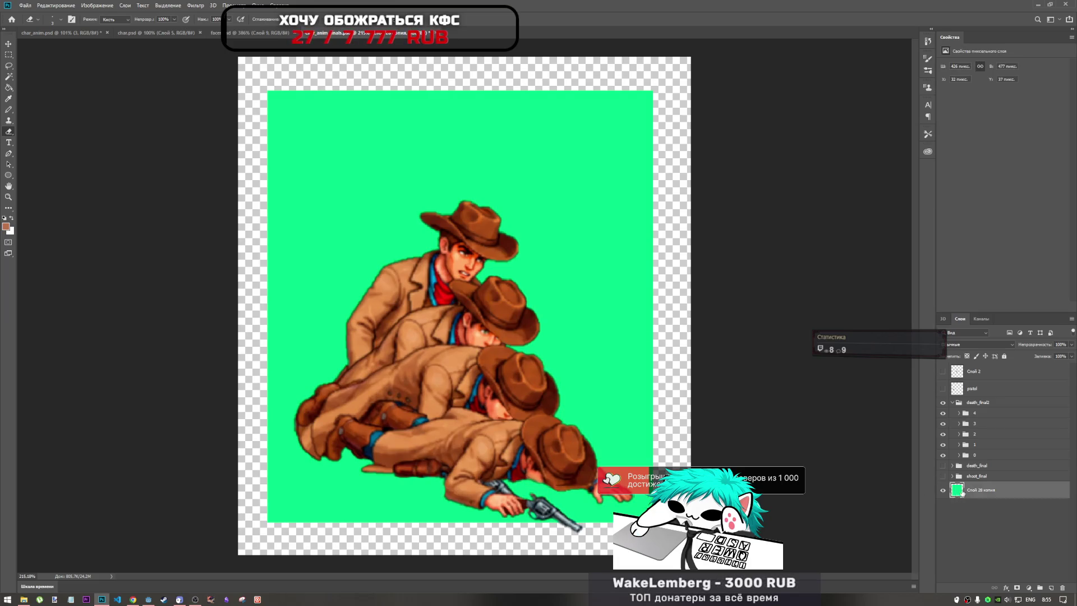
{"action": "key", "text": "ctrl+t"}
{"action": "left_click_drag", "start_coordinate": [460, 522], "coordinate": [459, 534]}
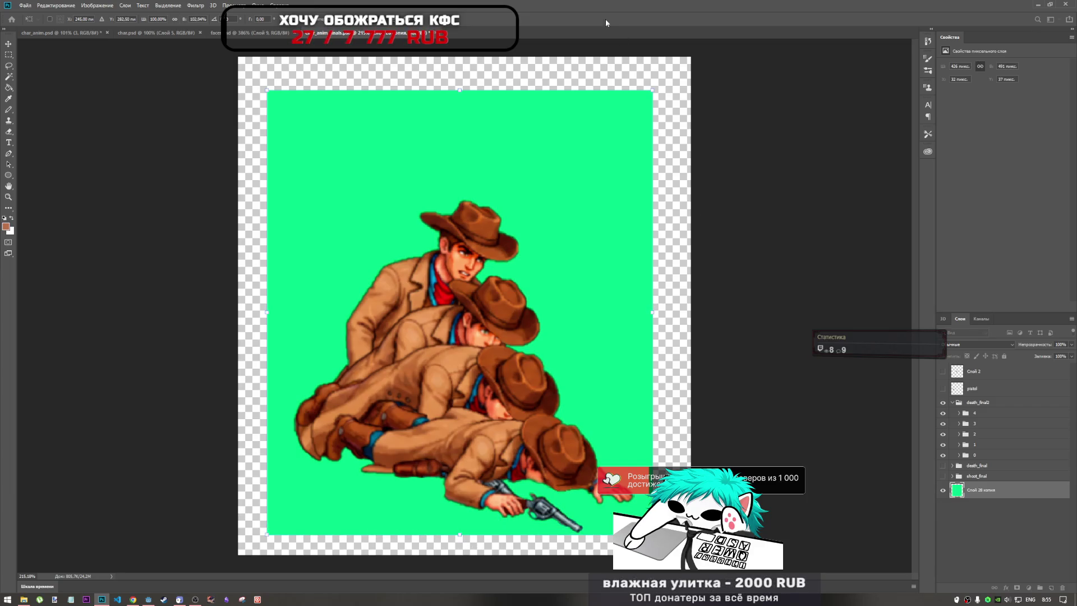
{"action": "key", "text": "Return"}
{"action": "key", "text": "e"}
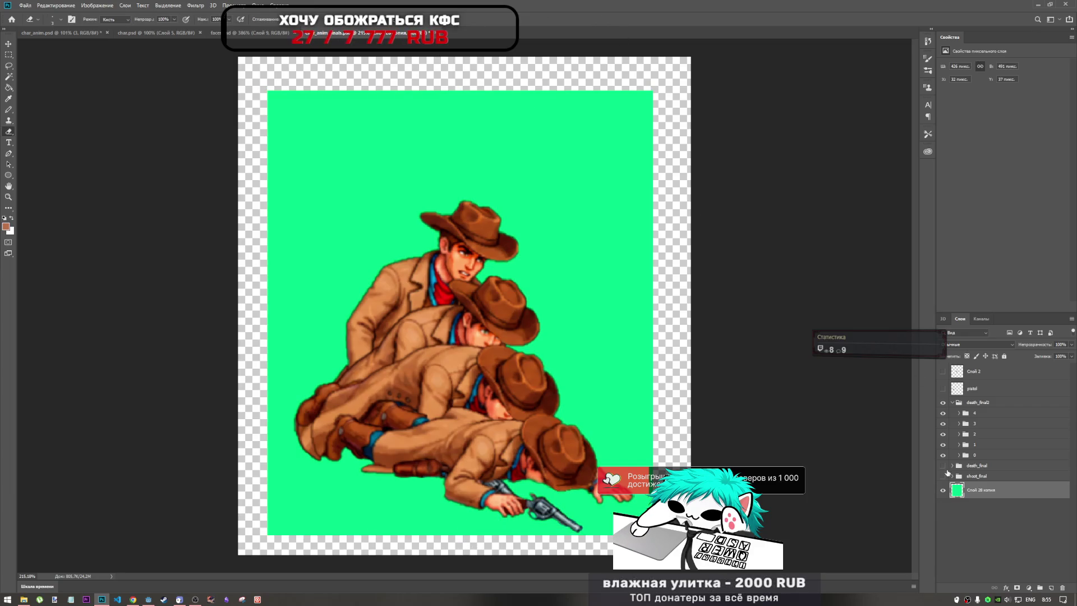
{"action": "left_click", "coordinate": [968, 388]}
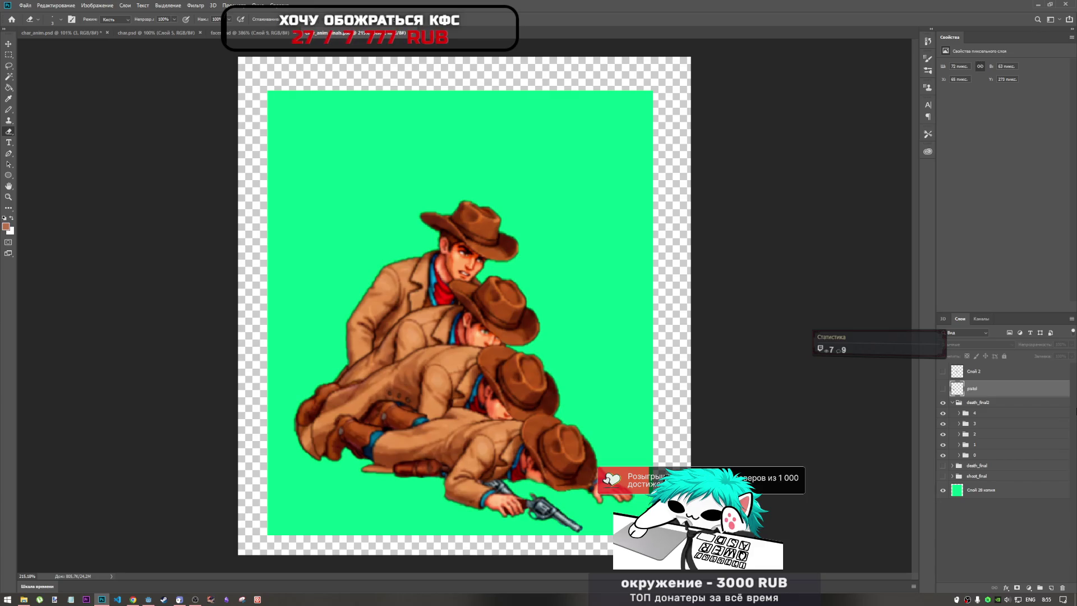
Step: In char_anim.psd, make the 'bag копия 4' layer and layer 3's figure visible
{"action": "left_click", "coordinate": [56, 31]}
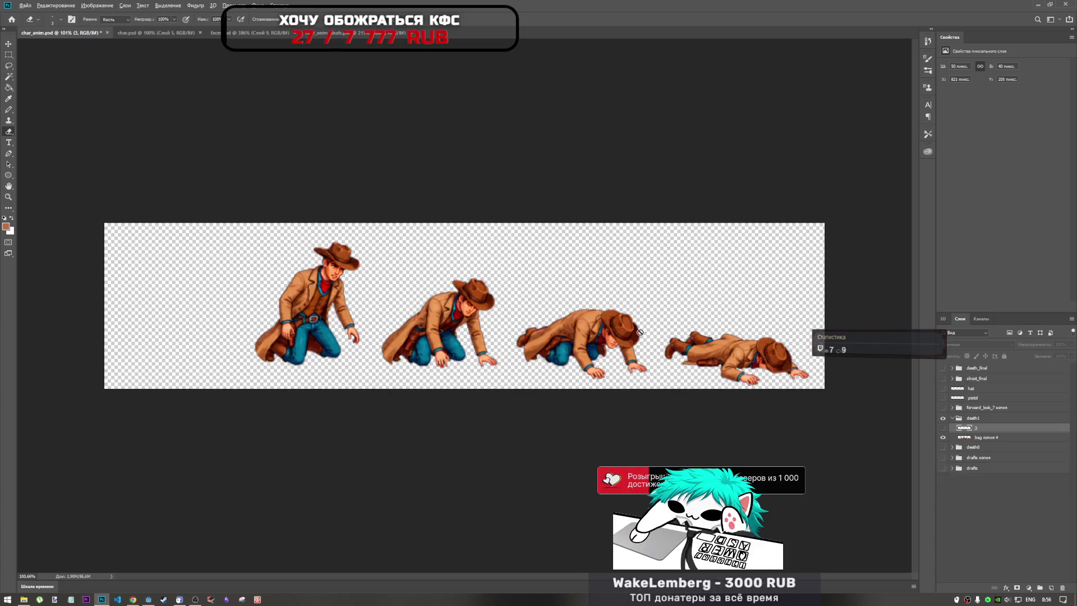
{"action": "scroll", "coordinate": [706, 415], "scroll_direction": "up", "scroll_amount": 2}
{"action": "left_click", "coordinate": [996, 485]}
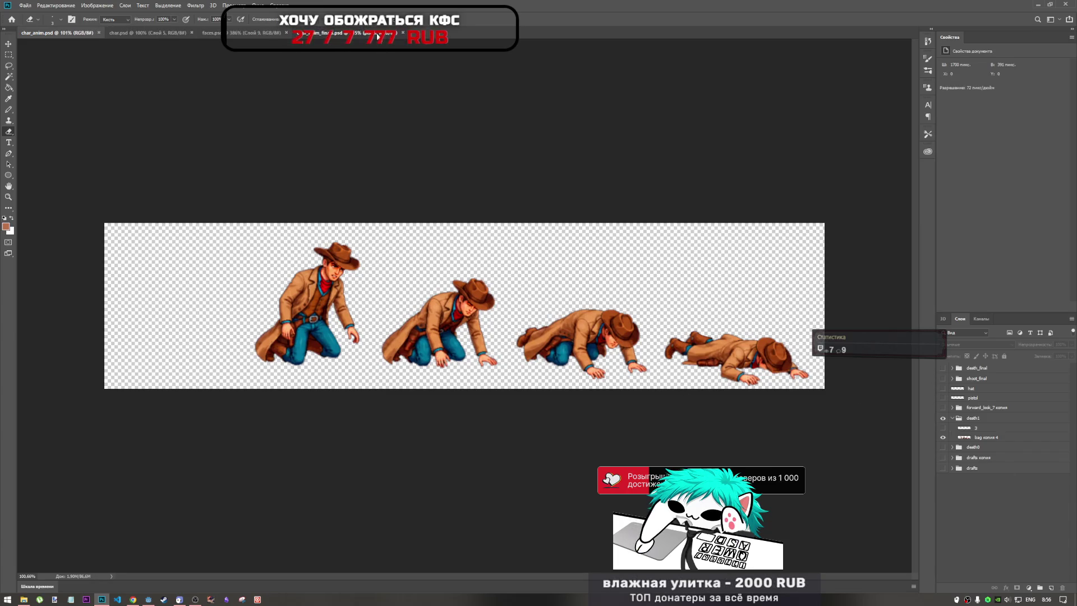
{"action": "left_click", "coordinate": [160, 32]}
{"action": "left_click", "coordinate": [211, 33]}
{"action": "left_click", "coordinate": [168, 33]}
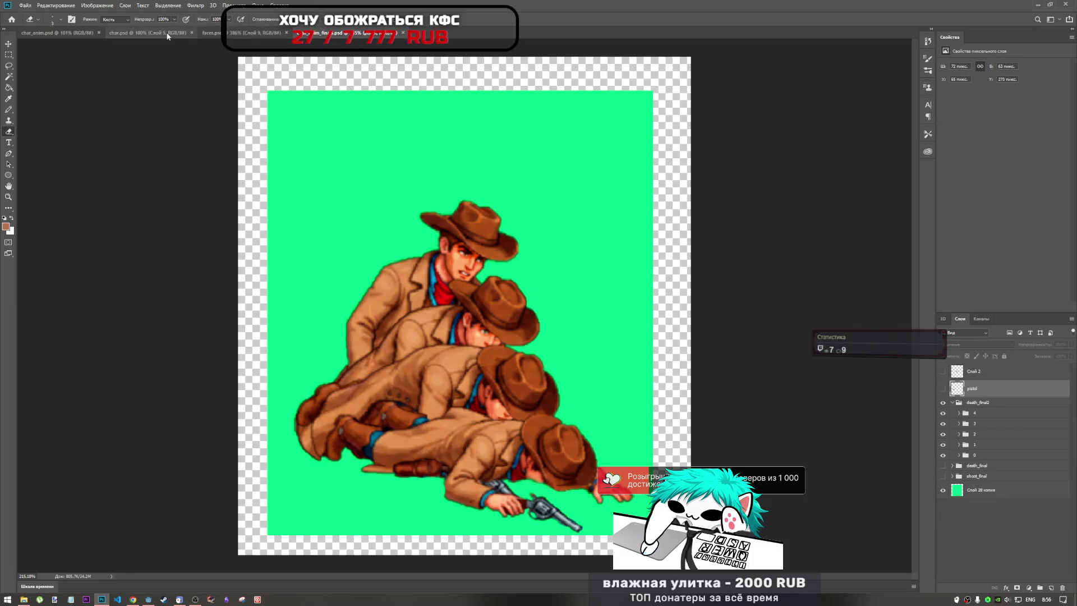
{"action": "key", "text": "ctrl+Tab"}
{"action": "key", "text": "ctrl+Tab"}
{"action": "key", "text": "ctrl+Tab"}
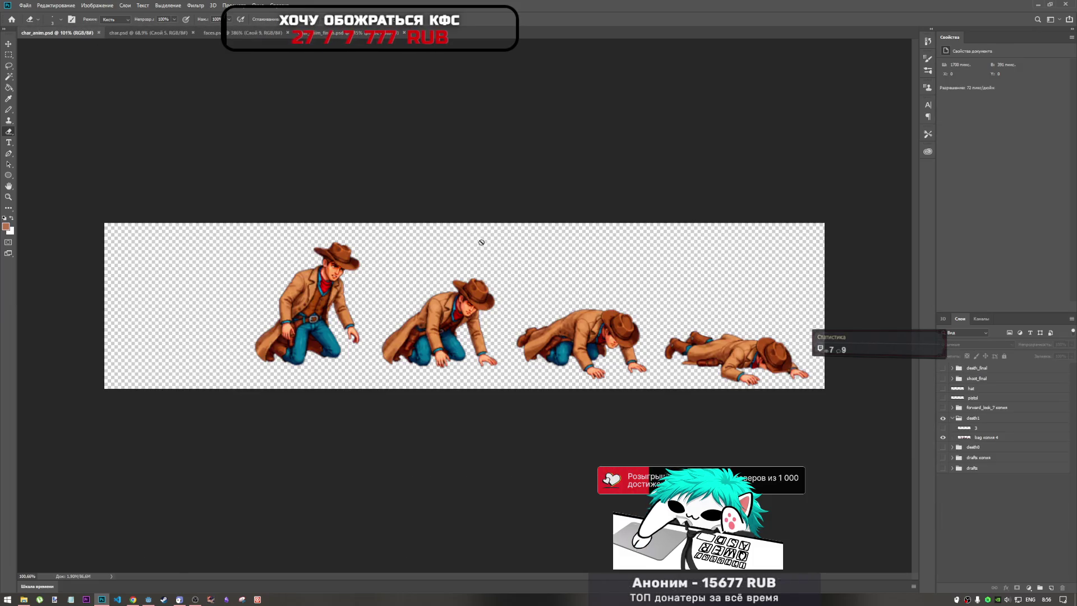
{"action": "left_click", "coordinate": [984, 427]}
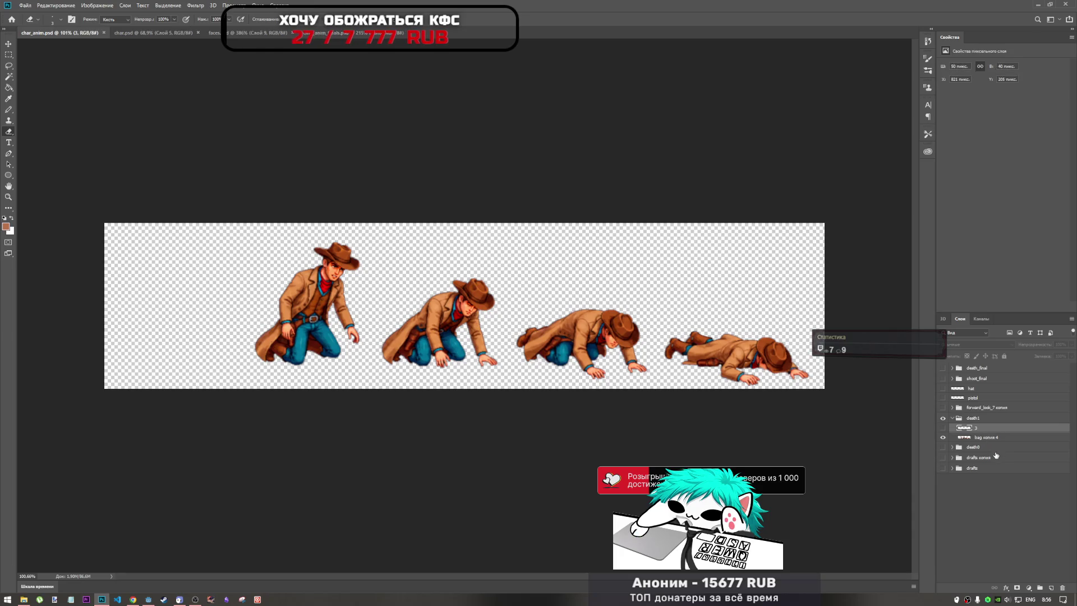
{"action": "left_click", "coordinate": [196, 601]}
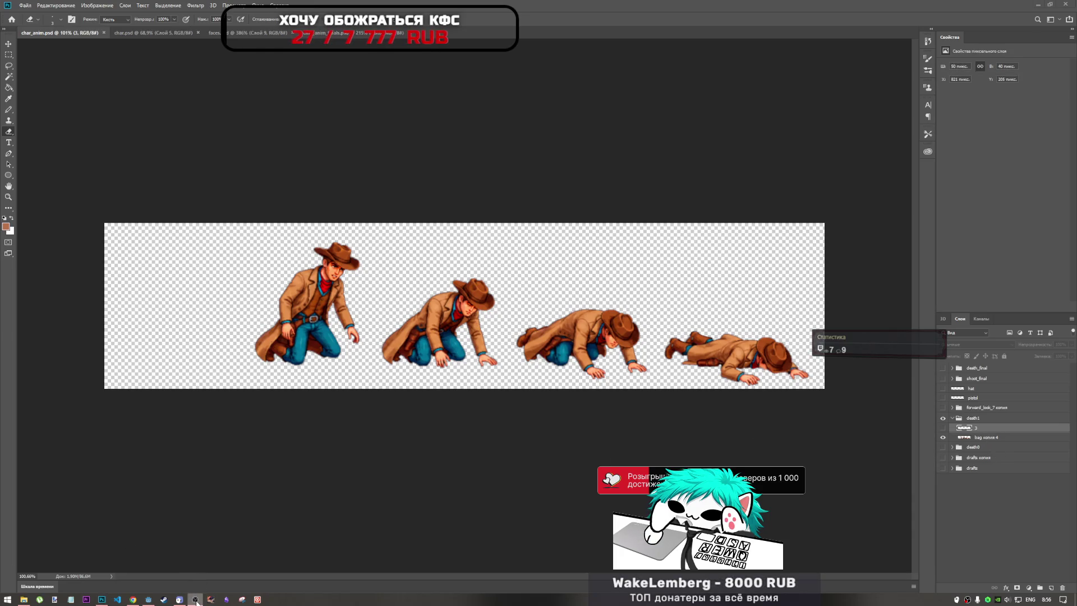
{"action": "left_click", "coordinate": [625, 173]}
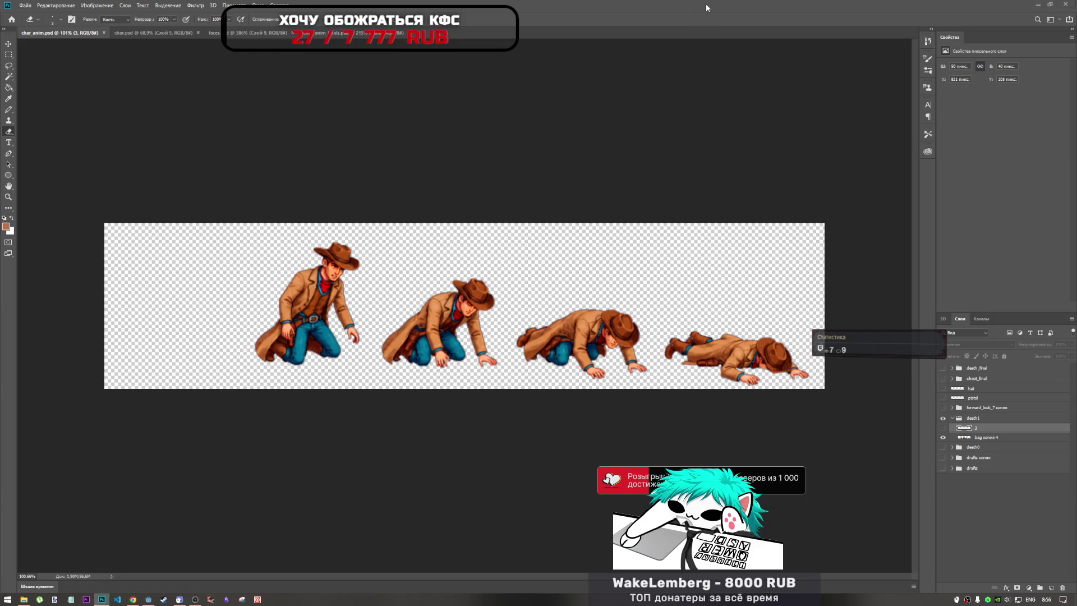
{"action": "left_click", "coordinate": [943, 438]}
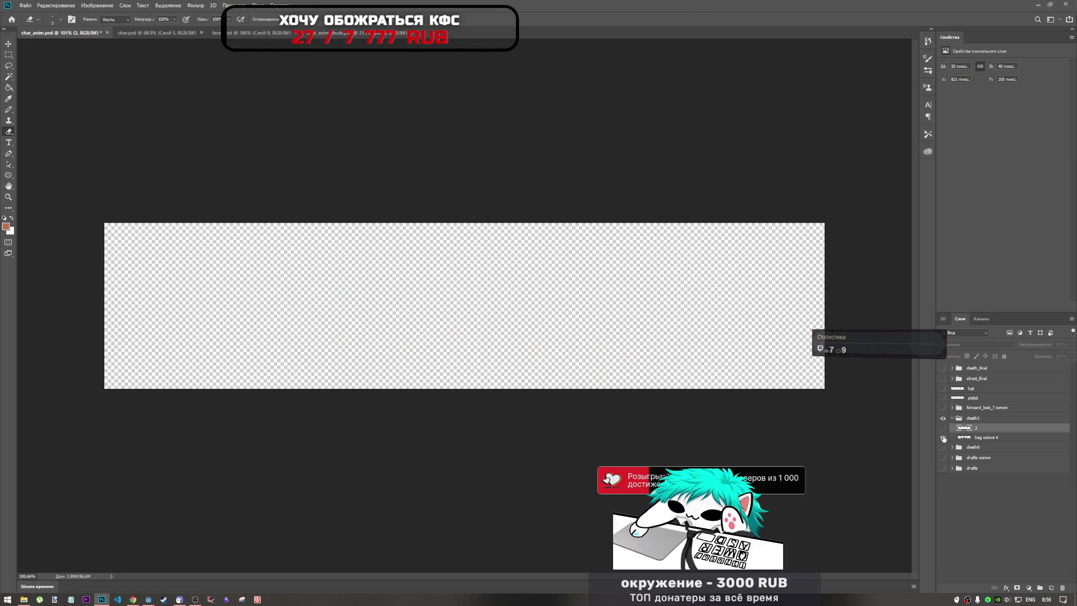
{"action": "left_click", "coordinate": [943, 428]}
{"action": "left_click", "coordinate": [942, 428]}
{"action": "left_click", "coordinate": [943, 429]}
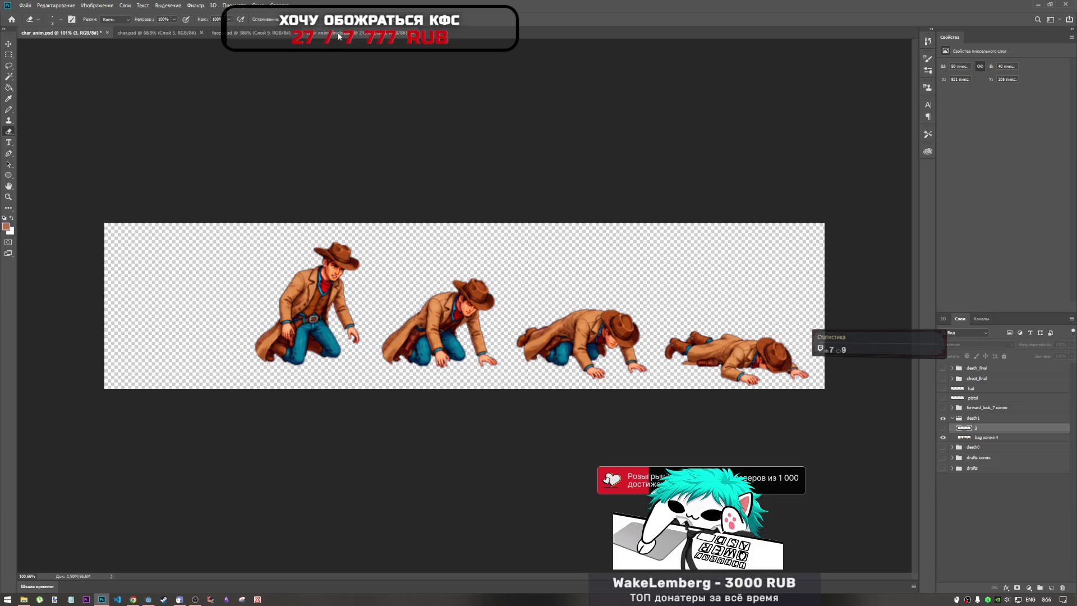
Step: In the death frames document, hide the other frames and show only frame 2, the kneeling cowboy
{"action": "key", "text": "ctrl+Tab"}
{"action": "left_click_drag", "start_coordinate": [942, 445], "coordinate": [944, 417]}
{"action": "left_click", "coordinate": [945, 417]}
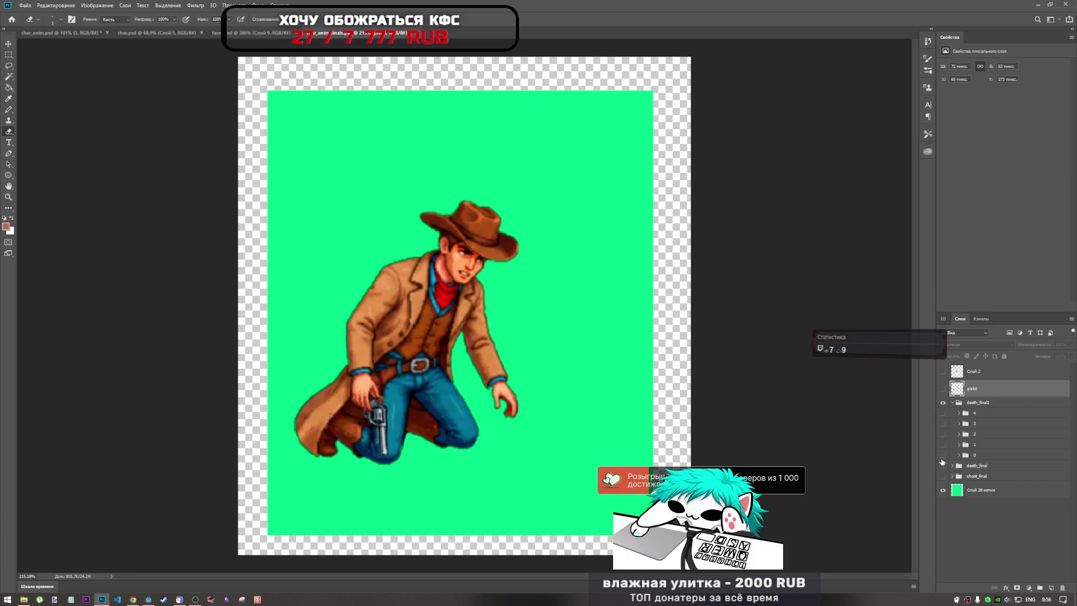
{"action": "left_click", "coordinate": [943, 444]}
{"action": "left_click", "coordinate": [942, 455]}
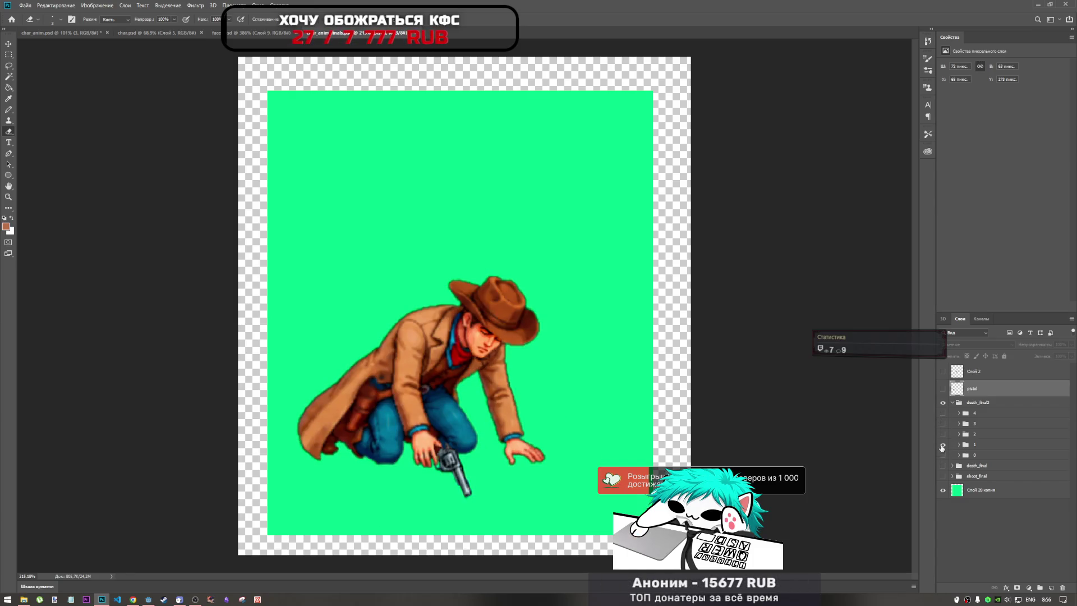
{"action": "left_click", "coordinate": [943, 445]}
{"action": "left_click", "coordinate": [942, 434]}
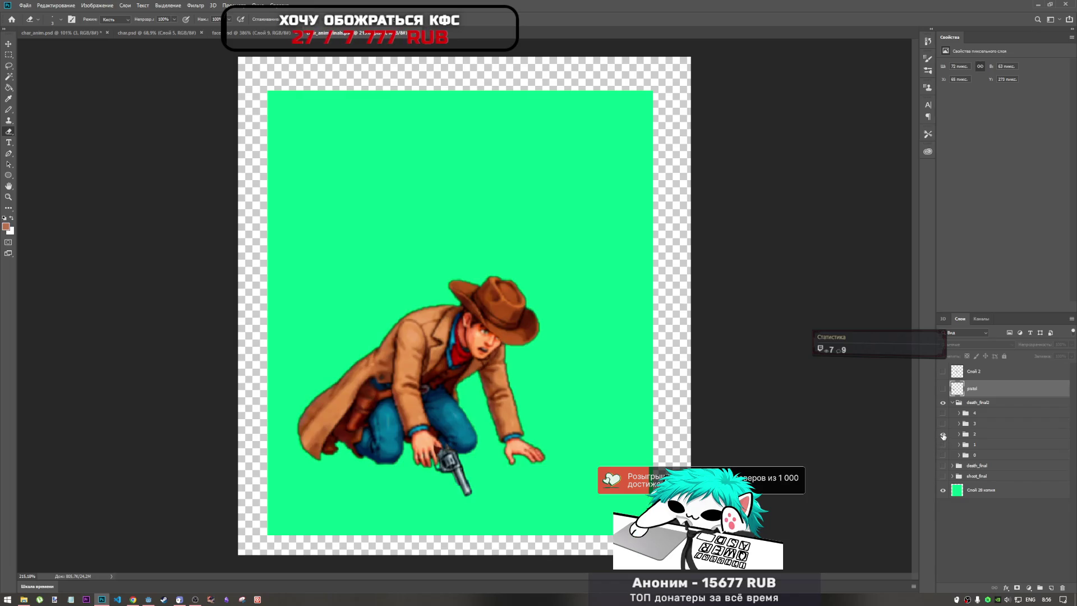
Step: Step through death frames 3 and 4, then briefly preview the death_final group
{"action": "scroll", "coordinate": [485, 332], "scroll_direction": "up", "scroll_amount": 5}
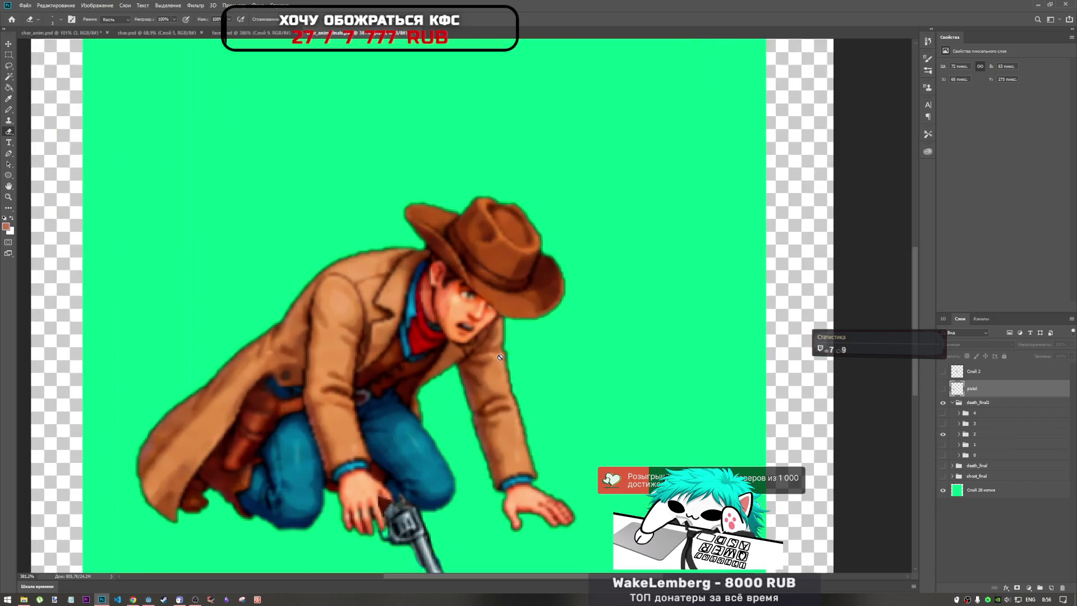
{"action": "scroll", "coordinate": [483, 345], "scroll_direction": "down", "scroll_amount": 4}
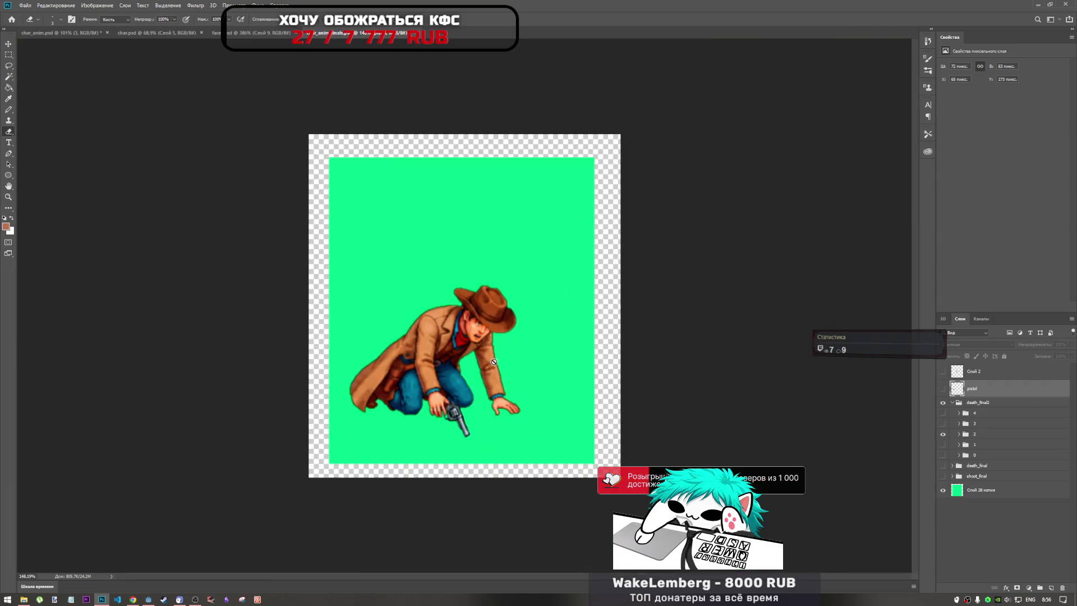
{"action": "scroll", "coordinate": [481, 324], "scroll_direction": "up", "scroll_amount": 6}
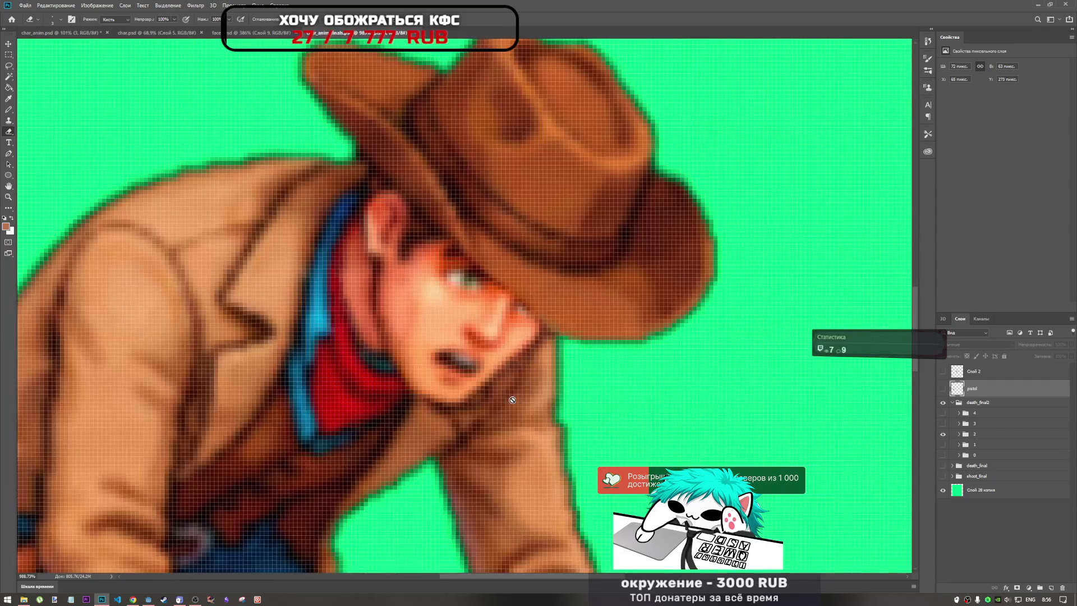
{"action": "scroll", "coordinate": [497, 391], "scroll_direction": "down", "scroll_amount": 5}
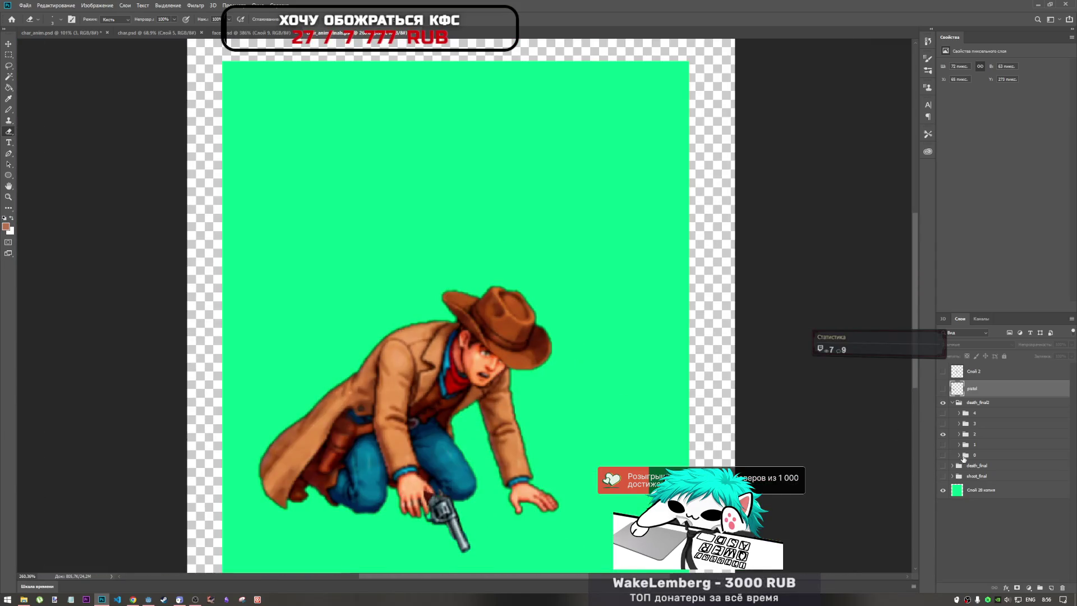
{"action": "left_click", "coordinate": [943, 434]}
{"action": "left_click", "coordinate": [943, 423]}
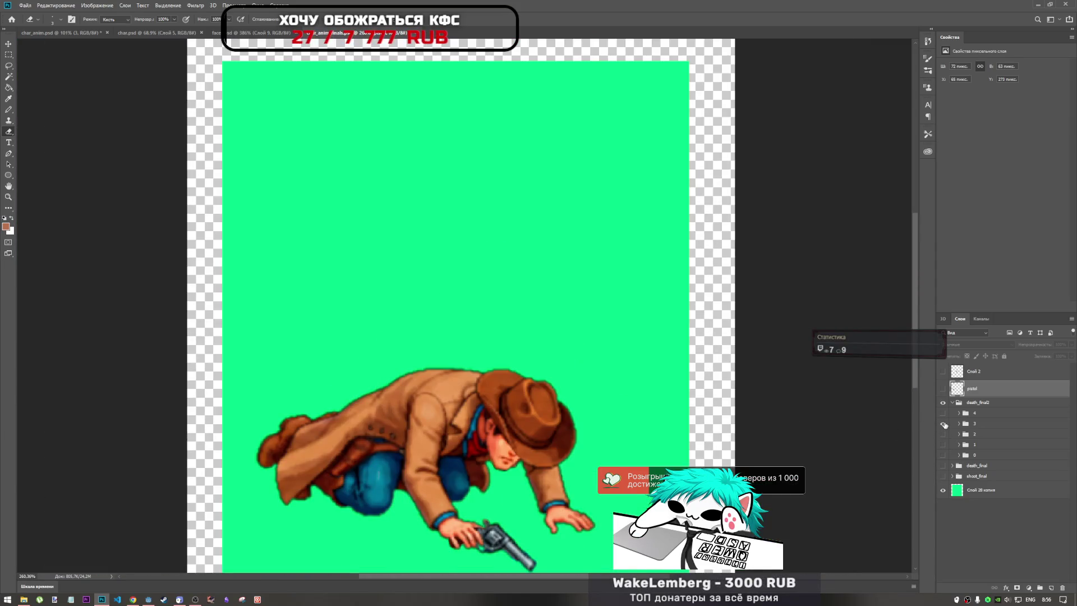
{"action": "left_click", "coordinate": [943, 424]}
{"action": "left_click", "coordinate": [943, 412]}
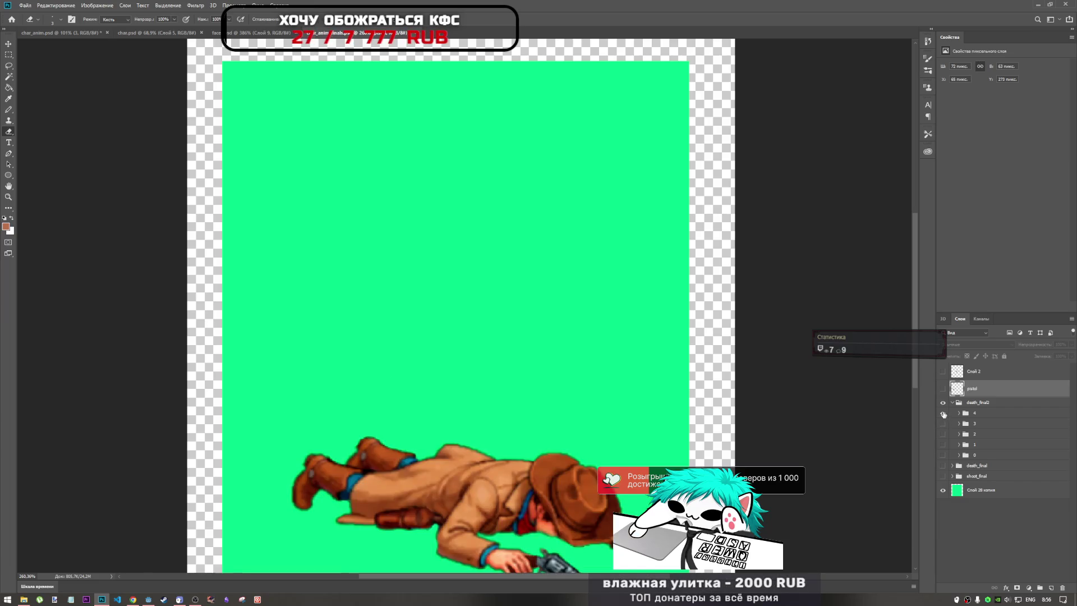
{"action": "left_click", "coordinate": [942, 414]}
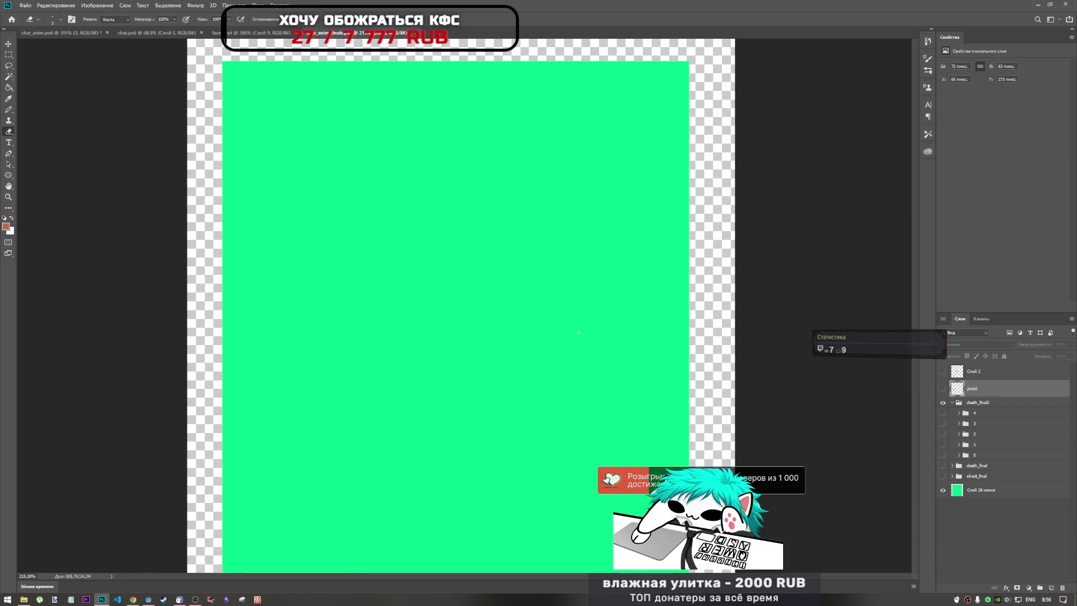
{"action": "scroll", "coordinate": [627, 361], "scroll_direction": "down", "scroll_amount": 3}
{"action": "left_click", "coordinate": [943, 413]}
{"action": "left_click", "coordinate": [943, 413]}
{"action": "left_click", "coordinate": [942, 466]}
{"action": "left_click", "coordinate": [943, 465]}
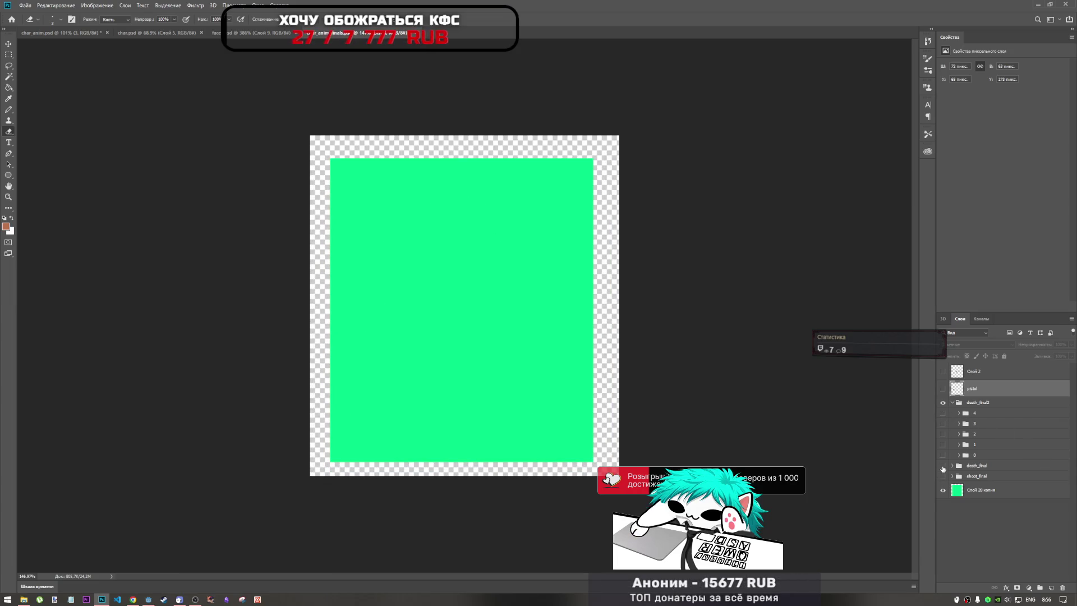
Step: Show frames 0 through 4 together, then toggle the whole death_final2 group off
{"action": "left_click_drag", "start_coordinate": [944, 455], "coordinate": [945, 416]}
{"action": "left_click", "coordinate": [943, 444]}
{"action": "left_click", "coordinate": [943, 443]}
{"action": "left_click", "coordinate": [944, 415]}
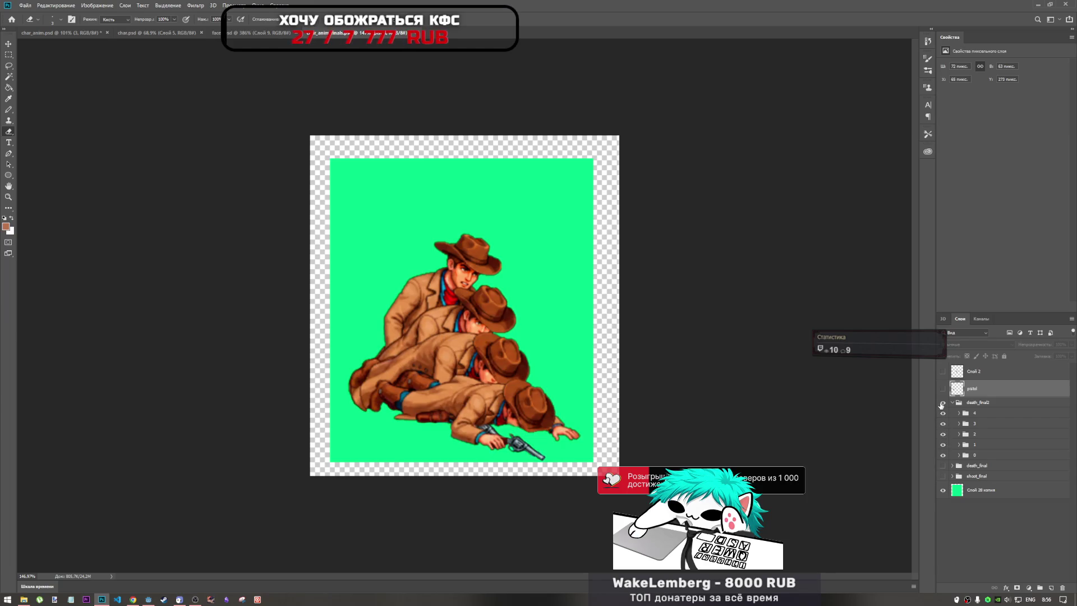
{"action": "left_click", "coordinate": [942, 402]}
{"action": "left_click", "coordinate": [943, 403]}
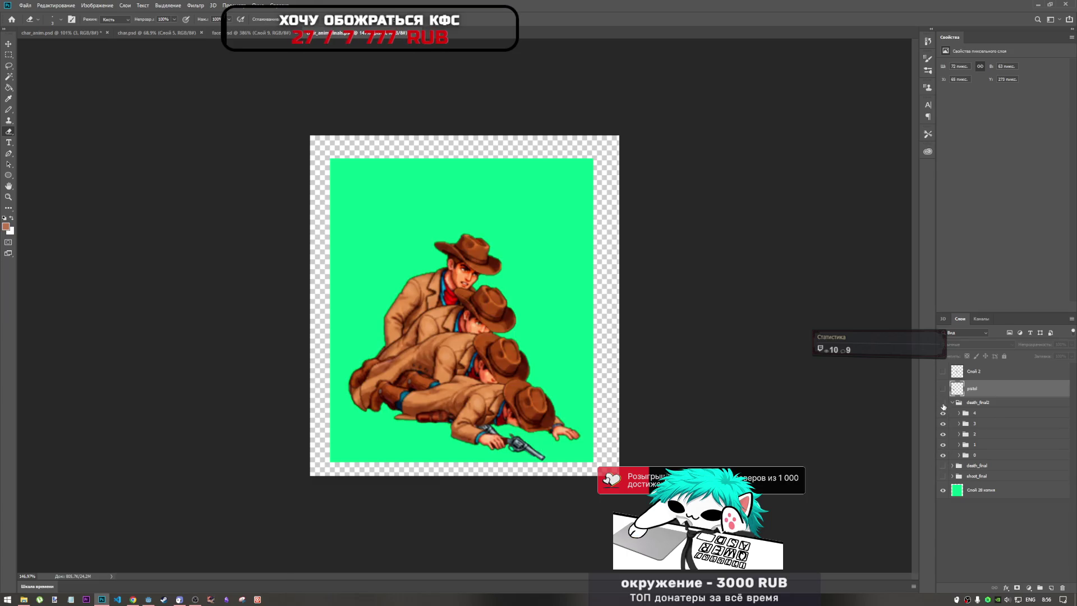
{"action": "left_click", "coordinate": [942, 403]}
Step: Compare the older death_final and shoot_final groups, then show all death_final2 frames again
{"action": "left_click", "coordinate": [943, 466]}
{"action": "left_click", "coordinate": [944, 466]}
{"action": "left_click", "coordinate": [944, 476]}
{"action": "left_click", "coordinate": [944, 477]}
{"action": "left_click", "coordinate": [944, 477]}
{"action": "left_click", "coordinate": [945, 477]}
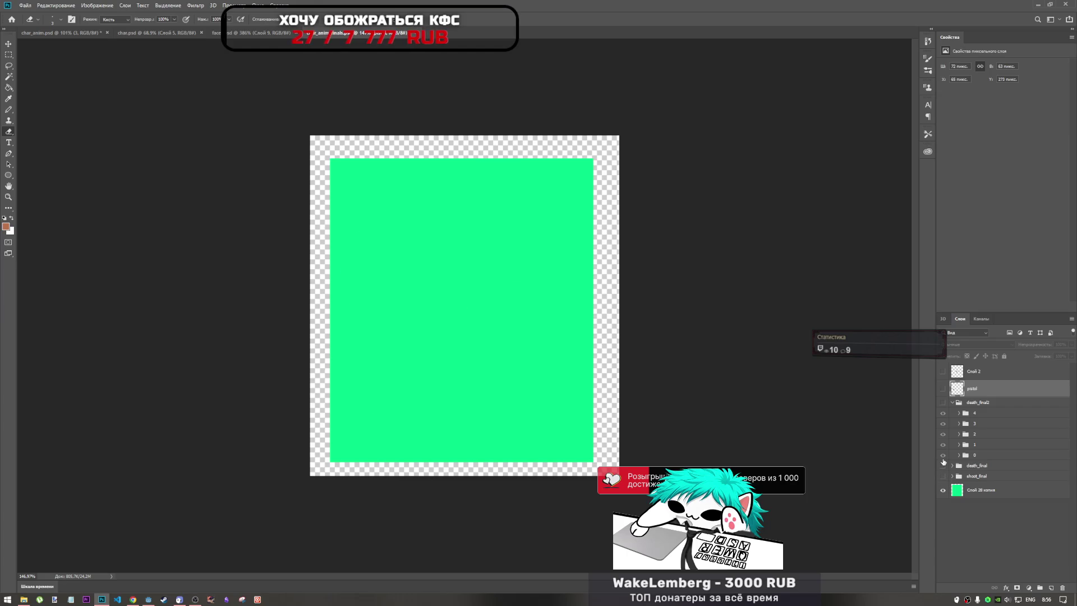
{"action": "left_click", "coordinate": [943, 466]}
{"action": "left_click", "coordinate": [943, 466]}
{"action": "left_click", "coordinate": [944, 466]}
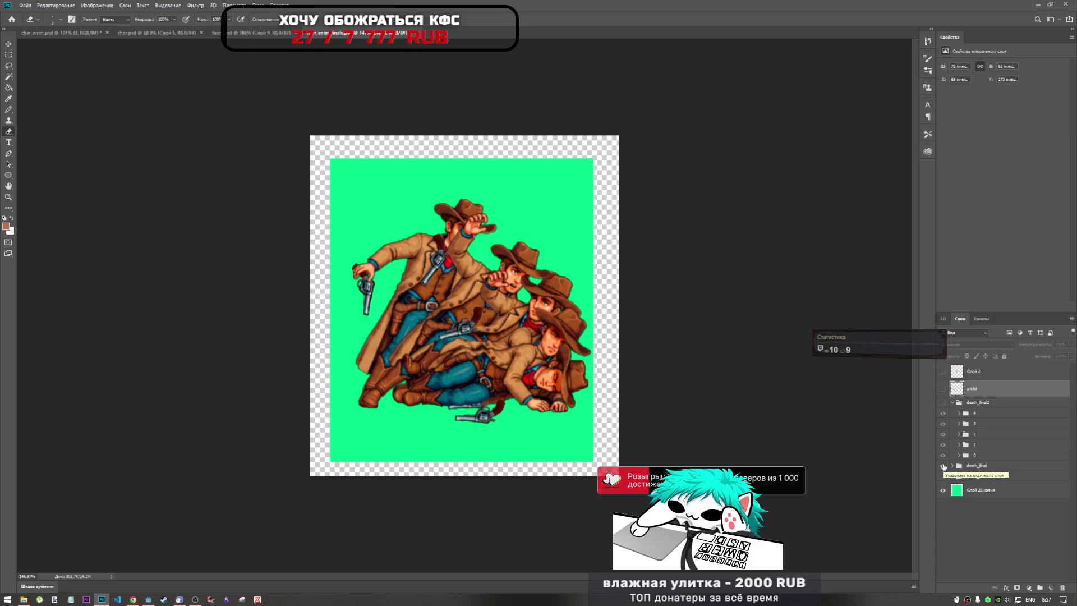
{"action": "left_click", "coordinate": [943, 465]}
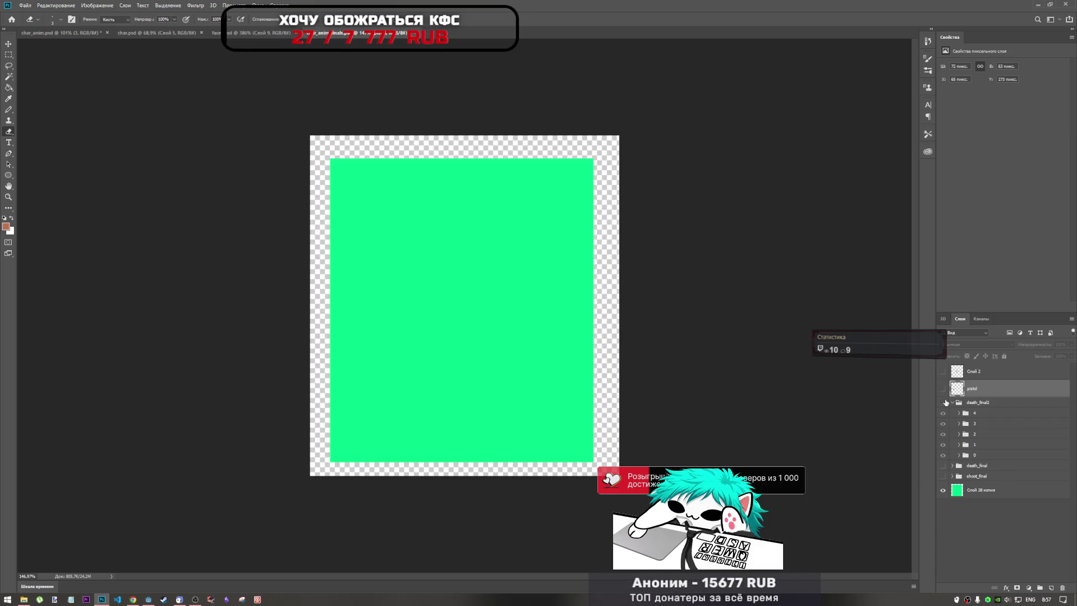
{"action": "left_click", "coordinate": [942, 402]}
{"action": "scroll", "coordinate": [428, 269], "scroll_direction": "down", "scroll_amount": 2}
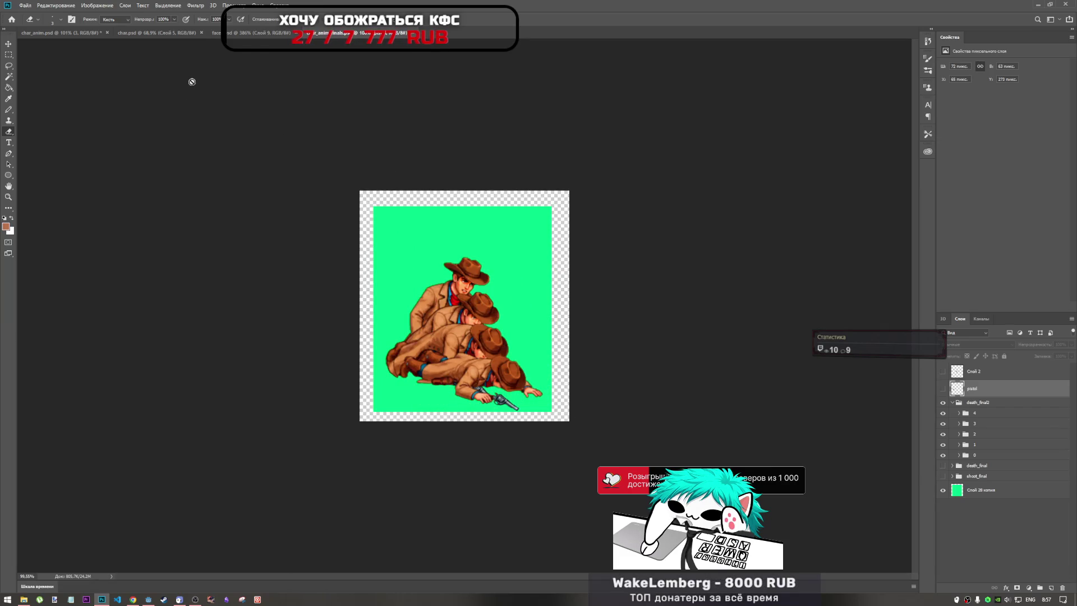
{"action": "left_click", "coordinate": [174, 32]}
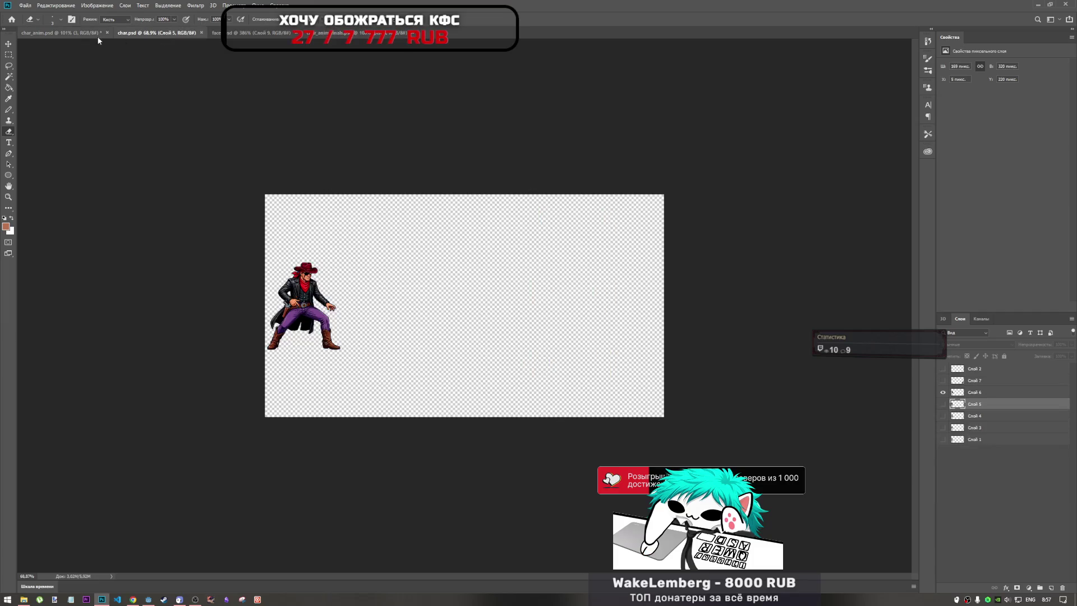
Step: In char_anim.psd, hide the death1 cowboy death strip
{"action": "left_click", "coordinate": [97, 35]}
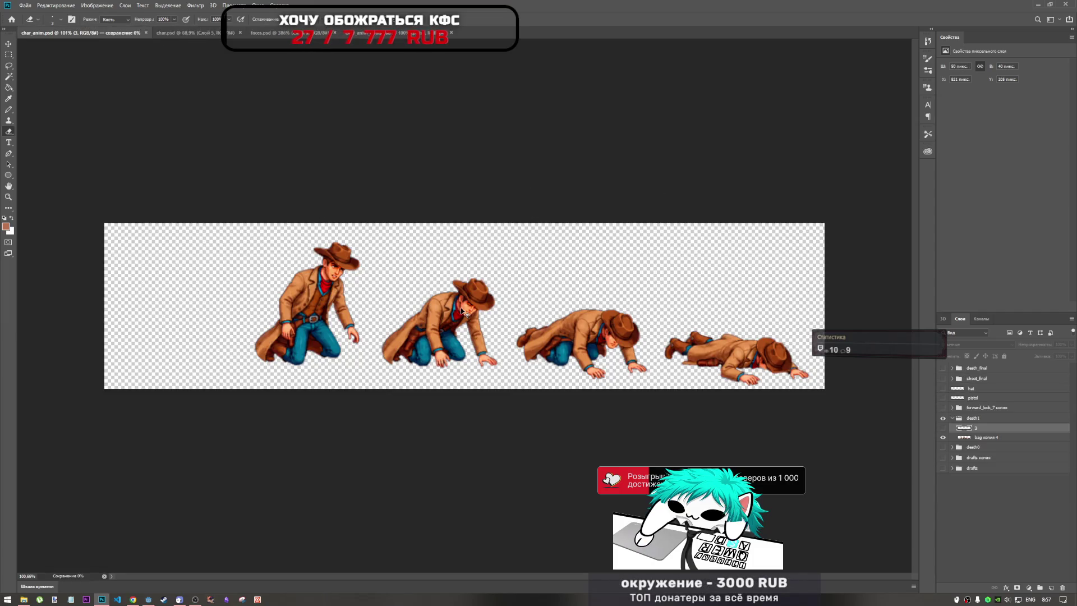
{"action": "scroll", "coordinate": [461, 308], "scroll_direction": "down", "scroll_amount": 2}
{"action": "scroll", "coordinate": [606, 346], "scroll_direction": "up", "scroll_amount": 3}
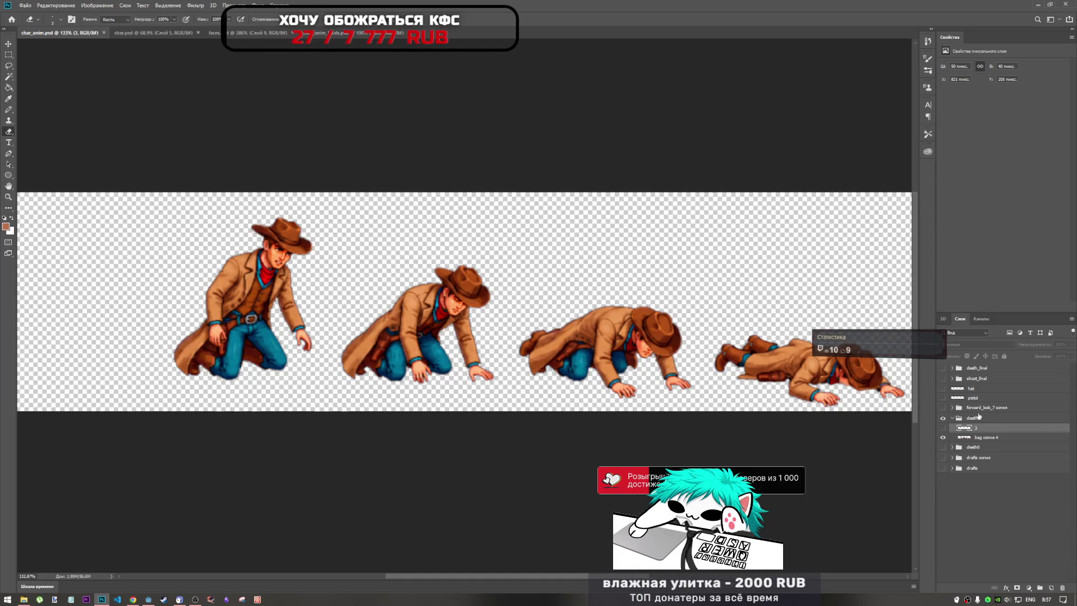
{"action": "left_click", "coordinate": [943, 417], "text": "alt"}
{"action": "left_click", "coordinate": [943, 427]}
{"action": "left_click", "coordinate": [942, 428]}
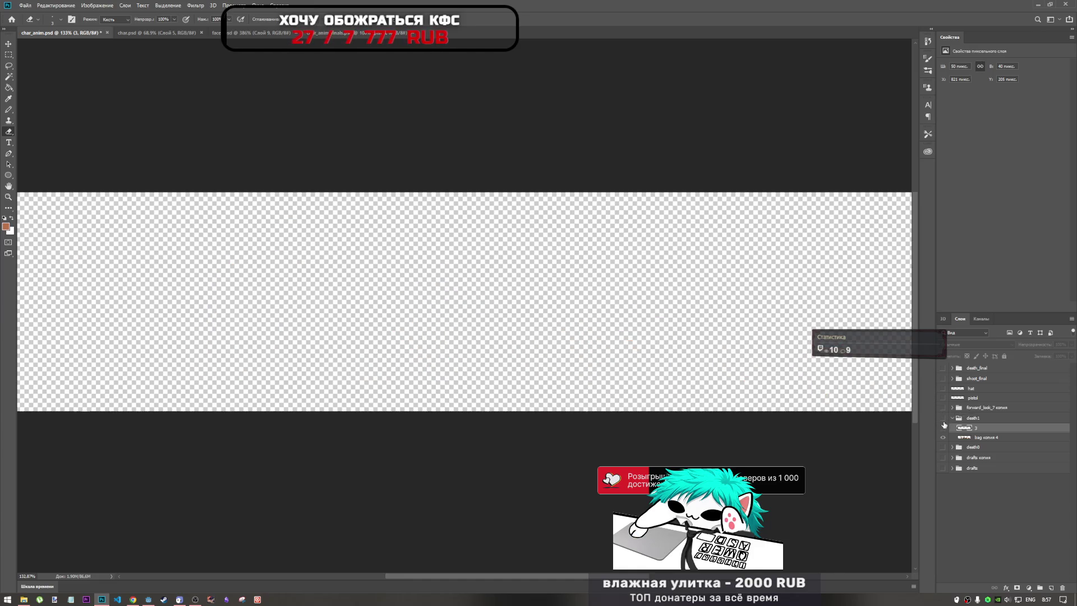
{"action": "left_click", "coordinate": [943, 418], "text": "alt"}
{"action": "left_click", "coordinate": [943, 421]}
{"action": "left_click", "coordinate": [943, 421]}
{"action": "left_click", "coordinate": [943, 422]}
Step: Keep layer 3 hidden, select the shoot_final group, and bring Chrome to the front
{"action": "left_click", "coordinate": [943, 429]}
{"action": "left_click", "coordinate": [943, 428]}
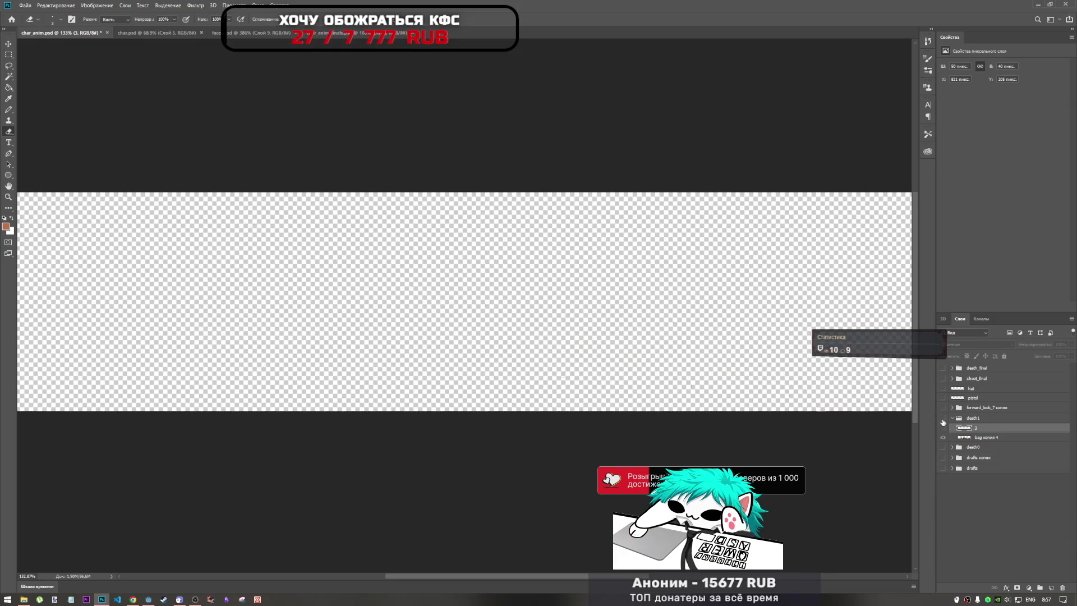
{"action": "left_click", "coordinate": [961, 378]}
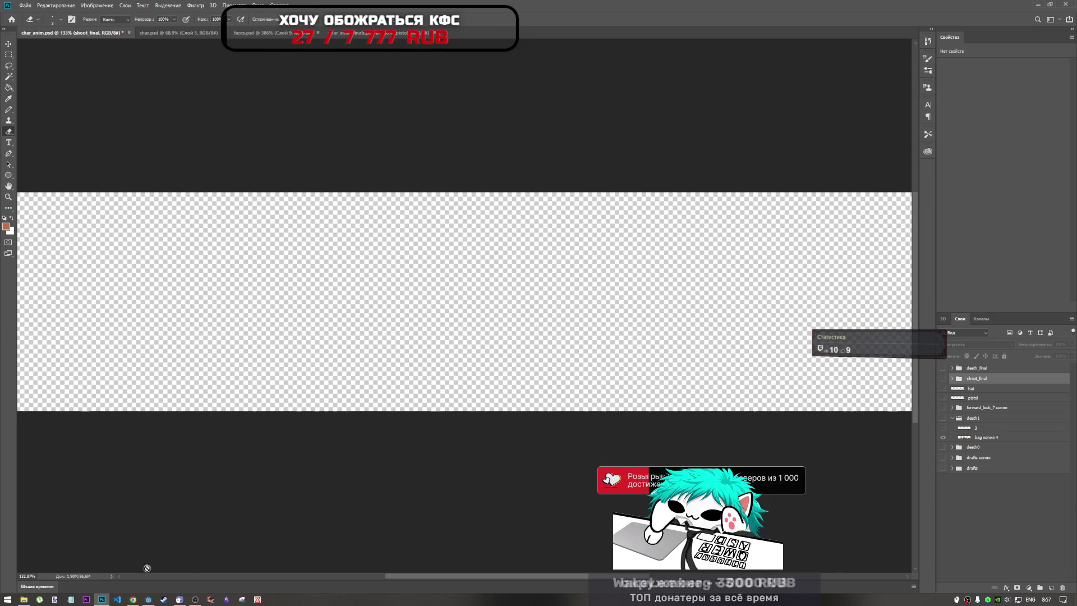
{"action": "left_click", "coordinate": [117, 599]}
{"action": "left_click", "coordinate": [134, 599]}
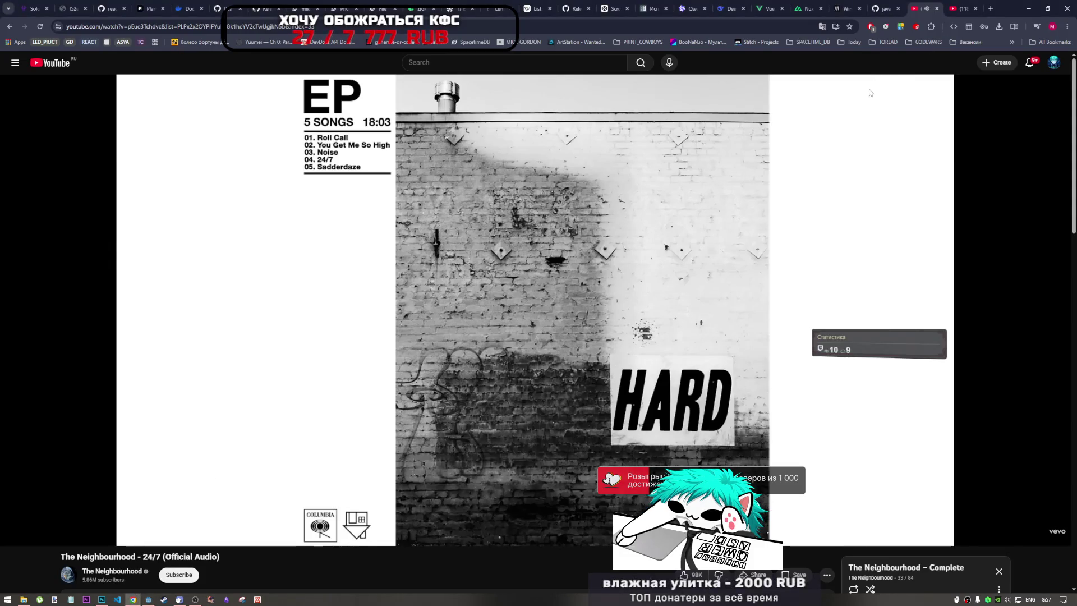
Step: Pause the YouTube video and open Chrome's extensions management page
{"action": "mouse_move", "coordinate": [611, 400]}
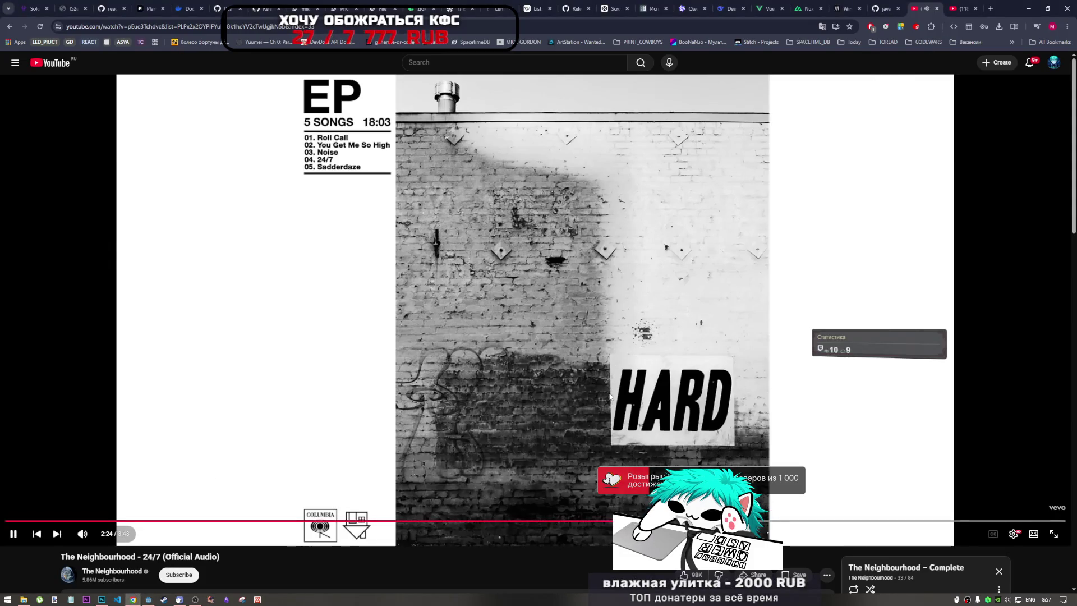
{"action": "left_click", "coordinate": [611, 397]}
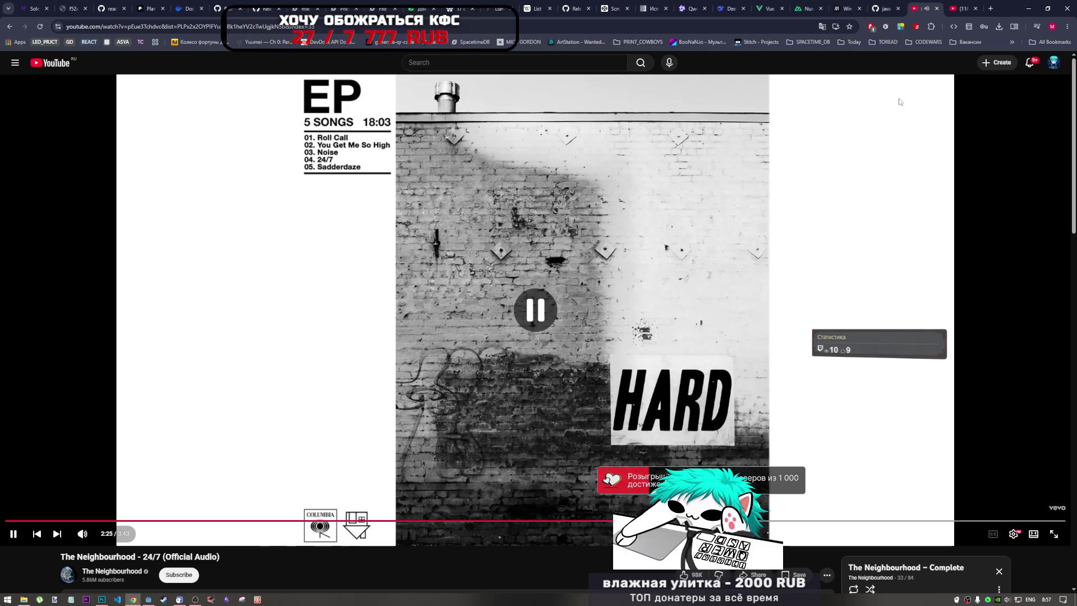
{"action": "left_click", "coordinate": [916, 26]}
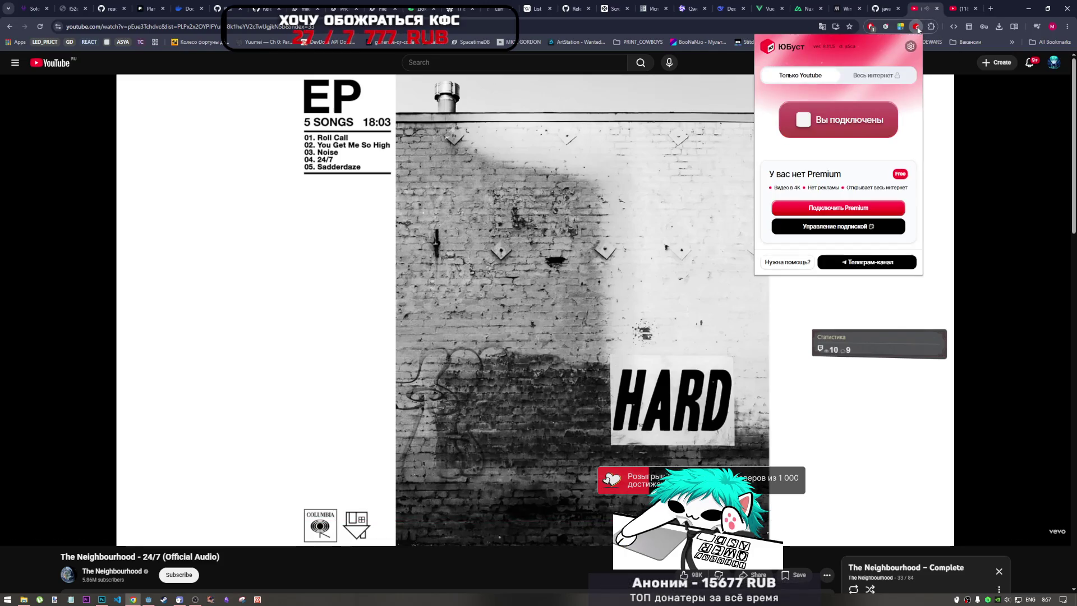
{"action": "left_click", "coordinate": [931, 26]}
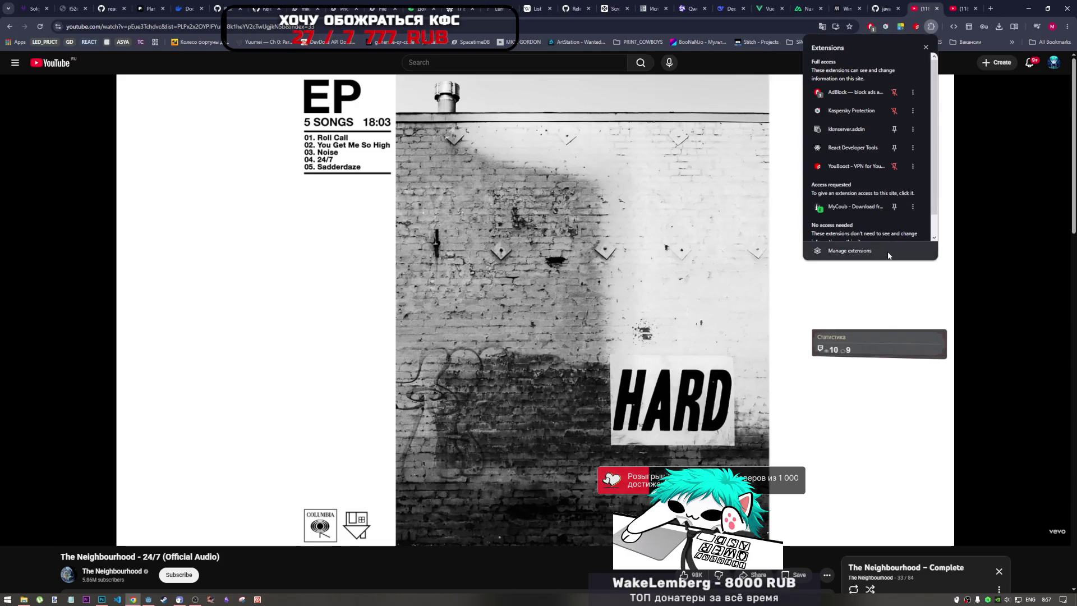
{"action": "left_click", "coordinate": [841, 251]}
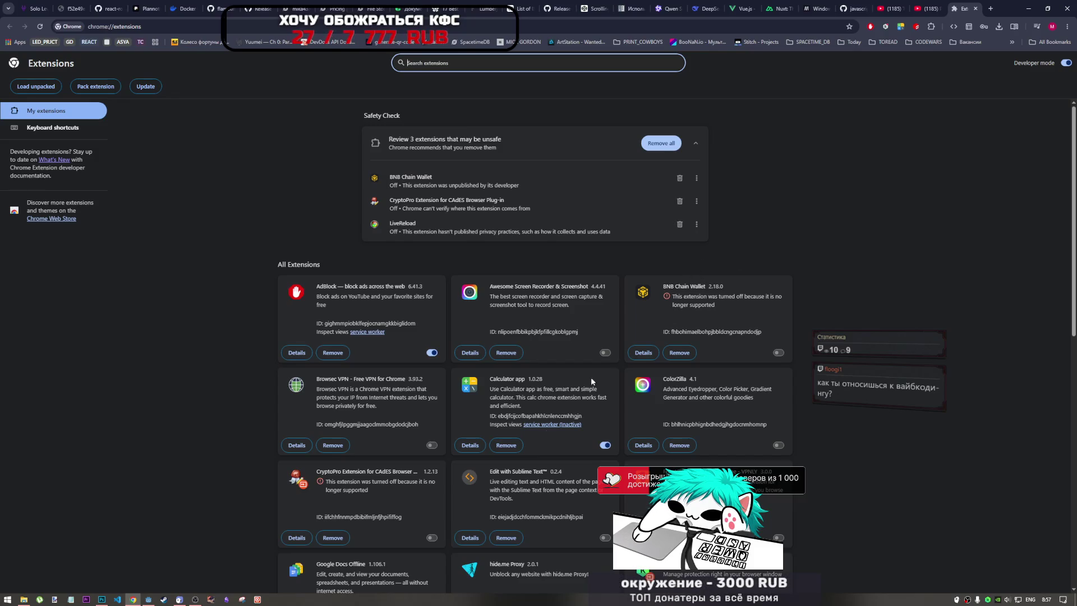
Step: Look through the extensions list, close the Chrome window, and return to Godot
{"action": "scroll", "coordinate": [476, 471], "scroll_direction": "down", "scroll_amount": 5}
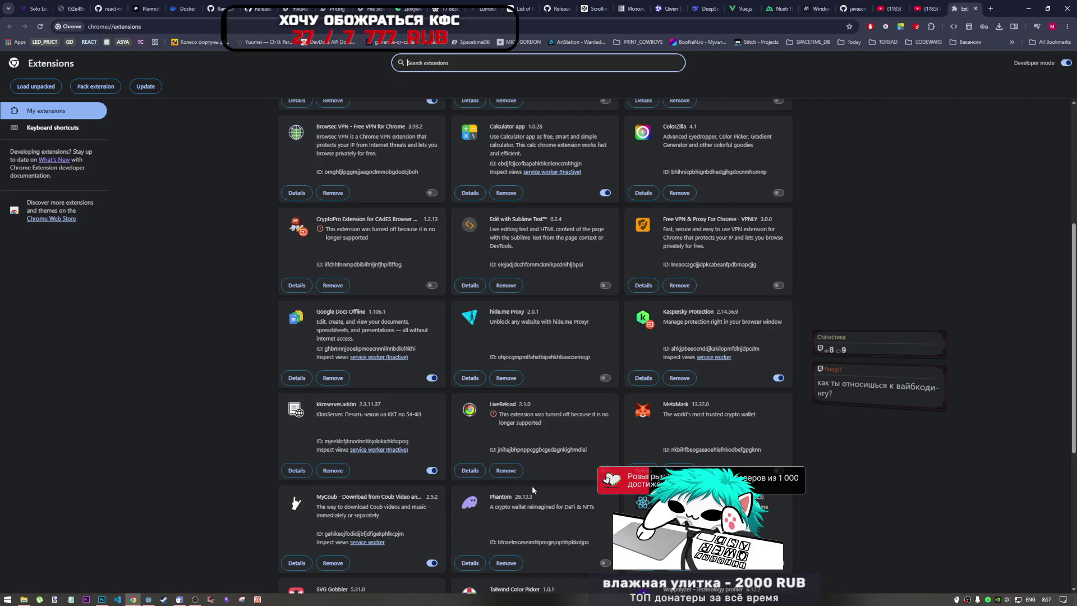
{"action": "scroll", "coordinate": [532, 488], "scroll_direction": "down", "scroll_amount": 5}
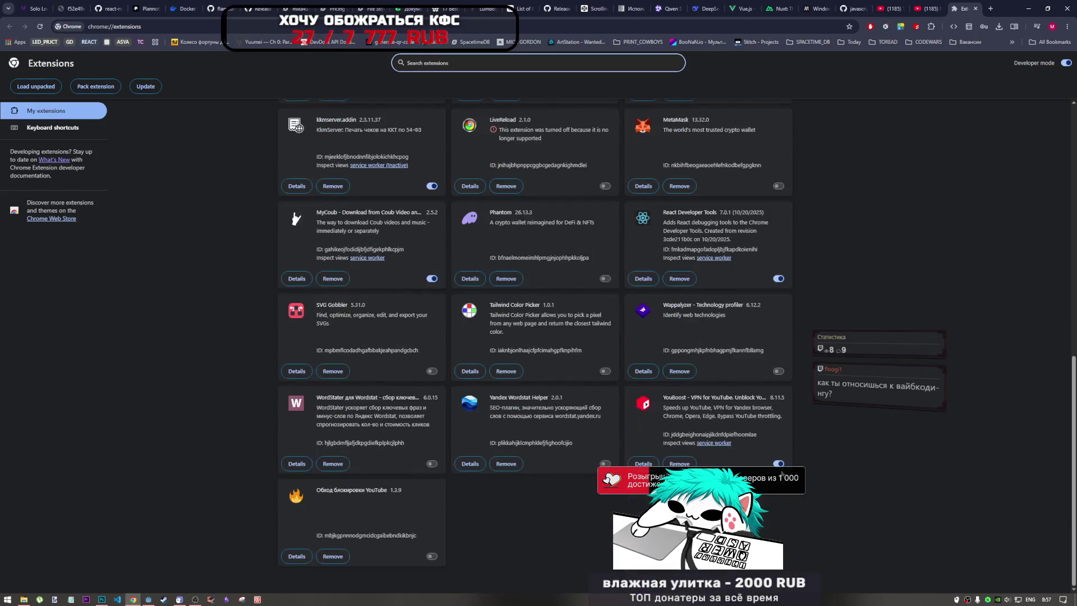
{"action": "scroll", "coordinate": [698, 338], "scroll_direction": "up", "scroll_amount": 10}
{"action": "scroll", "coordinate": [678, 364], "scroll_direction": "down", "scroll_amount": 5}
{"action": "scroll", "coordinate": [677, 363], "scroll_direction": "down", "scroll_amount": 2}
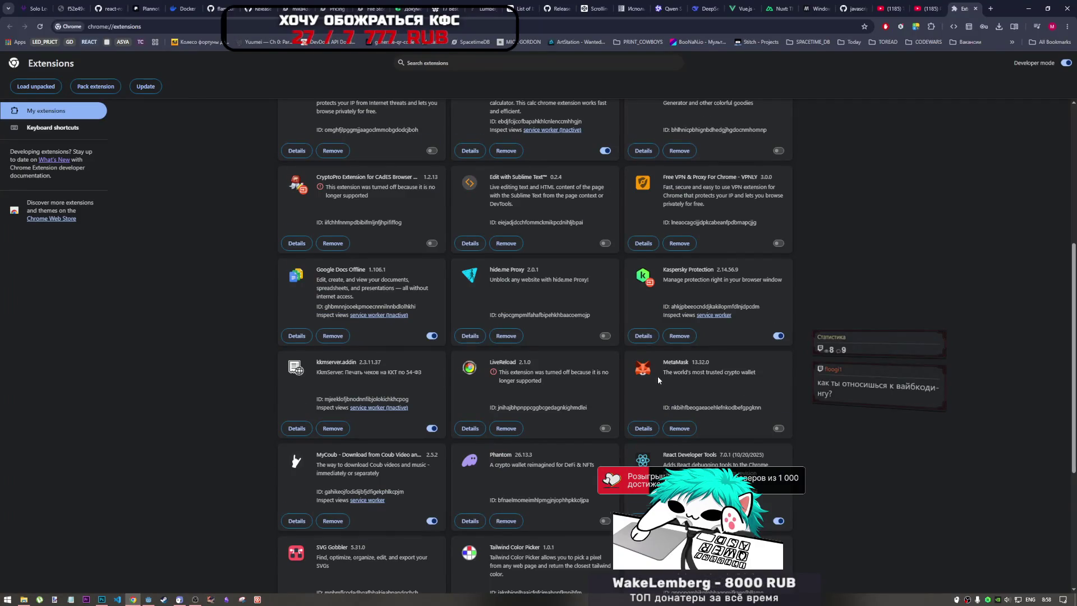
{"action": "scroll", "coordinate": [657, 376], "scroll_direction": "up", "scroll_amount": 4}
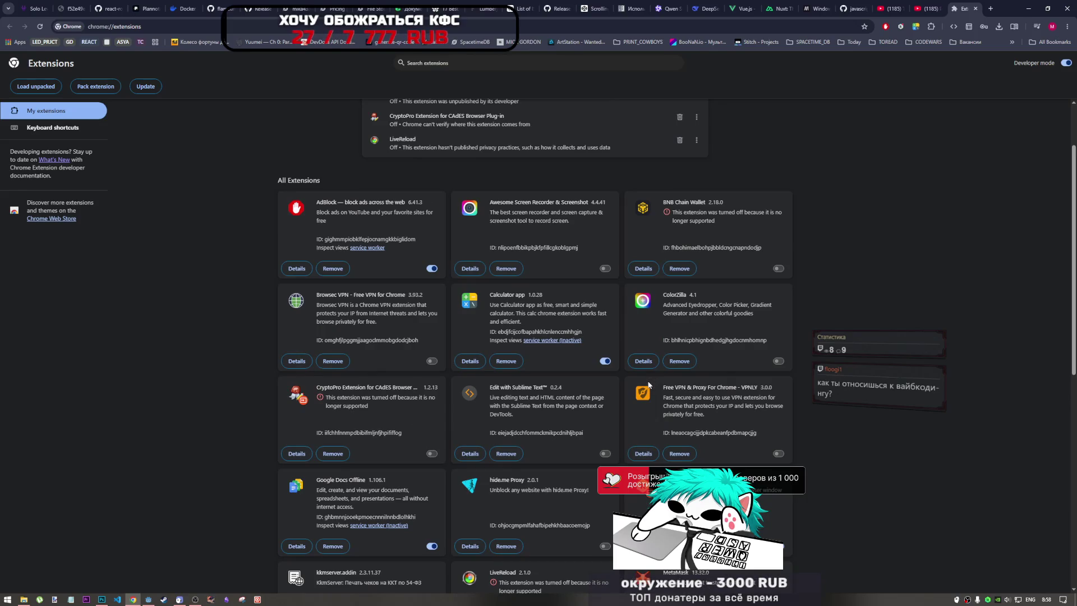
{"action": "scroll", "coordinate": [722, 369], "scroll_direction": "down", "scroll_amount": 7}
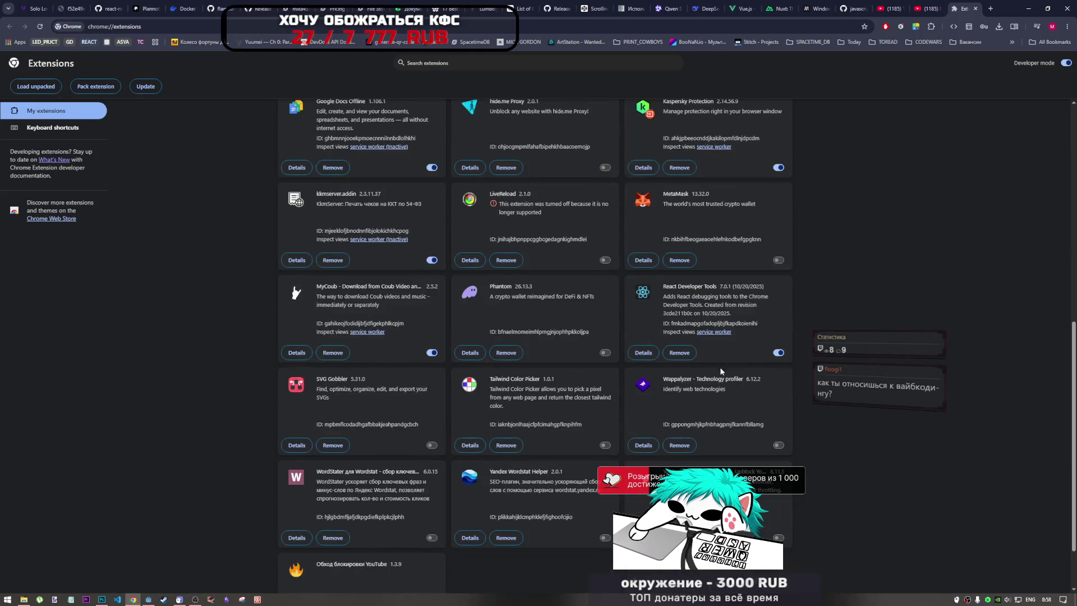
{"action": "scroll", "coordinate": [688, 378], "scroll_direction": "up", "scroll_amount": 8}
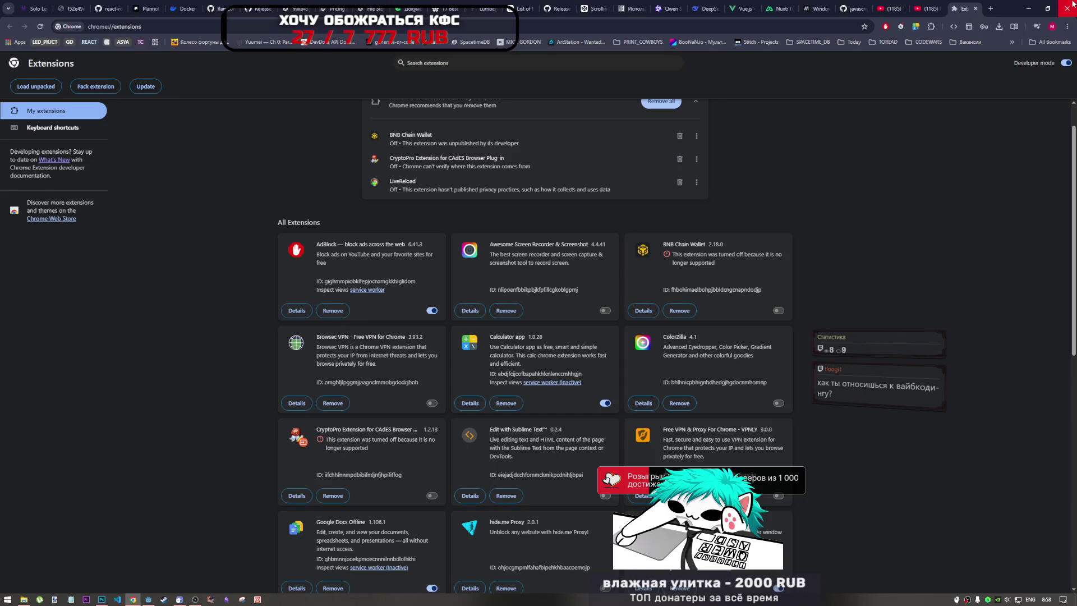
{"action": "scroll", "coordinate": [932, 134], "scroll_direction": "up", "scroll_amount": 1}
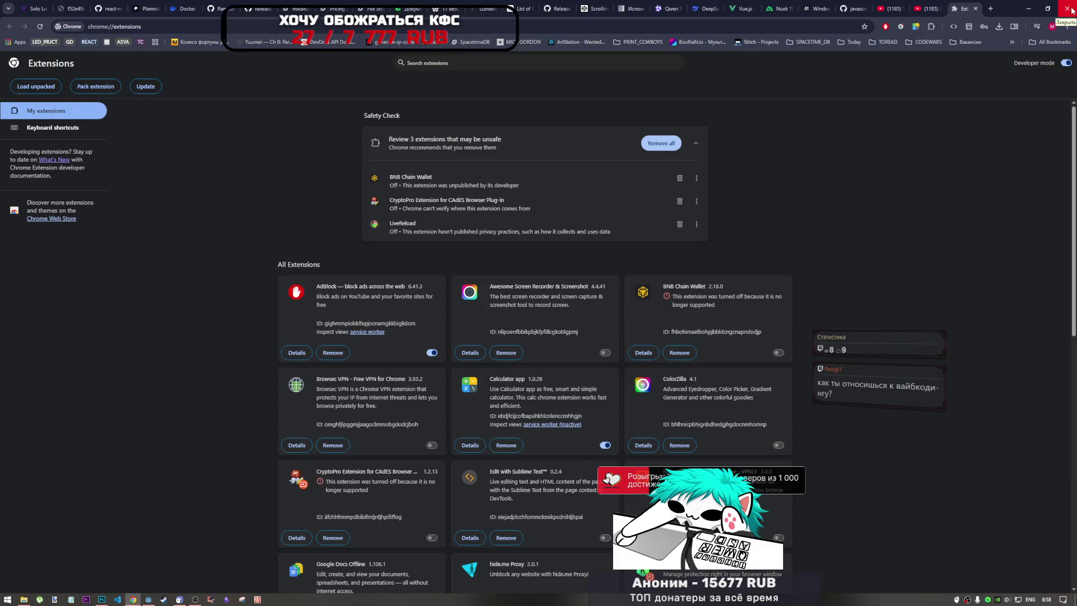
{"action": "left_click", "coordinate": [1067, 14]}
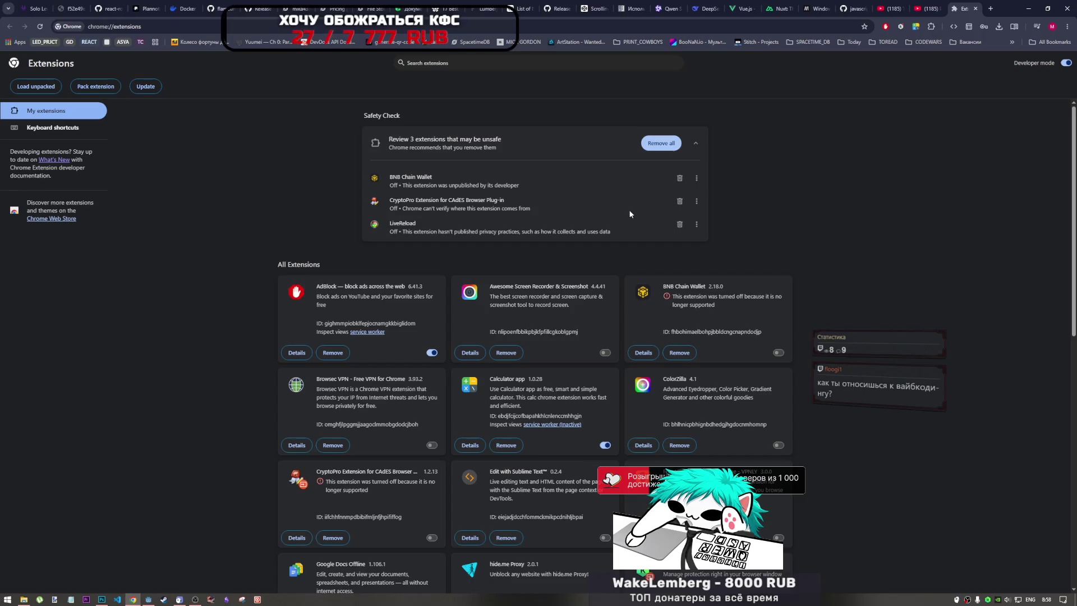
{"action": "key", "text": "alt+Tab"}
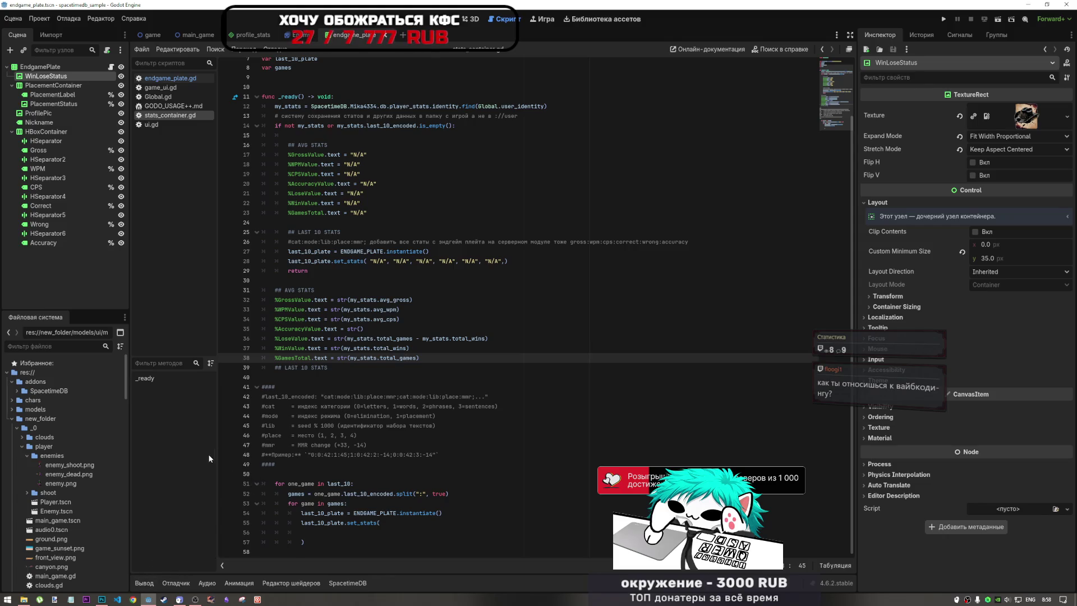
{"action": "scroll", "coordinate": [224, 465], "scroll_direction": "up", "scroll_amount": 1}
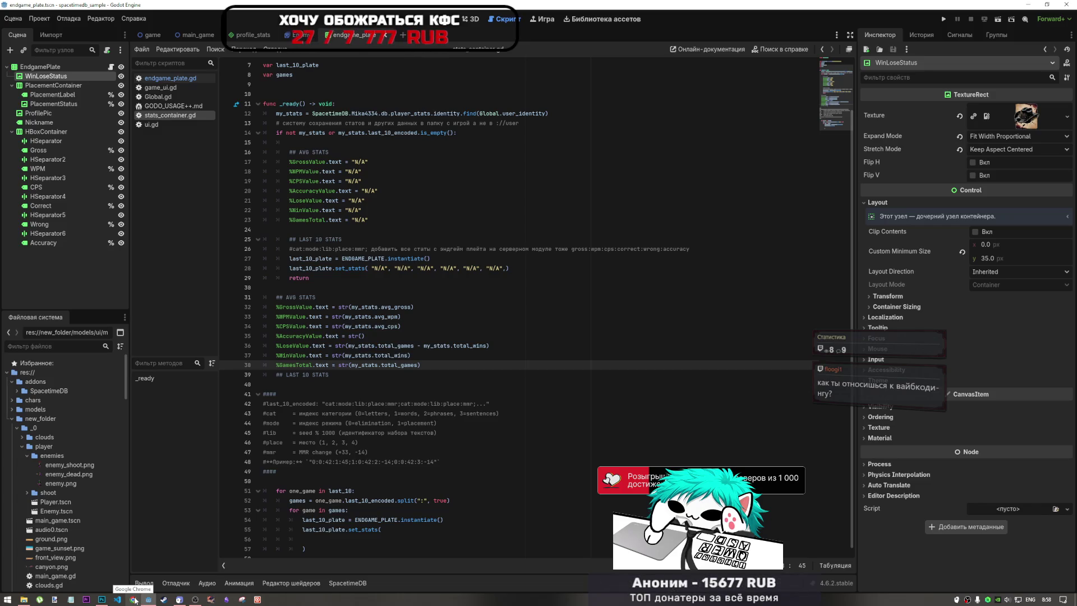
{"action": "left_click", "coordinate": [133, 600]}
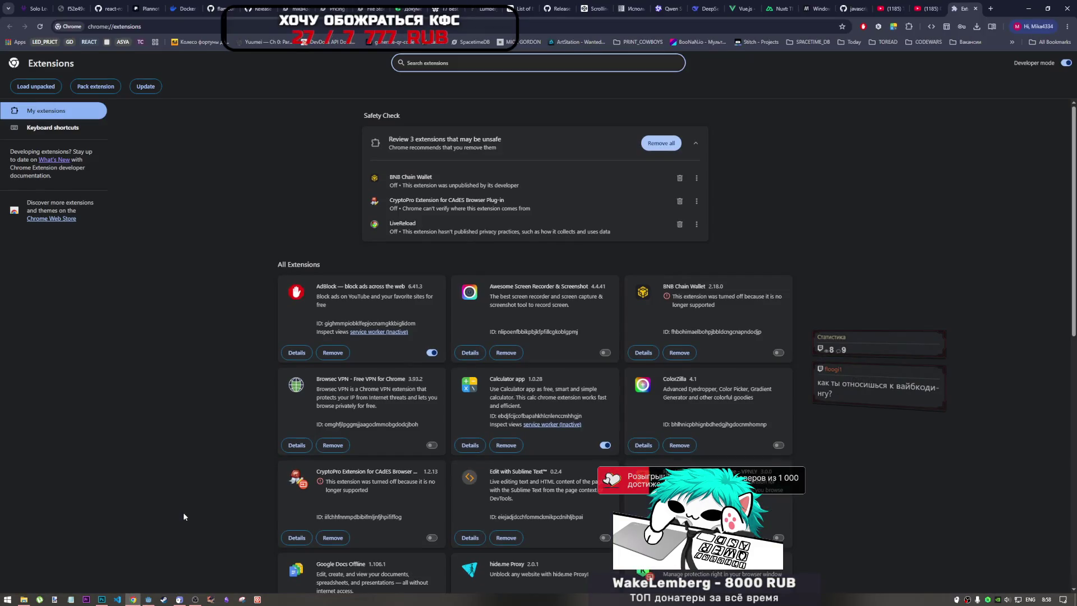
Step: Switch on the Browsec VPN extension and open a new Google tab
{"action": "left_click", "coordinate": [432, 445]}
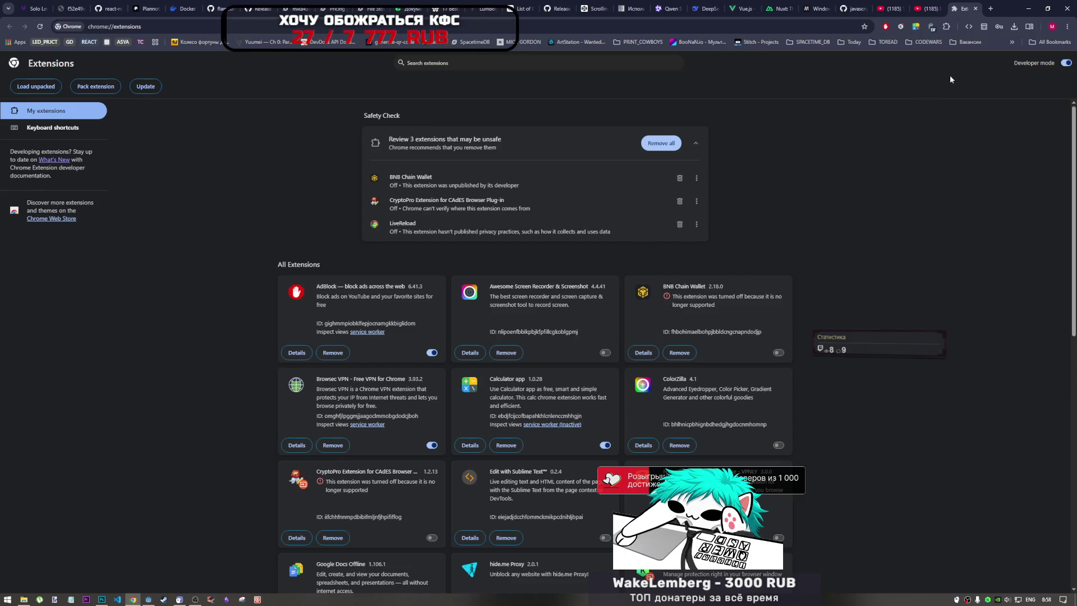
{"action": "left_click", "coordinate": [990, 9]}
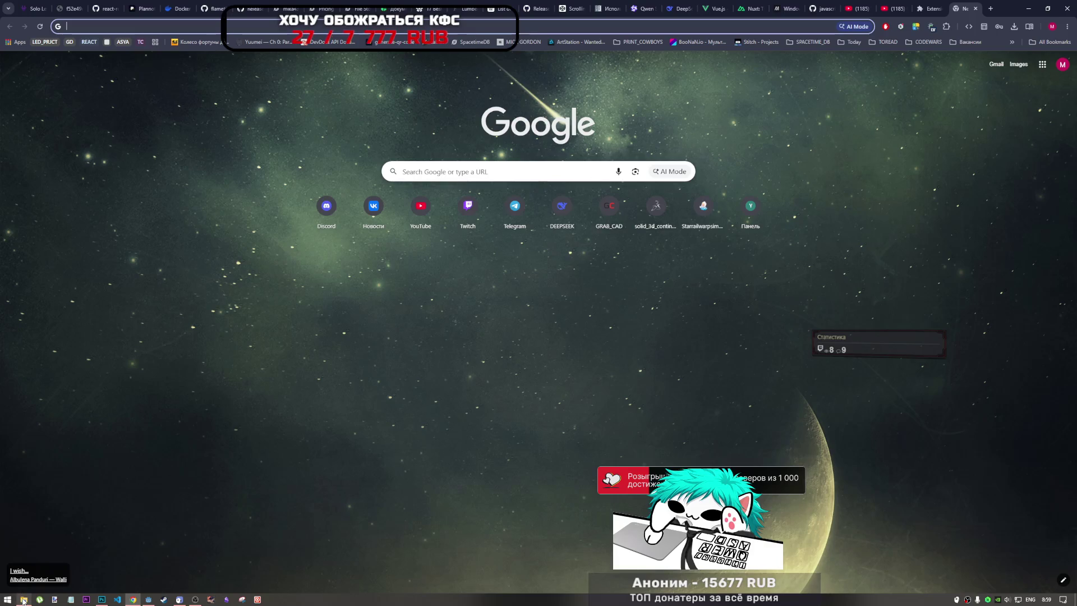
Step: Restore the Загрузки (Downloads) File Explorer window from the taskbar and focus it
{"action": "mouse_move", "coordinate": [24, 599]}
{"action": "left_click", "coordinate": [35, 561]}
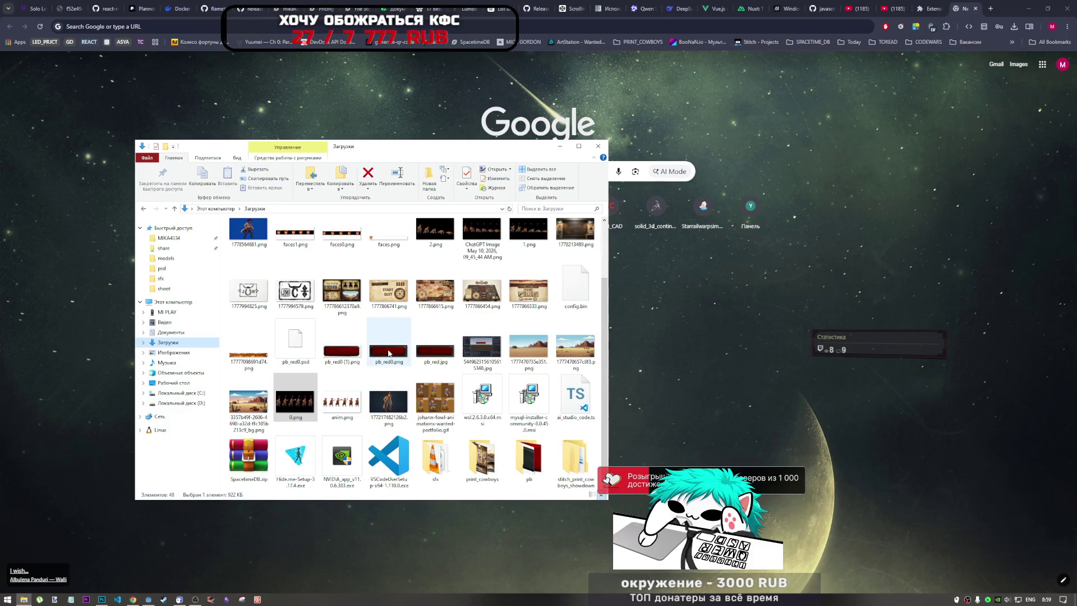
{"action": "mouse_move", "coordinate": [389, 352]}
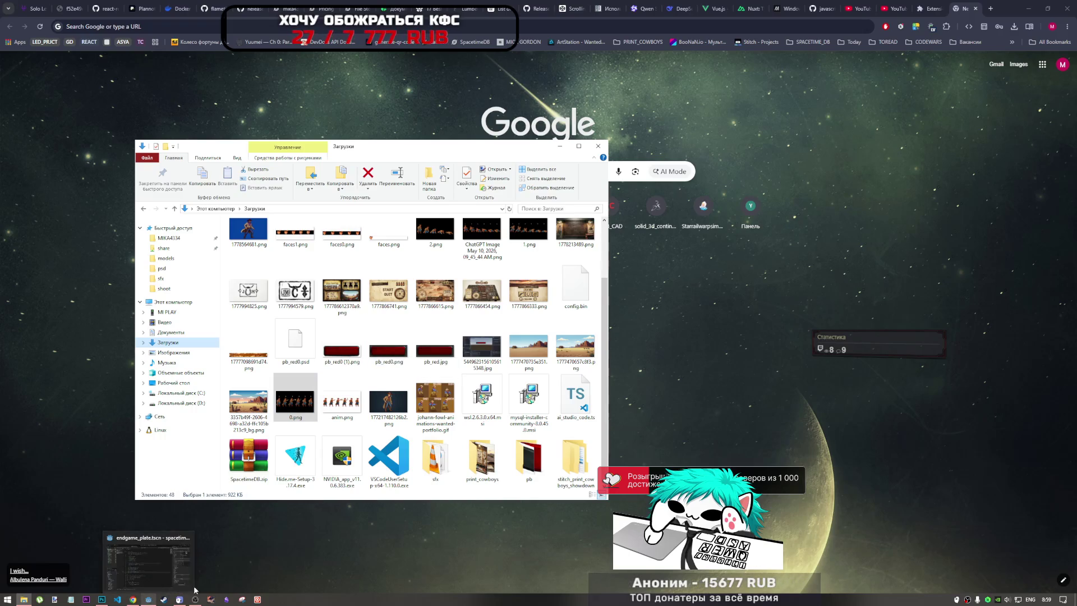
{"action": "mouse_move", "coordinate": [194, 598]}
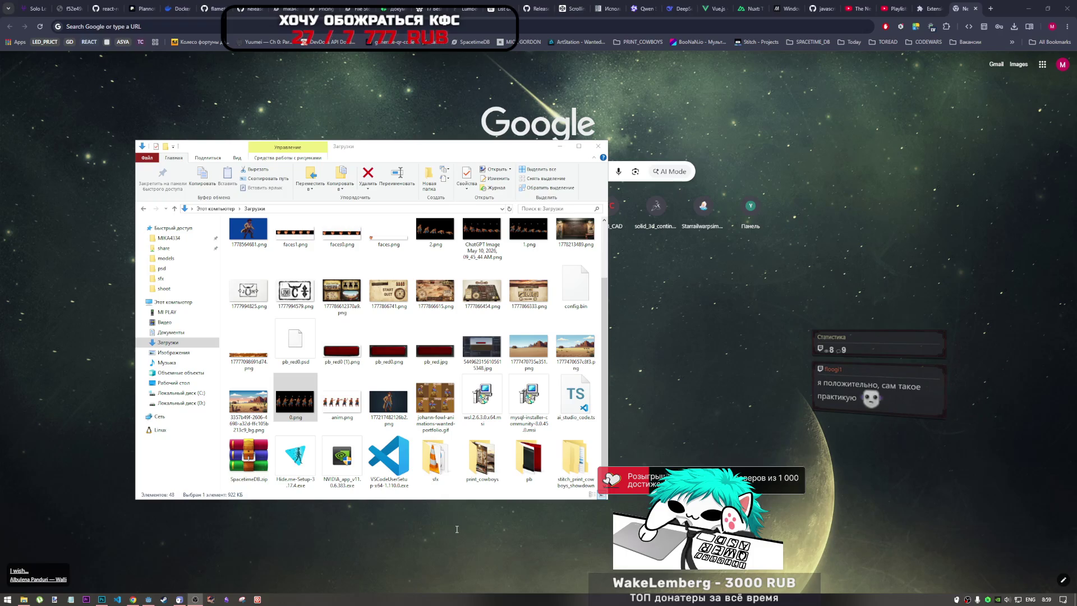
{"action": "left_click", "coordinate": [469, 495]}
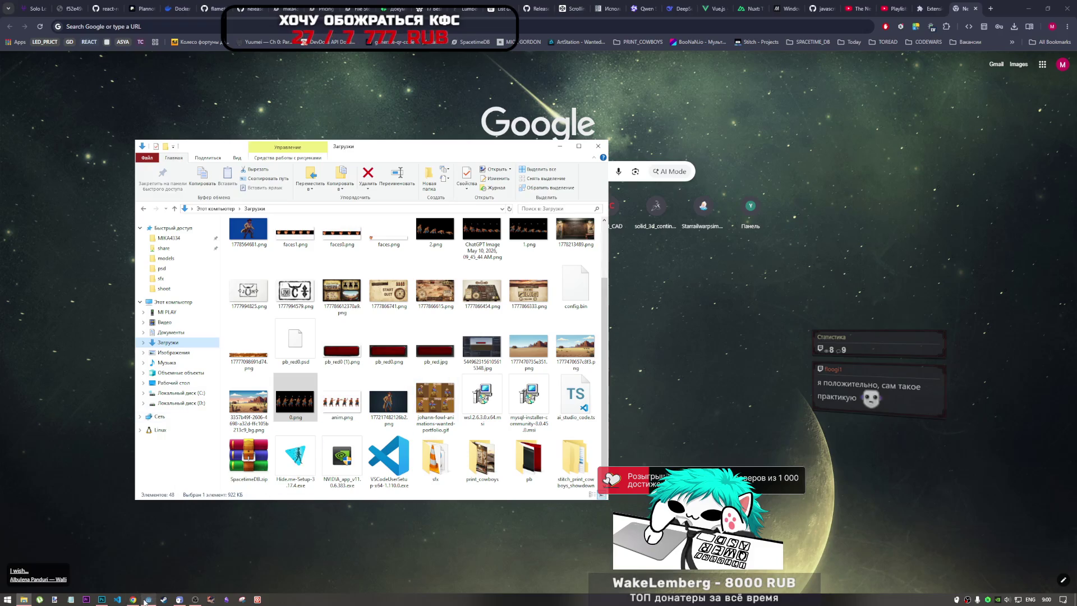
Step: In char.psd, hide the other cowboy frame layers so only Слой 1's brown-coat cowboy shows
{"action": "left_click", "coordinate": [101, 599]}
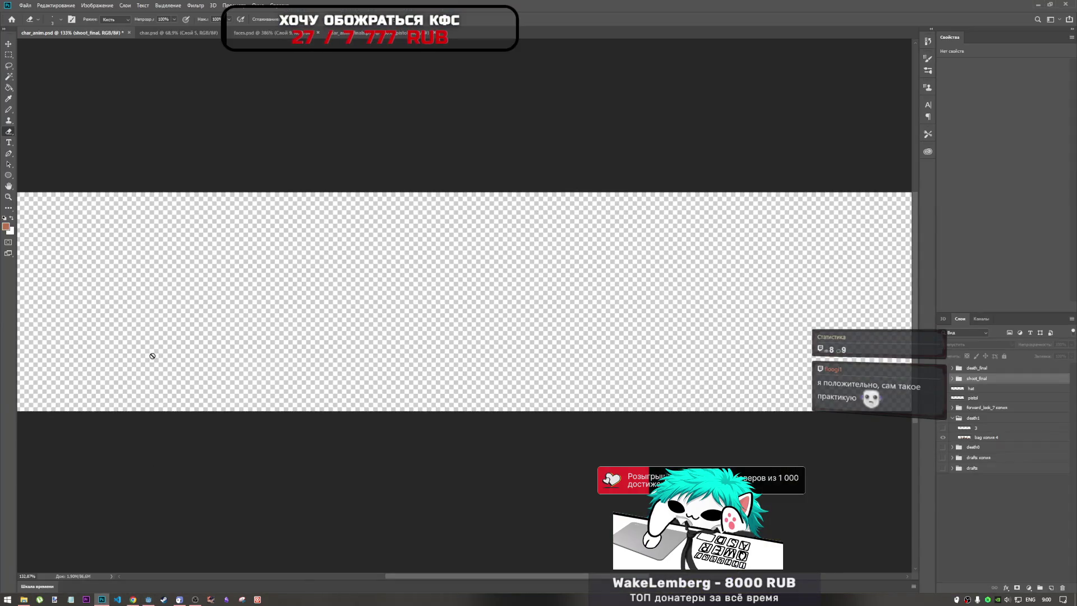
{"action": "left_click", "coordinate": [187, 35]}
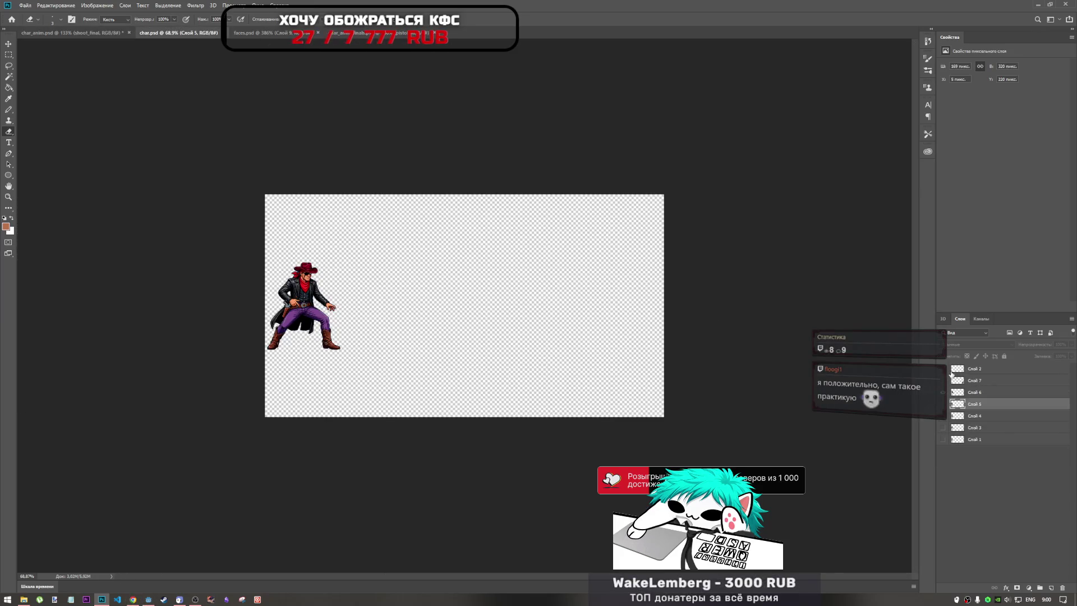
{"action": "left_click", "coordinate": [942, 402]}
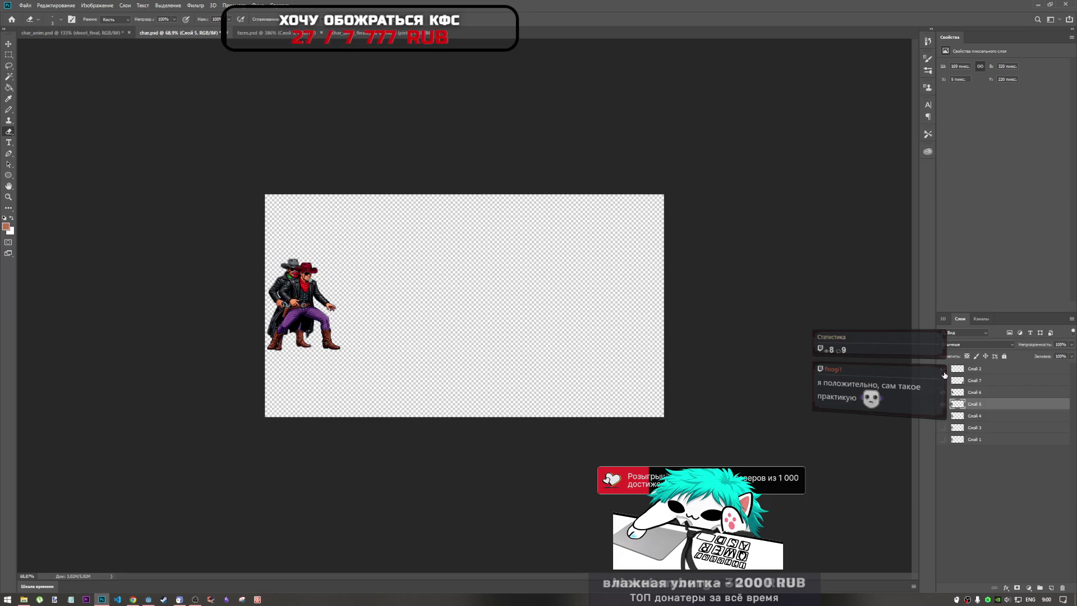
{"action": "left_click", "coordinate": [946, 383]}
{"action": "left_click", "coordinate": [942, 392]}
{"action": "left_click", "coordinate": [943, 428]}
{"action": "left_click", "coordinate": [943, 427]}
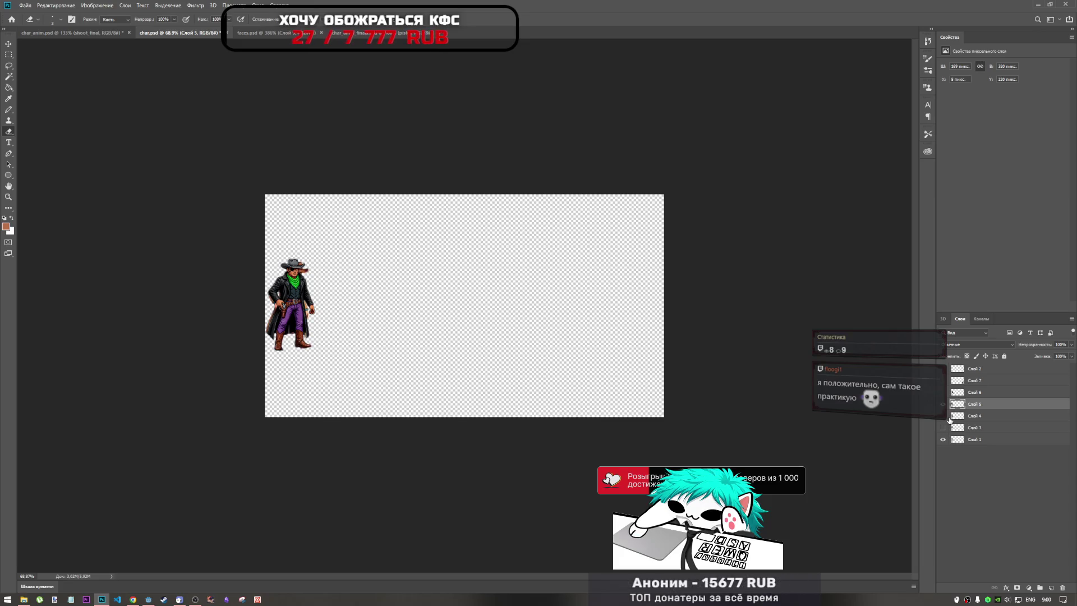
{"action": "left_click", "coordinate": [942, 404]}
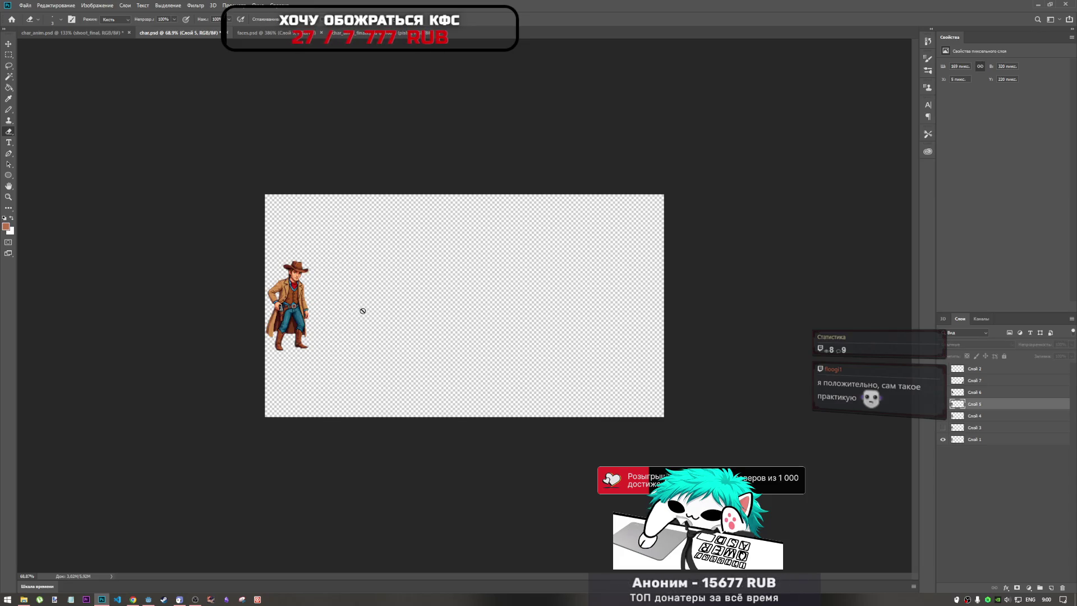
{"action": "scroll", "coordinate": [340, 315], "scroll_direction": "up", "scroll_amount": 3}
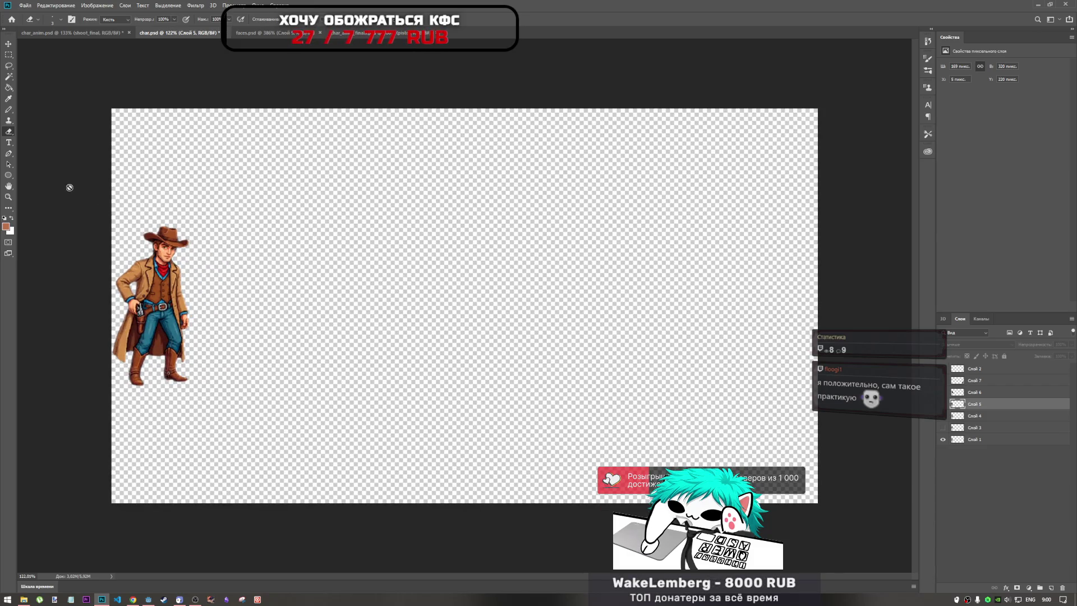
{"action": "left_click", "coordinate": [22, 6]}
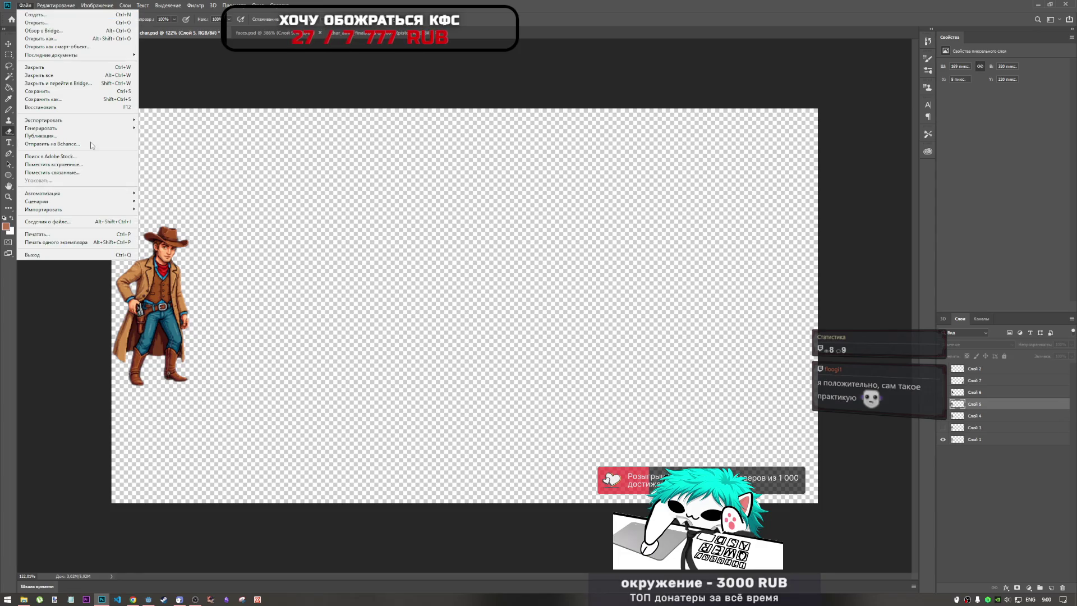
Step: Open Export As for the cowboy canvas and move its settings window aside
{"action": "mouse_move", "coordinate": [85, 120]}
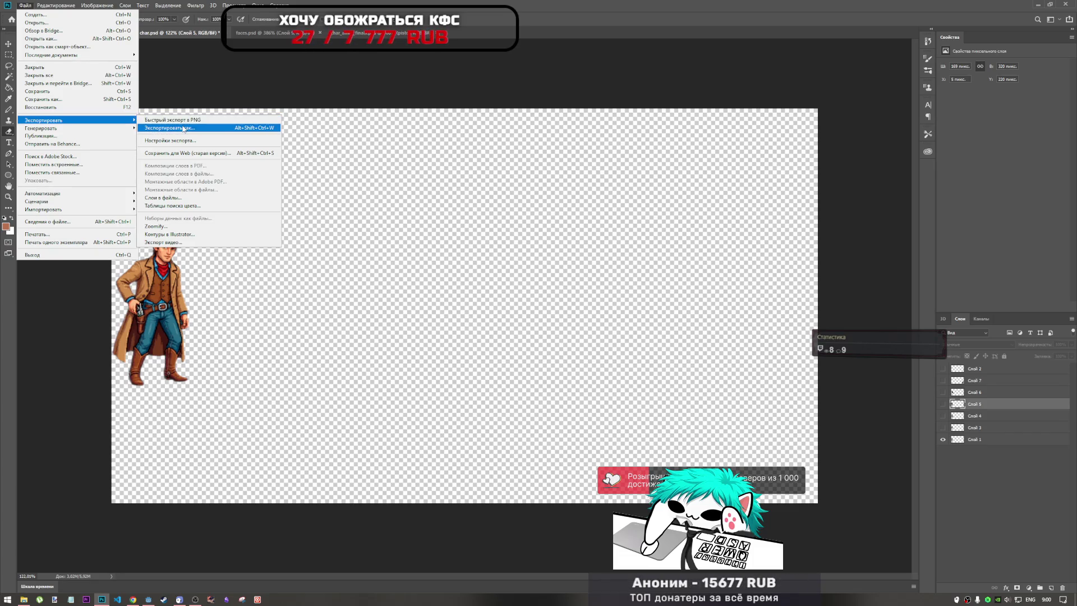
{"action": "left_click", "coordinate": [181, 128]}
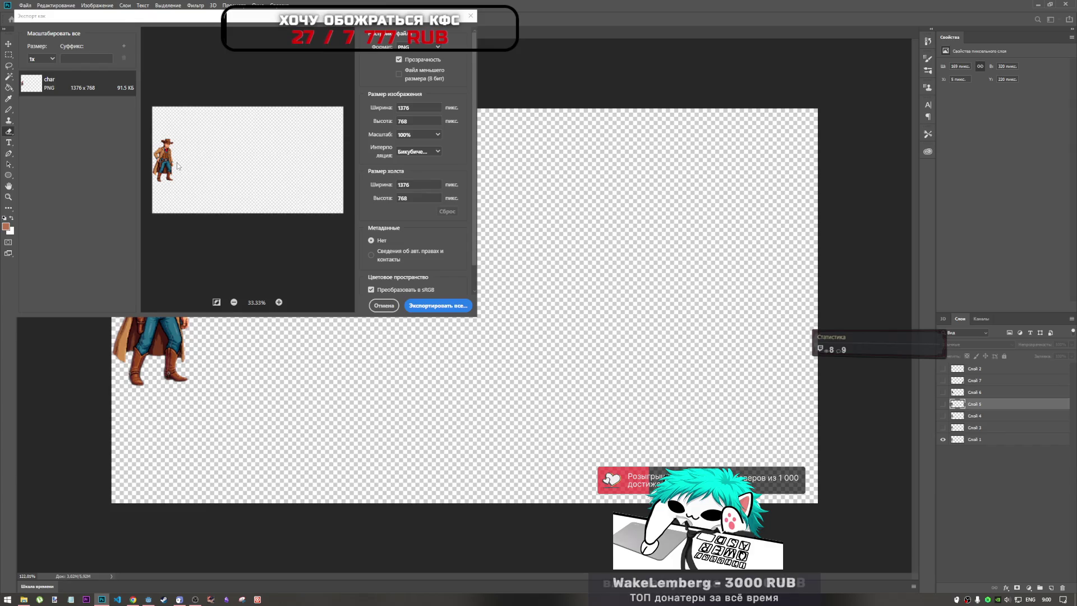
{"action": "left_click_drag", "start_coordinate": [378, 22], "coordinate": [801, 82]}
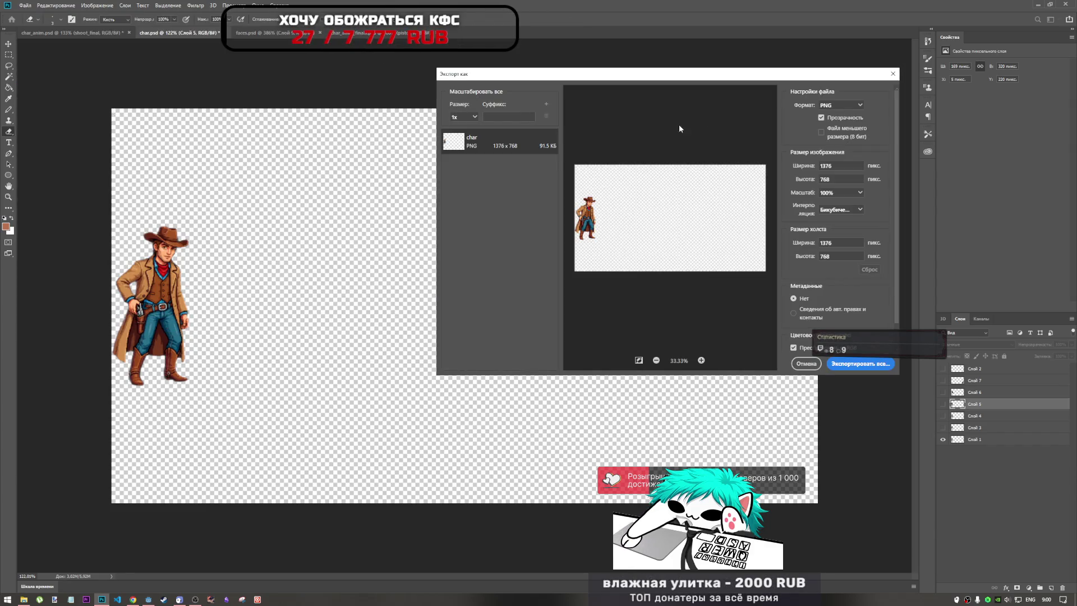
{"action": "mouse_move", "coordinate": [636, 79]}
{"action": "left_mouse_down"}
{"action": "mouse_move", "coordinate": [374, 82]}
{"action": "mouse_move", "coordinate": [377, 100]}
{"action": "mouse_move", "coordinate": [413, 109]}
{"action": "left_mouse_up"}
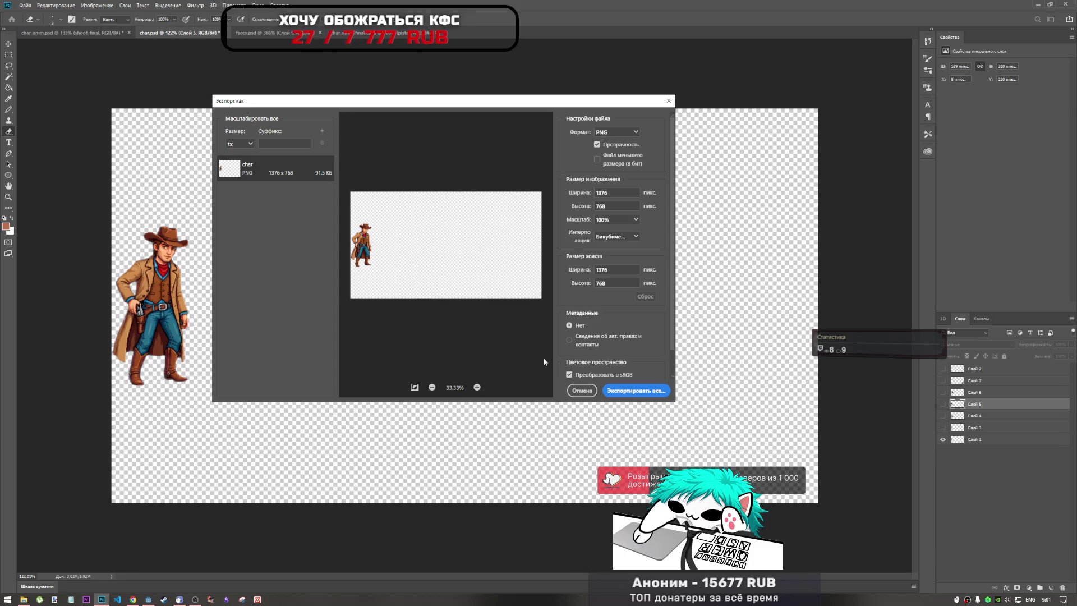
Step: Save the exported PNG as char.png in the print_cowboys drafts folder
{"action": "left_click", "coordinate": [630, 391]}
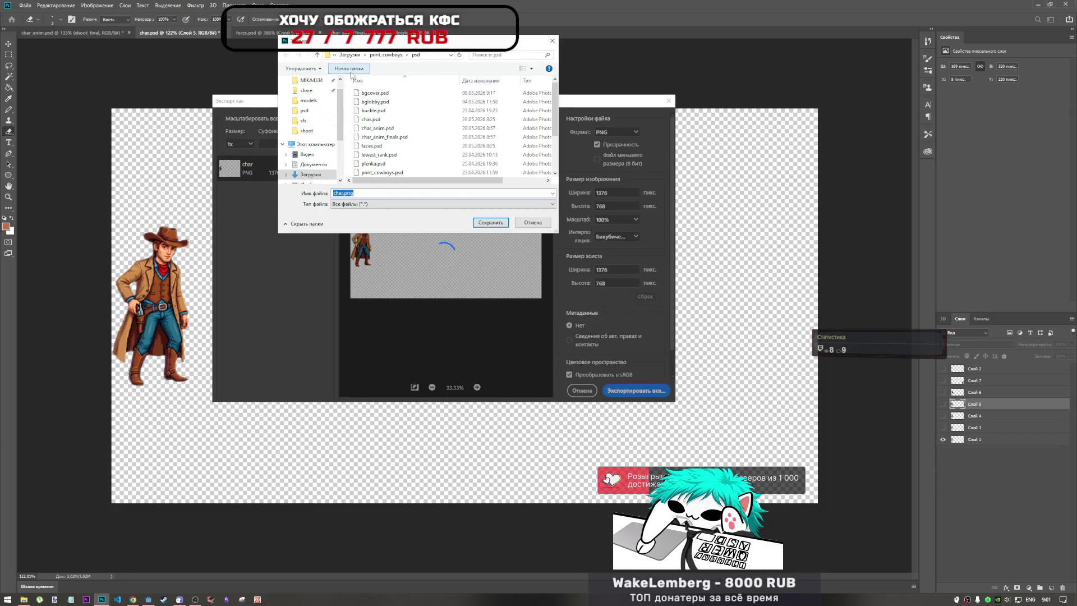
{"action": "left_click", "coordinate": [391, 55]}
{"action": "scroll", "coordinate": [426, 129], "scroll_direction": "down", "scroll_amount": 3}
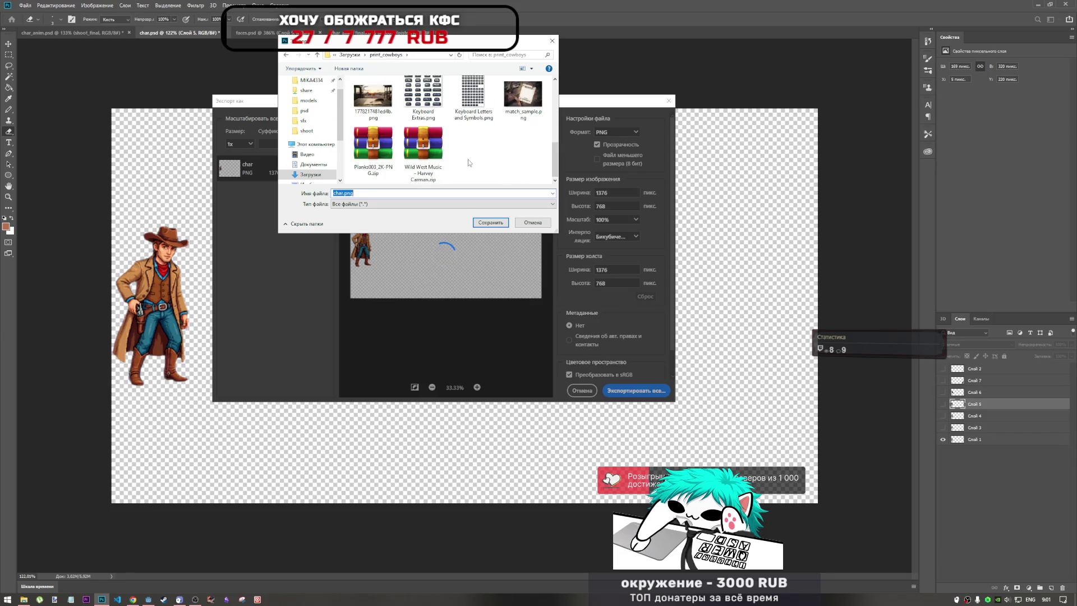
{"action": "scroll", "coordinate": [426, 129], "scroll_direction": "up", "scroll_amount": 3}
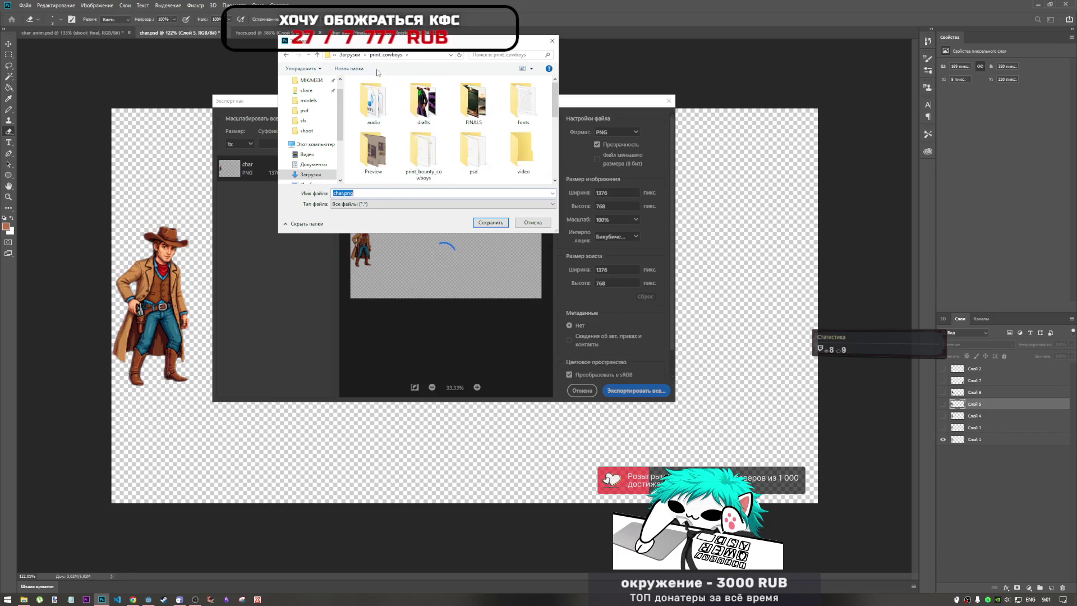
{"action": "scroll", "coordinate": [449, 156], "scroll_direction": "down", "scroll_amount": 1}
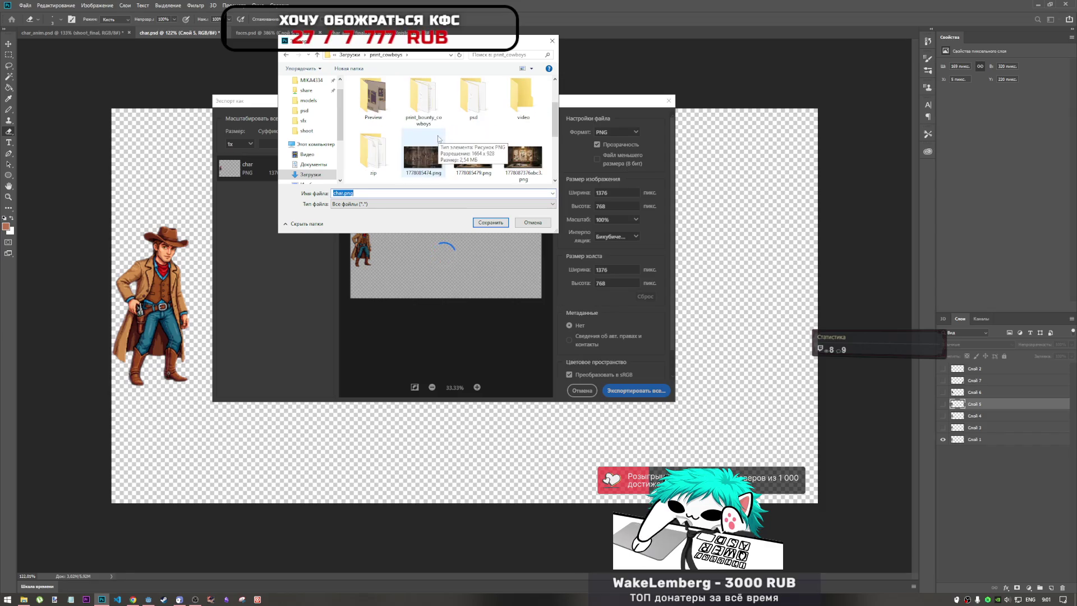
{"action": "scroll", "coordinate": [457, 156], "scroll_direction": "up", "scroll_amount": 1}
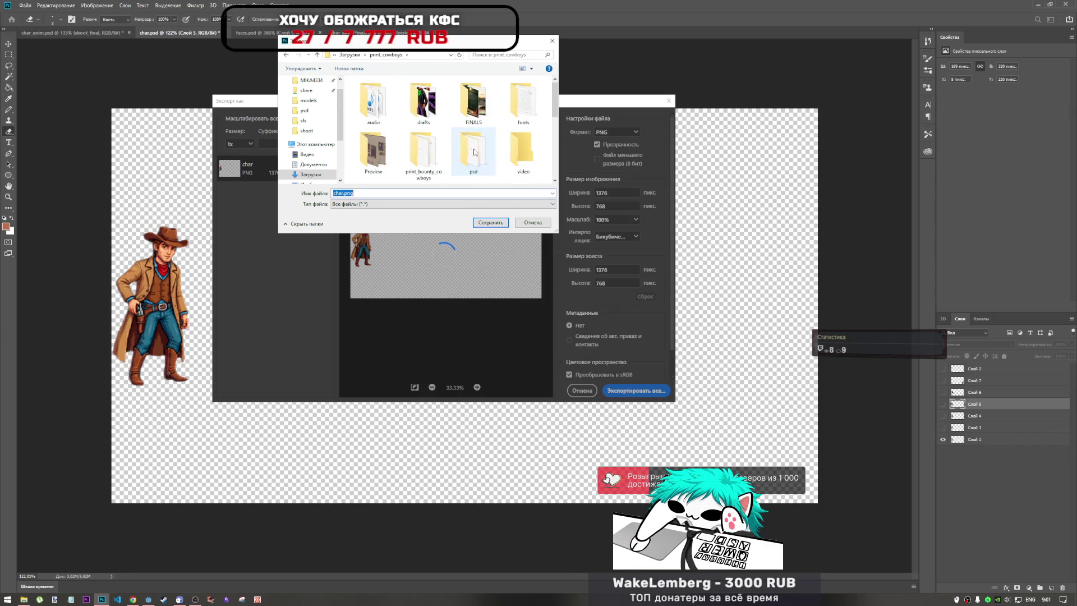
{"action": "double_click", "coordinate": [424, 107]}
{"action": "scroll", "coordinate": [471, 157], "scroll_direction": "down", "scroll_amount": 5}
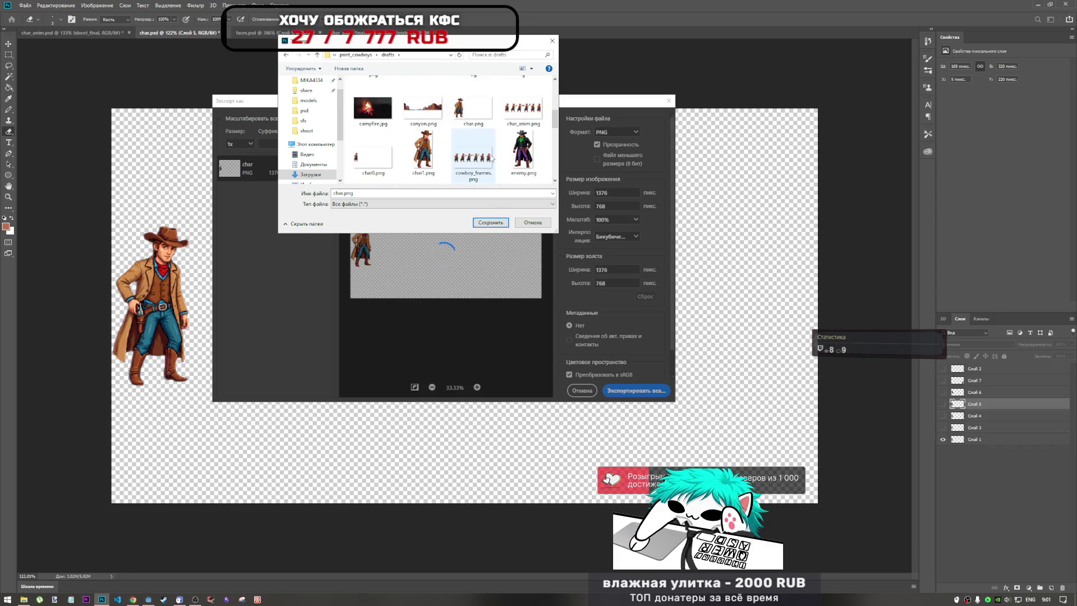
{"action": "scroll", "coordinate": [487, 172], "scroll_direction": "up", "scroll_amount": 3}
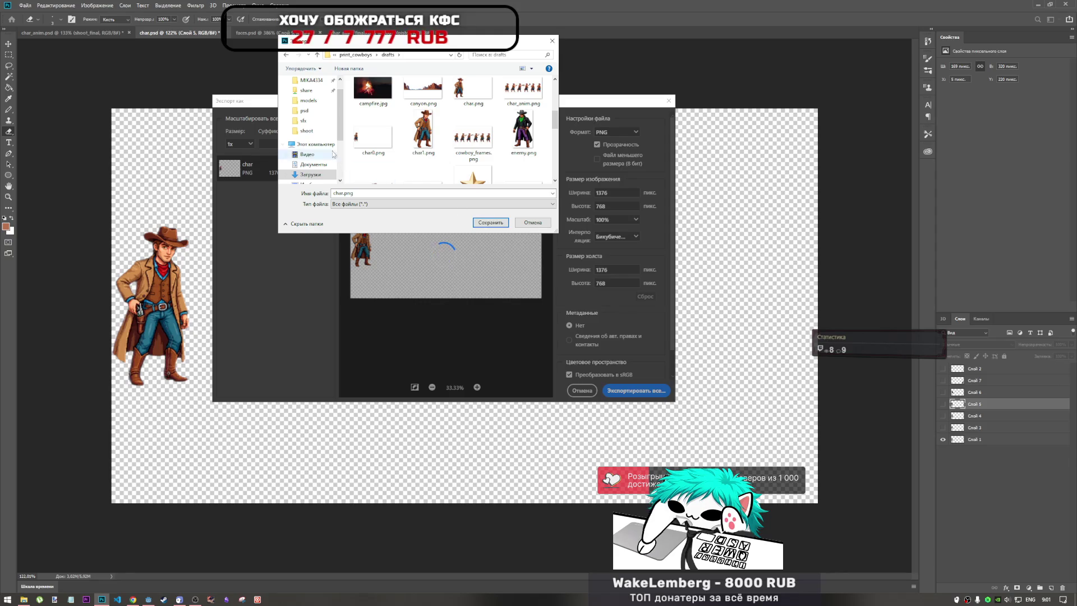
{"action": "left_click", "coordinate": [524, 222]}
{"action": "key", "text": "Escape"}
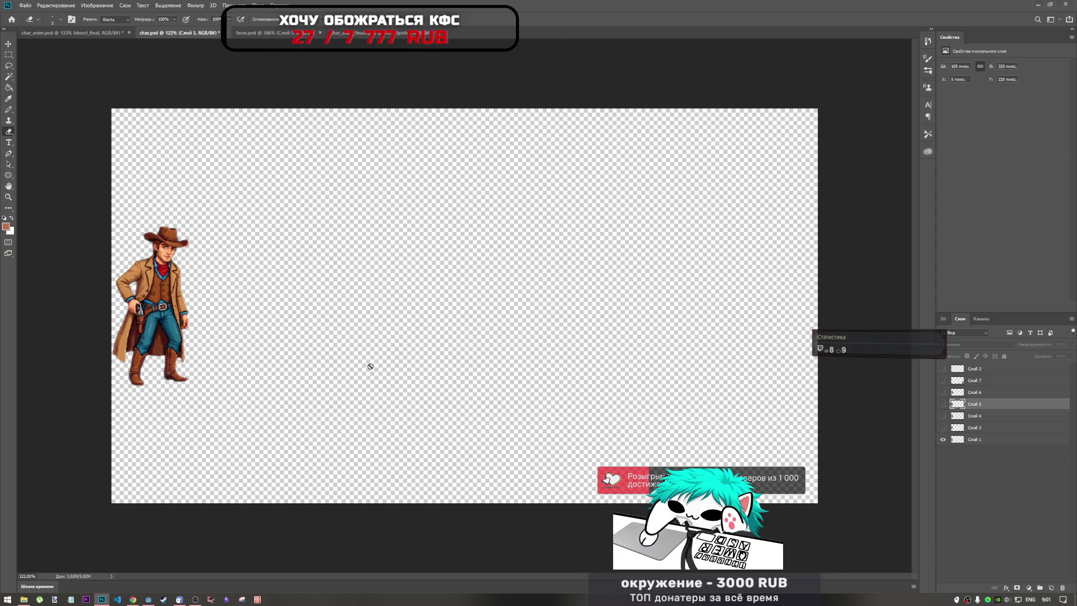
Step: Switch to Chrome and open a new tab to reach the ChatGPT cowboy animation chat
{"action": "left_click", "coordinate": [23, 599]}
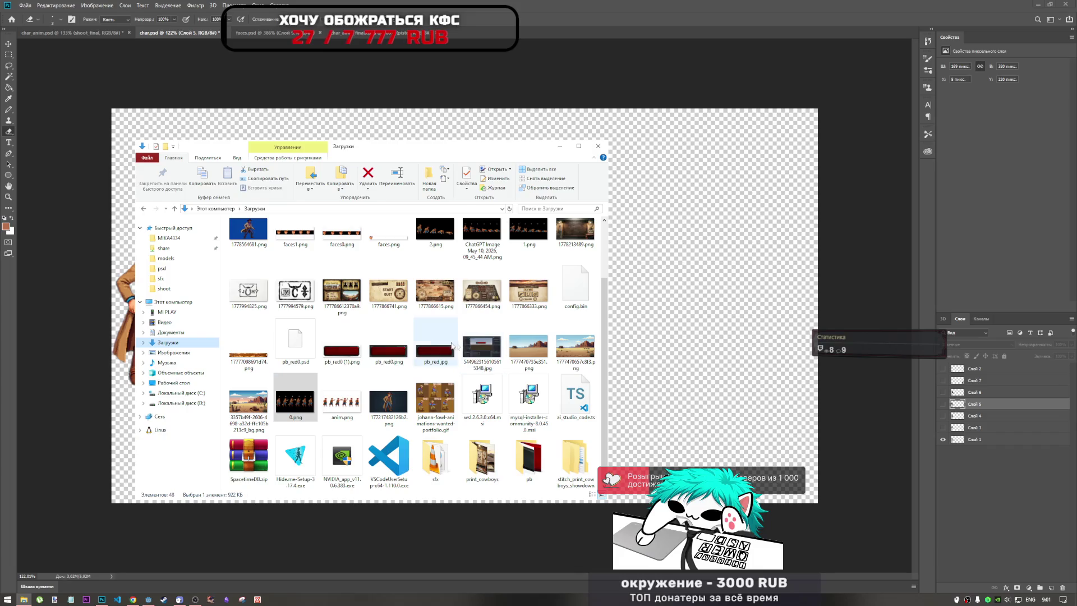
{"action": "left_click", "coordinate": [133, 599]}
{"action": "key", "text": "ctrl+t"}
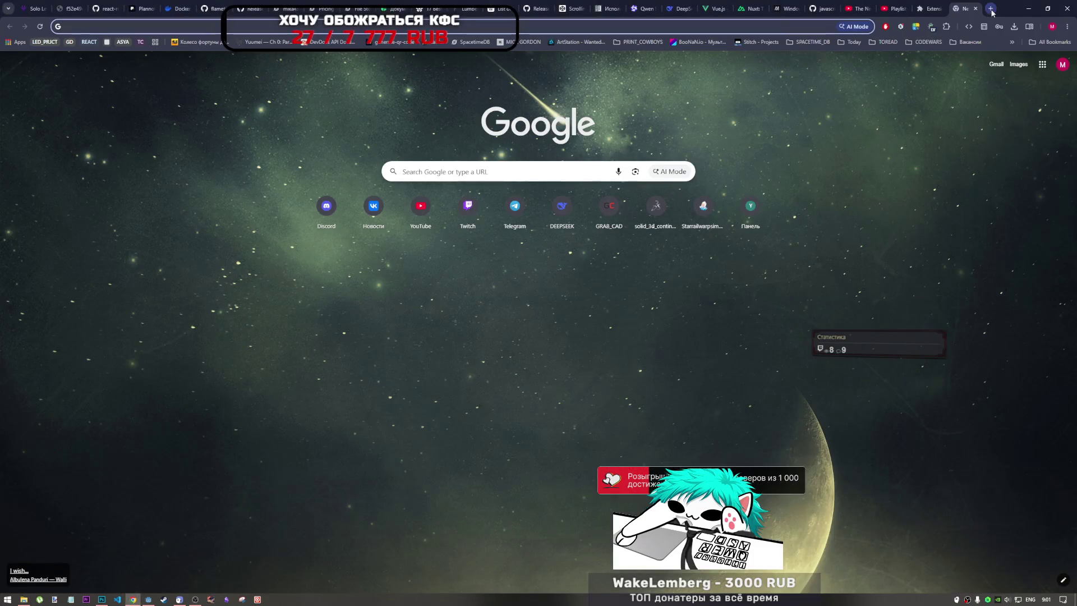
{"action": "left_click", "coordinate": [647, 31]}
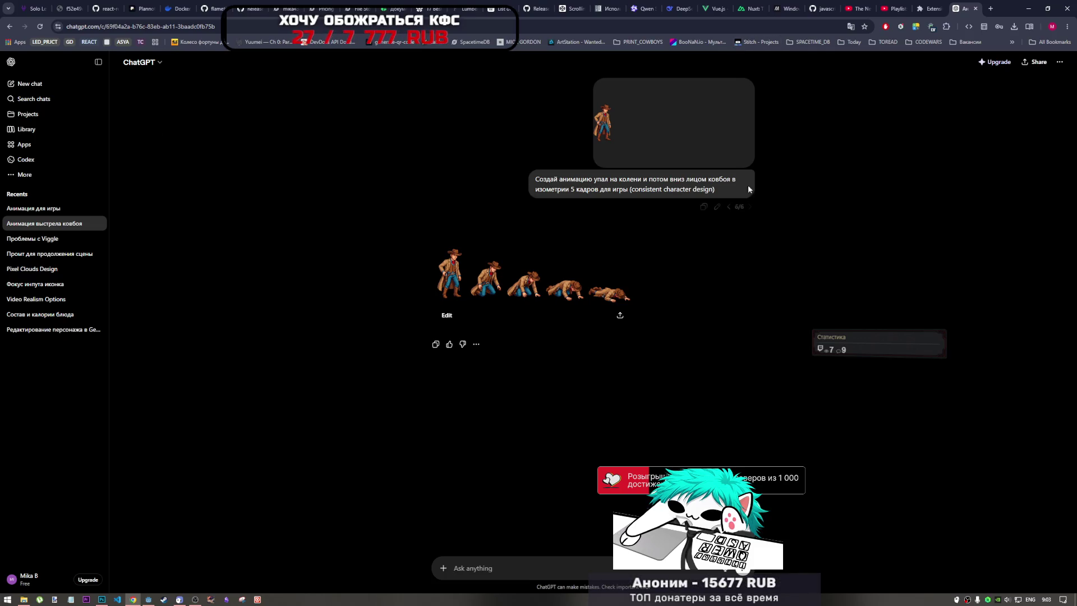
Step: Replace the fall-to-the-ground description in the earlier prompt with 'idle' and a breathing note
{"action": "left_click", "coordinate": [718, 208]}
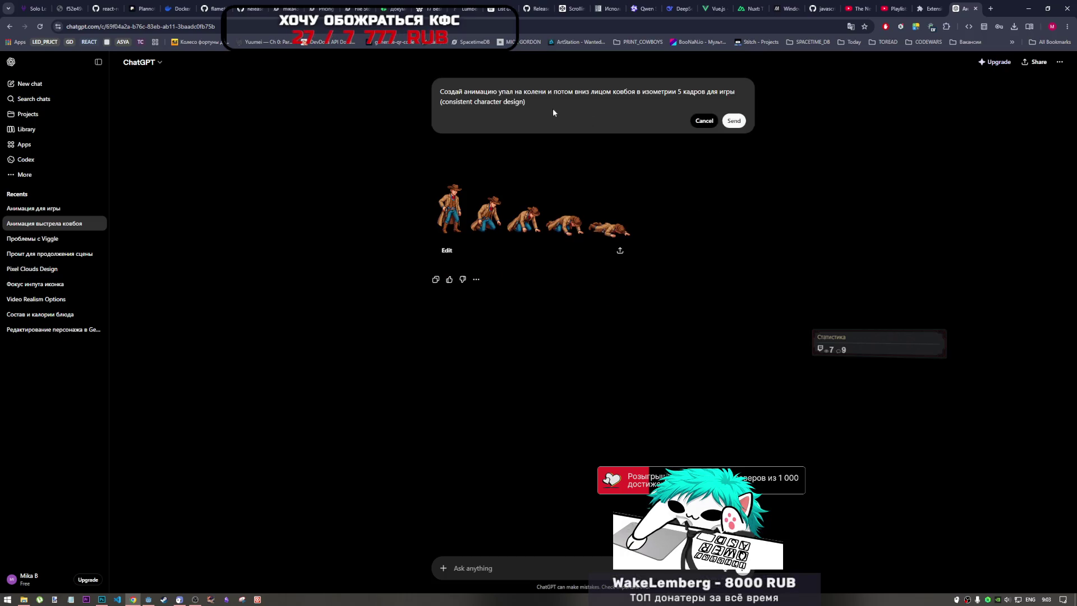
{"action": "mouse_move", "coordinate": [549, 103]}
{"action": "left_mouse_down"}
{"action": "mouse_move", "coordinate": [465, 101]}
{"action": "mouse_move", "coordinate": [499, 89]}
{"action": "left_mouse_up"}
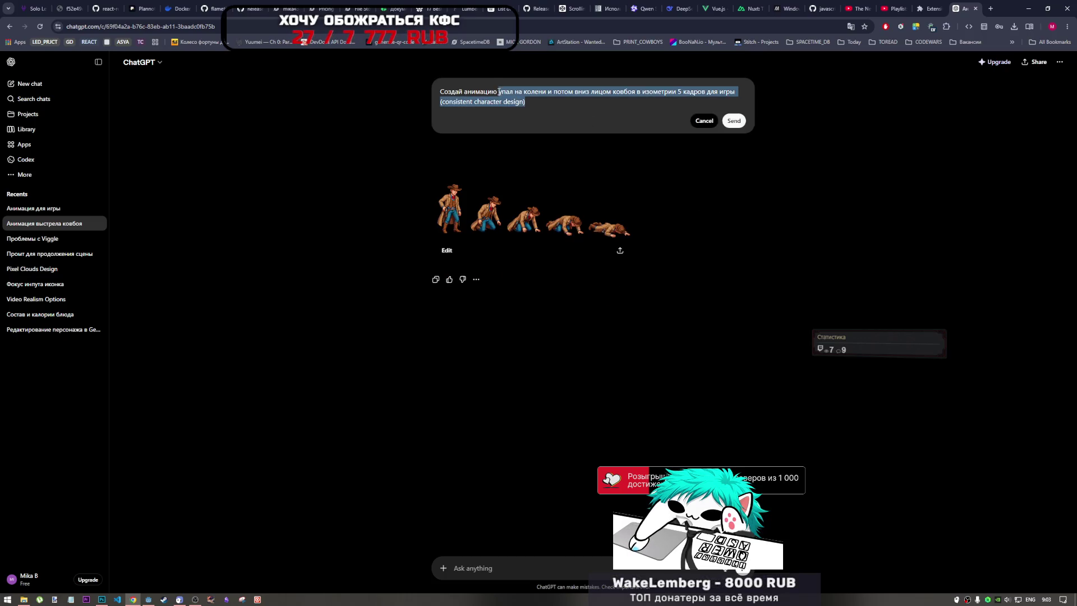
{"action": "left_click", "coordinate": [499, 91]}
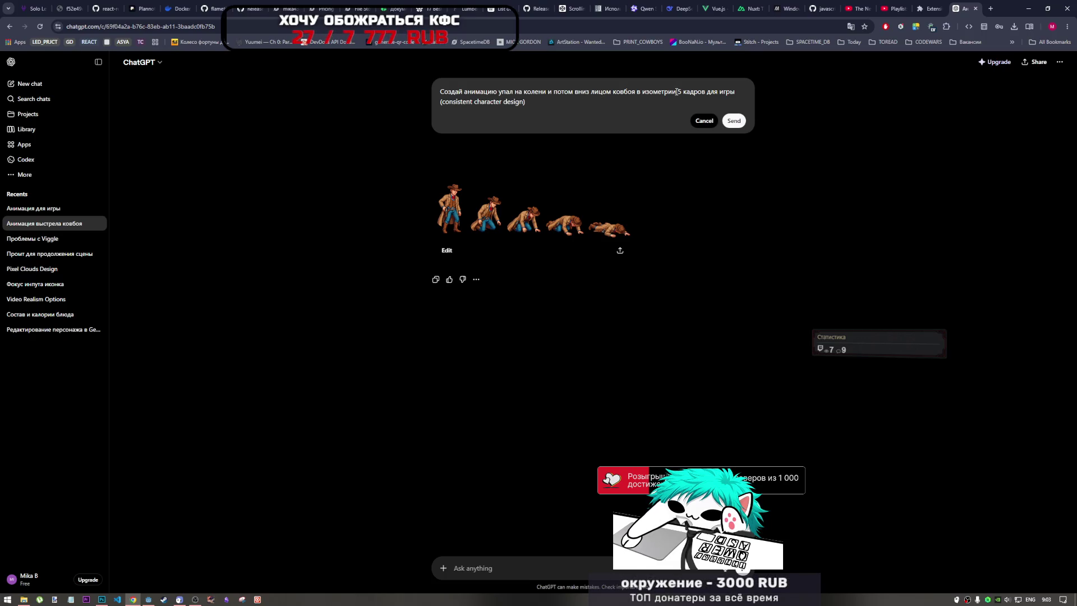
{"action": "left_click_drag", "start_coordinate": [636, 91], "coordinate": [499, 92]}
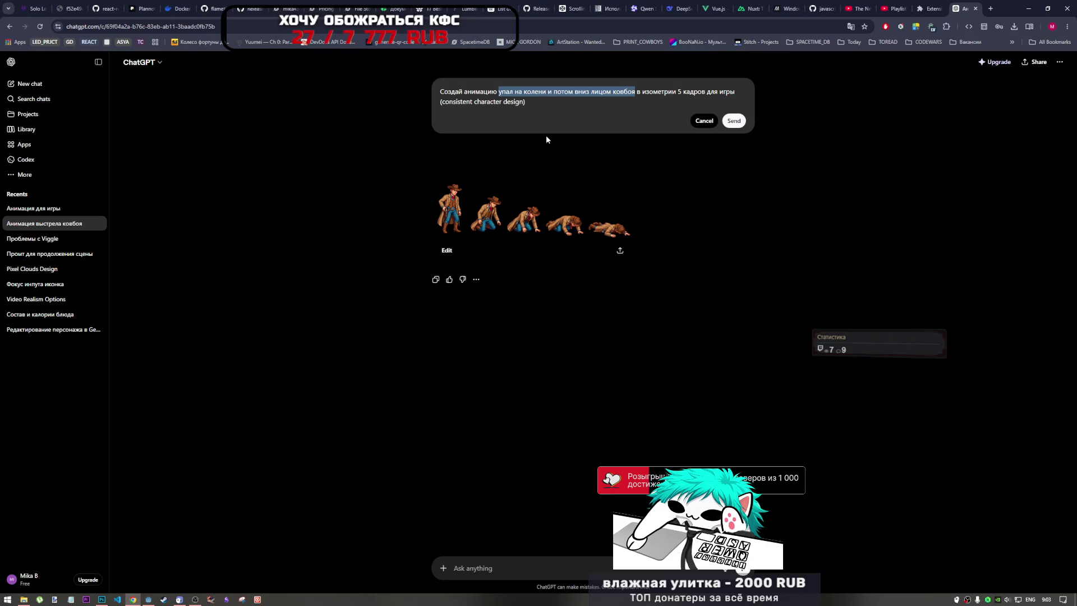
{"action": "type", "text": "idle"}
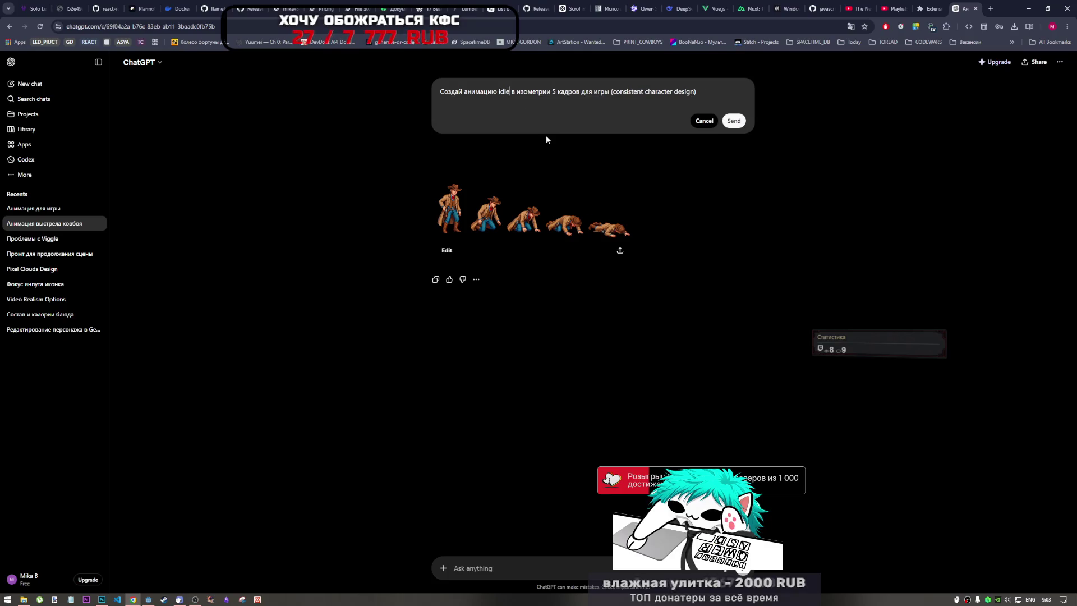
{"action": "type", "text": ", ды"}
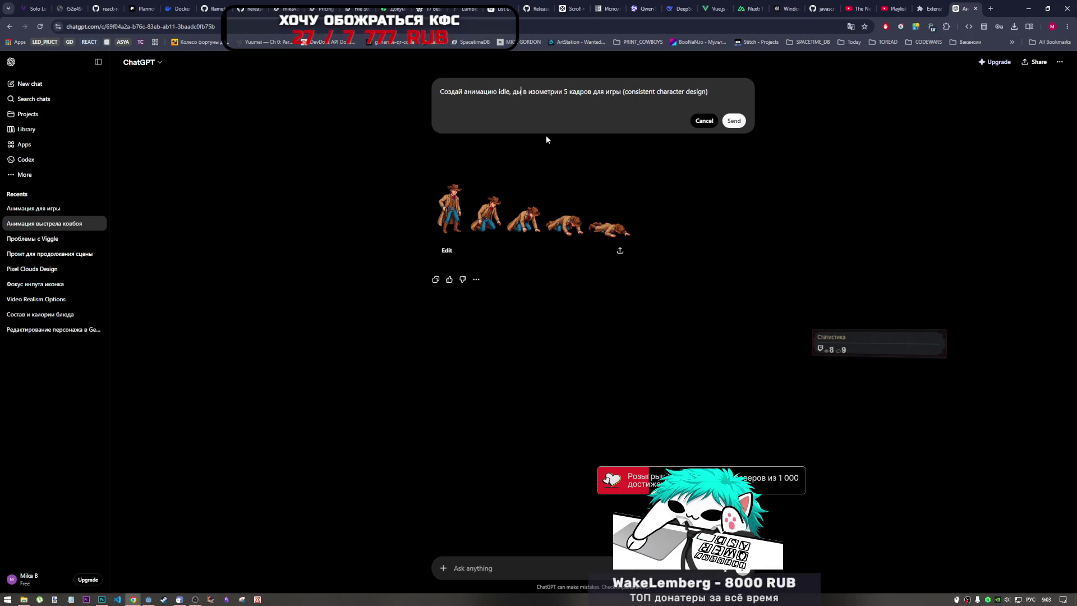
{"action": "type", "text": "щит"}
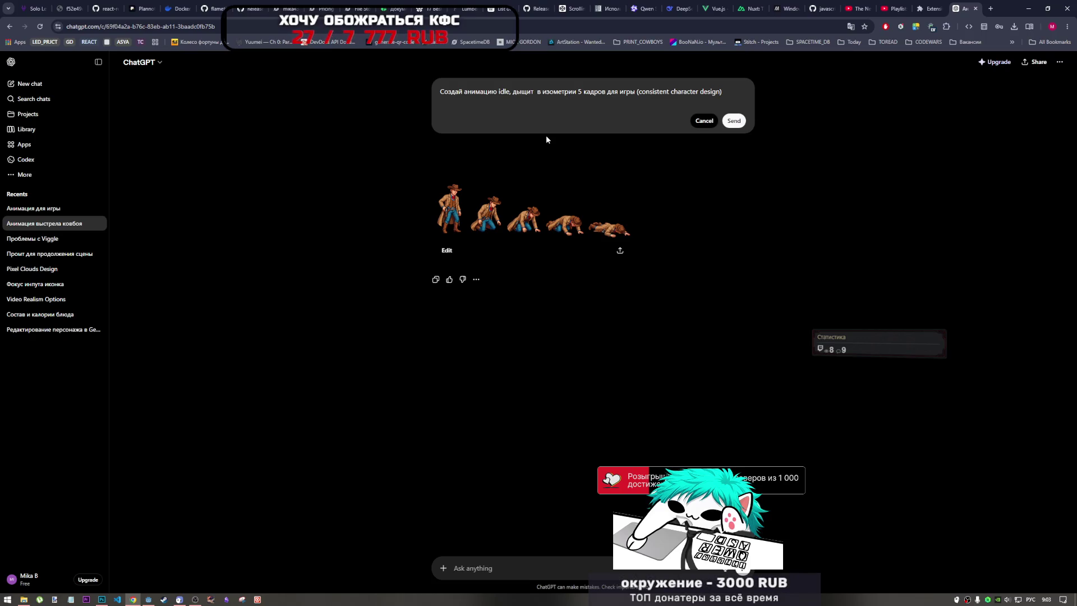
{"action": "key", "text": "BackSpace"}
{"action": "key", "text": "BackSpace"}
{"action": "key", "text": "BackSpace"}
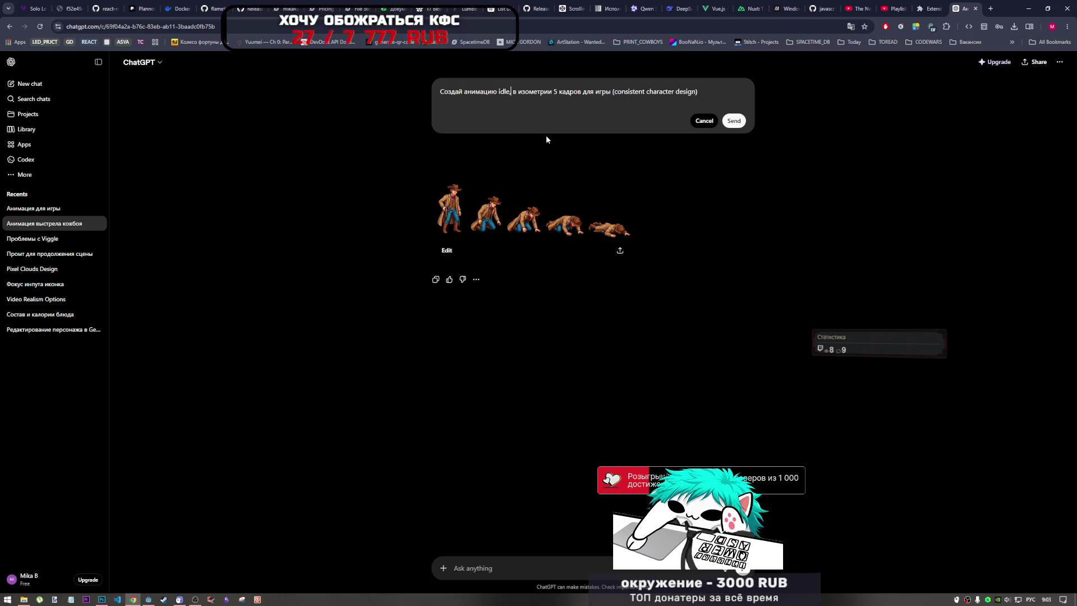
Step: Add that the character breathes with the hand slightly away from the holster, and send
{"action": "type", "text": "("}
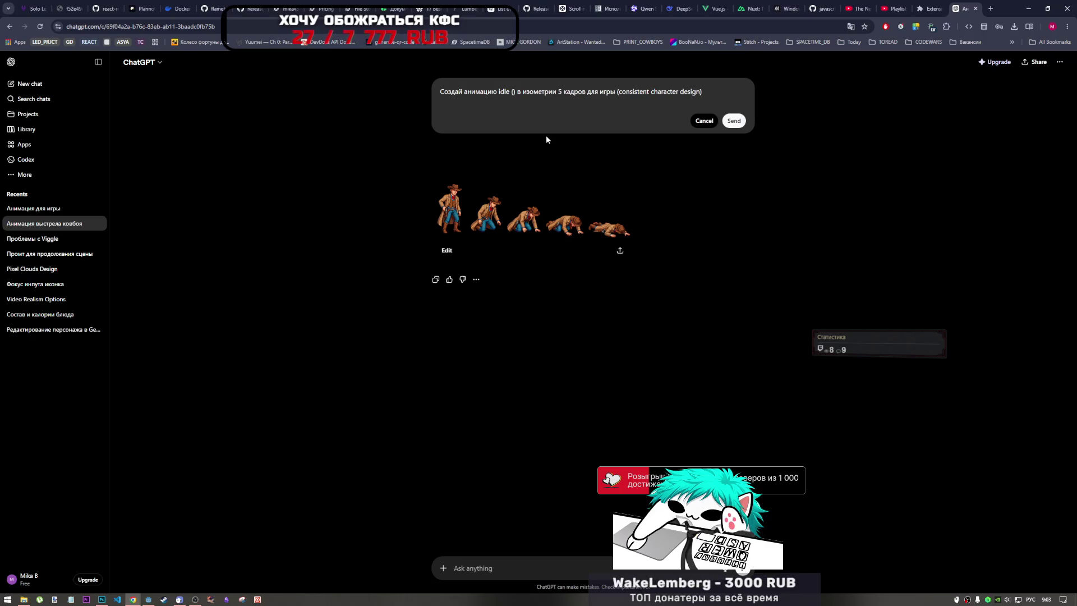
{"action": "type", "text": "персонаж"}
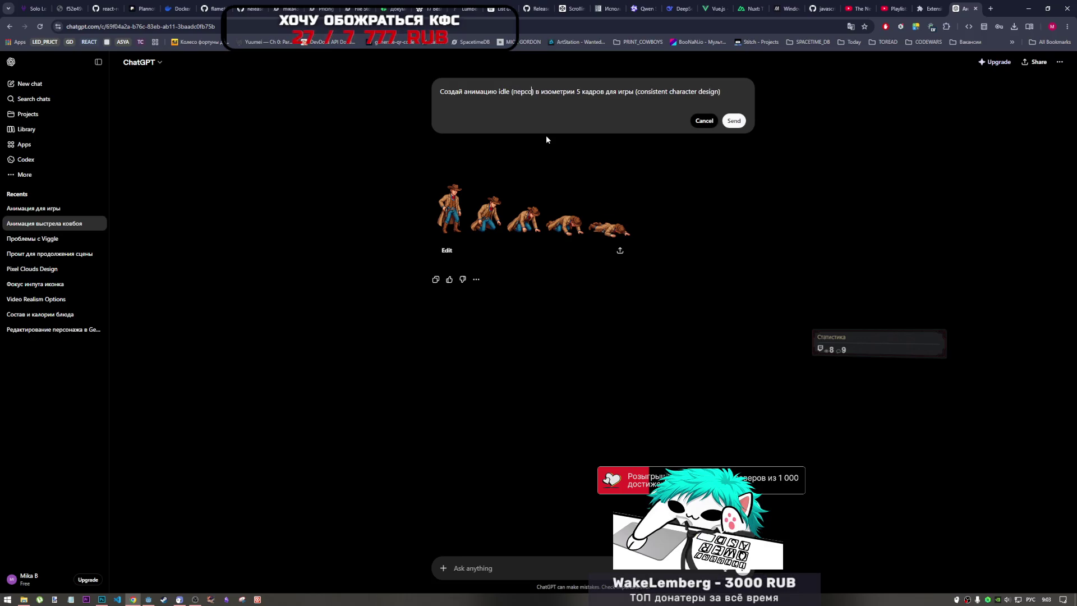
{"action": "type", "text": " дышит )"}
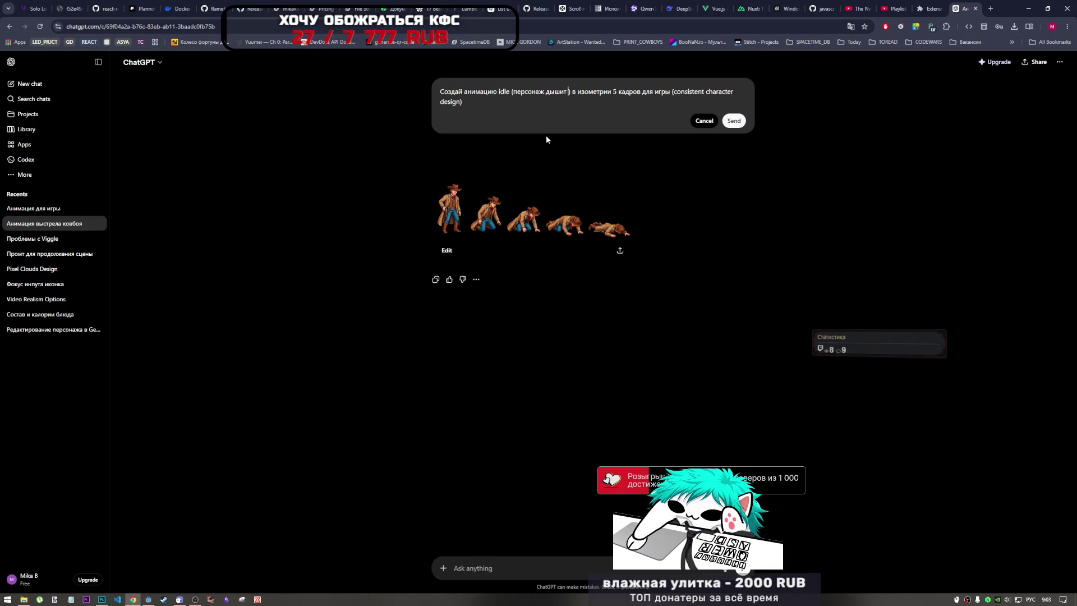
{"action": "type", "text": "и мор"}
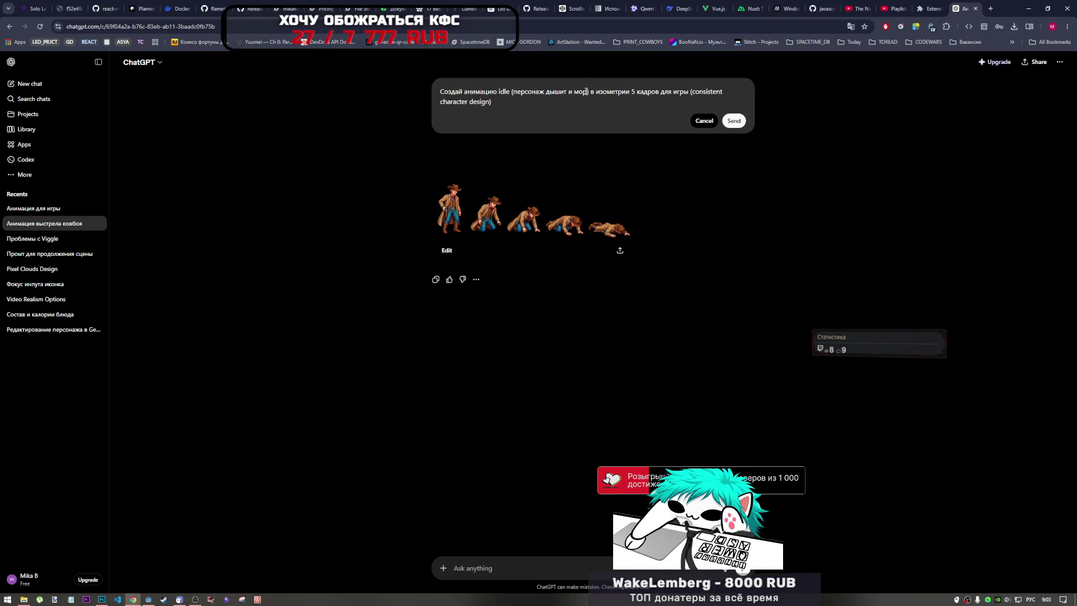
{"action": "left_click_drag", "start_coordinate": [586, 94], "coordinate": [573, 94]}
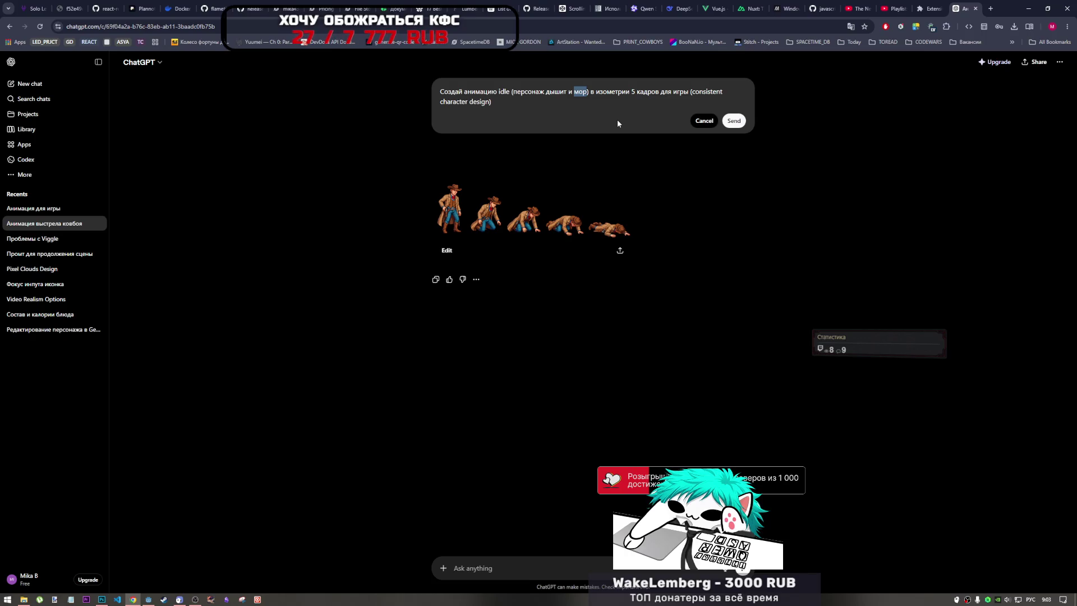
{"action": "type", "text": "рука чуть"}
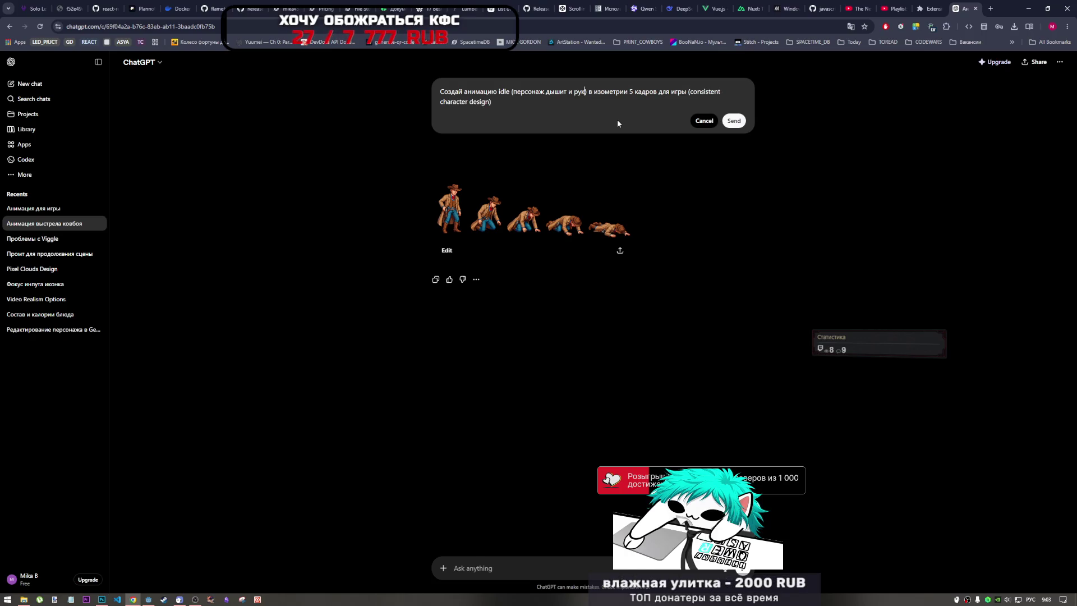
{"action": "type", "text": " в)"}
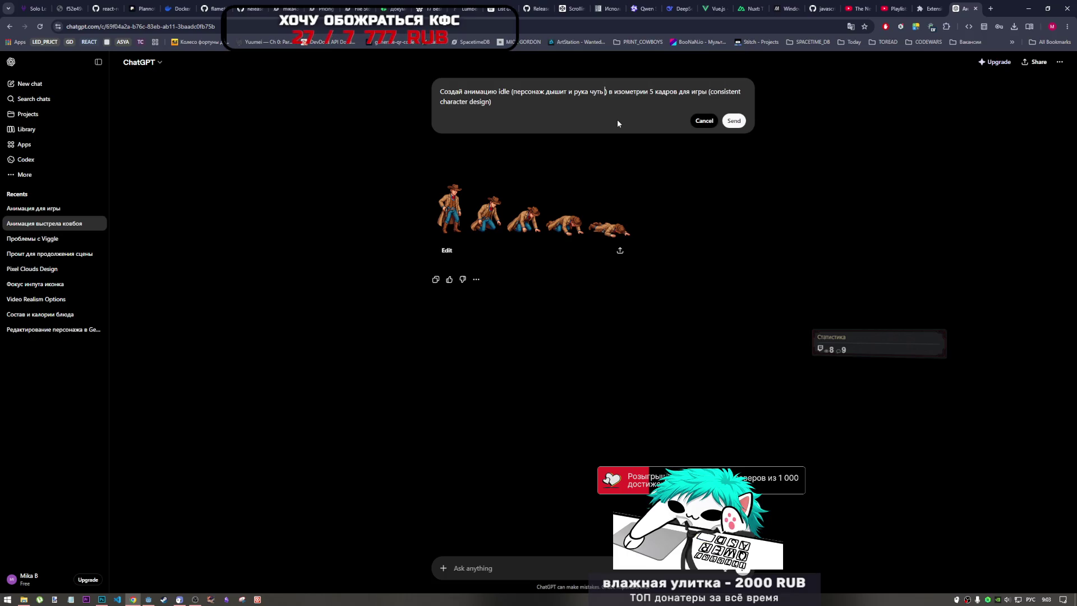
{"action": "type", "text": " сторону о"}
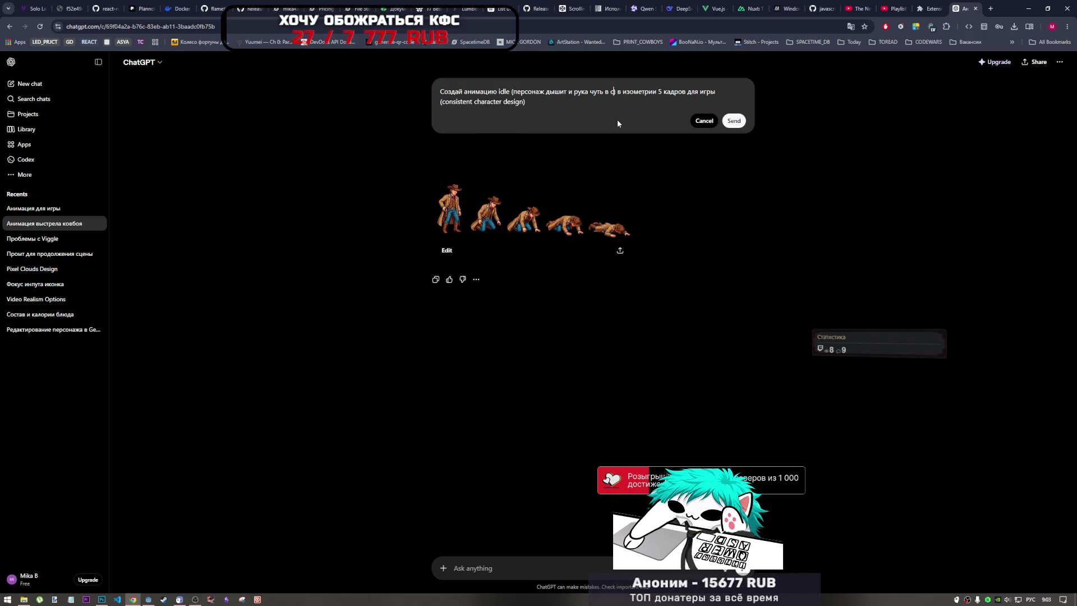
{"action": "type", "text": "т кобуры"}
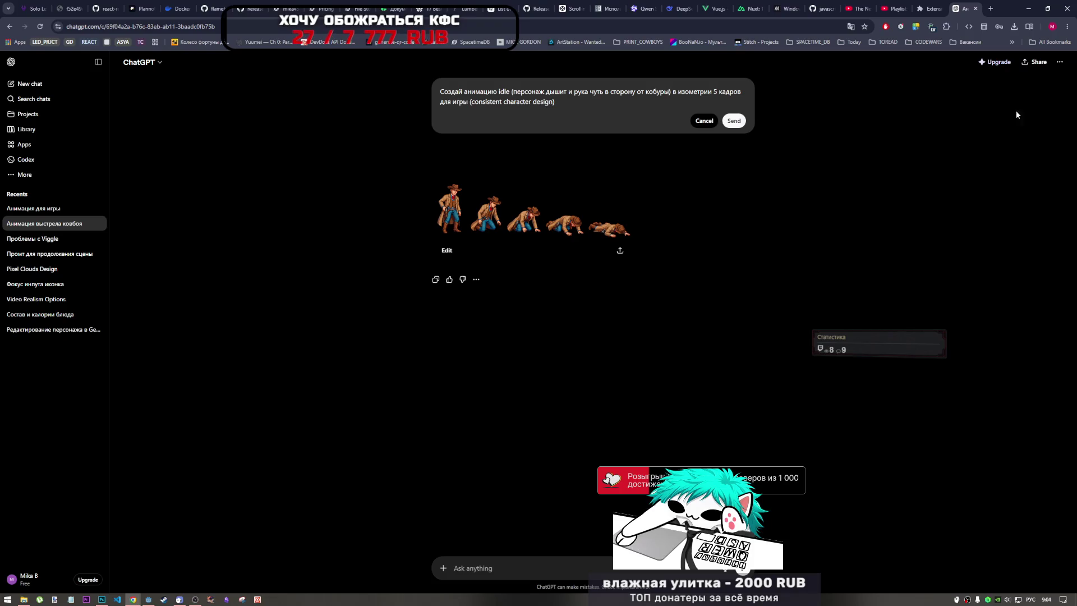
{"action": "left_click", "coordinate": [734, 121]}
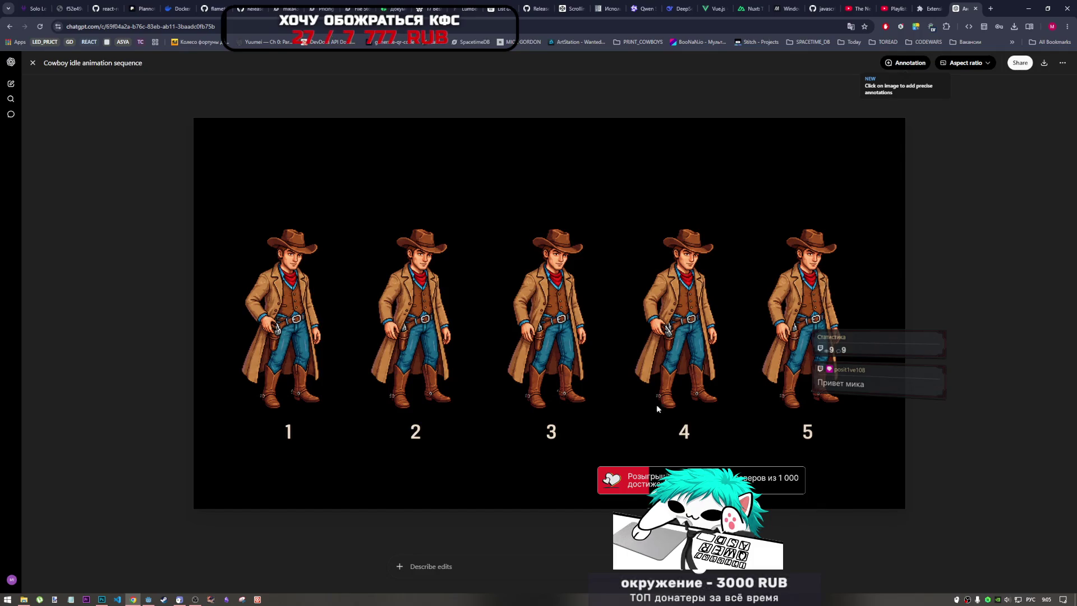
Step: Close the enlarged five-frame idle image to return to the conversation
{"action": "left_click", "coordinate": [32, 63]}
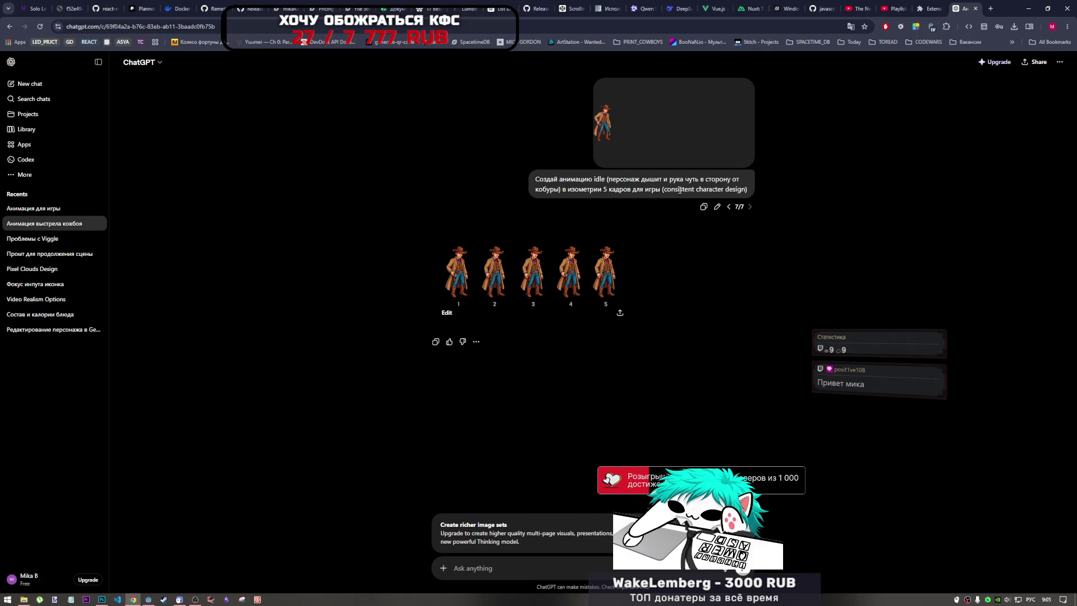
Step: Reopen the idle animation prompt for editing
{"action": "left_click", "coordinate": [717, 207]}
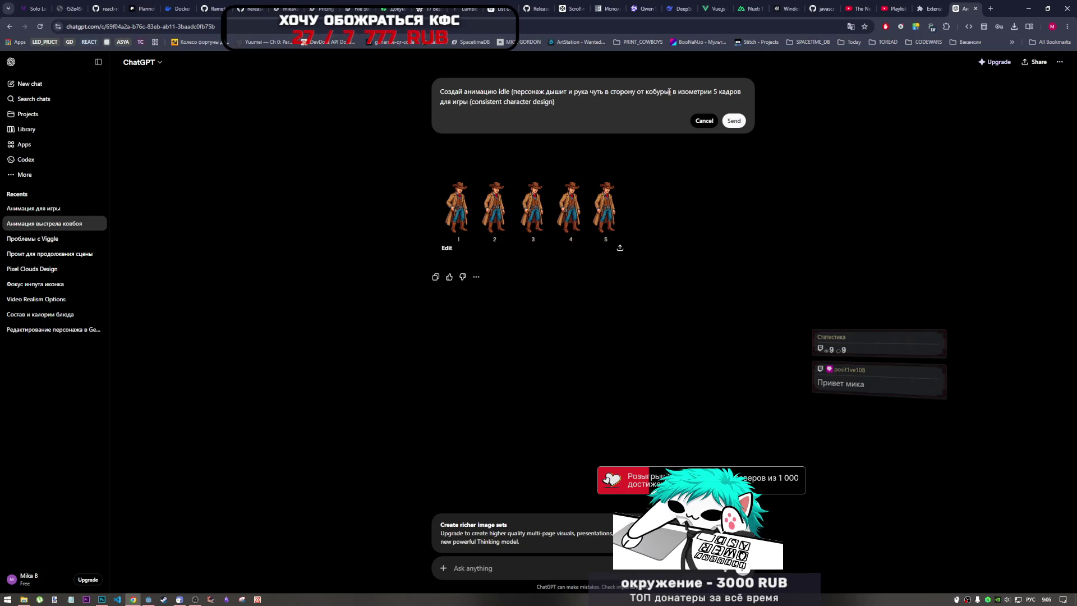
Step: Replace the hand-toward-holster phrase with 'движения плечами, может поправляет шляпу' and resend the prompt
{"action": "mouse_move", "coordinate": [670, 93]}
{"action": "left_mouse_down"}
{"action": "mouse_move", "coordinate": [565, 92]}
{"action": "mouse_move", "coordinate": [605, 91]}
{"action": "left_mouse_up"}
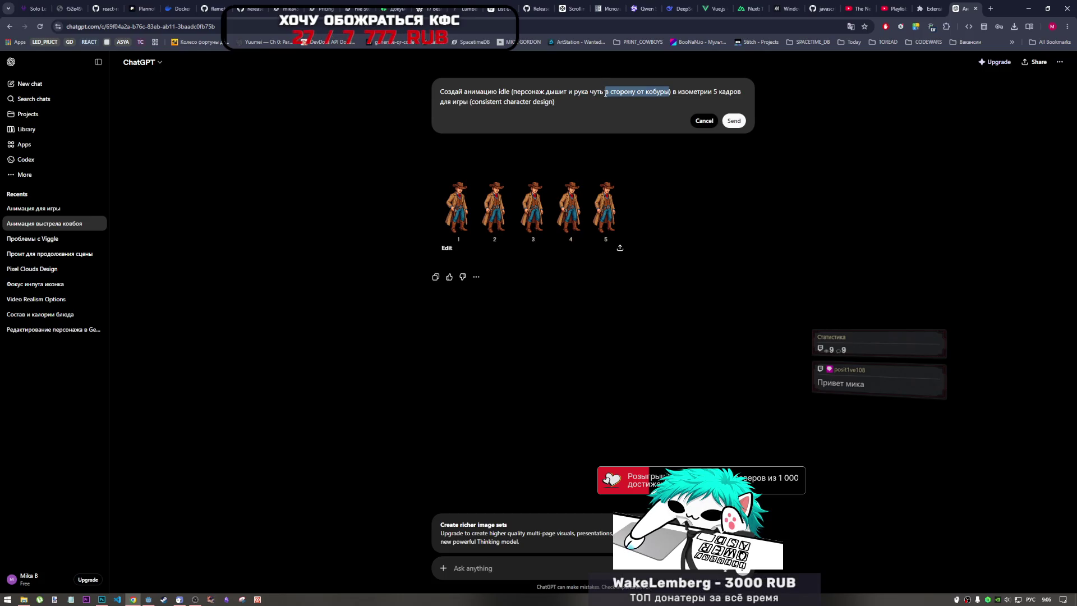
{"action": "left_click", "coordinate": [668, 94]}
{"action": "mouse_move", "coordinate": [668, 94]}
{"action": "left_mouse_down"}
{"action": "mouse_move", "coordinate": [560, 104]}
{"action": "mouse_move", "coordinate": [593, 91]}
{"action": "mouse_move", "coordinate": [556, 92]}
{"action": "mouse_move", "coordinate": [568, 93]}
{"action": "left_mouse_up"}
{"action": "type", "text": "дви"}
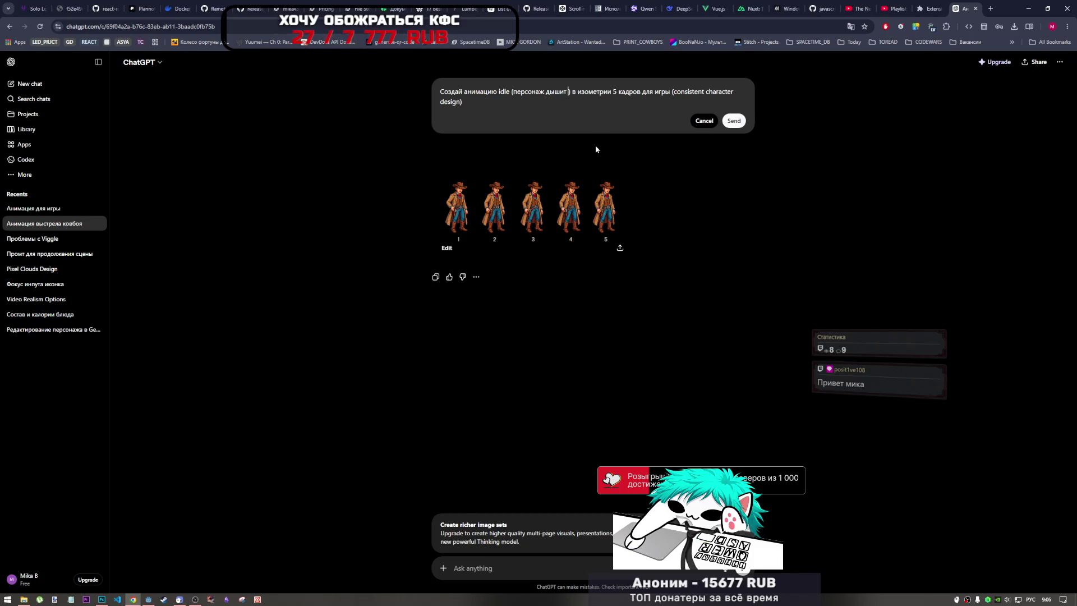
{"action": "type", "text": "жения плечапми"}
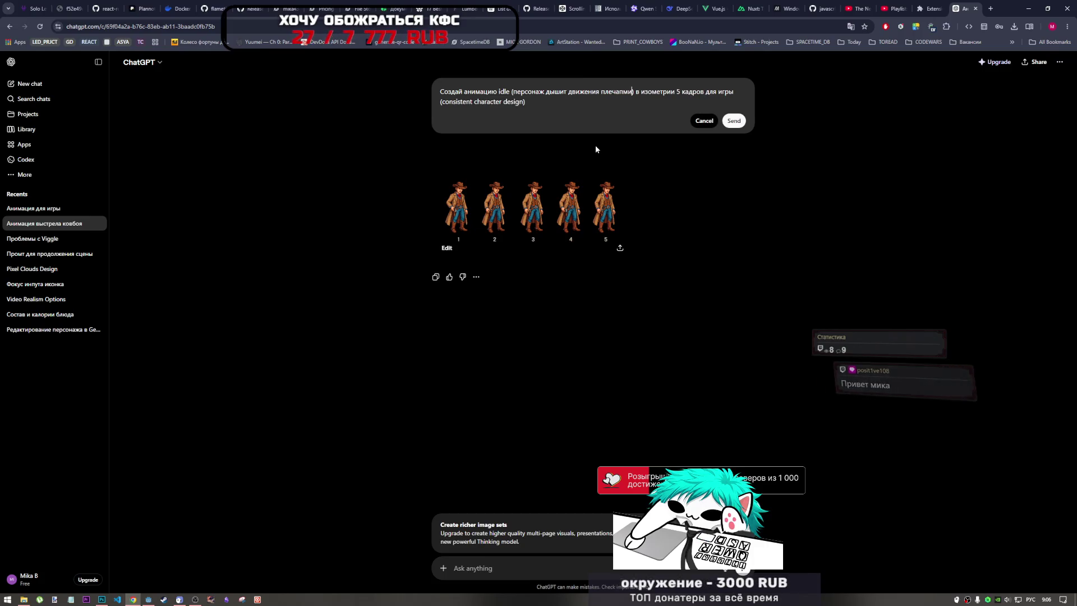
{"action": "key", "text": "BackSpace"}
{"action": "key", "text": "BackSpace"}
{"action": "key", "text": "BackSpace"}
{"action": "type", "text": "ами"}
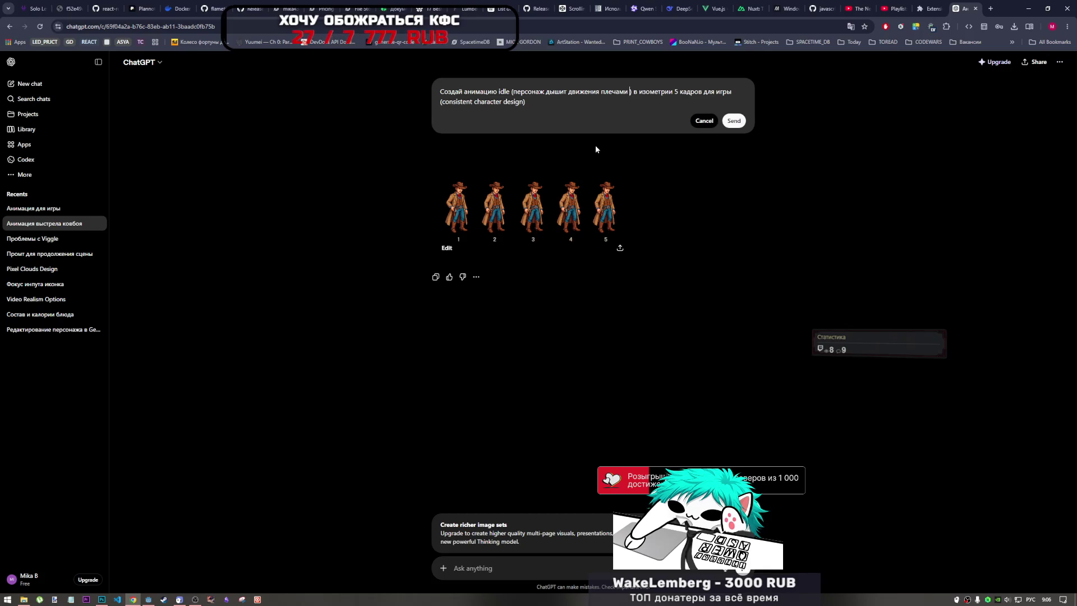
{"action": "type", "text": " ,"}
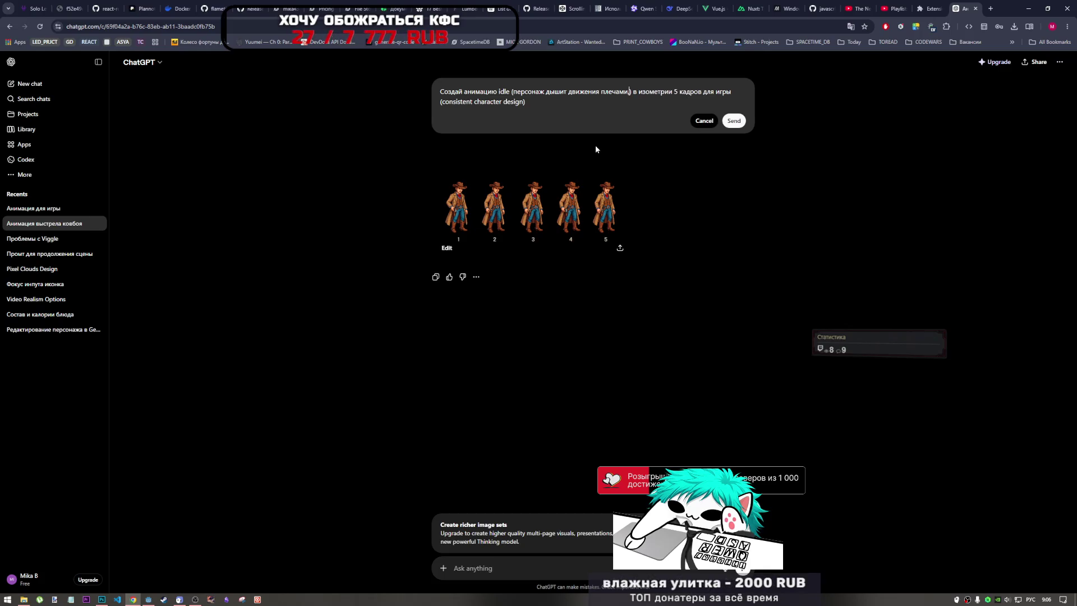
{"action": "type", "text": "может поправ"}
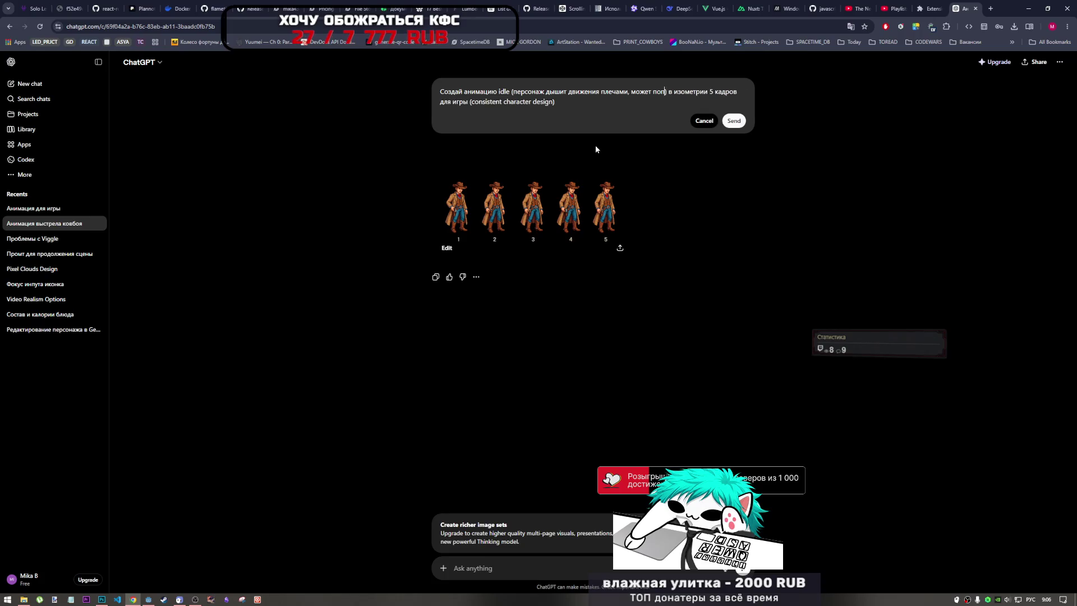
{"action": "type", "text": "ляет шляпу"}
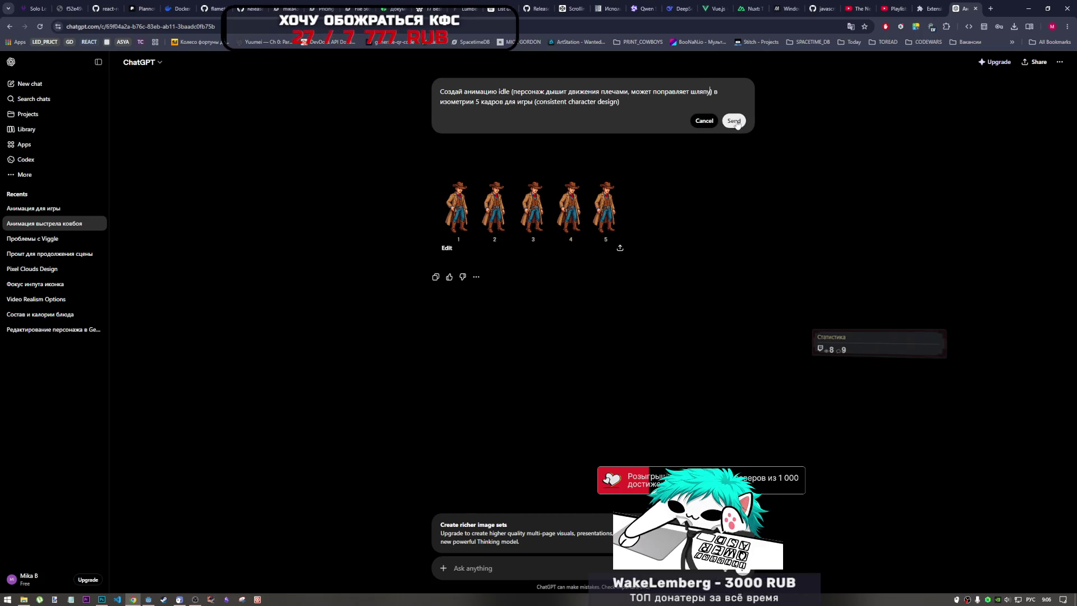
{"action": "left_click", "coordinate": [734, 121]}
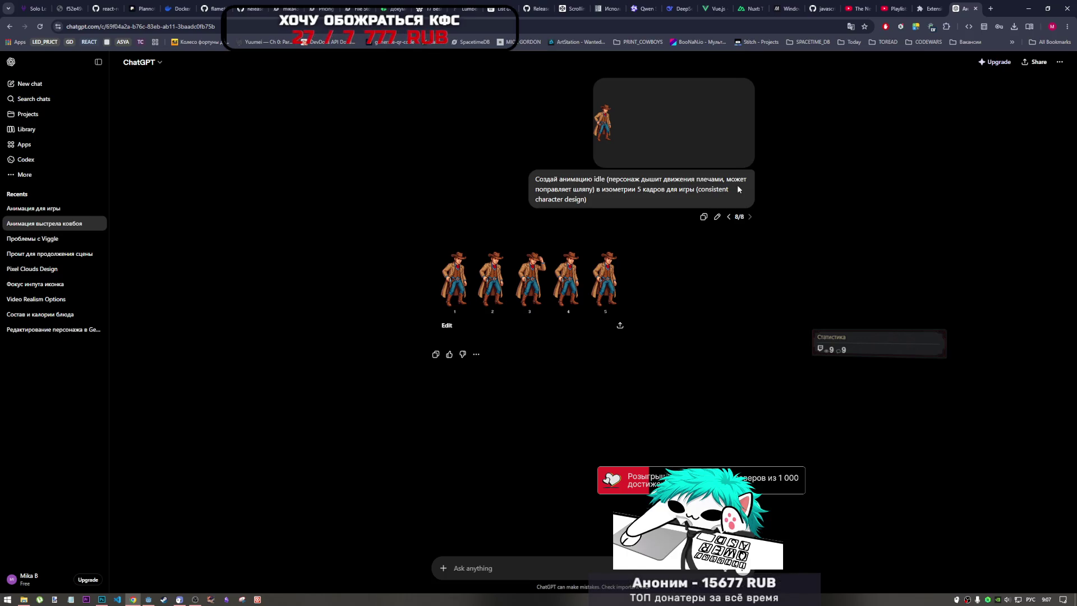
Step: Reopen the latest idle prompt for editing once the new hat-touching strip appears
{"action": "left_click", "coordinate": [716, 216]}
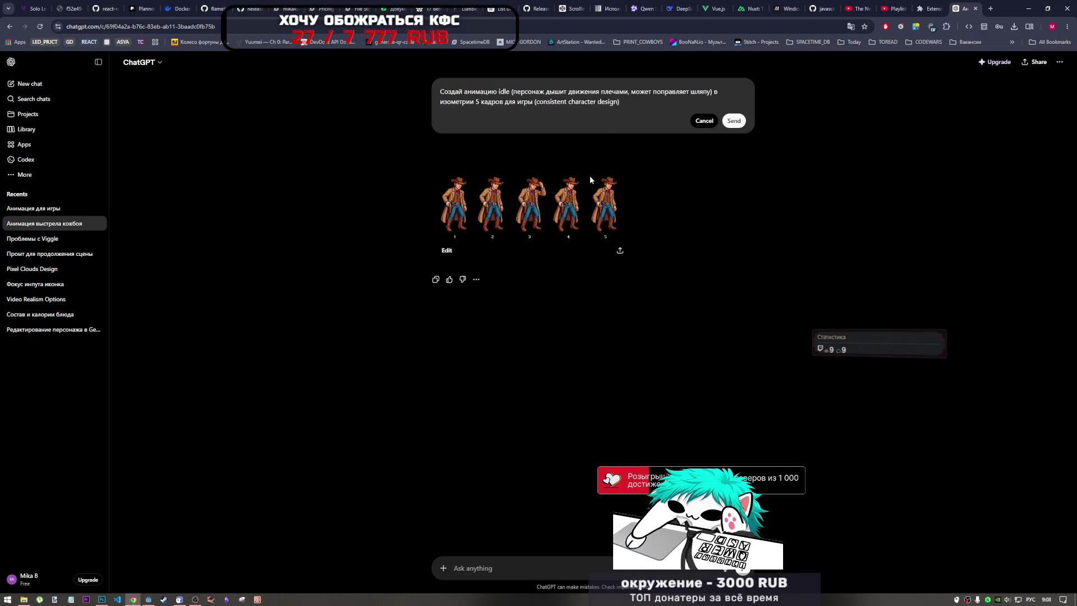
Step: View the new idle strip full size, then place the cursor after 'плечами,' in the prompt
{"action": "left_click", "coordinate": [570, 185]}
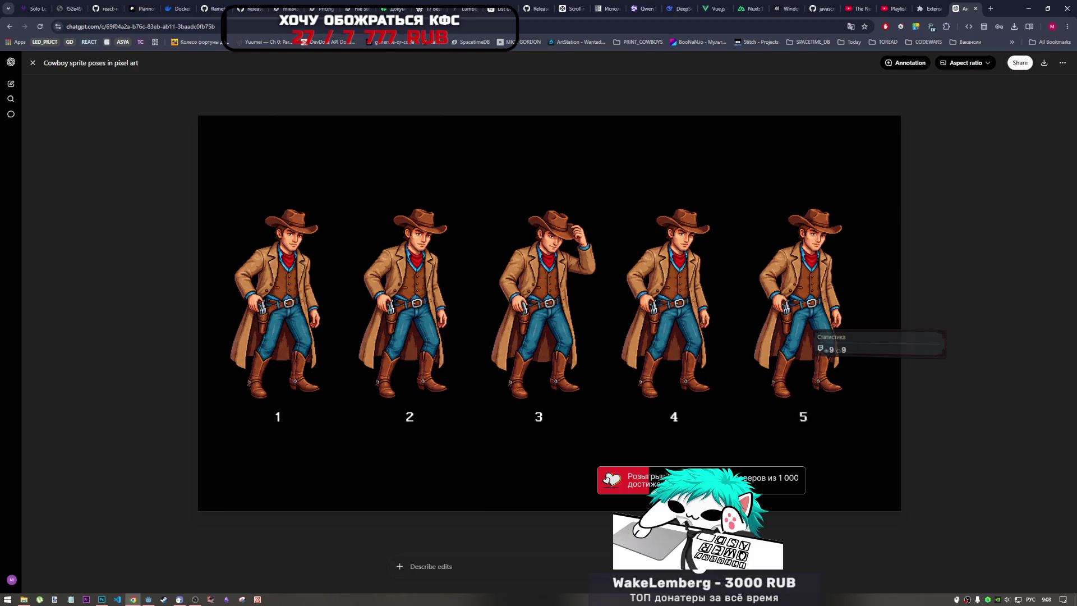
{"action": "left_click", "coordinate": [32, 63]}
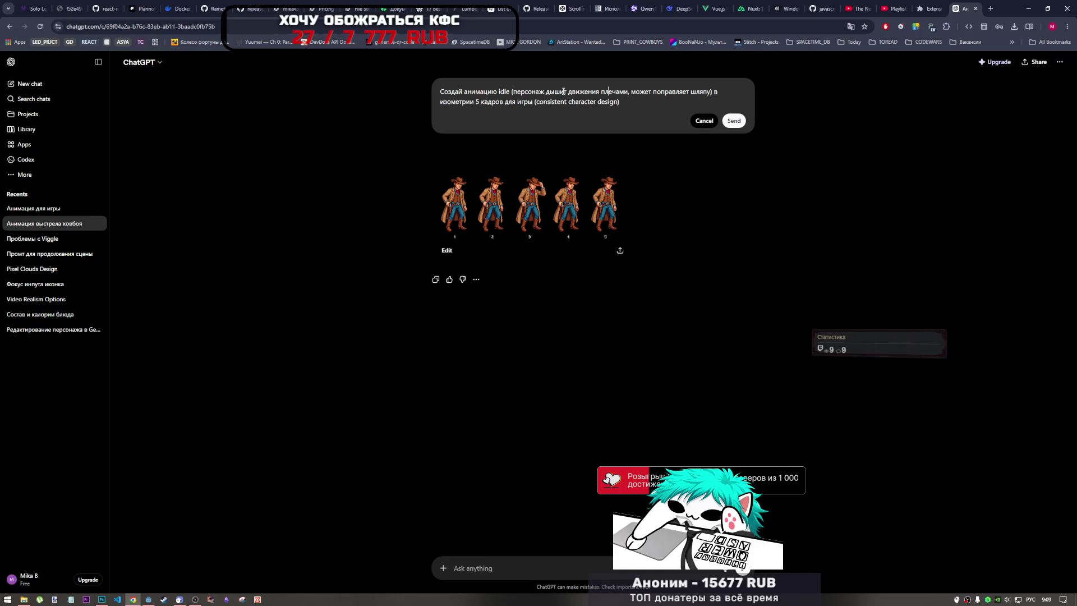
{"action": "left_click", "coordinate": [628, 91]}
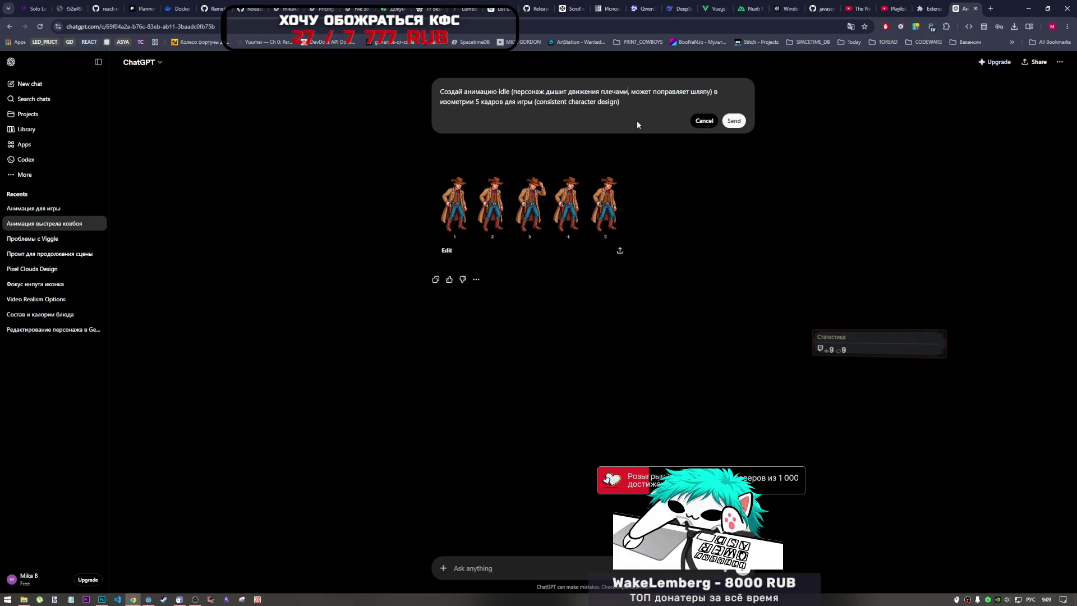
Step: Add 'анимация 1 руки которая' wording after the shoulder-movement phrase in the idle prompt
{"action": "type", "text": "анимаци"}
{"action": "type", "text": "я рук,"}
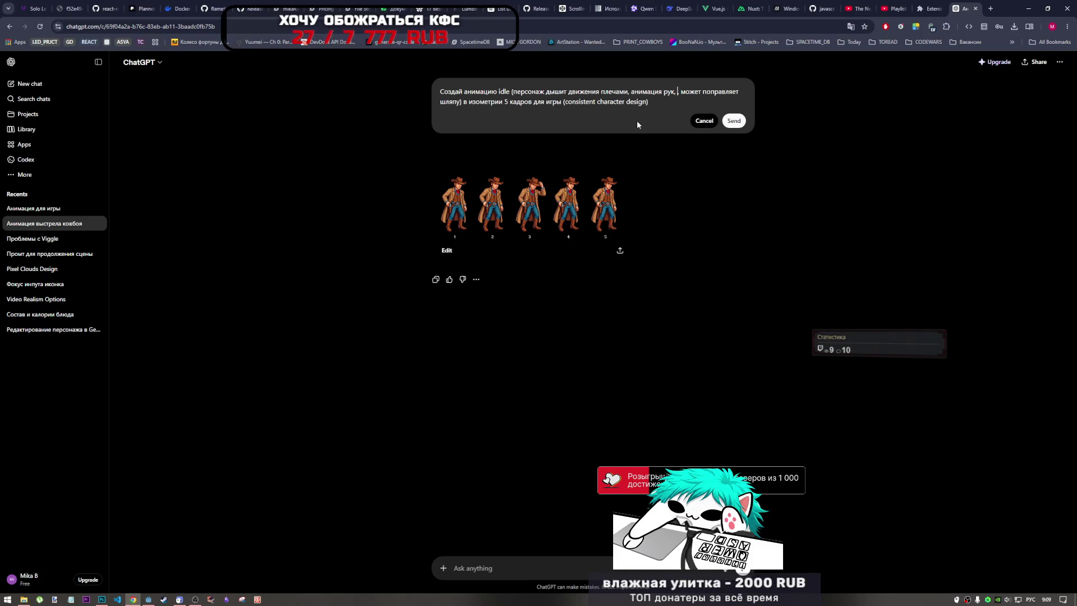
{"action": "key", "text": "BackSpace"}
{"action": "type", "text": ","}
{"action": "type", "text": "рука"}
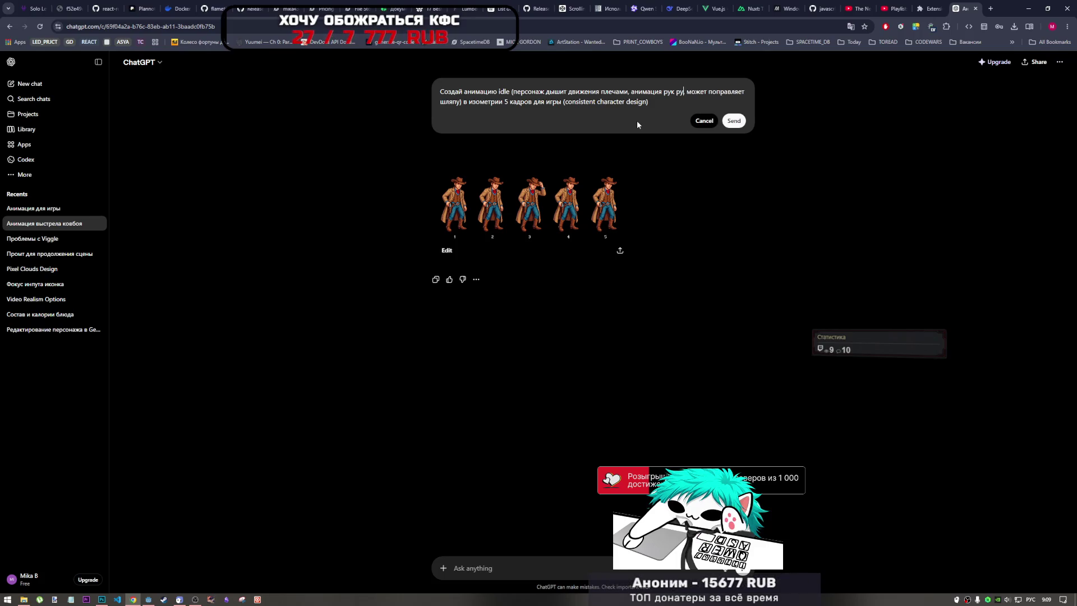
{"action": "key", "text": "BackSpace"}
{"action": "key", "text": "BackSpace"}
{"action": "key", "text": "BackSpace"}
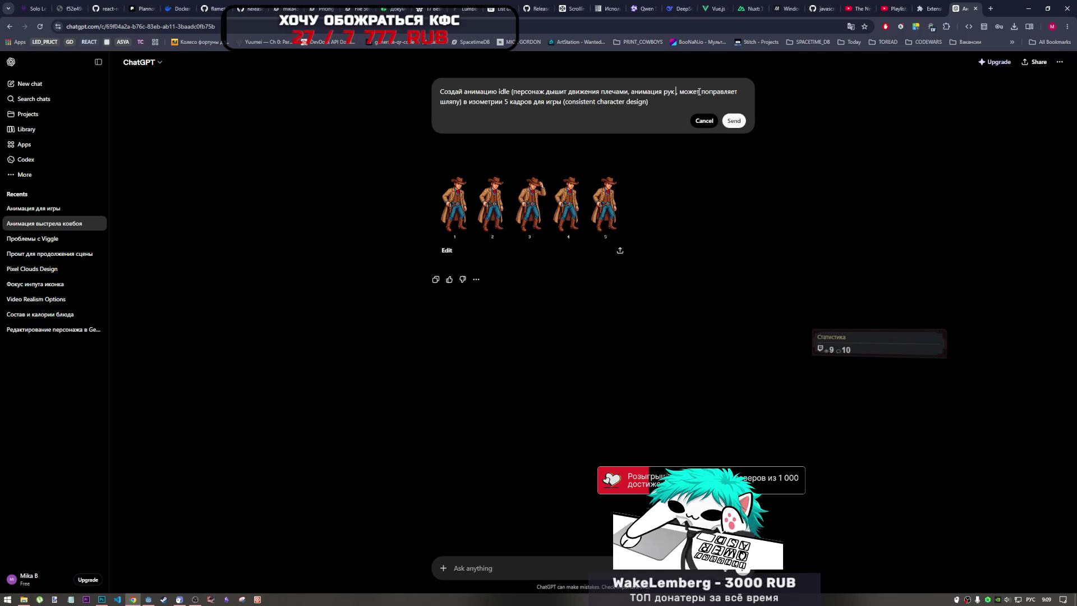
{"action": "left_click_drag", "start_coordinate": [700, 93], "coordinate": [678, 97]}
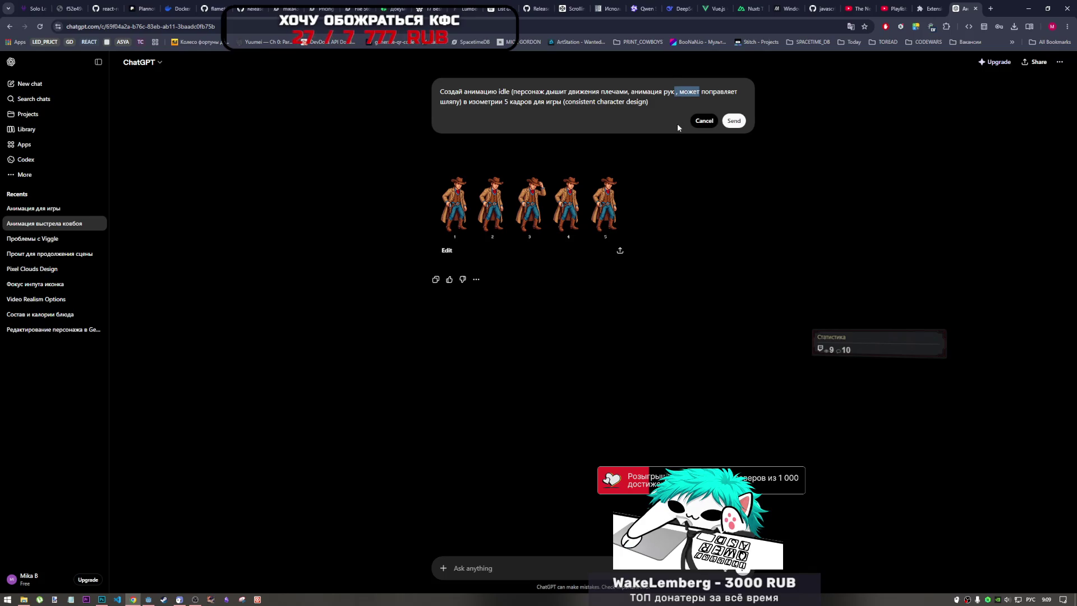
{"action": "type", "text": "и"}
{"action": "left_click", "coordinate": [664, 91]}
{"action": "type", "text": "1"}
{"action": "left_click", "coordinate": [685, 95]}
{"action": "type", "text": "которая"}
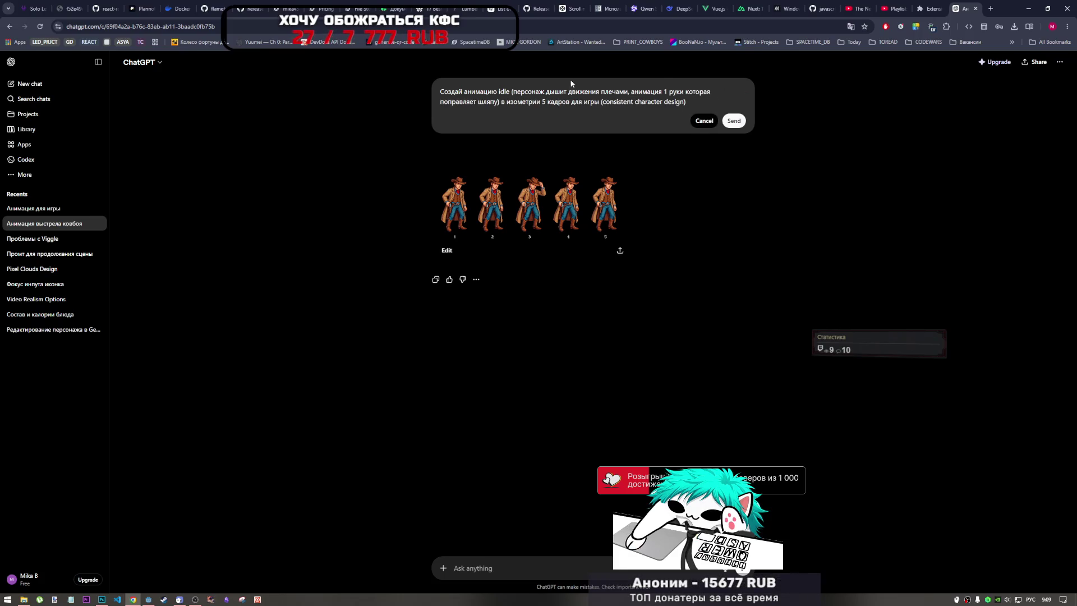
Step: Add a second-hand phrase 'отдалена от кобуры не приближается', renumber hands 1 and 2, and send
{"action": "left_click", "coordinate": [631, 92]}
{"action": "key", "text": "ctrl+shift+Right"}
{"action": "key", "text": "ctrl+shift+Right"}
{"action": "key", "text": "ctrl+shift+Right"}
{"action": "key", "text": "shift+Left"}
{"action": "key", "text": "ctrl+c"}
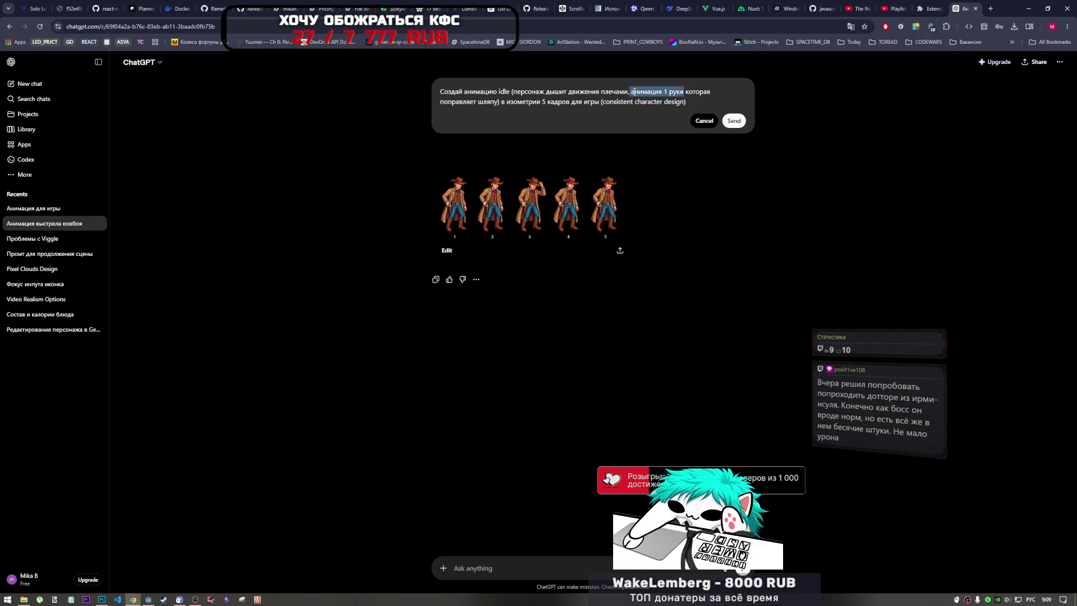
{"action": "left_click", "coordinate": [630, 92]}
{"action": "type", "text": ","}
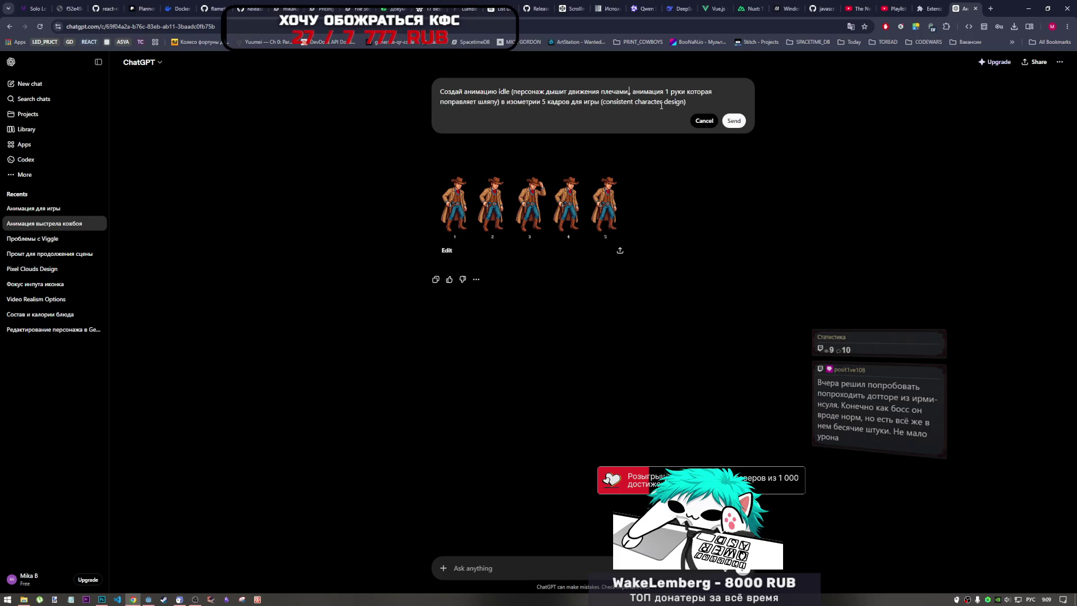
{"action": "key", "text": "ctrl+v"}
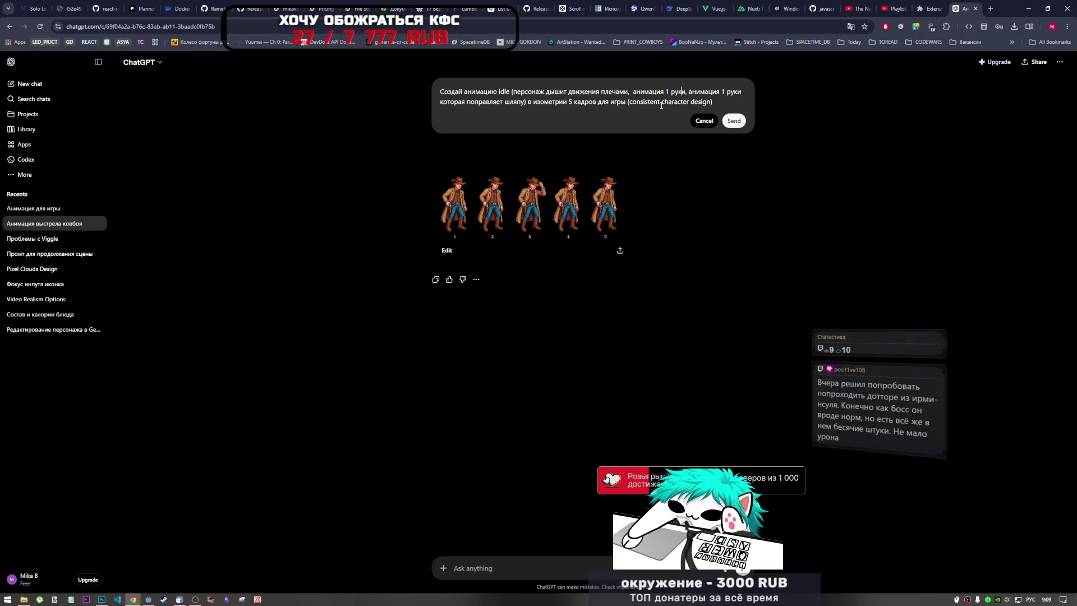
{"action": "key", "text": "BackSpace"}
{"action": "type", "text": "2"}
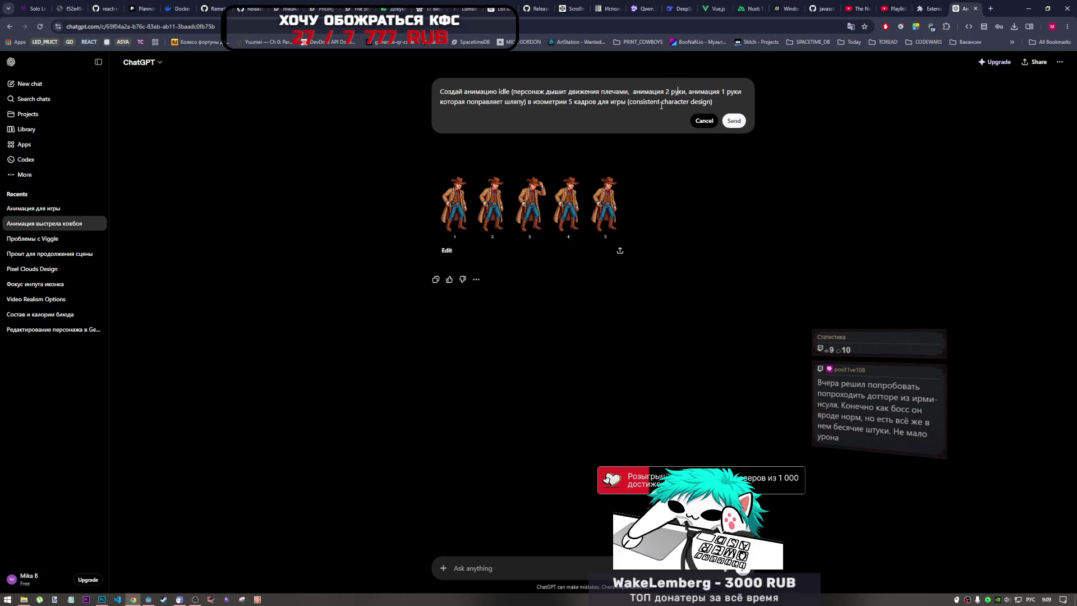
{"action": "type", "text": ","}
{"action": "type", "text": " отдалена"}
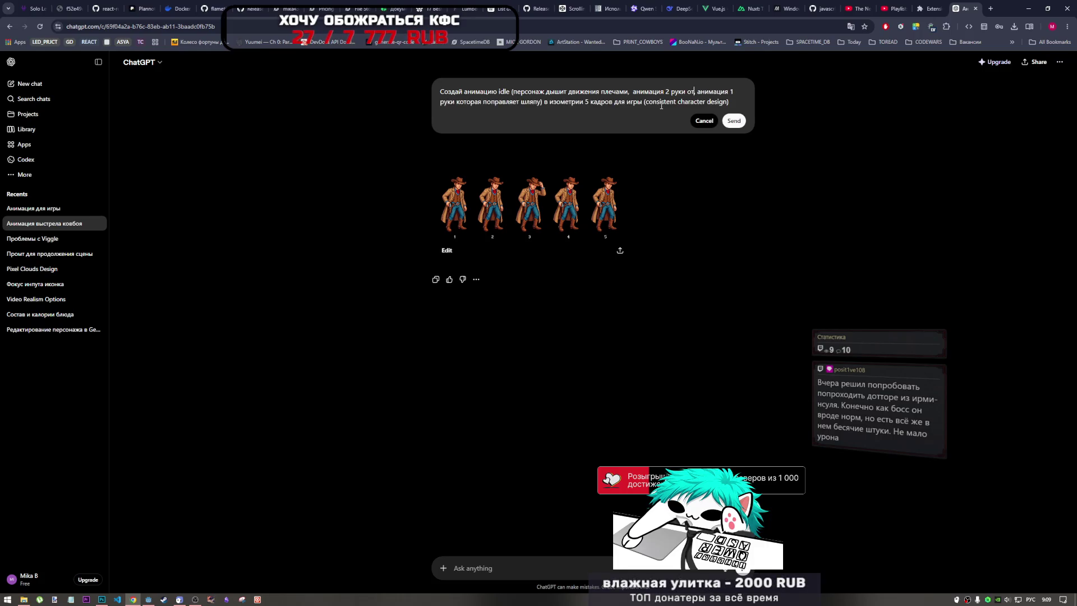
{"action": "type", "text": " от кобуры"}
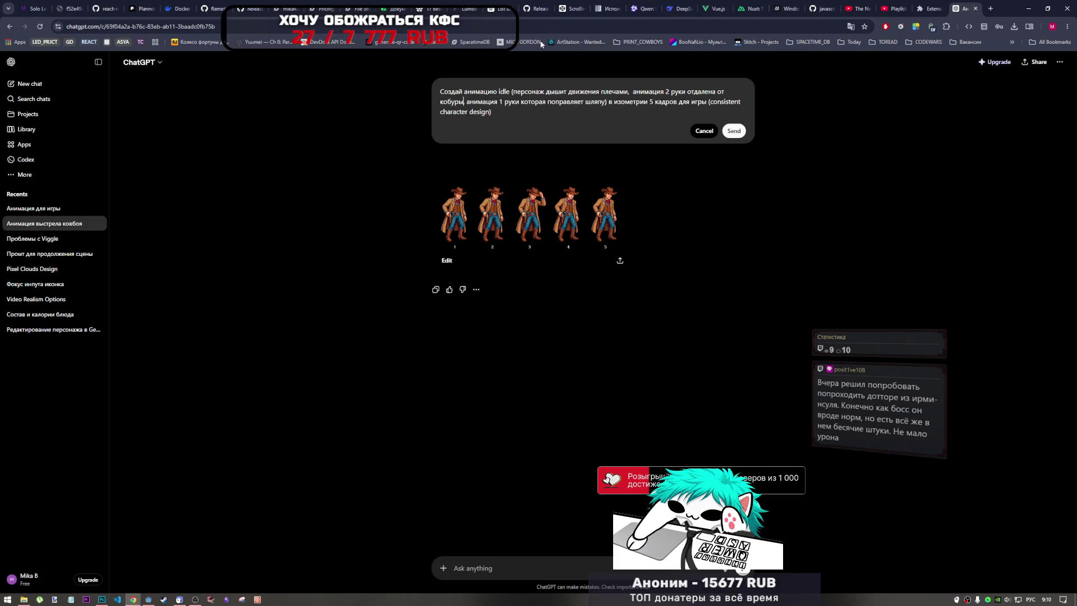
{"action": "type", "text": " не приближает"}
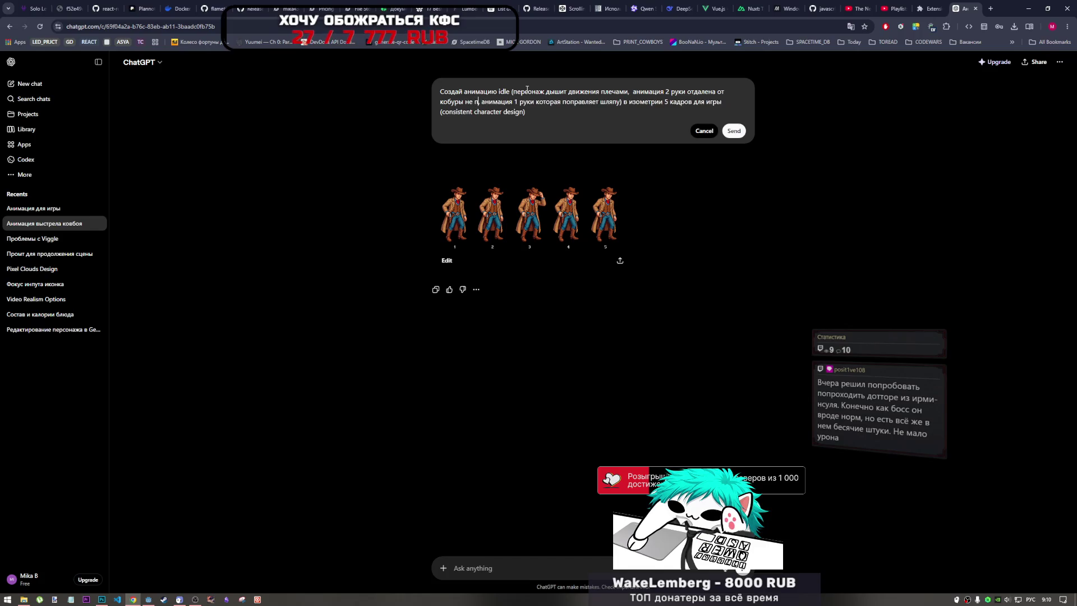
{"action": "type", "text": "ся"}
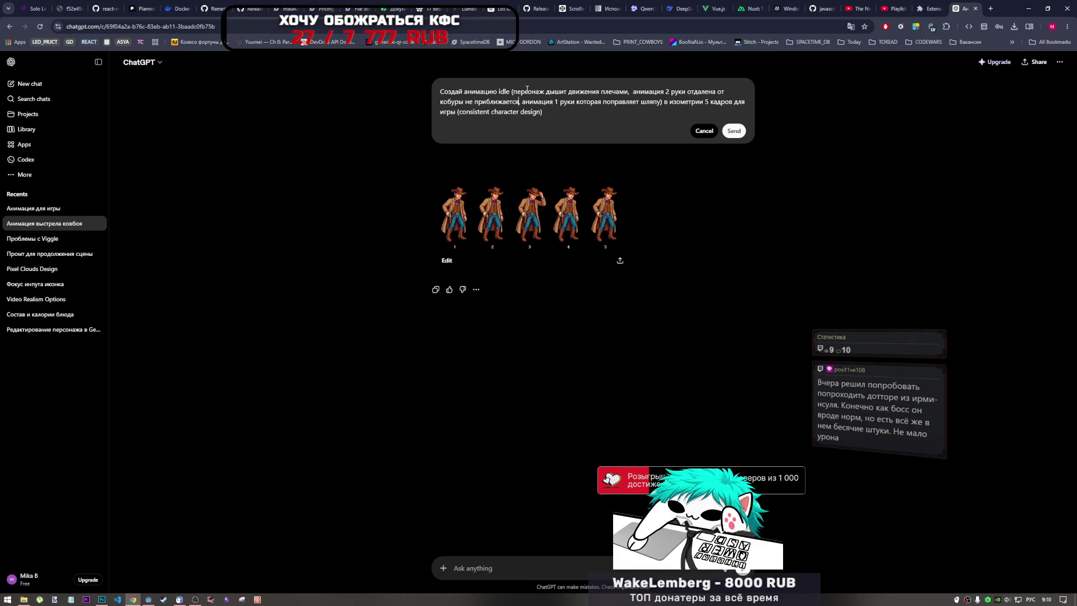
{"action": "double_click", "coordinate": [668, 92]}
{"action": "type", "text": "1"}
{"action": "double_click", "coordinate": [555, 103]}
{"action": "type", "text": "2"}
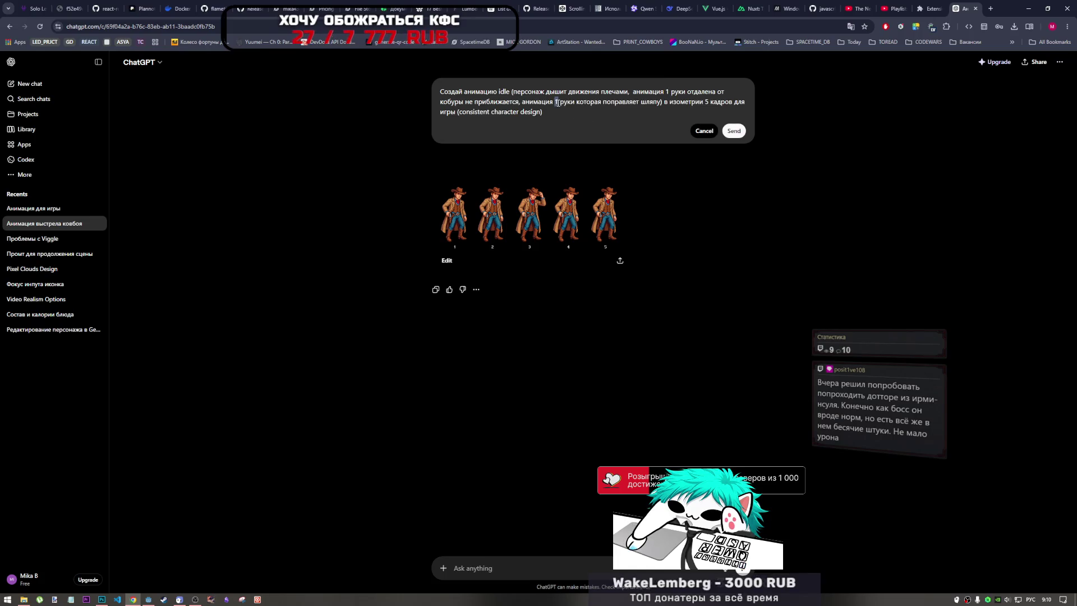
{"action": "left_click", "coordinate": [733, 130]}
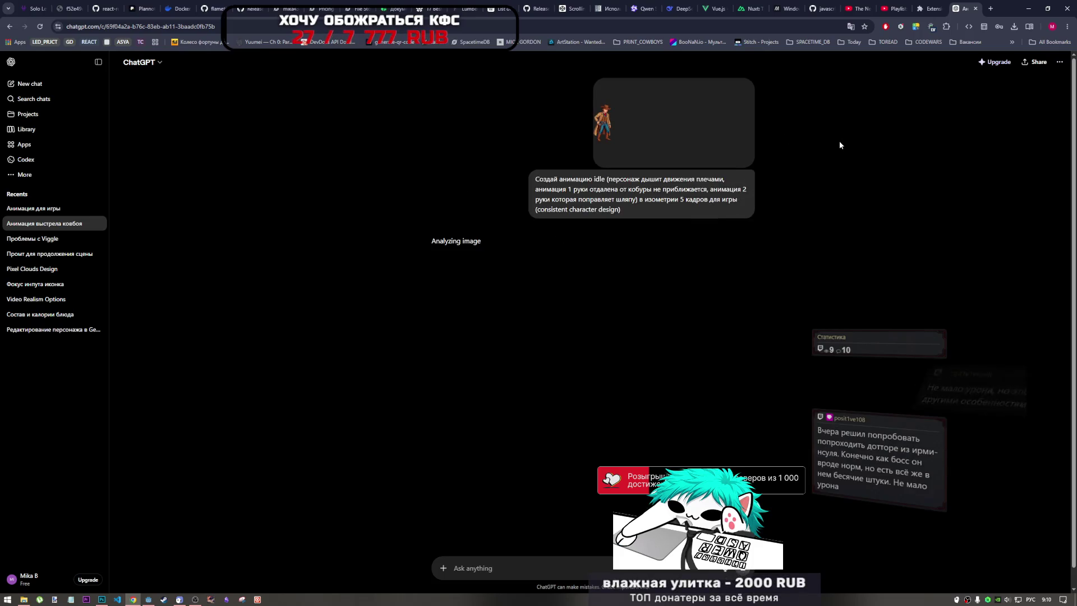
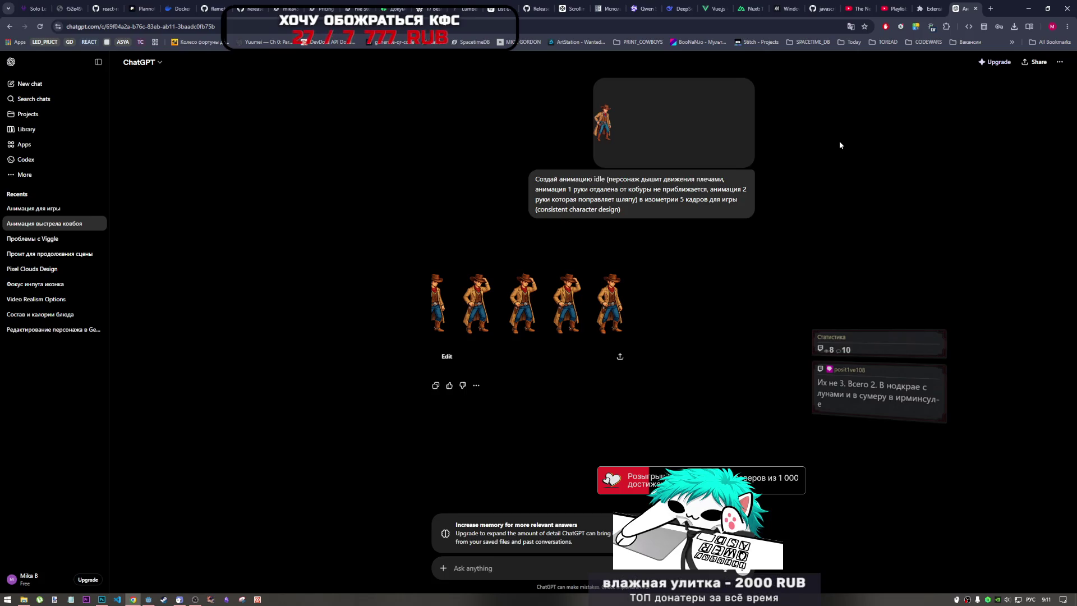
Step: Switch to the earlier idle-animation prompt version and download its five-frame cowboy sprite sheet
{"action": "left_click", "coordinate": [610, 323]}
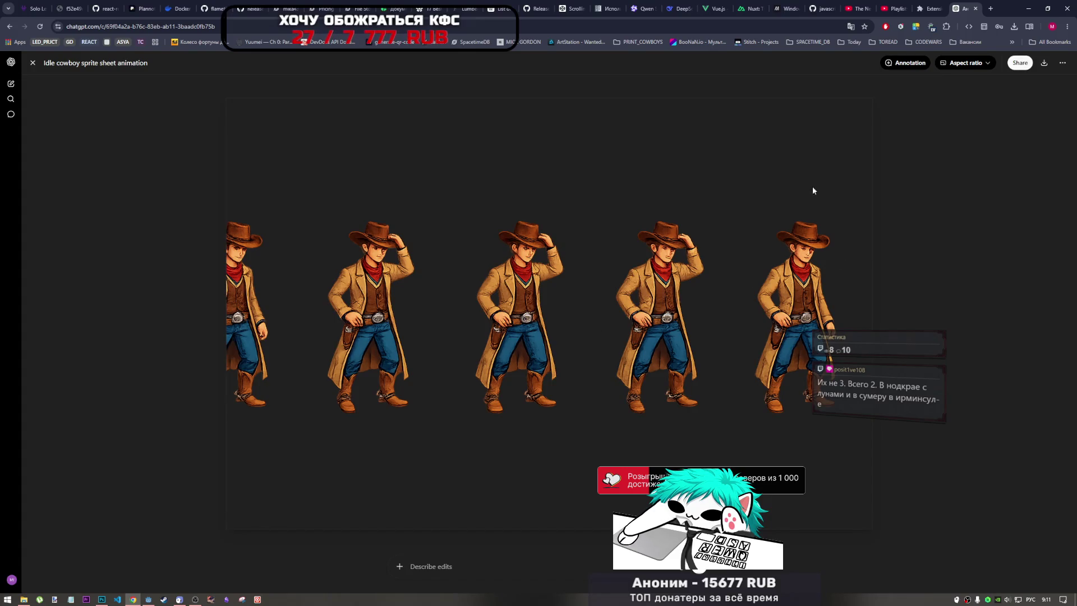
{"action": "left_click", "coordinate": [33, 63]}
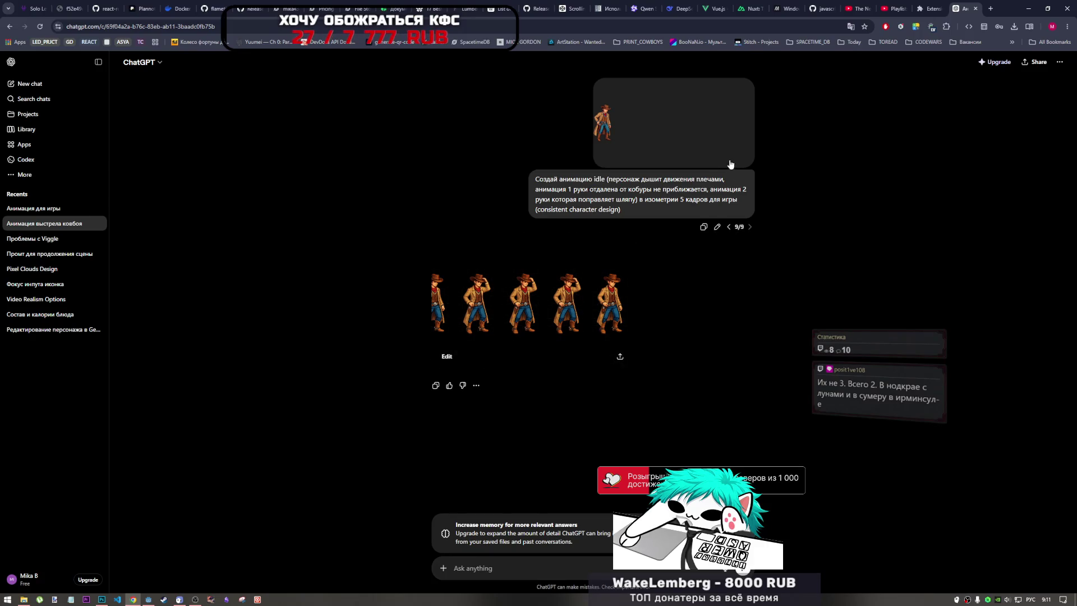
{"action": "left_click", "coordinate": [728, 227]}
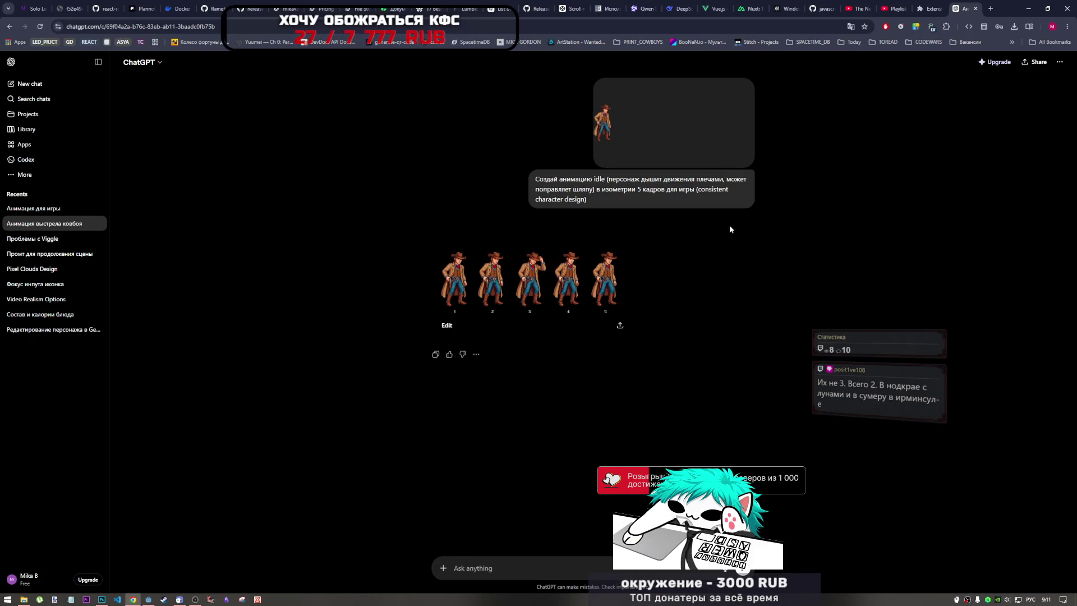
{"action": "left_click", "coordinate": [621, 325]}
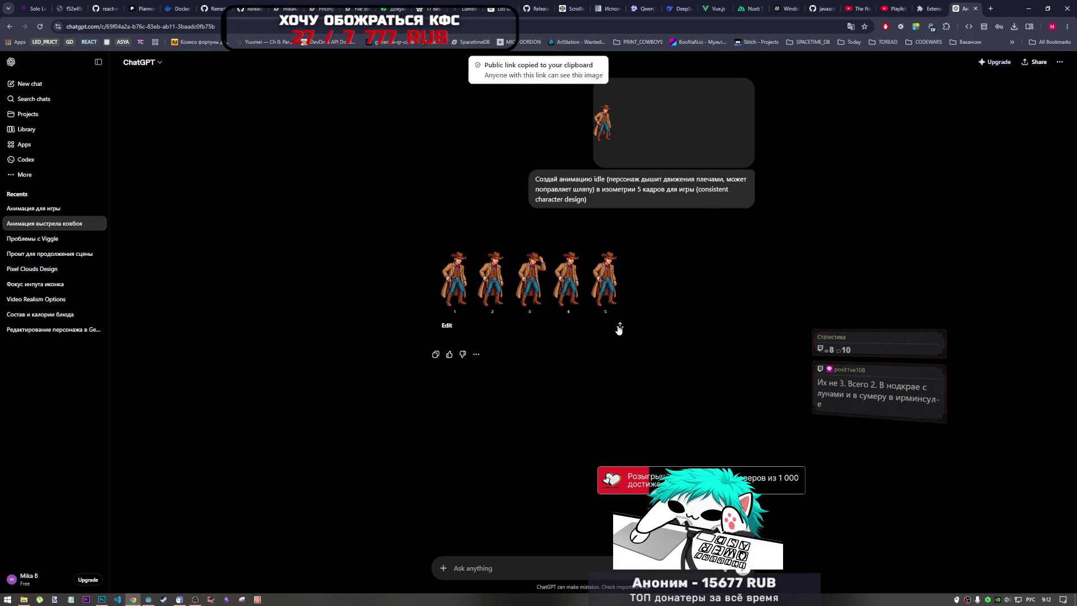
{"action": "left_click", "coordinate": [571, 269]}
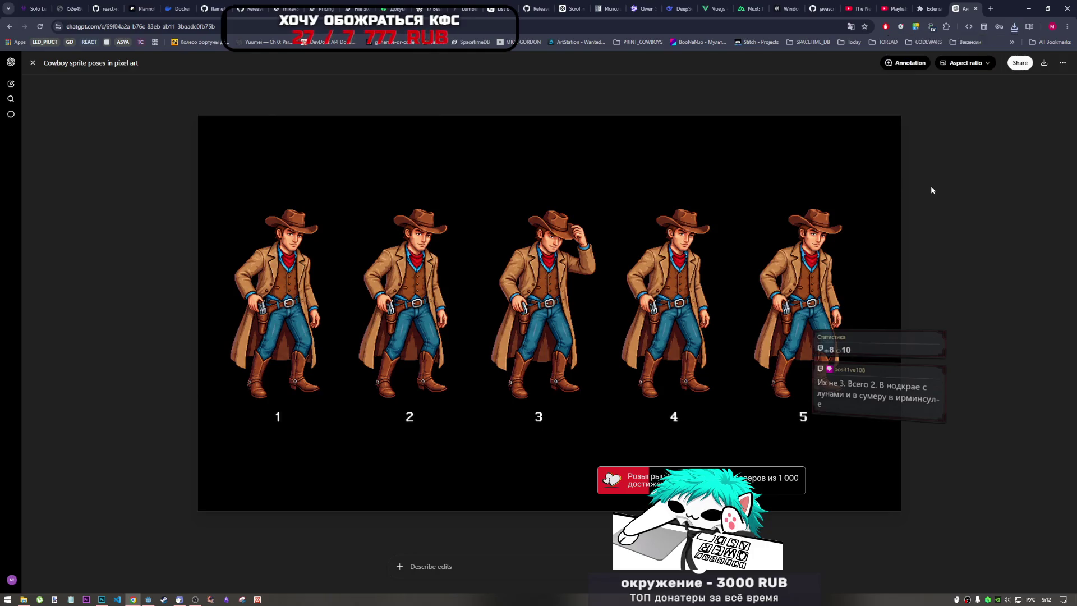
{"action": "left_click", "coordinate": [32, 63]}
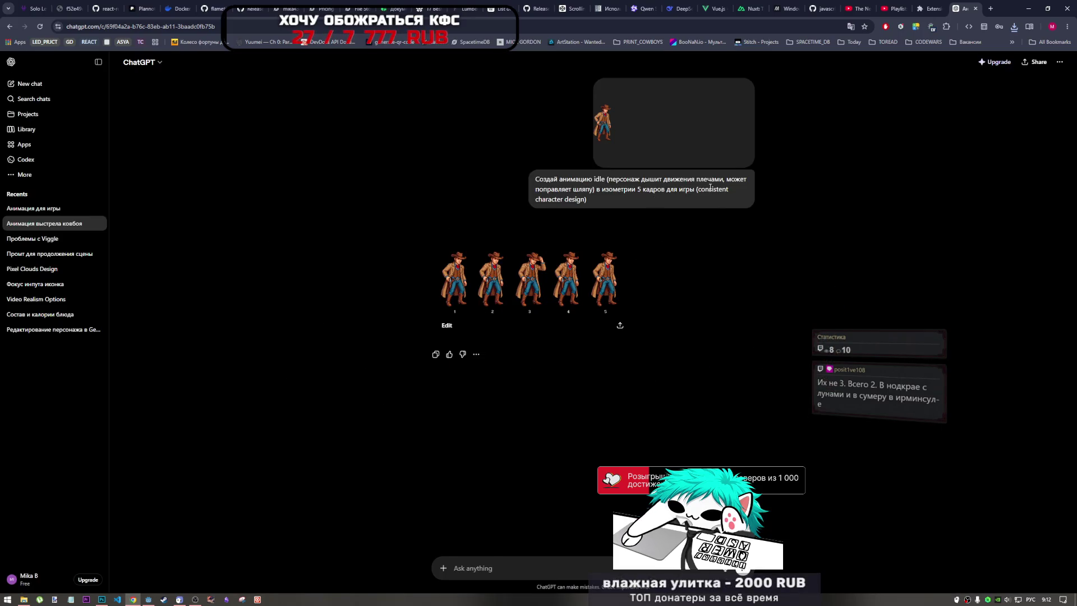
Step: Download the version 7/9 idle sprite sheet, where the hand rests slightly away from the holster
{"action": "left_click", "coordinate": [728, 217]}
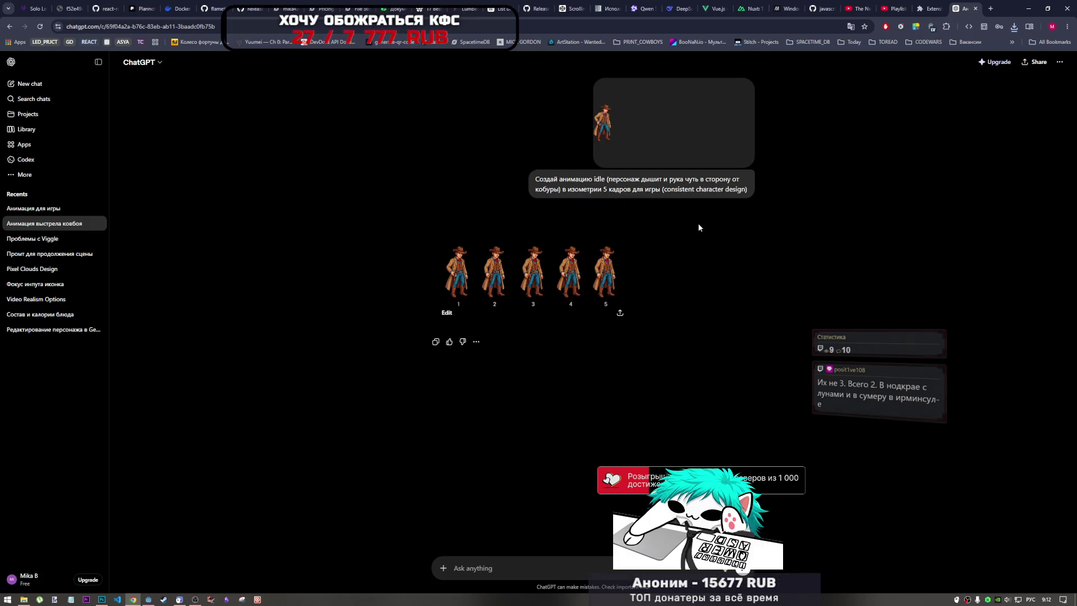
{"action": "left_click", "coordinate": [597, 273]}
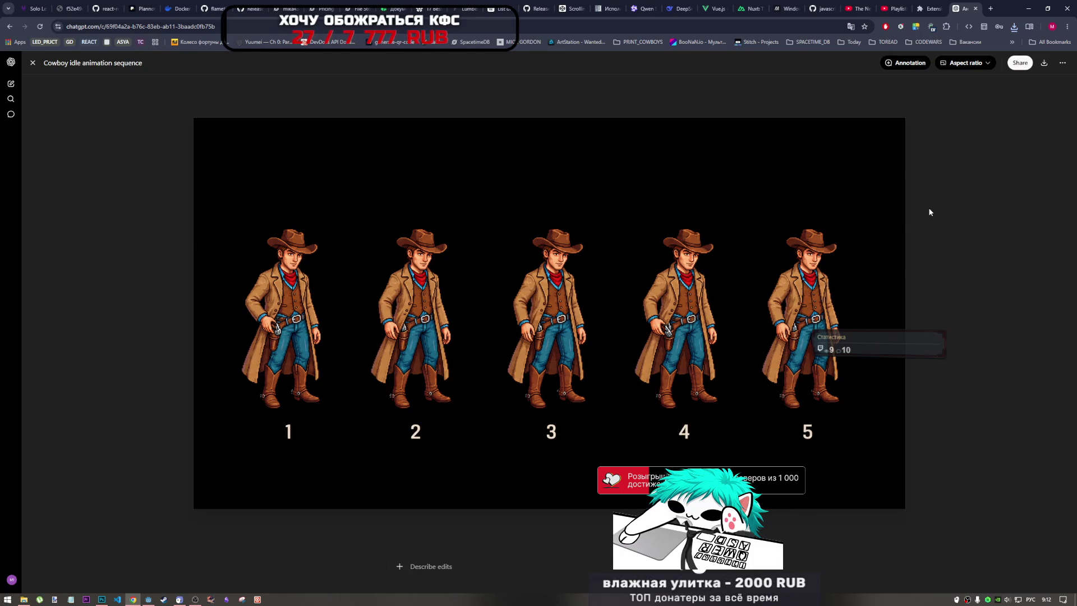
{"action": "left_click", "coordinate": [1044, 66]}
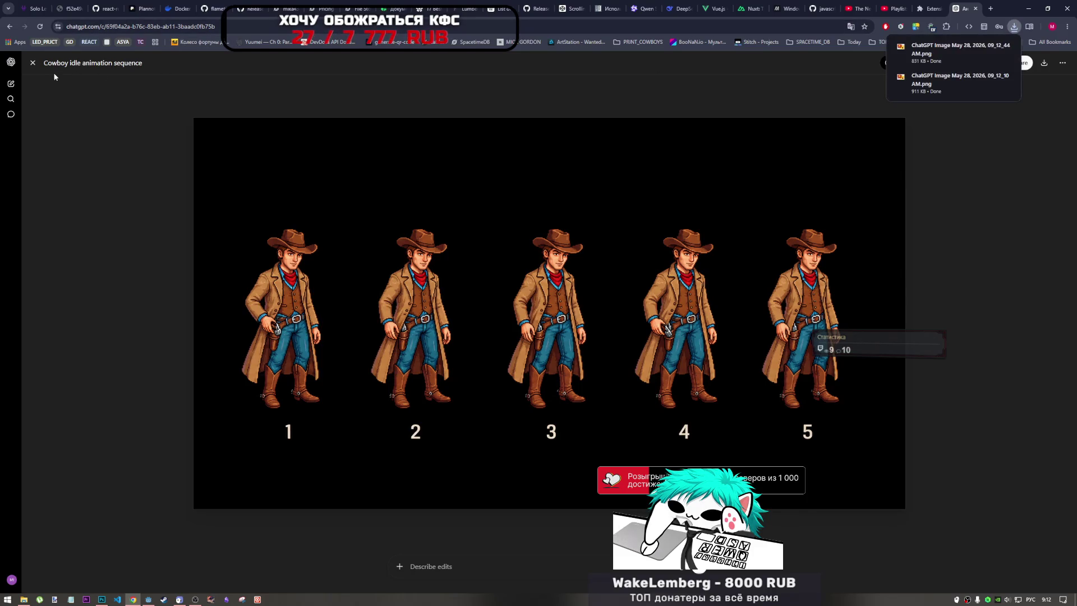
{"action": "left_click", "coordinate": [35, 63]}
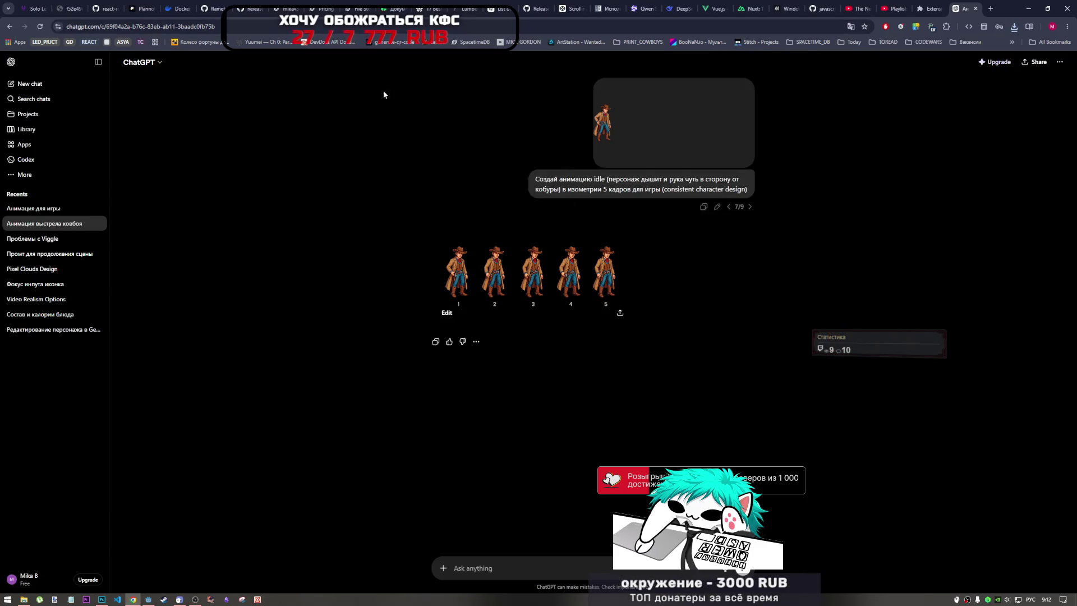
Step: Glance at the falling-to-knees version 6/9, return to the idle version, and open Chrome's recent downloads
{"action": "left_click", "coordinate": [728, 207]}
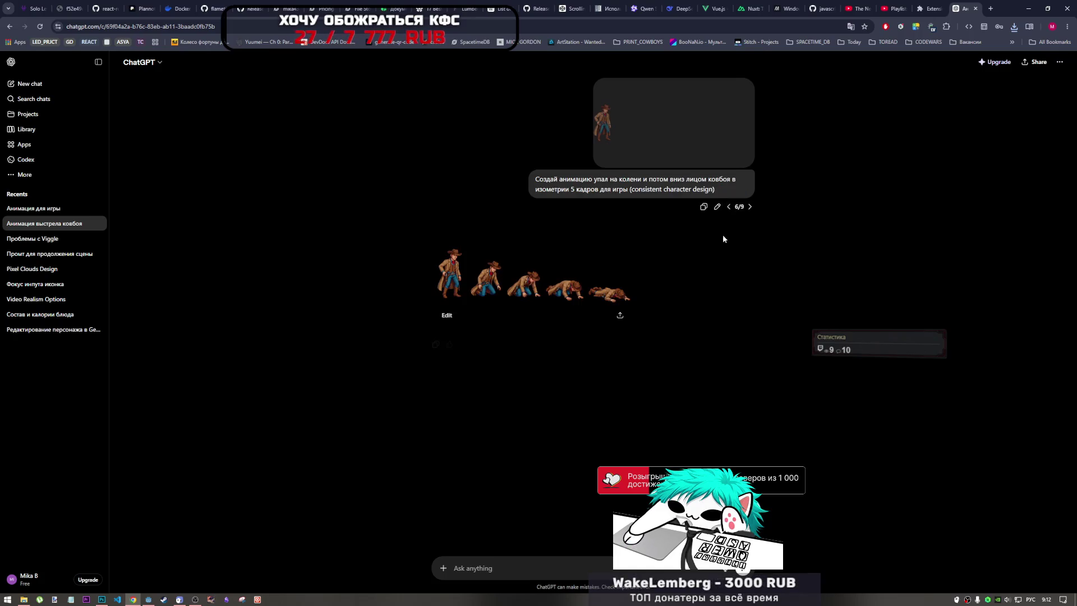
{"action": "left_click", "coordinate": [749, 207]}
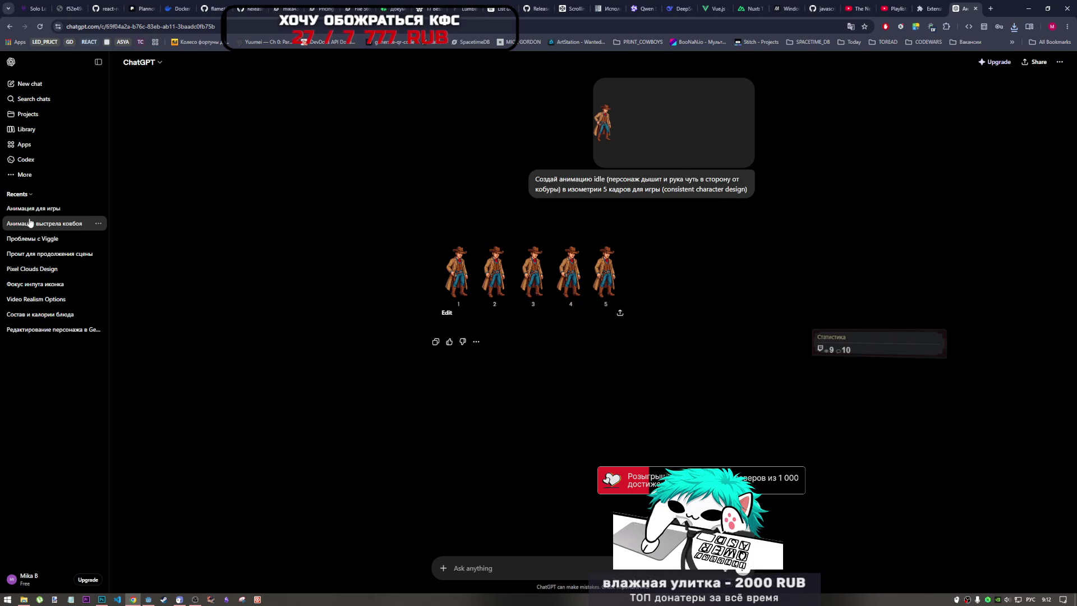
{"action": "left_click", "coordinate": [1014, 27]}
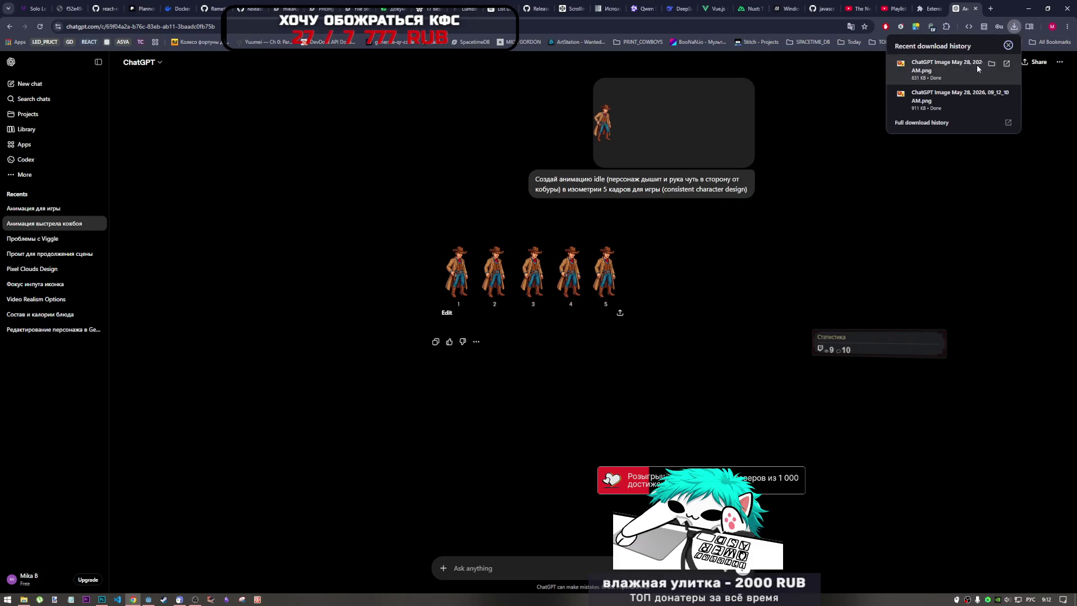
Step: Reveal the downloaded sprite PNGs in the Загрузки folder, then return to the Анимация для игры chat
{"action": "left_click", "coordinate": [991, 64]}
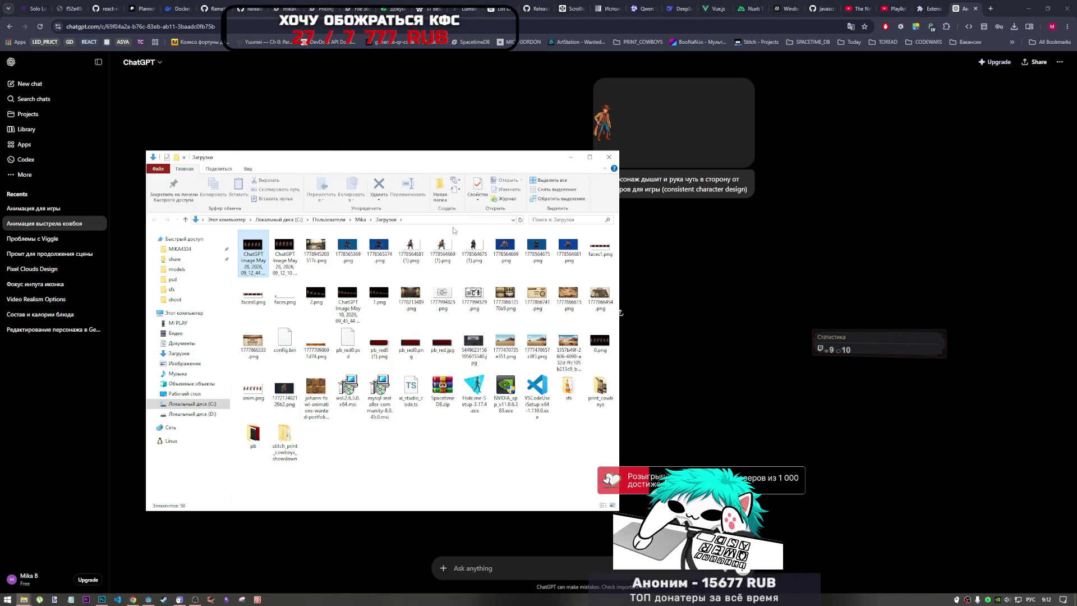
{"action": "mouse_move", "coordinate": [283, 249]}
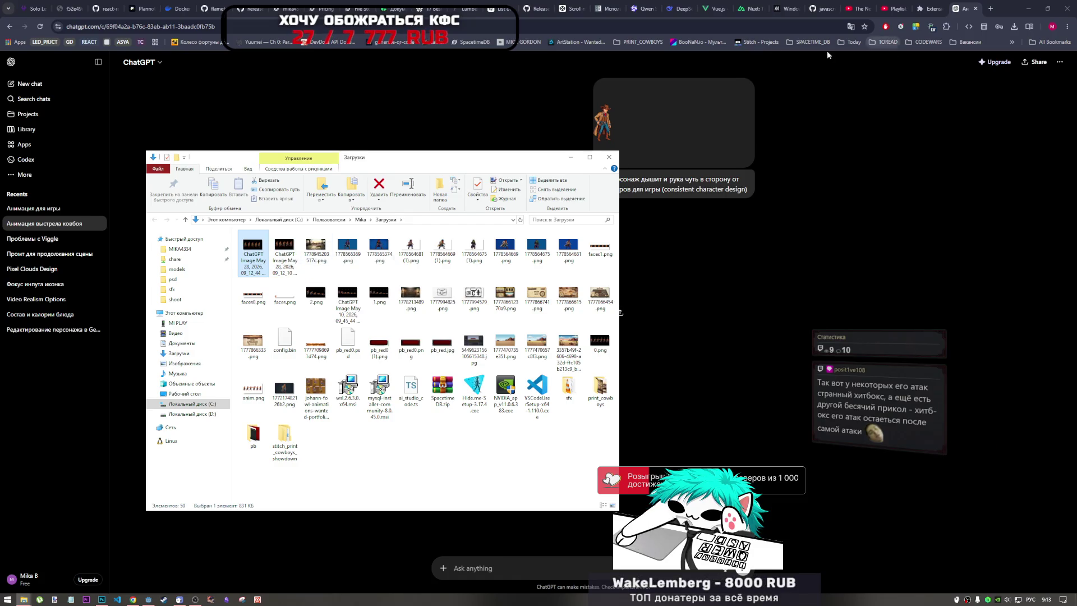
{"action": "left_click", "coordinate": [61, 213]}
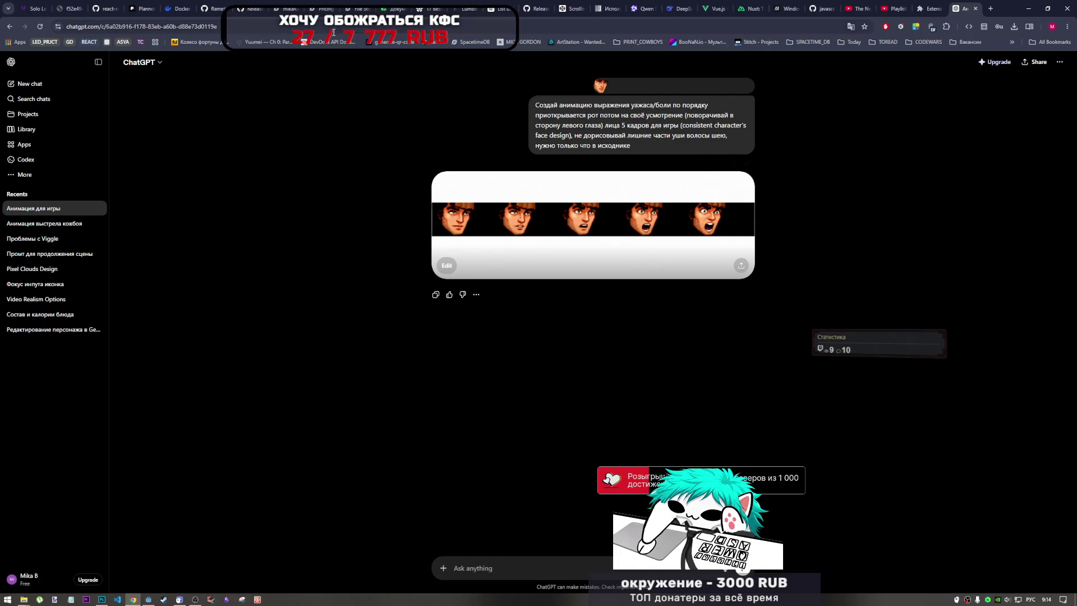
Step: Start a new chat, then step through the Анимация выстрела ковбоя prompt versions to the falling-to-knees one
{"action": "left_click", "coordinate": [39, 84]}
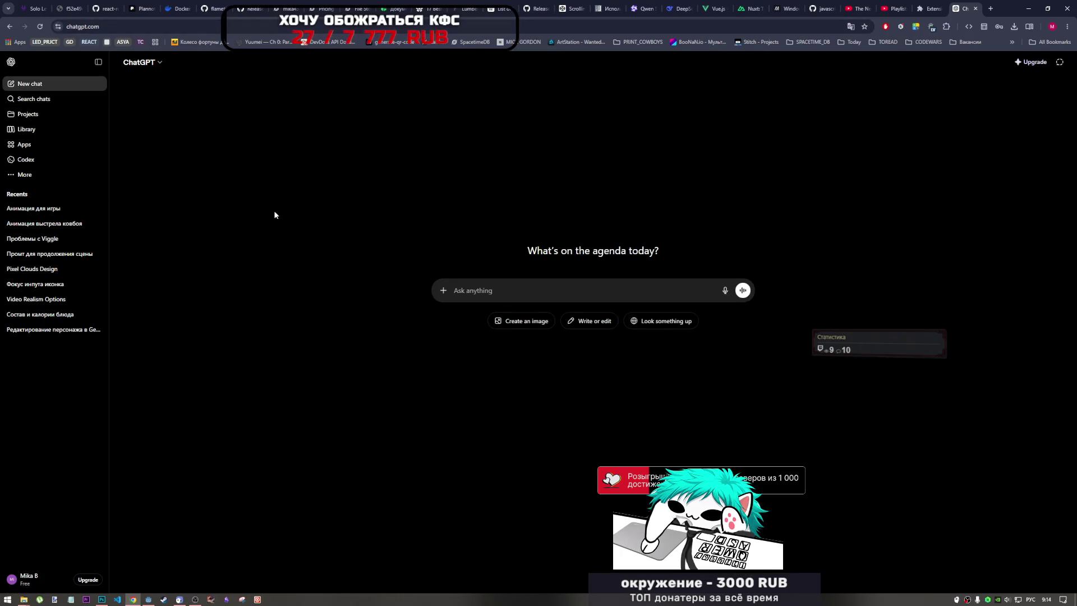
{"action": "left_click", "coordinate": [538, 288]}
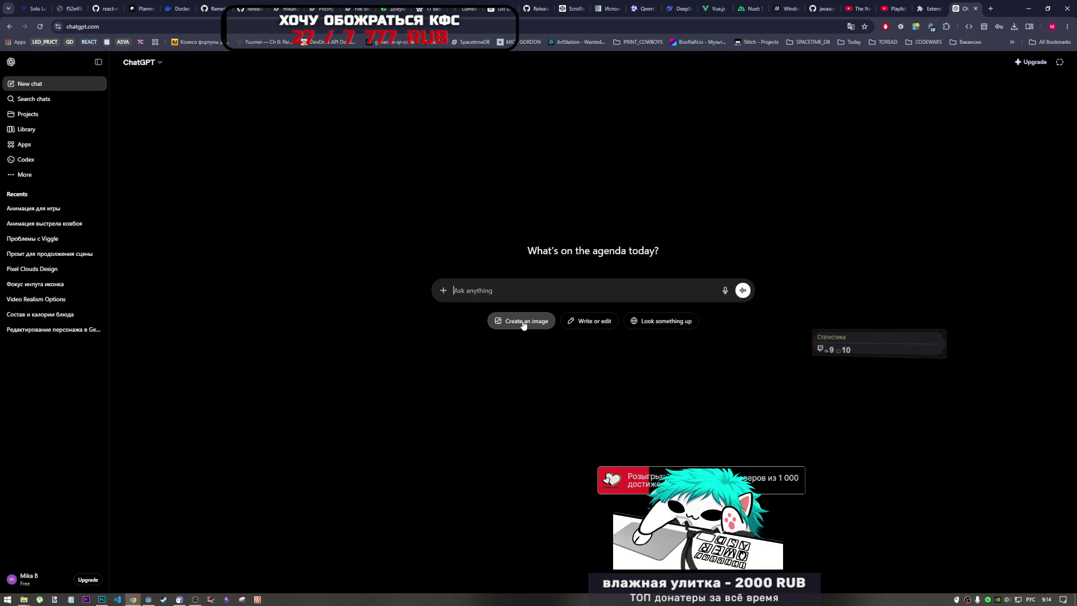
{"action": "left_click", "coordinate": [46, 224]}
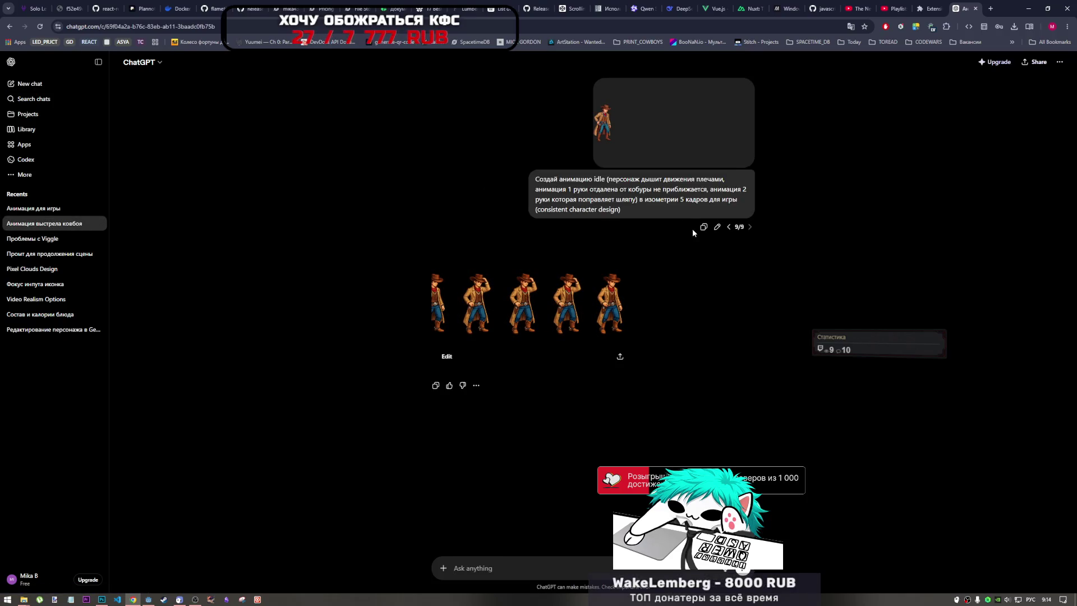
{"action": "left_click", "coordinate": [728, 227]}
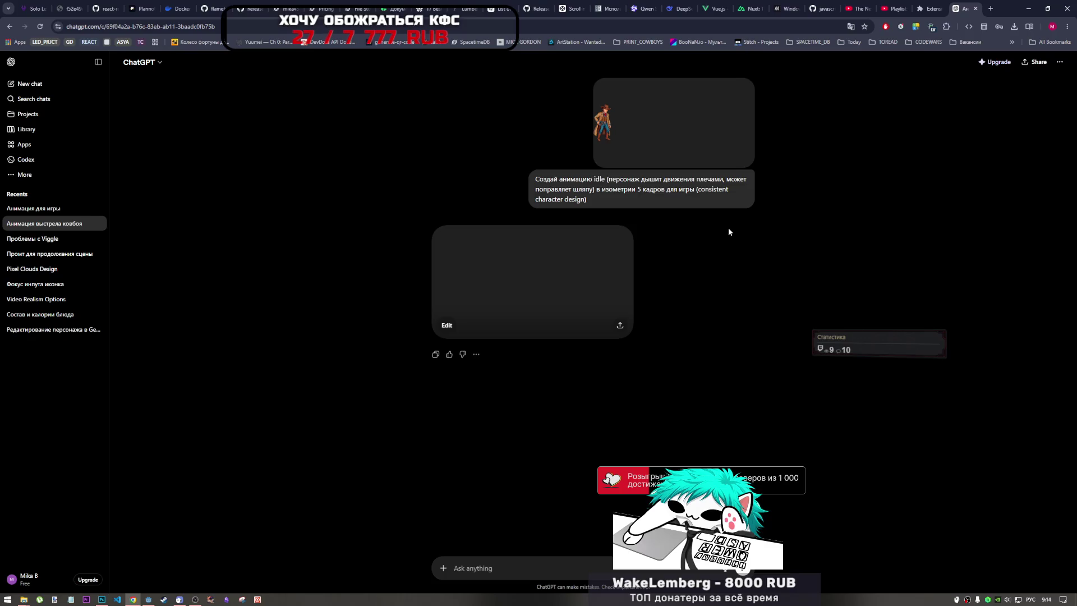
{"action": "left_click", "coordinate": [728, 217]}
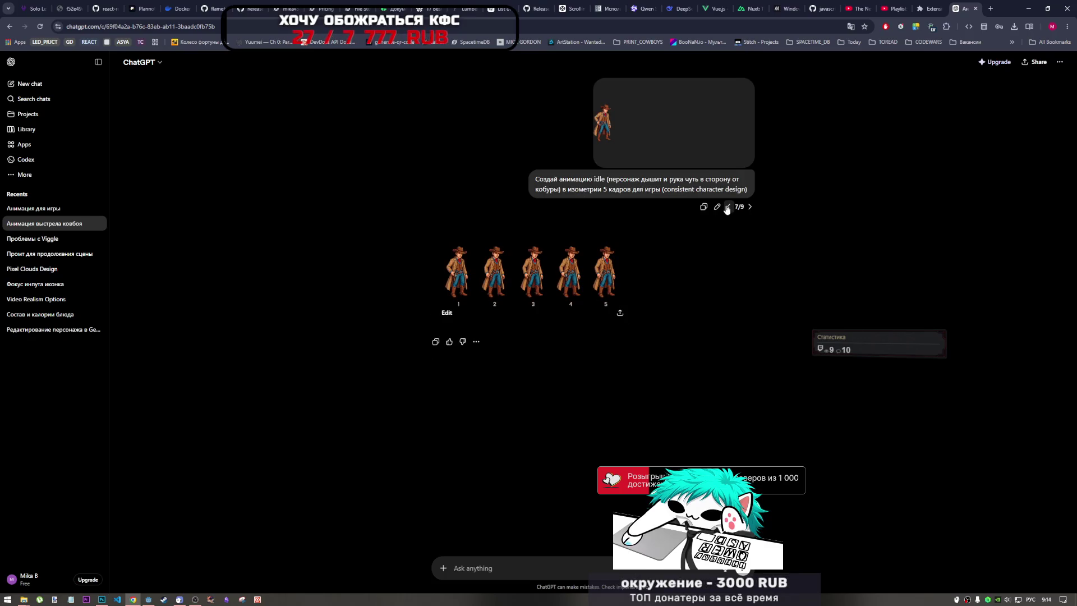
{"action": "left_click", "coordinate": [727, 208]}
{"action": "left_click", "coordinate": [727, 206]}
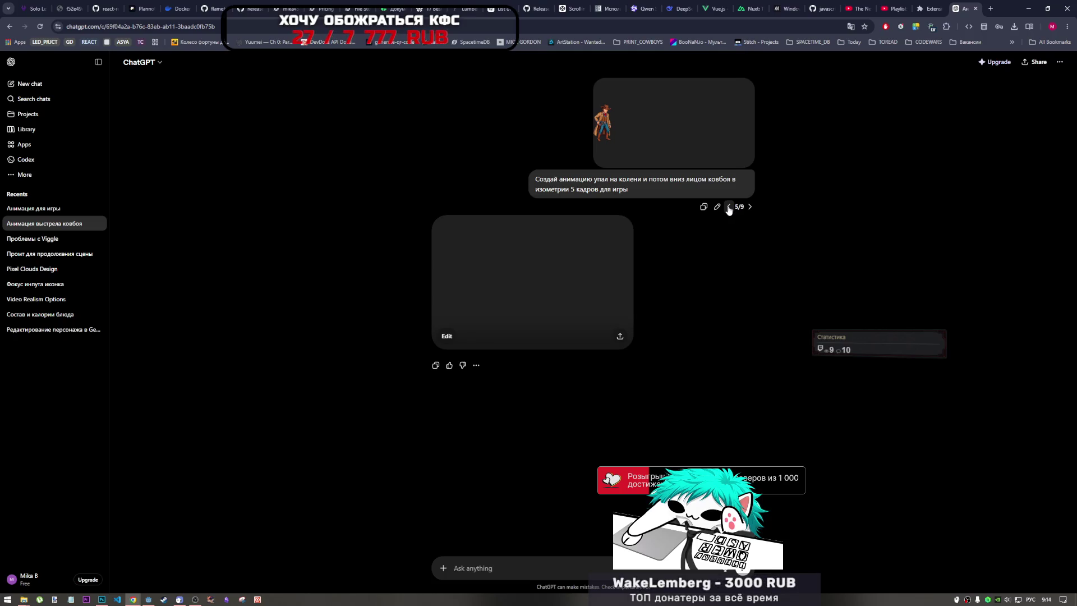
{"action": "left_click", "coordinate": [729, 207]}
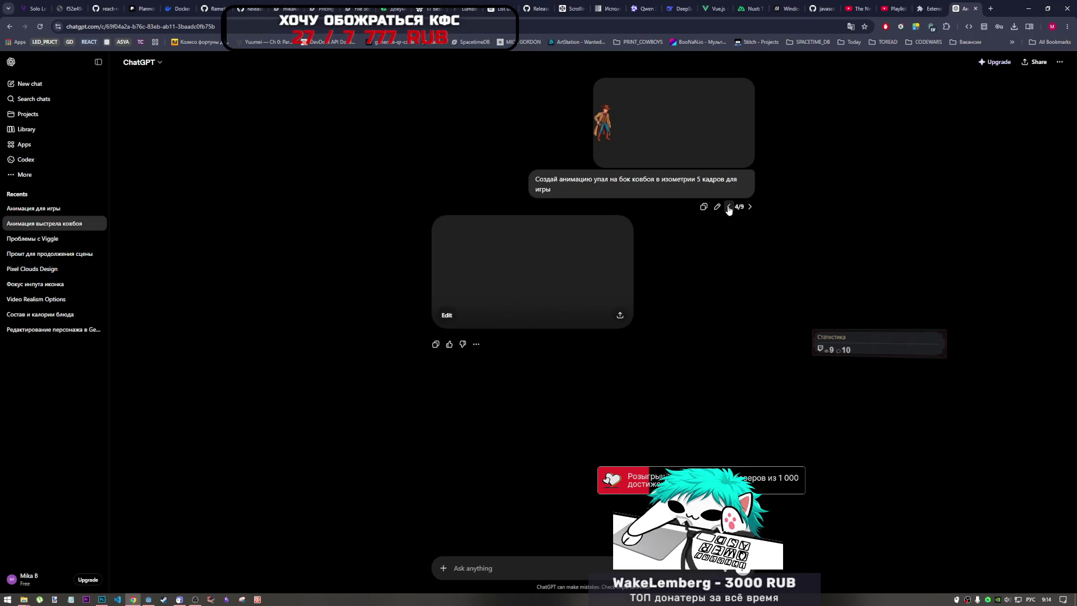
{"action": "left_click", "coordinate": [751, 207]}
{"action": "left_click", "coordinate": [749, 207]}
Step: Copy the falling-to-knees prompt text and paste it into a new blank chat
{"action": "left_click_drag", "start_coordinate": [722, 187], "coordinate": [527, 180]}
{"action": "key", "text": "ctrl+c"}
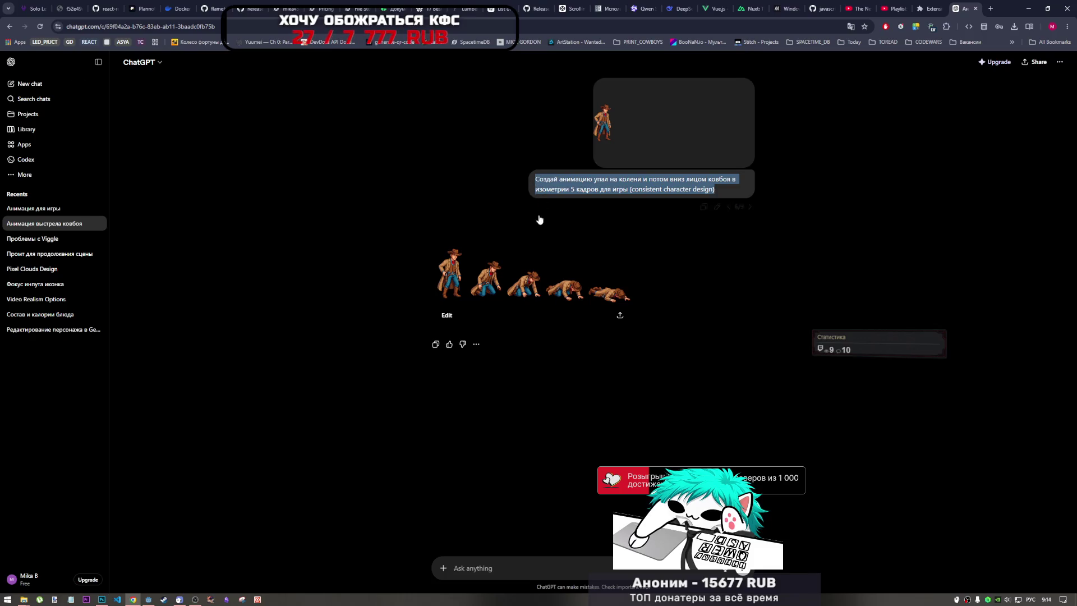
{"action": "left_click", "coordinate": [33, 85]}
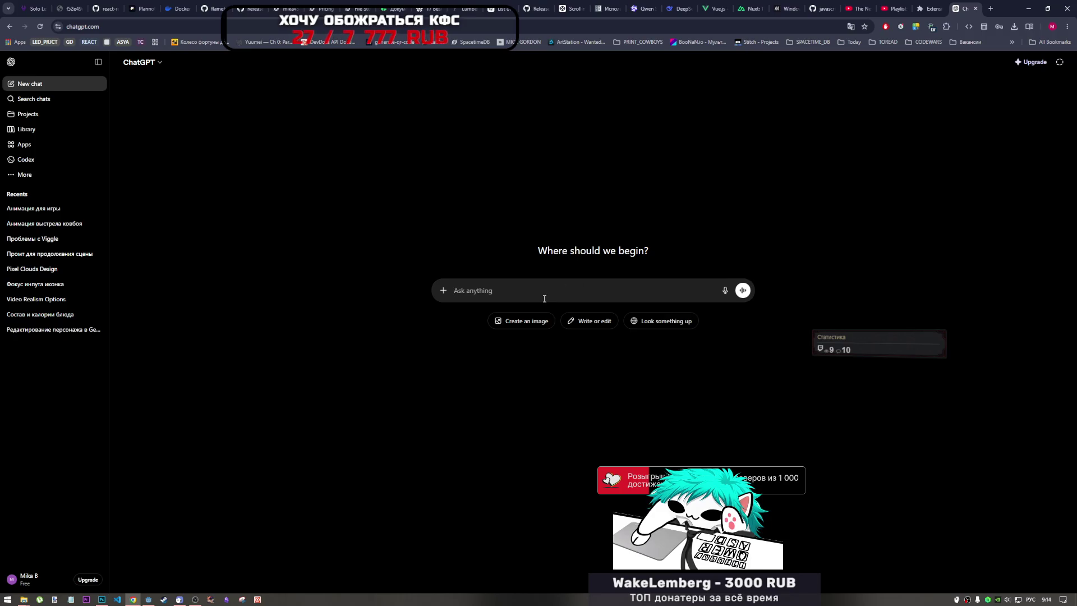
{"action": "key", "text": "ctrl+v"}
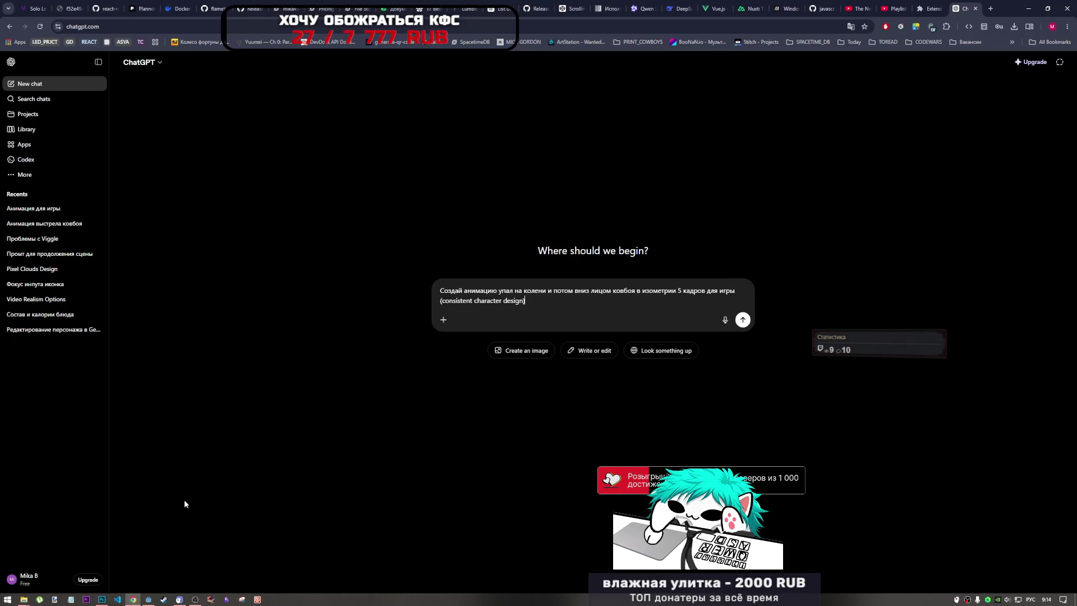
{"action": "left_click", "coordinate": [102, 599]}
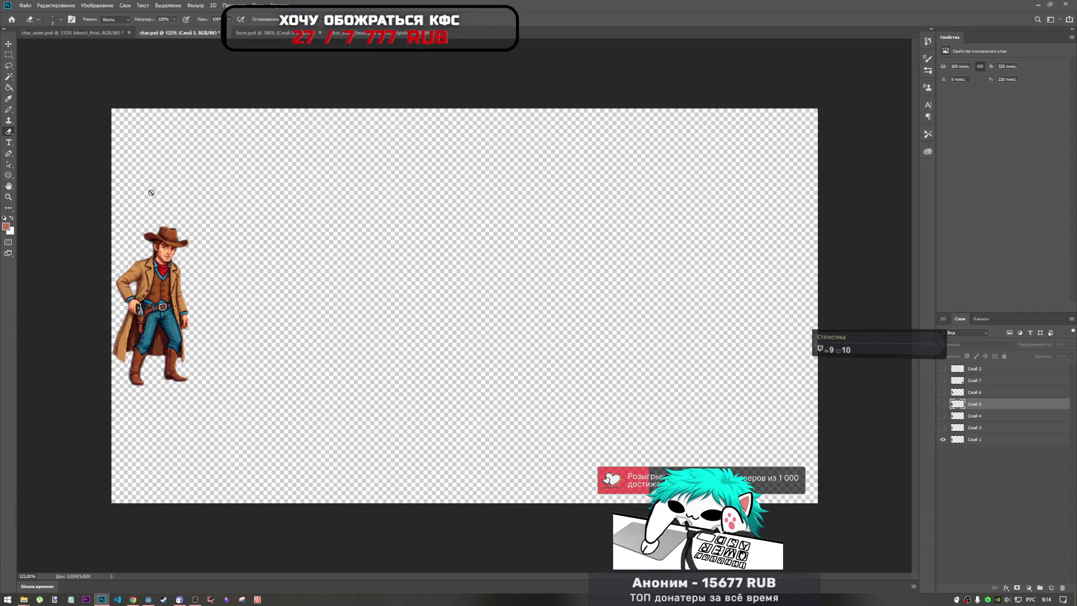
Step: Toggle layer visibility to compare the brown, red-, green- and purple-bandana cowboy frames, leaving the green-bandana one shown
{"action": "left_click", "coordinate": [942, 392]}
{"action": "left_click", "coordinate": [942, 392]}
{"action": "left_click", "coordinate": [942, 392]}
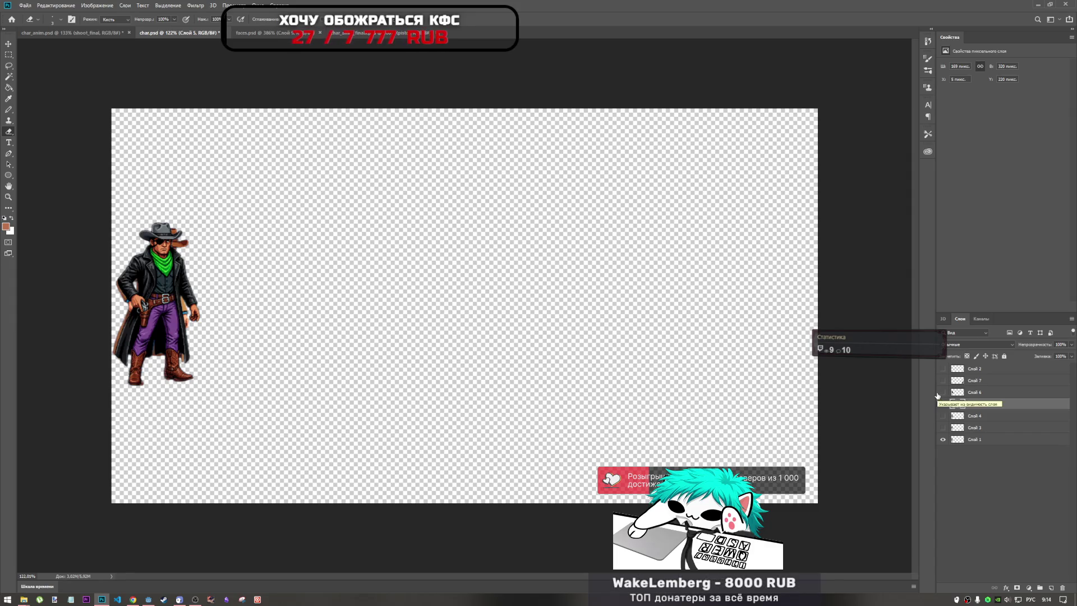
{"action": "left_click", "coordinate": [943, 404]}
{"action": "left_click", "coordinate": [942, 392]}
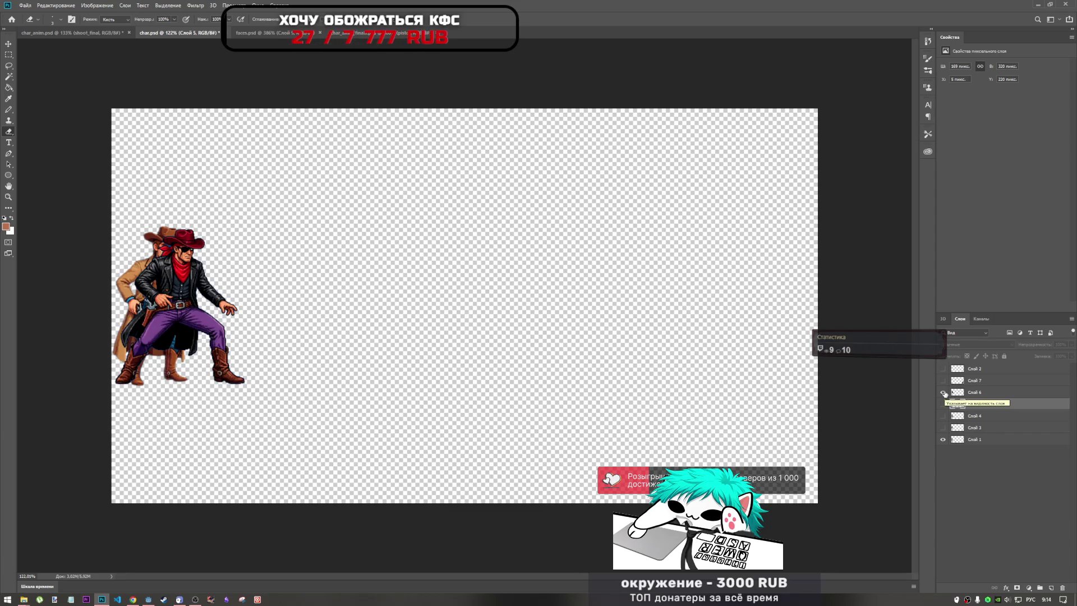
{"action": "left_click", "coordinate": [943, 392]}
{"action": "left_click", "coordinate": [943, 380]}
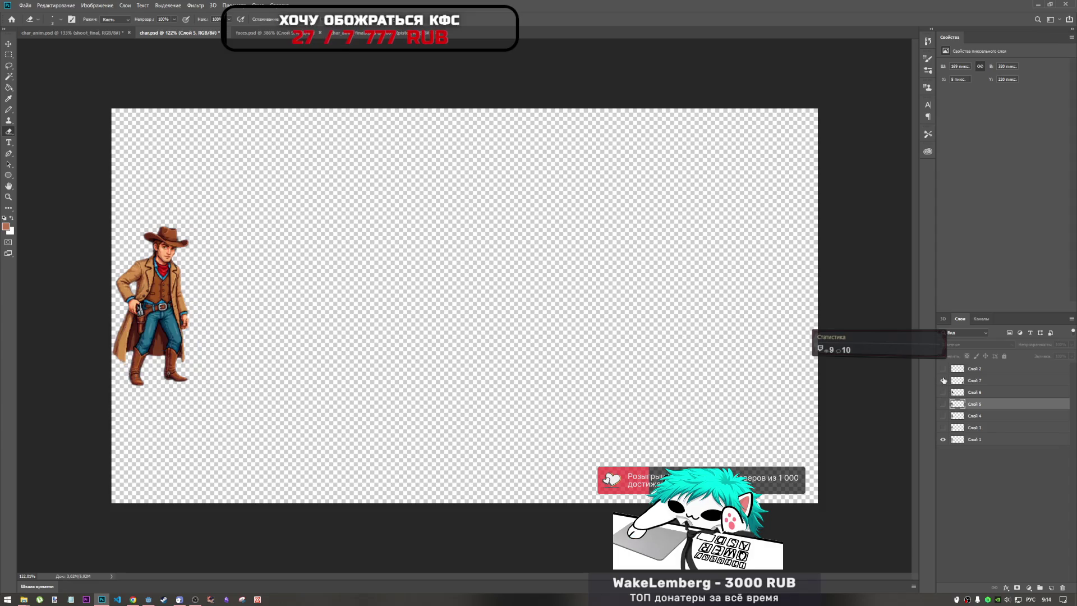
{"action": "left_click", "coordinate": [943, 381]}
{"action": "left_click", "coordinate": [943, 404]}
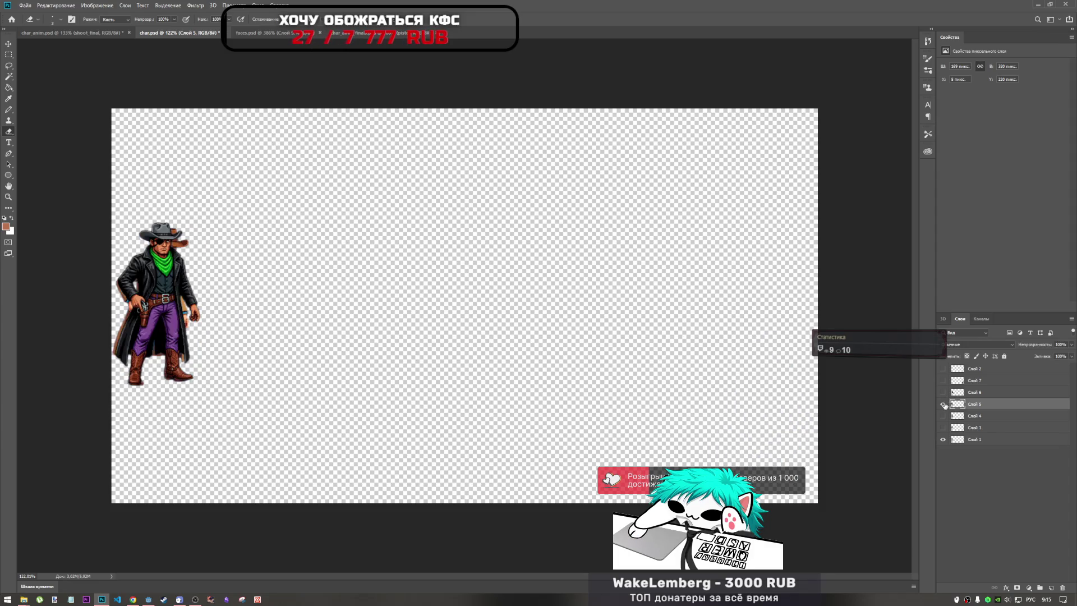
{"action": "left_click", "coordinate": [943, 404]}
{"action": "left_click", "coordinate": [943, 415]}
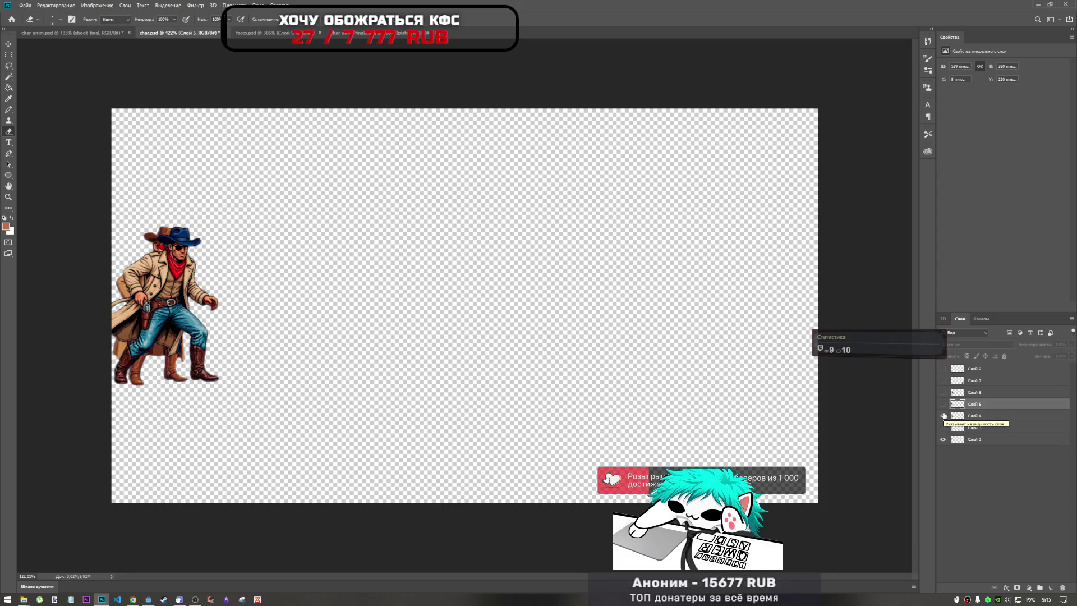
{"action": "left_click", "coordinate": [942, 416]}
{"action": "left_click", "coordinate": [942, 428]}
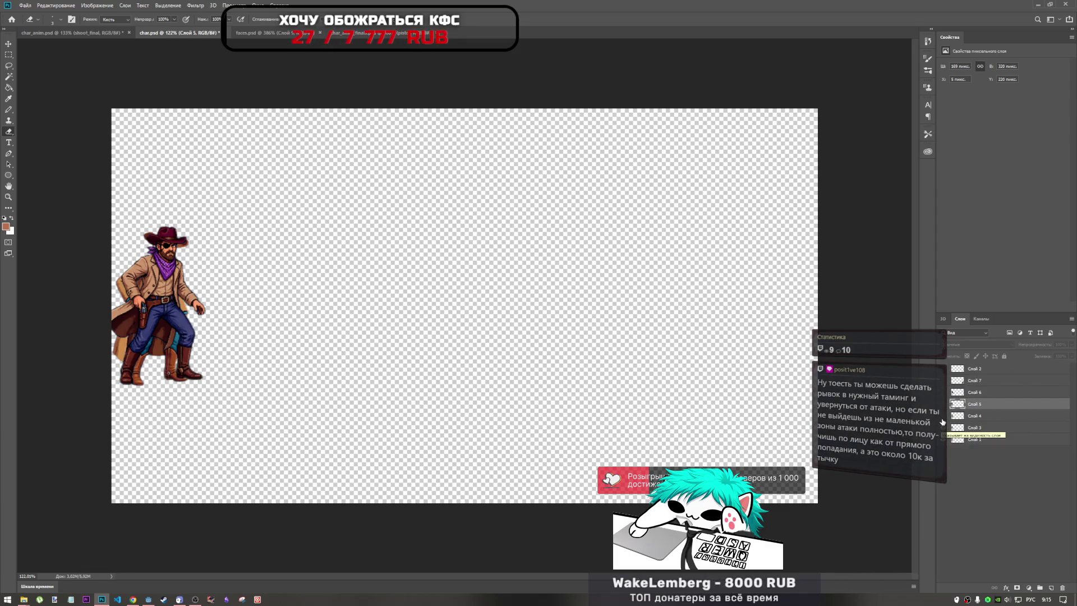
{"action": "left_click", "coordinate": [942, 428]}
{"action": "left_click", "coordinate": [943, 396]}
{"action": "left_click", "coordinate": [944, 399]}
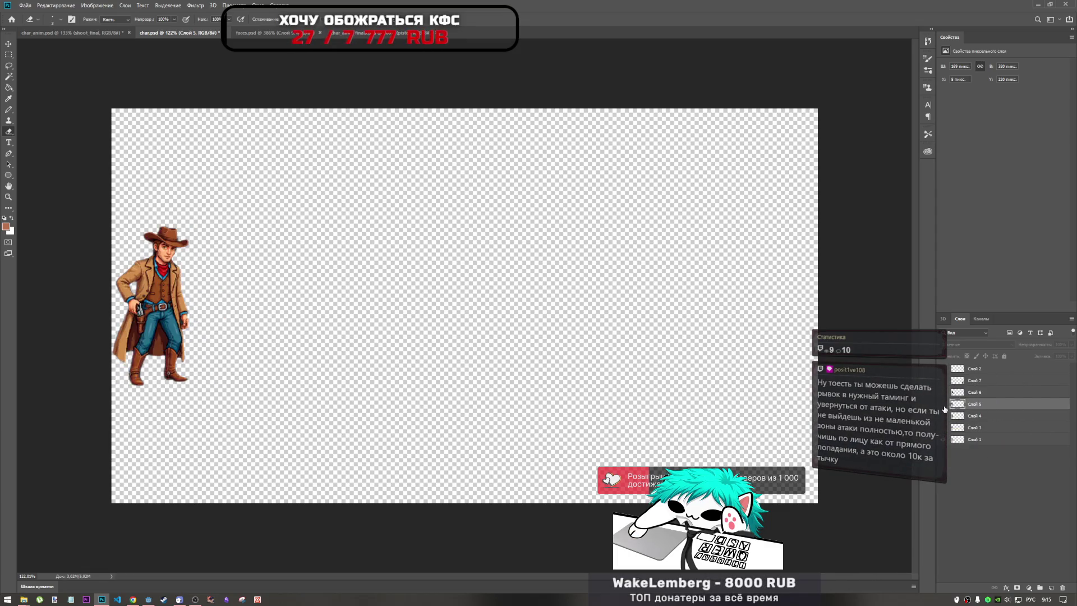
{"action": "left_click", "coordinate": [944, 410]}
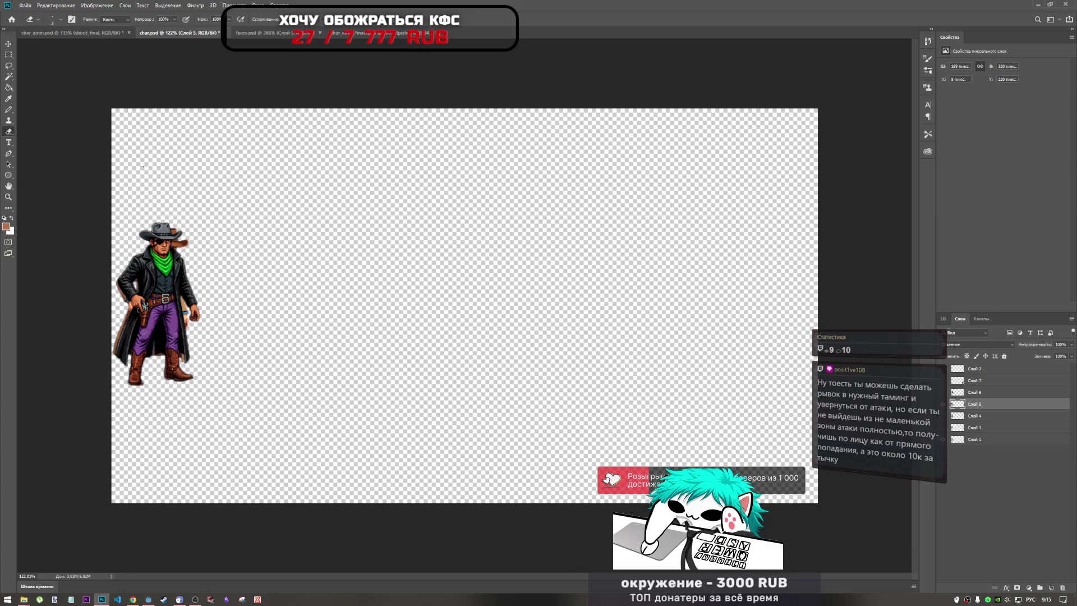
{"action": "left_click", "coordinate": [944, 441]}
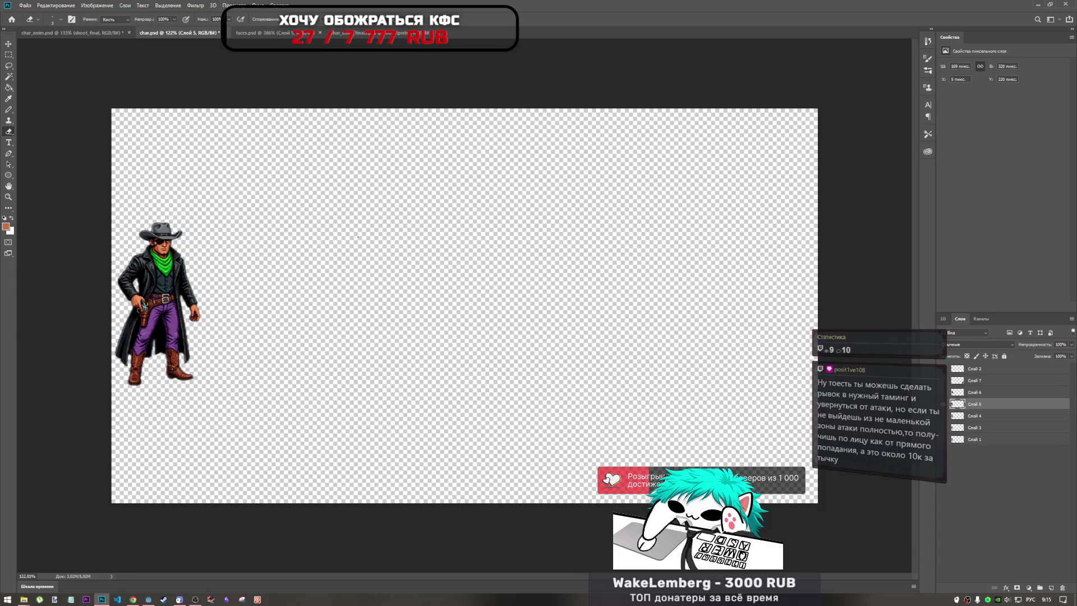
Step: Export the document as a PNG through File > Export > Export As
{"action": "left_click", "coordinate": [26, 5]}
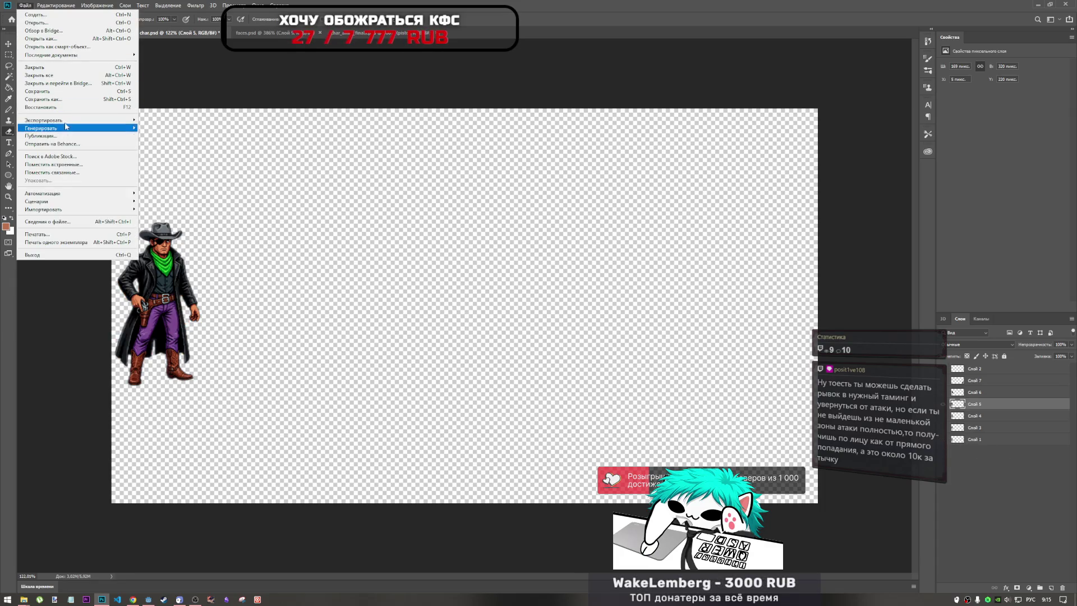
{"action": "mouse_move", "coordinate": [68, 121]}
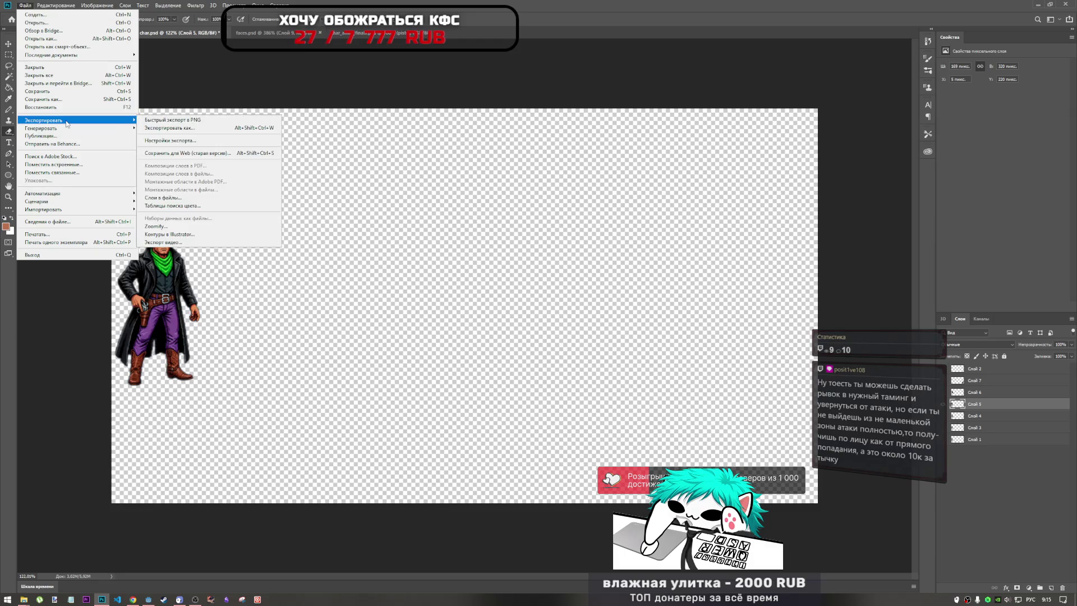
{"action": "left_click", "coordinate": [212, 129]}
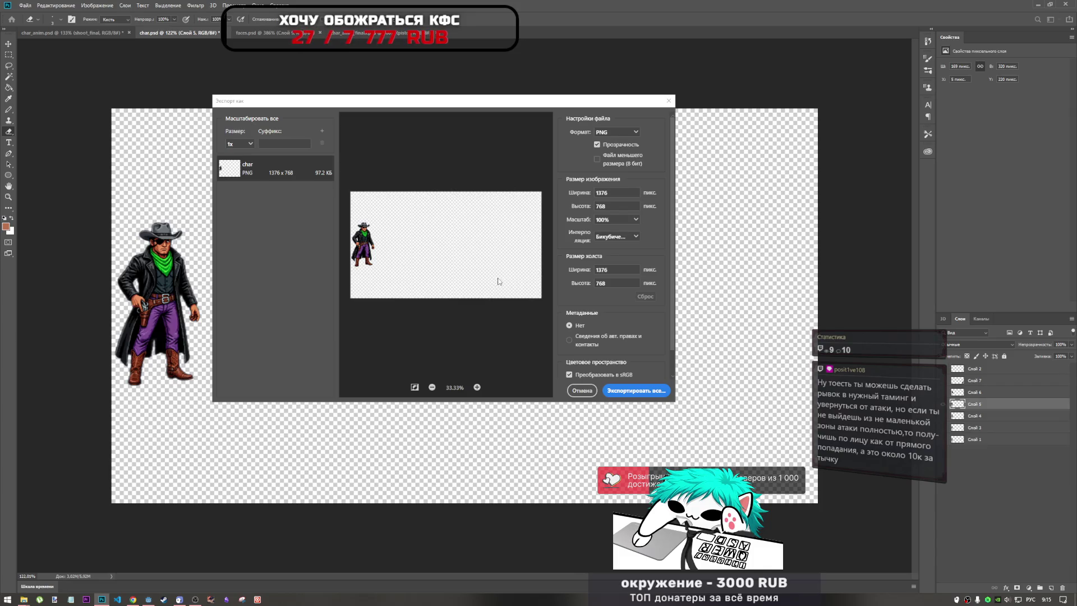
{"action": "left_click", "coordinate": [646, 394]}
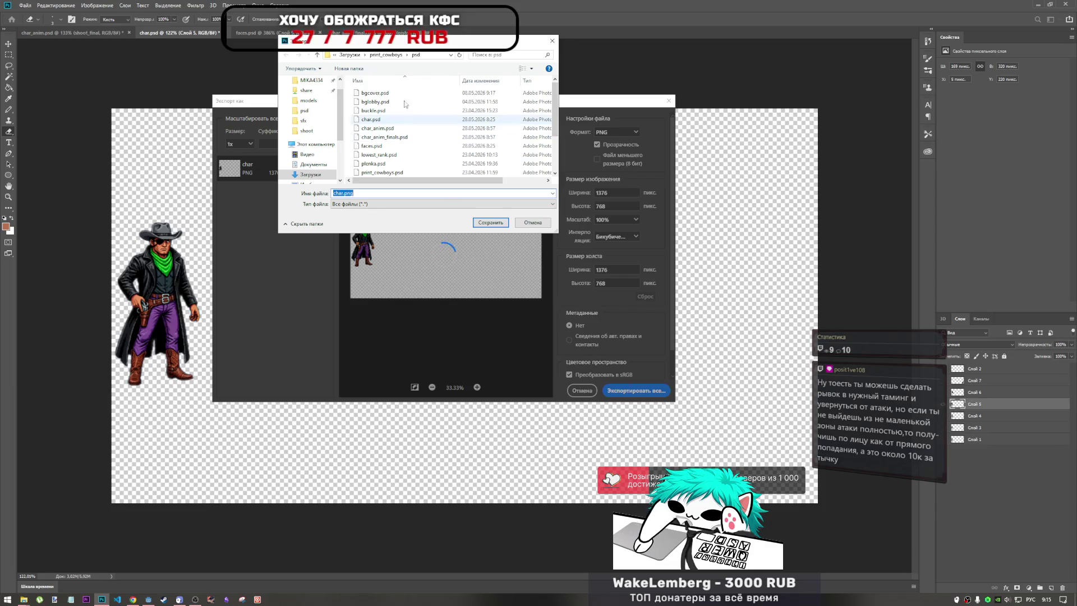
Step: Save the PNG export as enemy0.png in the print_cowboys drafts folder
{"action": "left_click", "coordinate": [386, 55]}
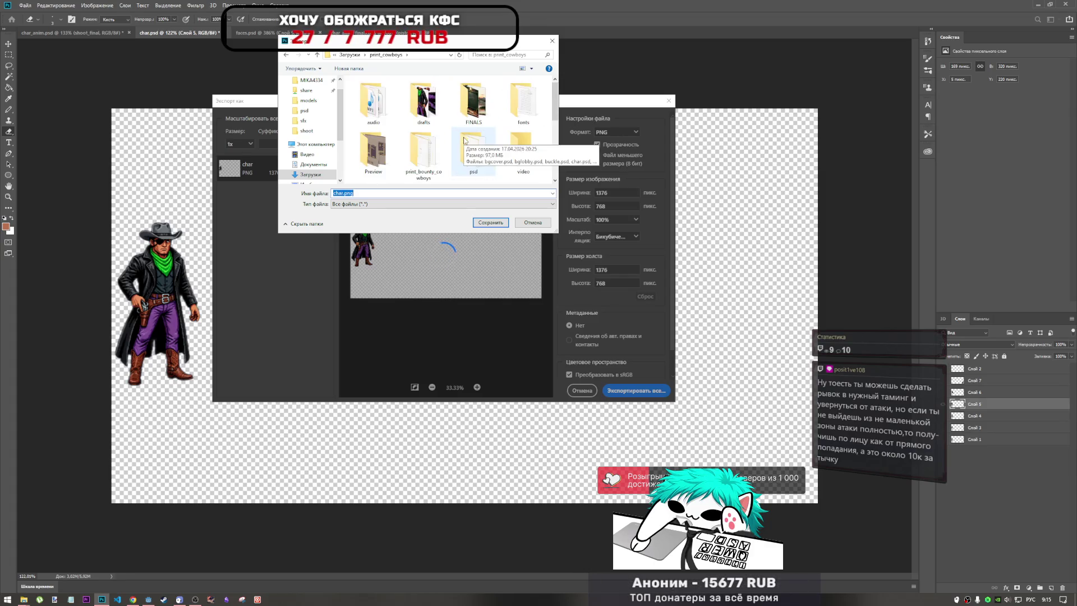
{"action": "left_click", "coordinate": [443, 116]}
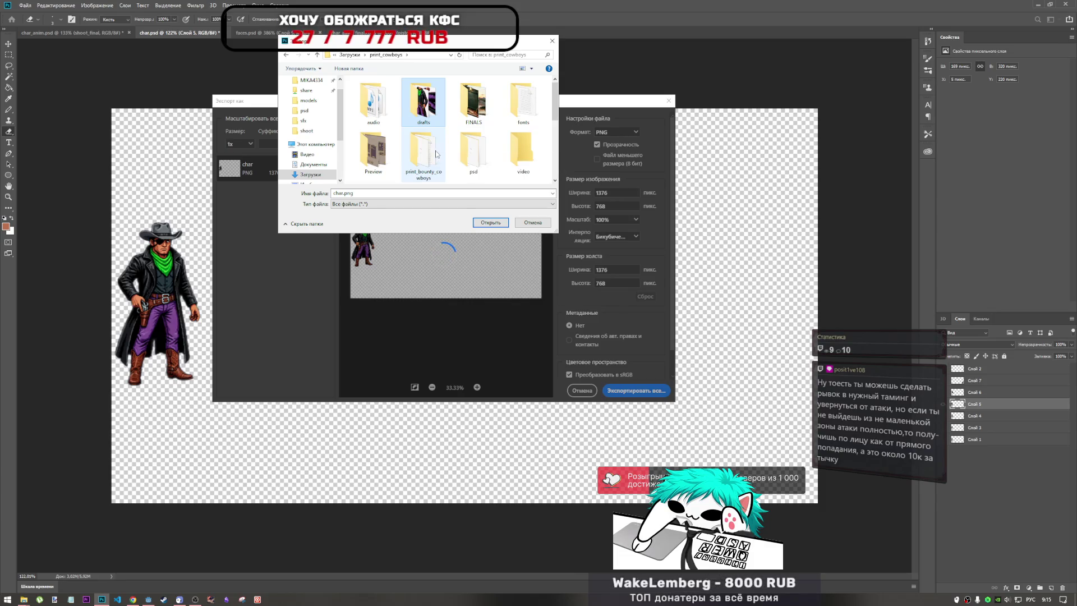
{"action": "double_click", "coordinate": [432, 119]}
{"action": "scroll", "coordinate": [432, 135], "scroll_direction": "down", "scroll_amount": 5}
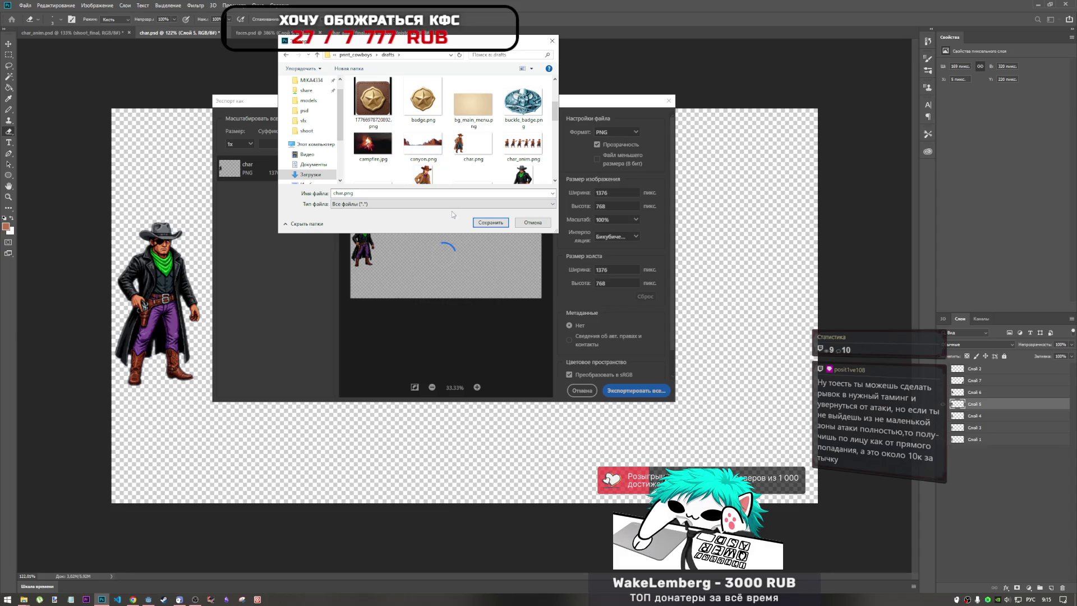
{"action": "double_click", "coordinate": [342, 193]}
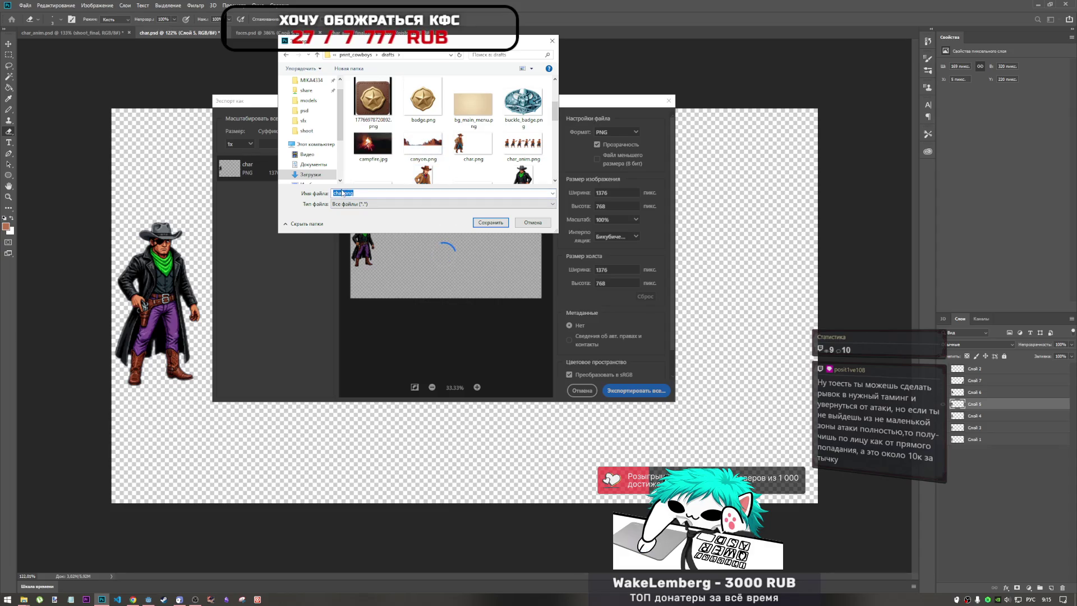
{"action": "left_click", "coordinate": [343, 193]}
{"action": "left_click_drag", "start_coordinate": [342, 193], "coordinate": [328, 194]}
{"action": "type", "text": "утуiь"}
{"action": "key", "text": "alt+shift"}
{"action": "type", "text": "enemy-"}
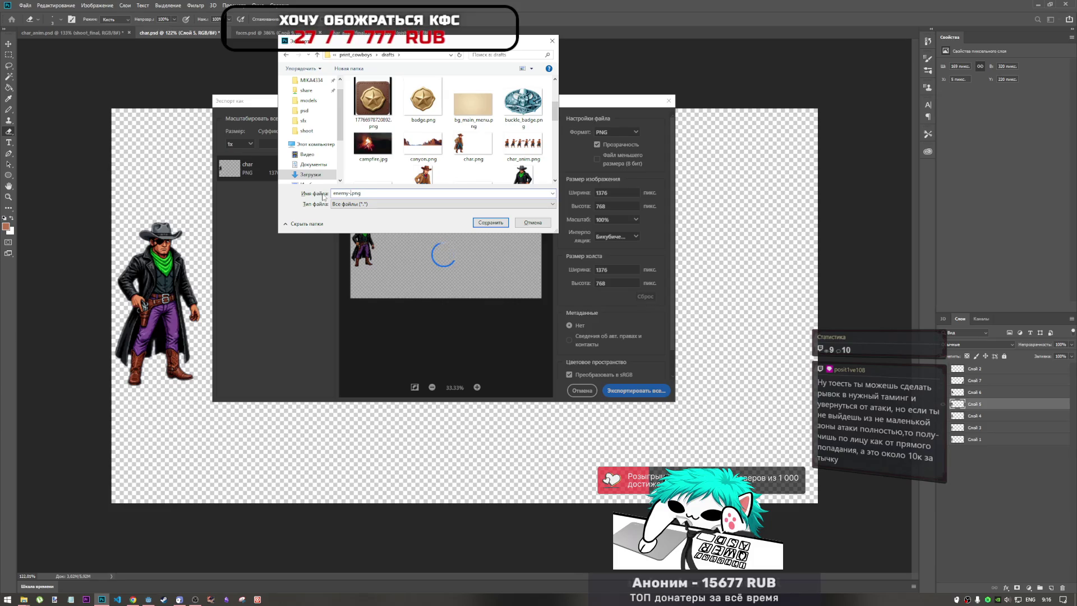
{"action": "key", "text": "BackSpace"}
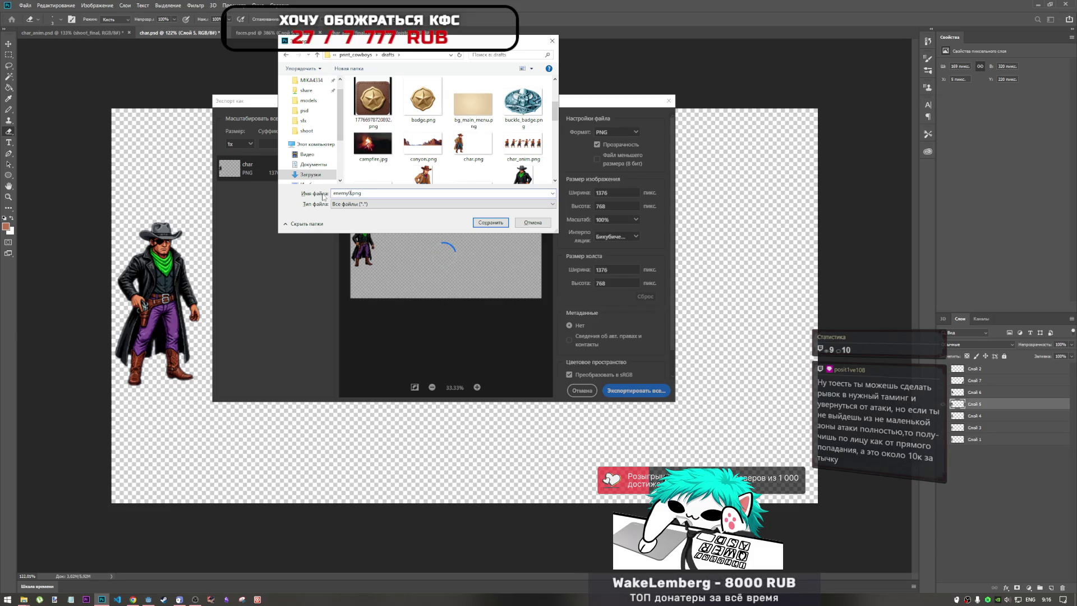
{"action": "left_click", "coordinate": [490, 223]}
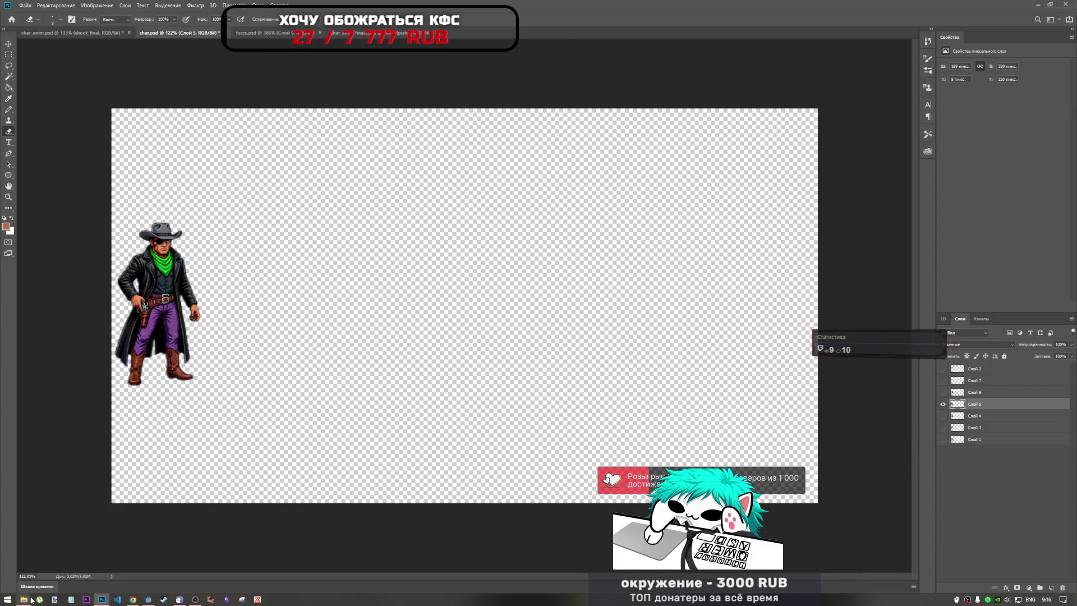
Step: Open print_cowboys/drafts in Explorer and drag enemy0.png into the new ChatGPT chat
{"action": "mouse_move", "coordinate": [23, 599]}
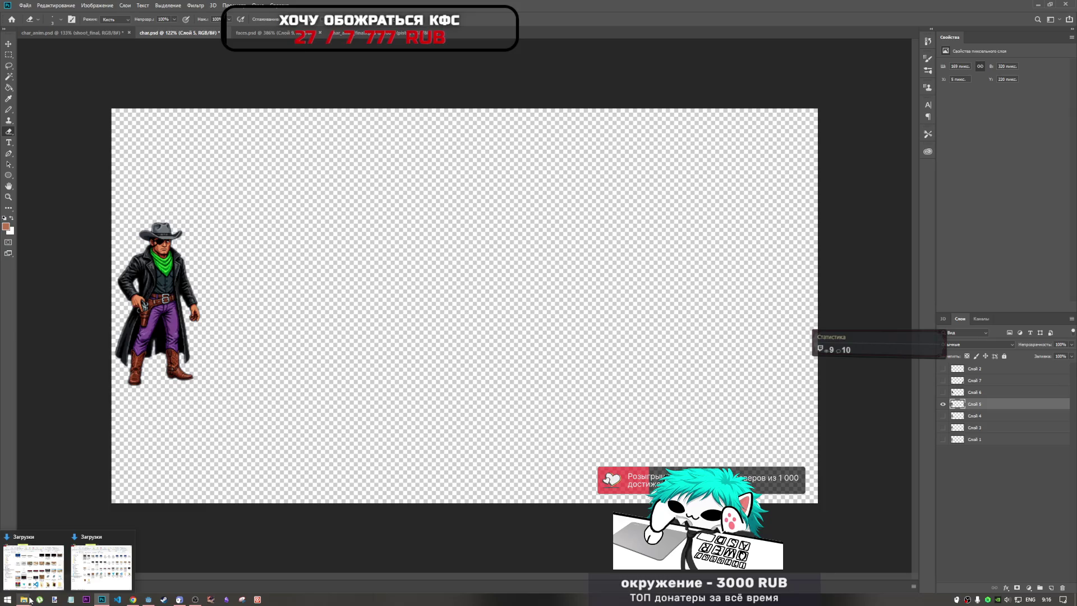
{"action": "left_click", "coordinate": [76, 552]}
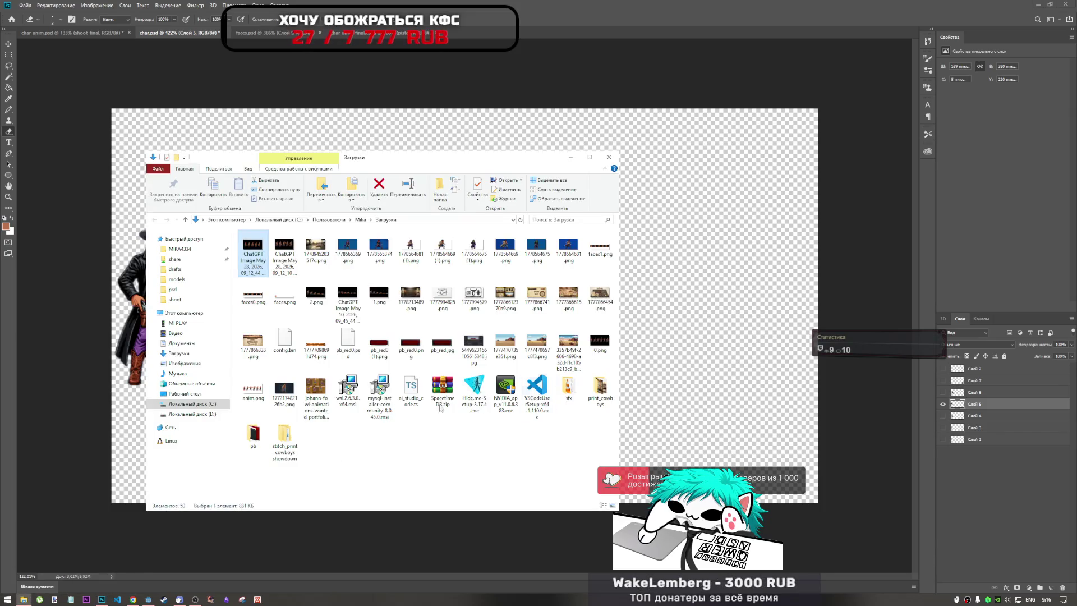
{"action": "double_click", "coordinate": [599, 387]}
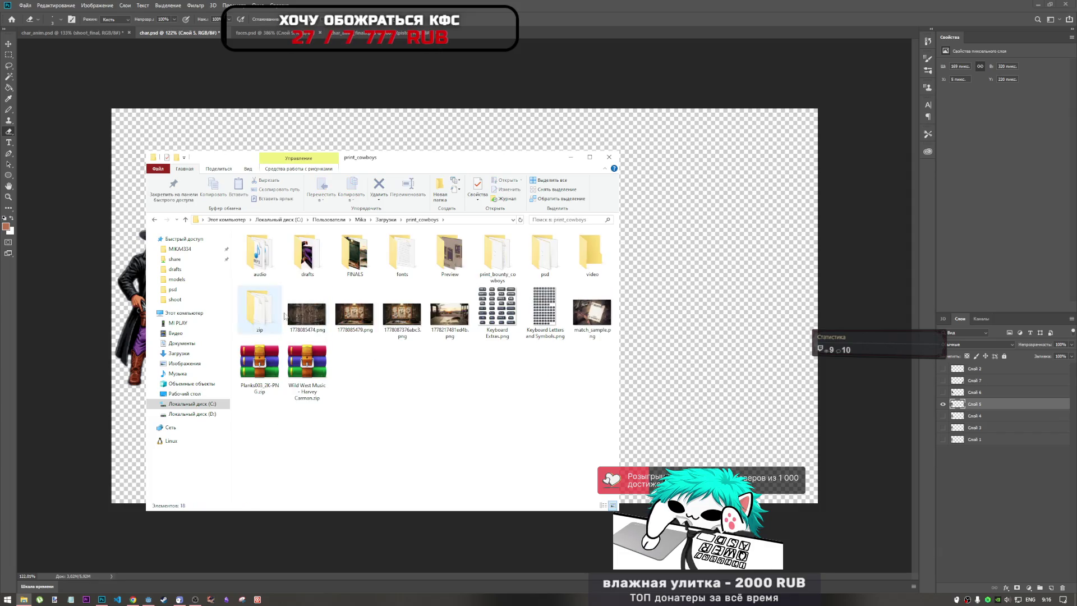
{"action": "double_click", "coordinate": [324, 263]}
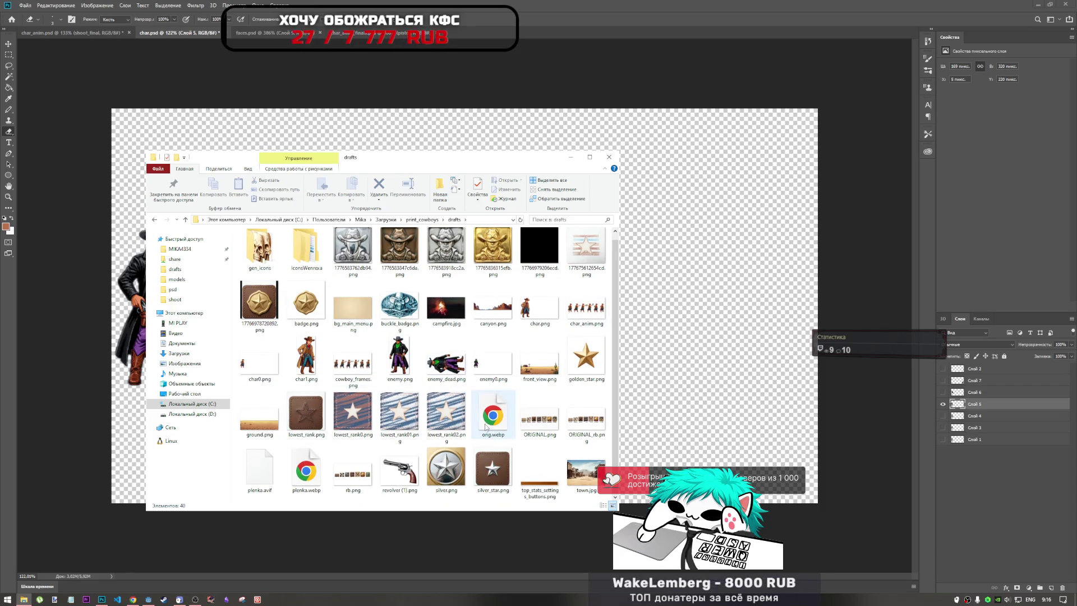
{"action": "left_click", "coordinate": [487, 373]}
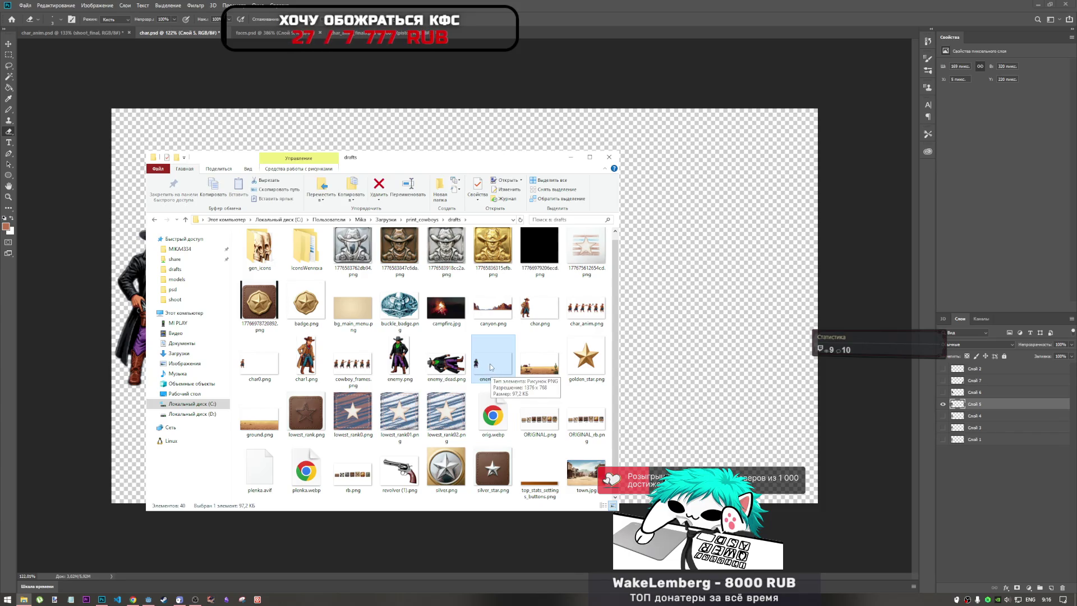
{"action": "mouse_move", "coordinate": [488, 364]}
{"action": "left_mouse_down"}
{"action": "mouse_move", "coordinate": [130, 589]}
{"action": "mouse_move", "coordinate": [306, 437]}
{"action": "mouse_move", "coordinate": [520, 307]}
{"action": "mouse_move", "coordinate": [581, 303]}
{"action": "left_mouse_up"}
{"action": "type", "text": "Создай анимацию упал на колени и потом вниз лицом ковбоя в изометрии 5 кадров для игры (consistent character design)"}
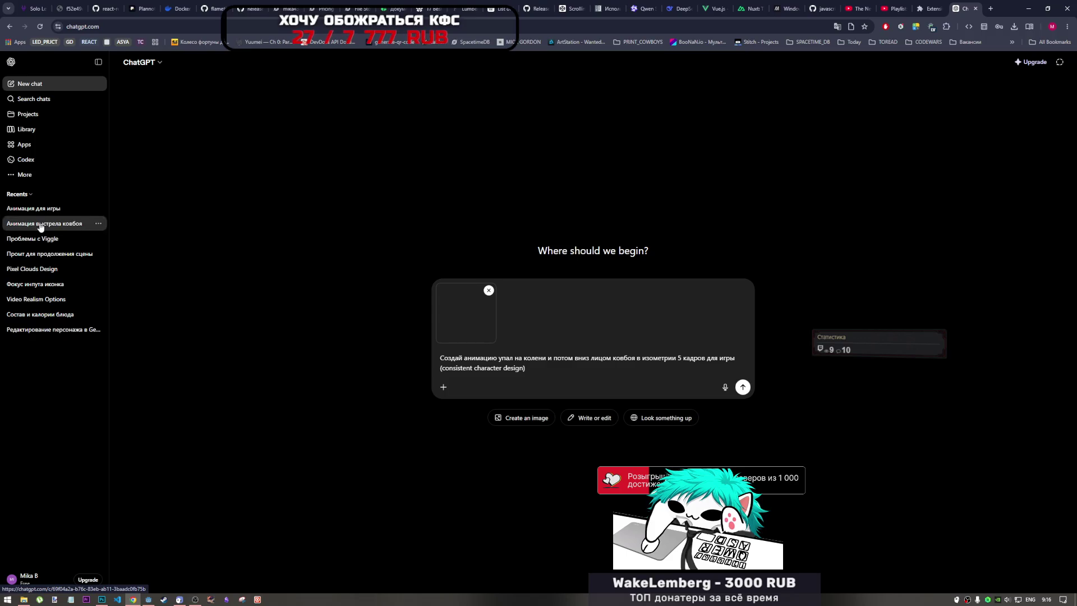
Step: Open the Анимация выстрела ковбоя chat in a new browser tab and switch to it
{"action": "middle_click", "coordinate": [40, 226]}
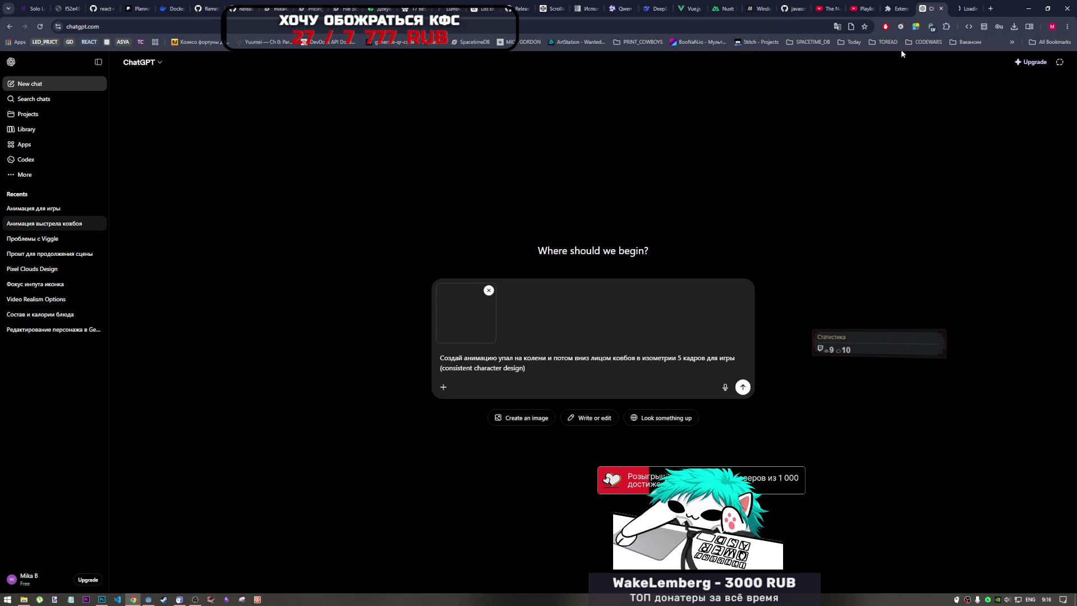
{"action": "left_click", "coordinate": [972, 9]}
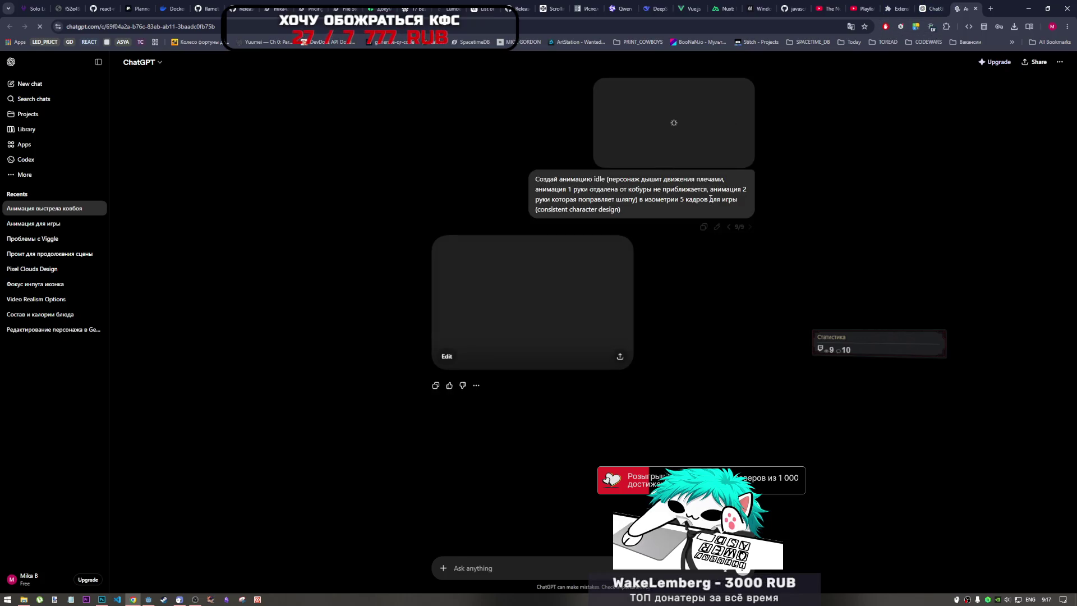
Step: Step back through the shooting chat's prompt versions to 1/9, then return to the new-chat draft tab
{"action": "left_click", "coordinate": [729, 232]}
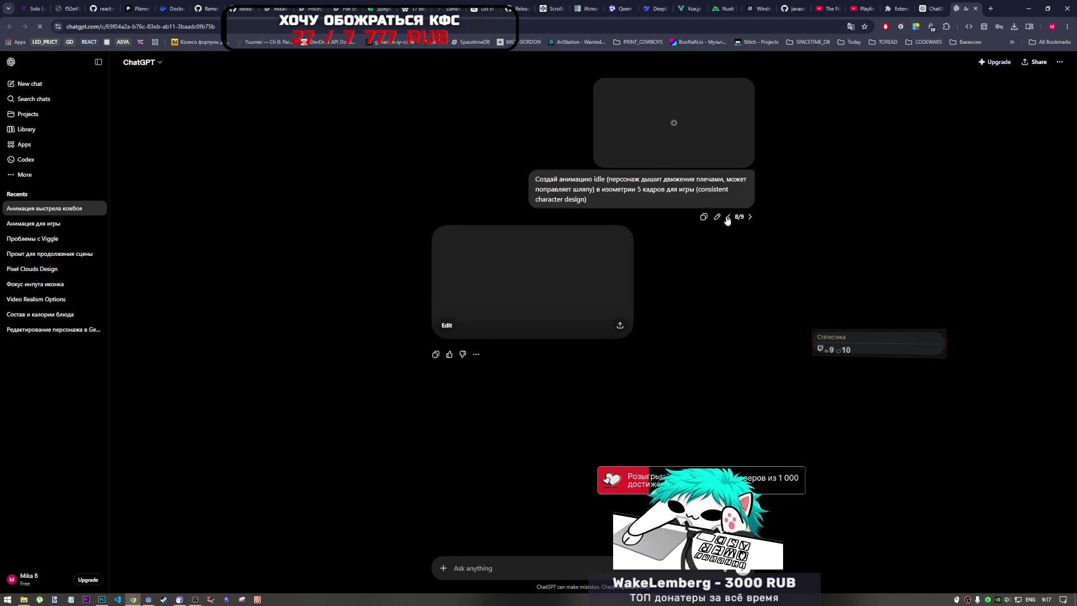
{"action": "left_click", "coordinate": [728, 219]}
{"action": "left_click", "coordinate": [728, 128]}
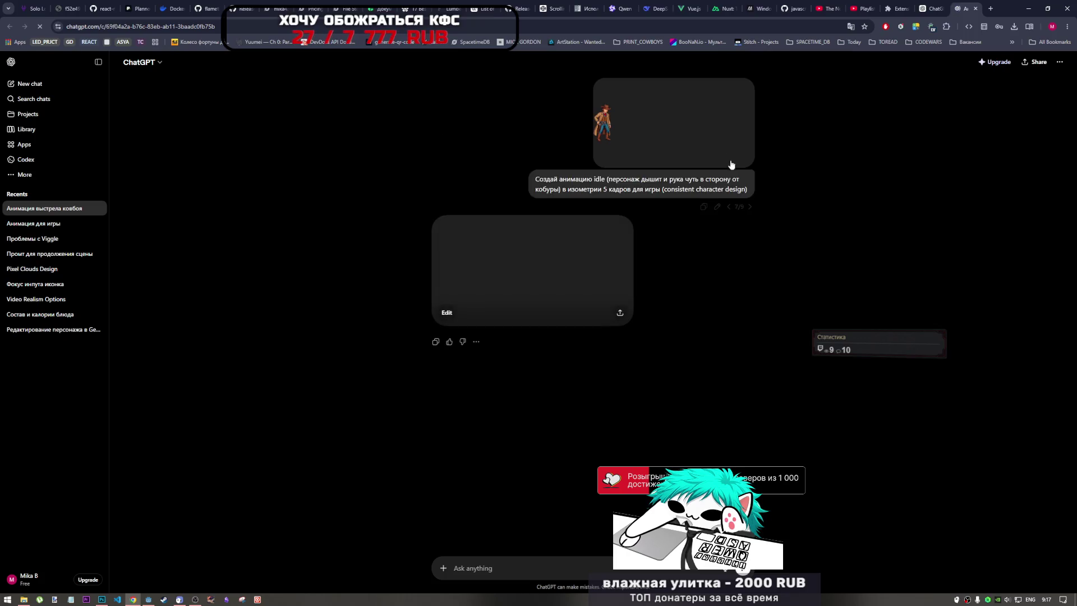
{"action": "left_click", "coordinate": [729, 207]}
{"action": "left_click", "coordinate": [729, 207]}
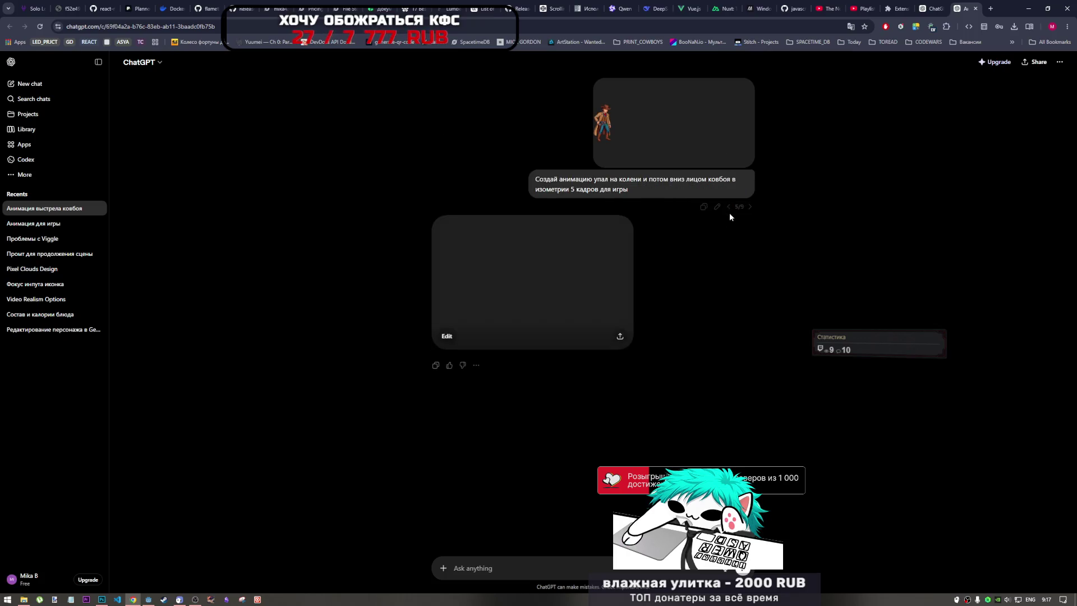
{"action": "left_click", "coordinate": [729, 207]}
{"action": "left_click", "coordinate": [729, 207]}
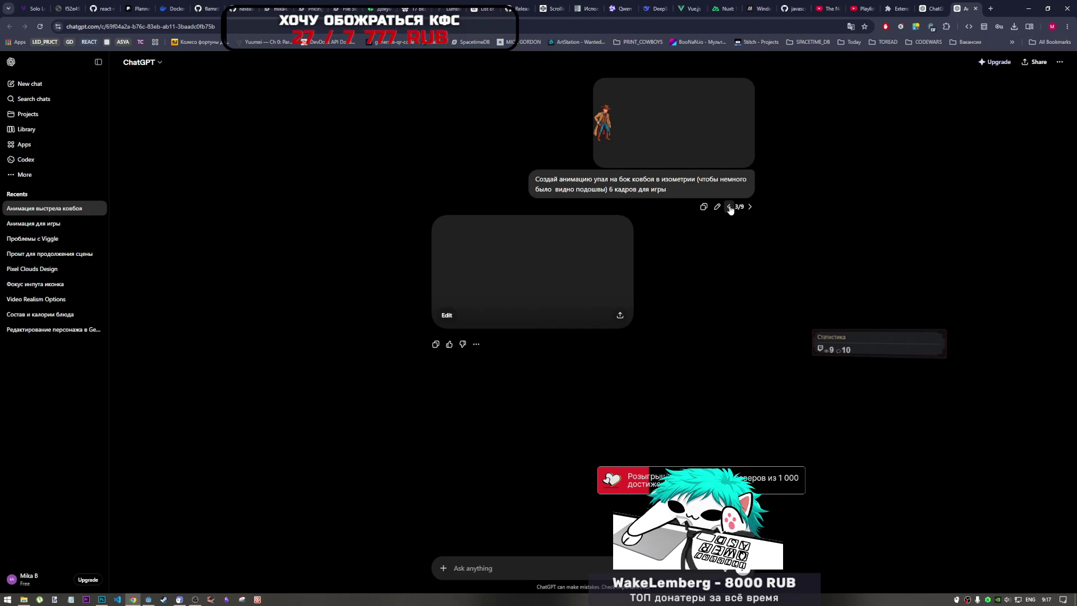
{"action": "left_click", "coordinate": [730, 207]}
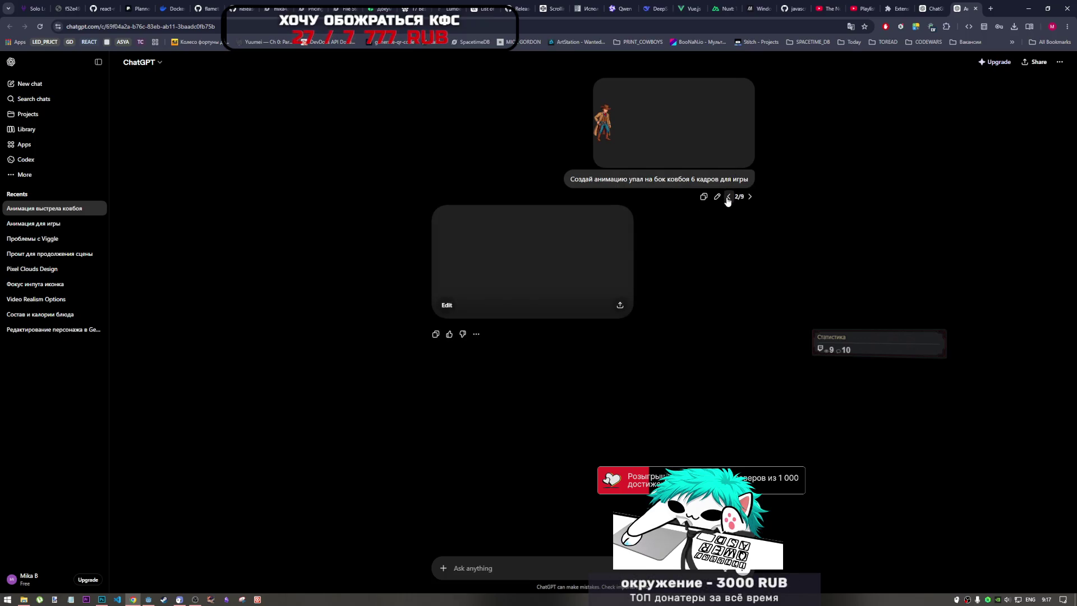
{"action": "left_click", "coordinate": [728, 197]}
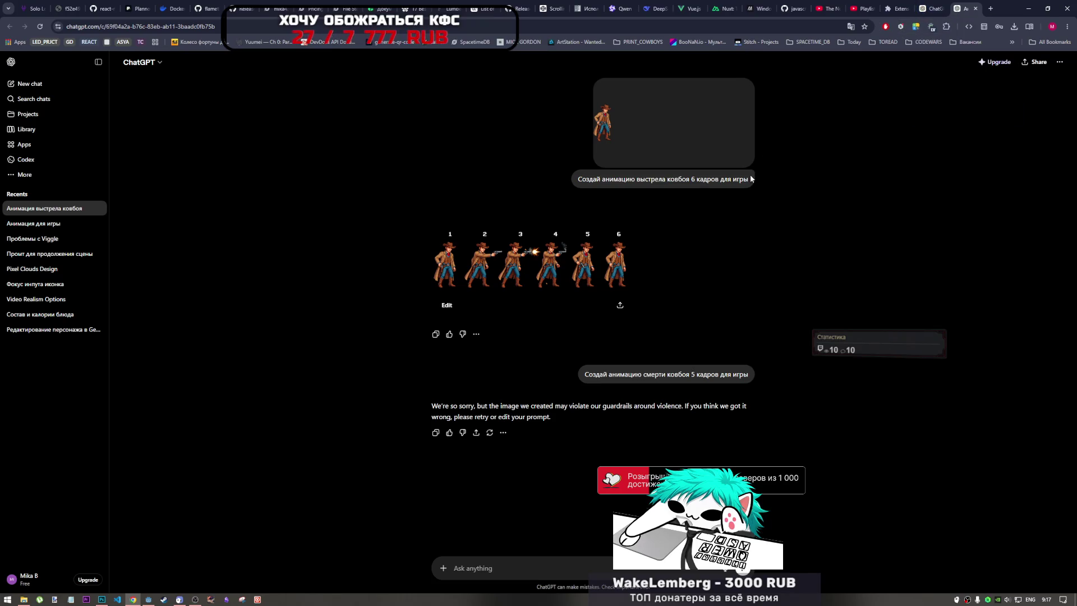
{"action": "left_click", "coordinate": [929, 7]}
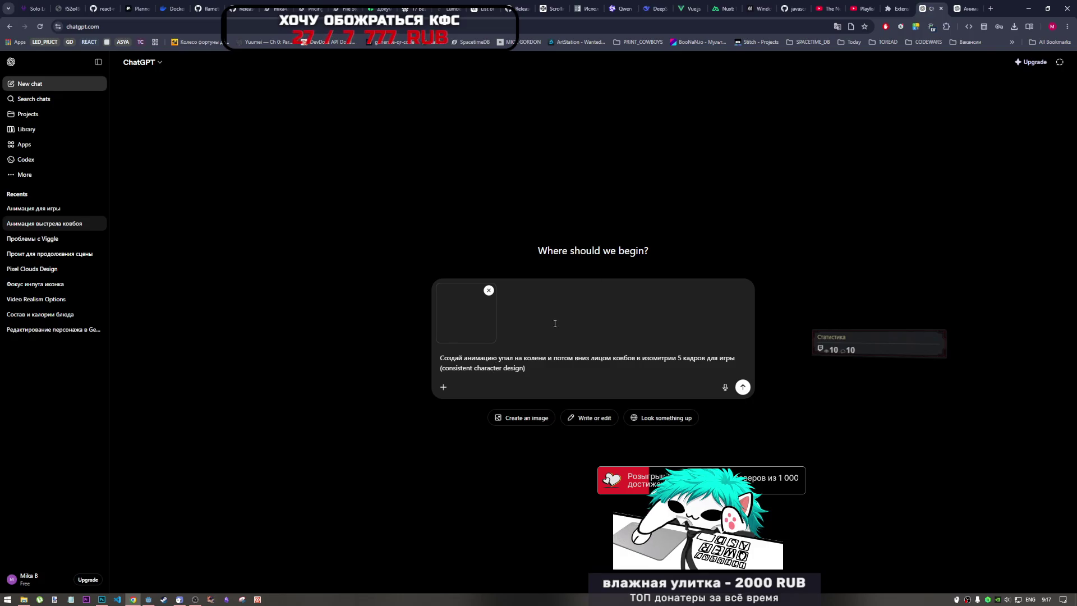
Step: Copy the original shooting-animation prompt wording and paste it over the draft's fall-animation line
{"action": "left_click", "coordinate": [956, 8]}
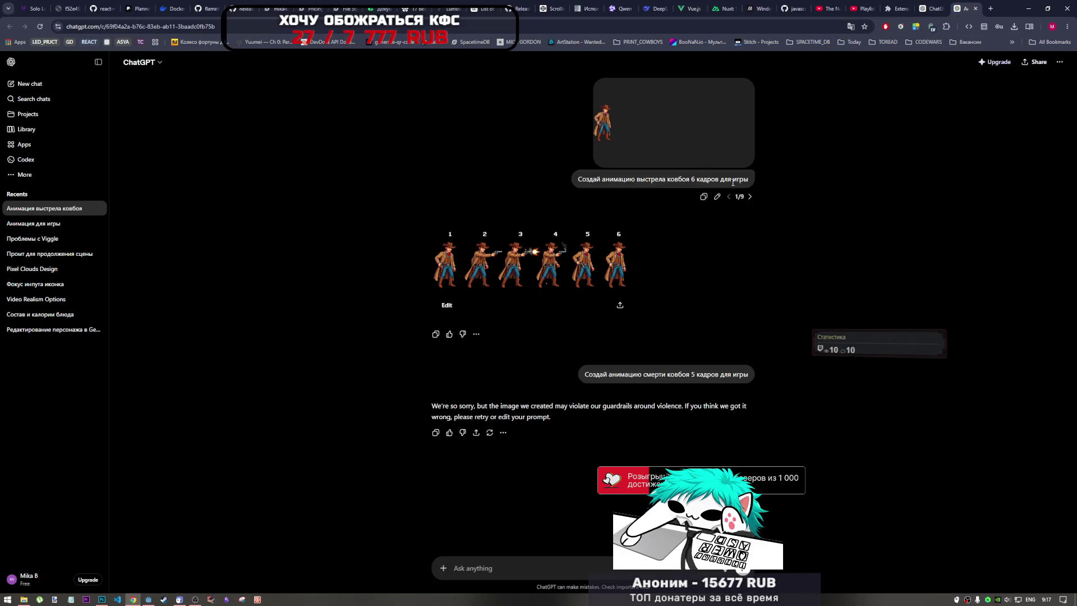
{"action": "left_click_drag", "start_coordinate": [749, 181], "coordinate": [602, 179]}
{"action": "key", "text": "ctrl+c"}
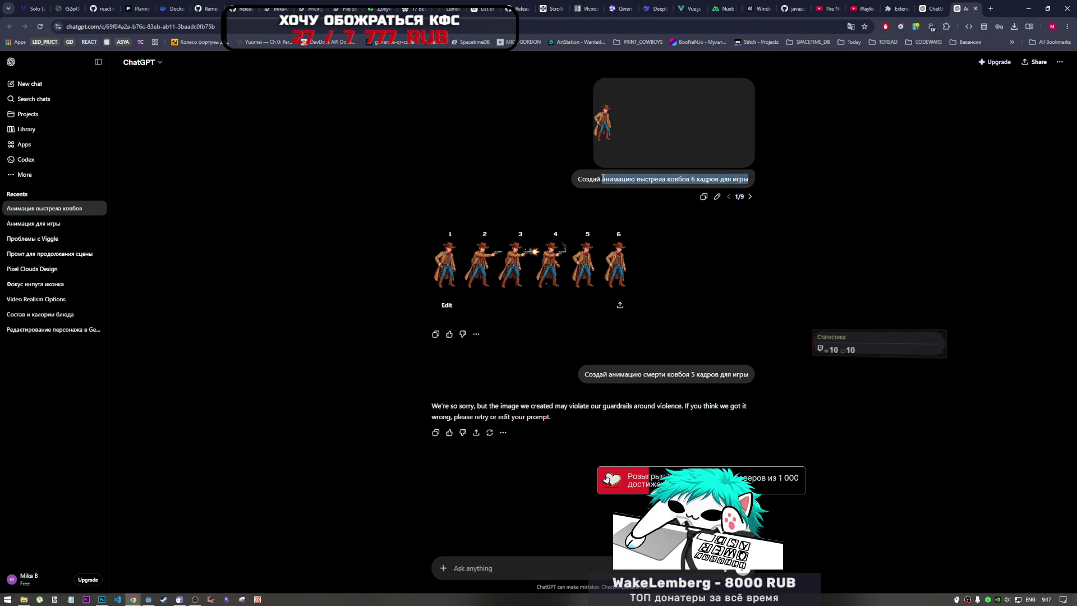
{"action": "left_click", "coordinate": [931, 9]}
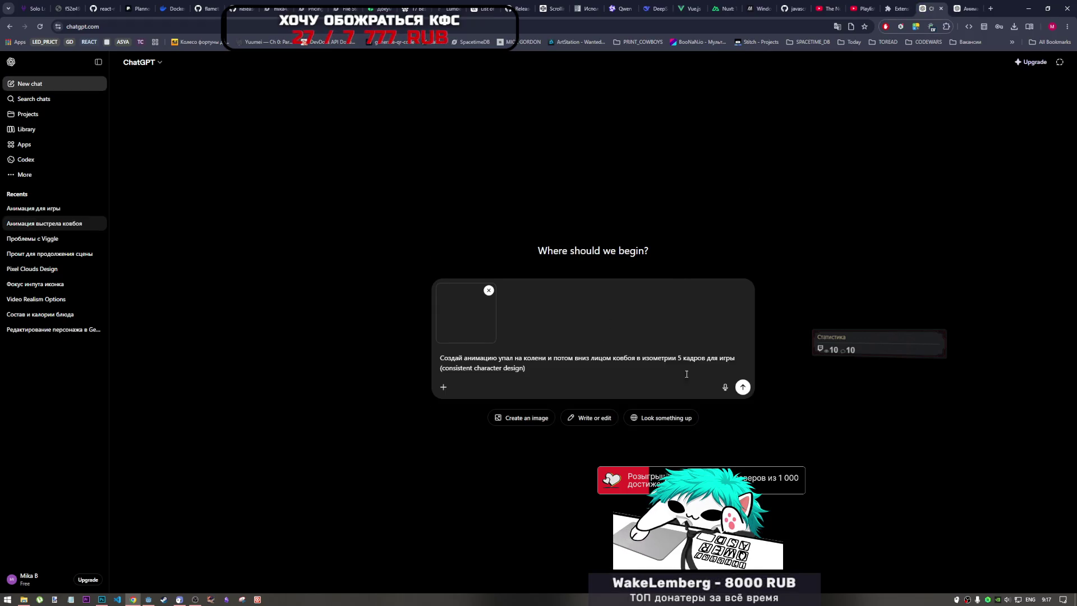
{"action": "left_click_drag", "start_coordinate": [735, 358], "coordinate": [461, 359]}
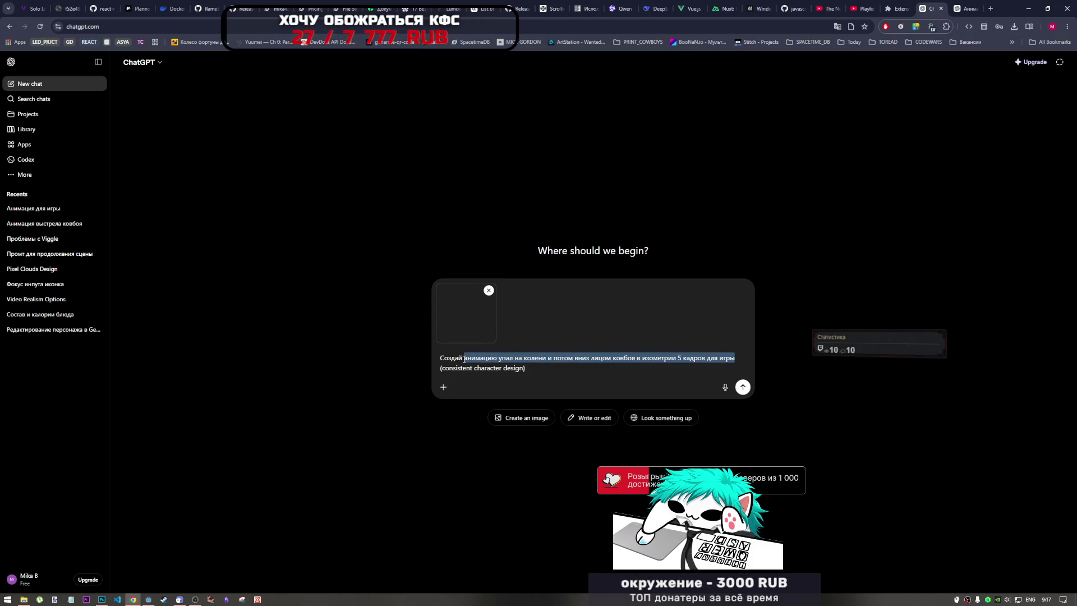
{"action": "key", "text": "ctrl+v"}
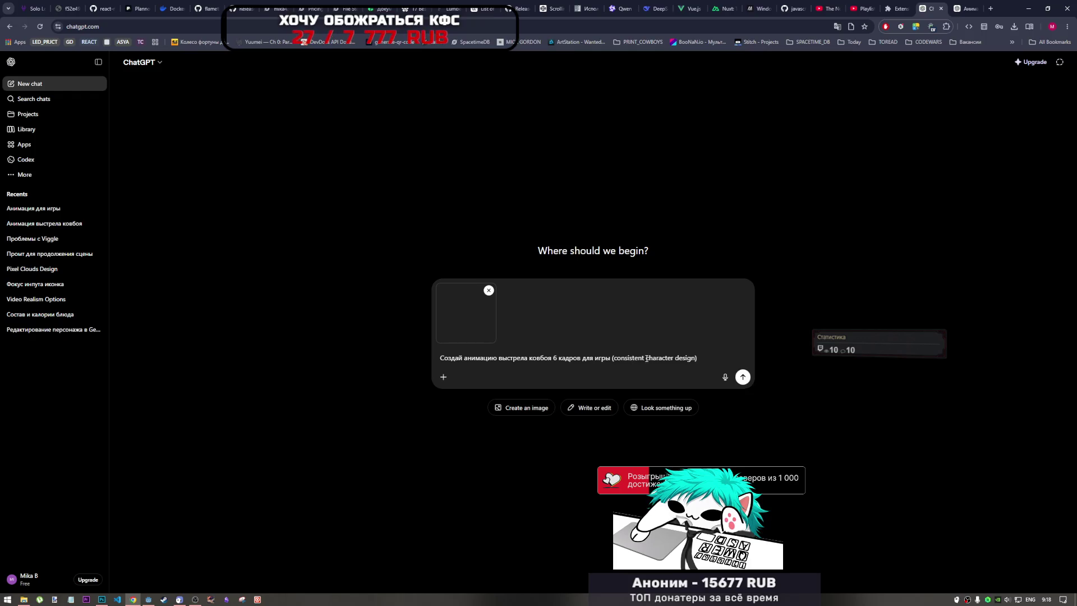
Step: Add a note that frame 1 has the hand far from the holster, check the sprite, and send
{"action": "type", "text": "? 1q"}
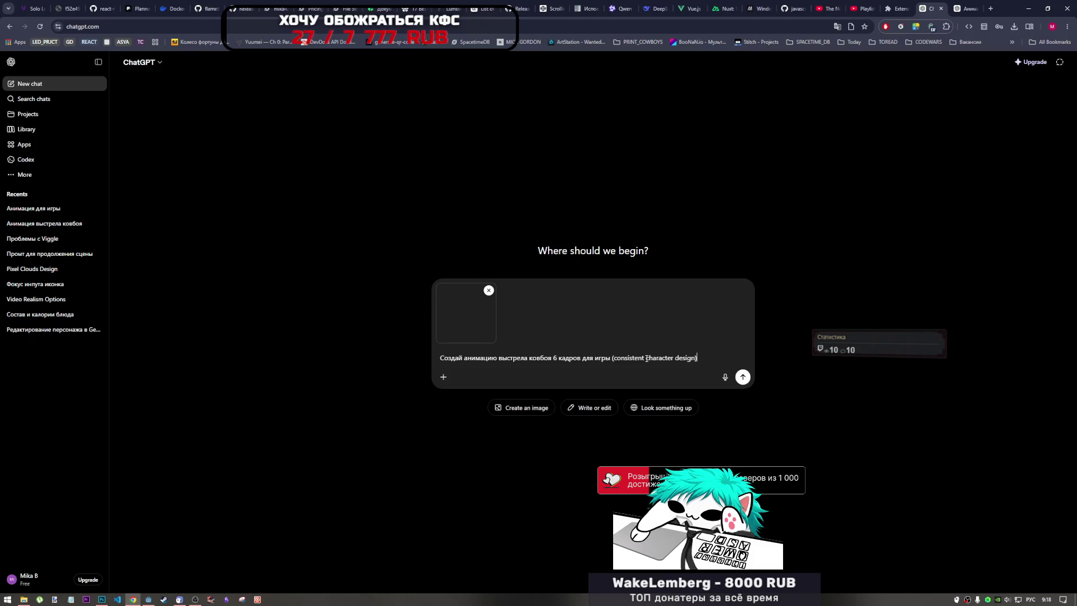
{"action": "type", "text": ". 1й кад"}
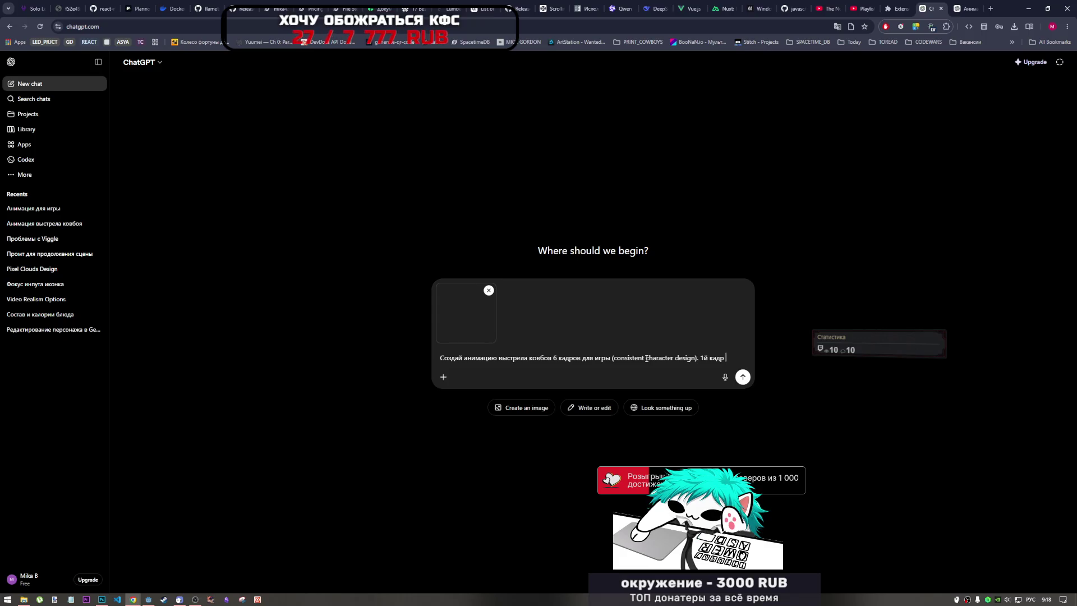
{"action": "type", "text": "рук"}
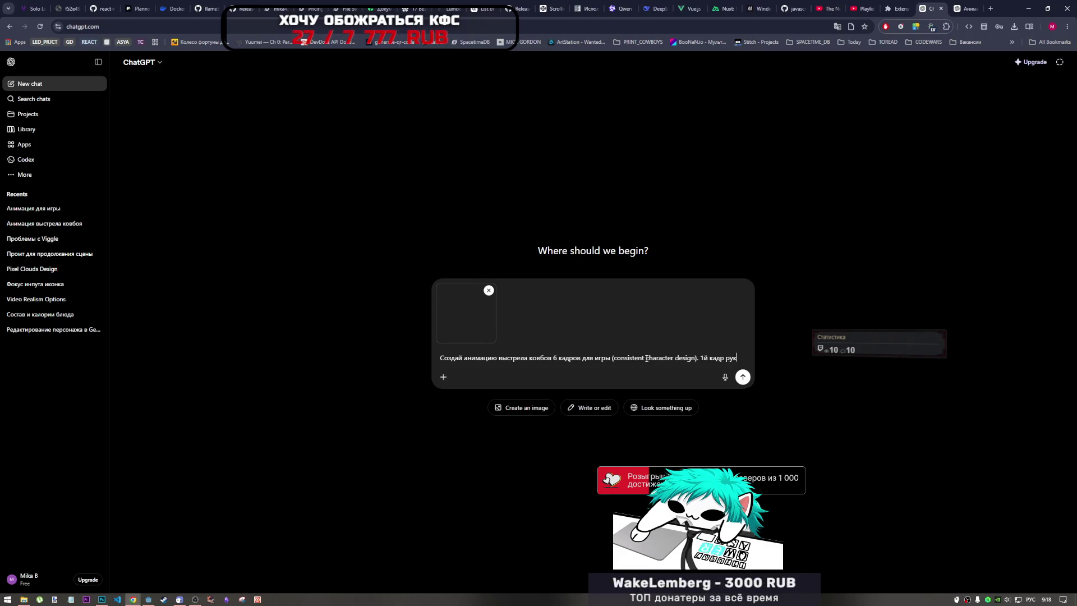
{"action": "type", "text": "аалк"}
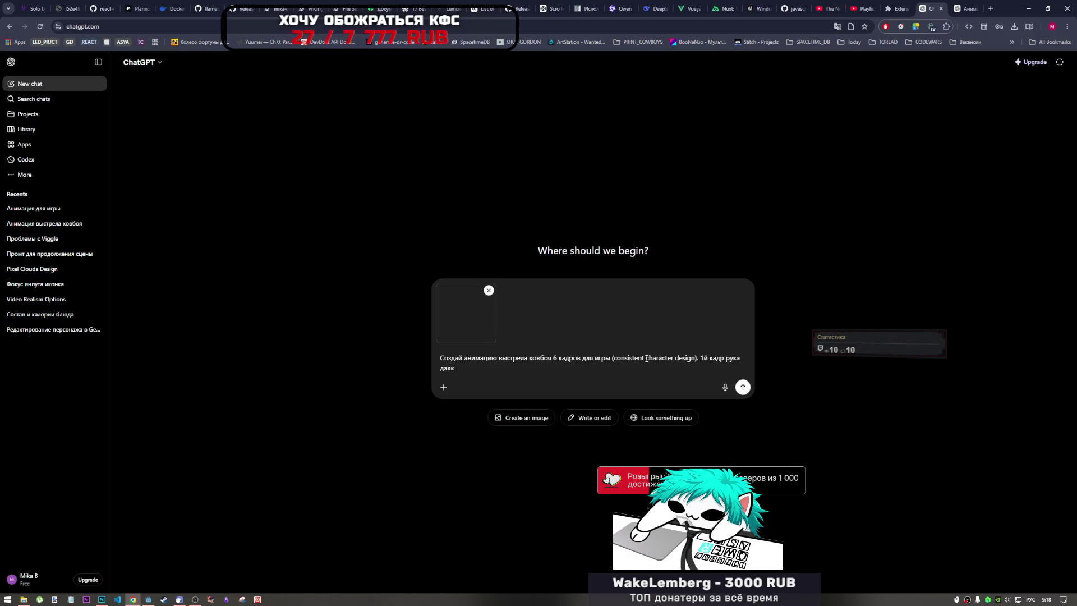
{"action": "type", "text": "ео от ко"}
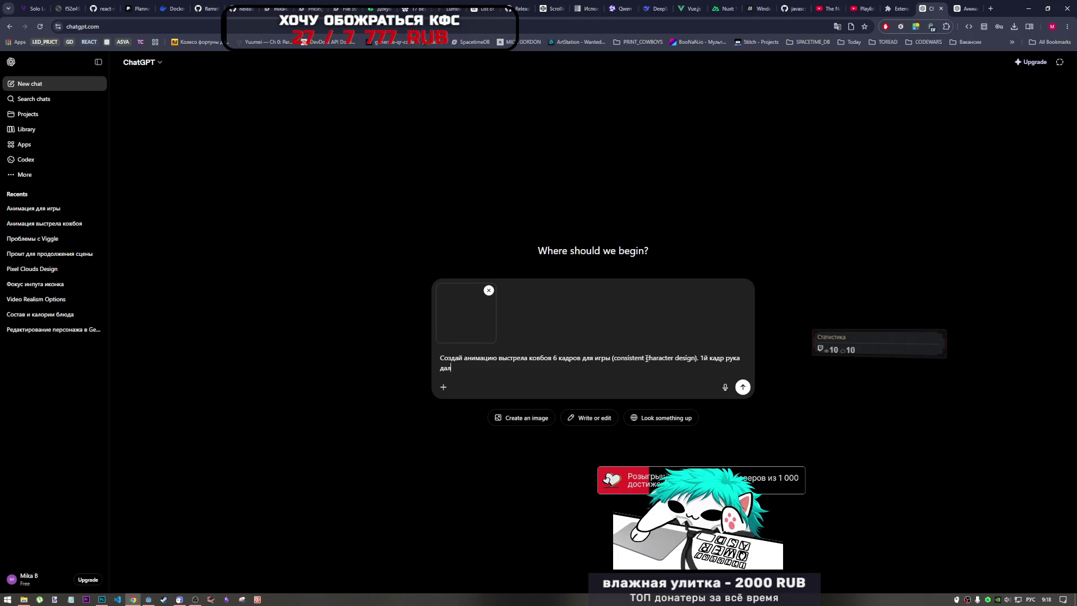
{"action": "type", "text": "еко"}
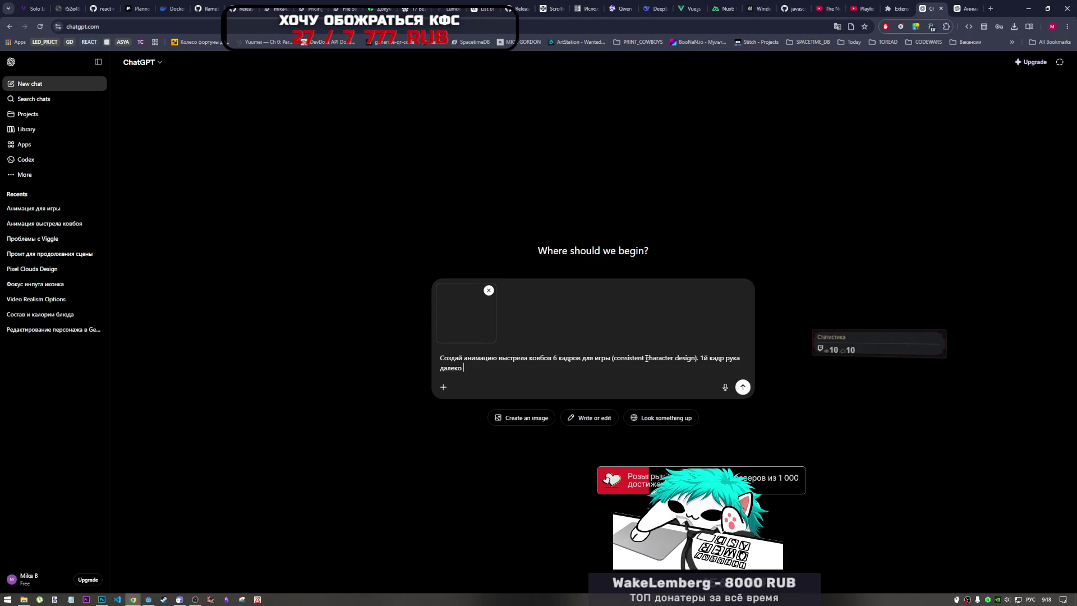
{"action": "type", "text": "кобуры"}
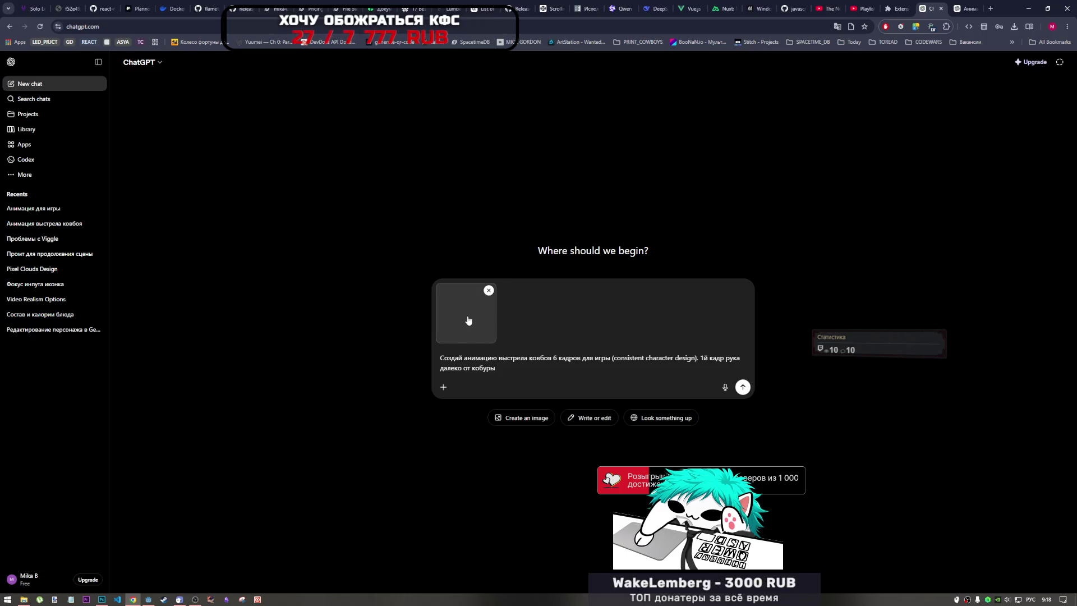
{"action": "left_click", "coordinate": [468, 320]}
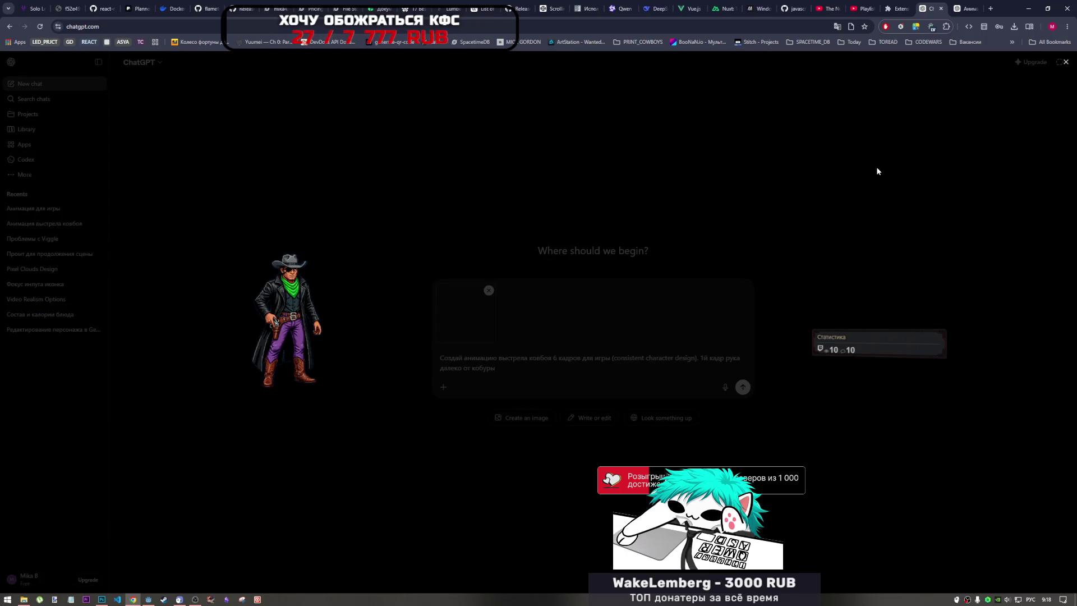
{"action": "left_click", "coordinate": [1065, 62]}
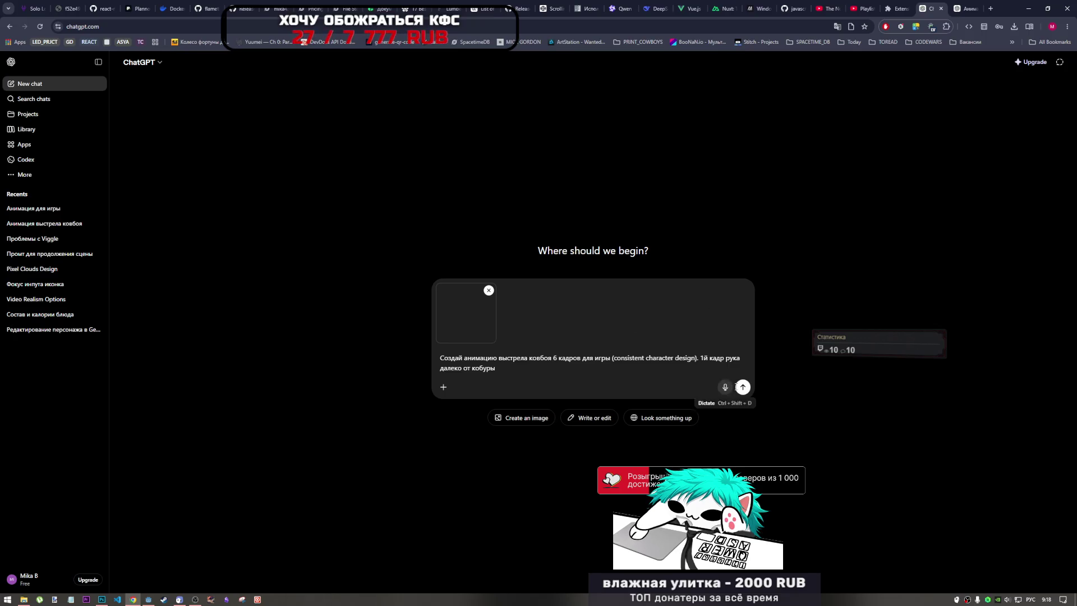
{"action": "left_click", "coordinate": [742, 387]}
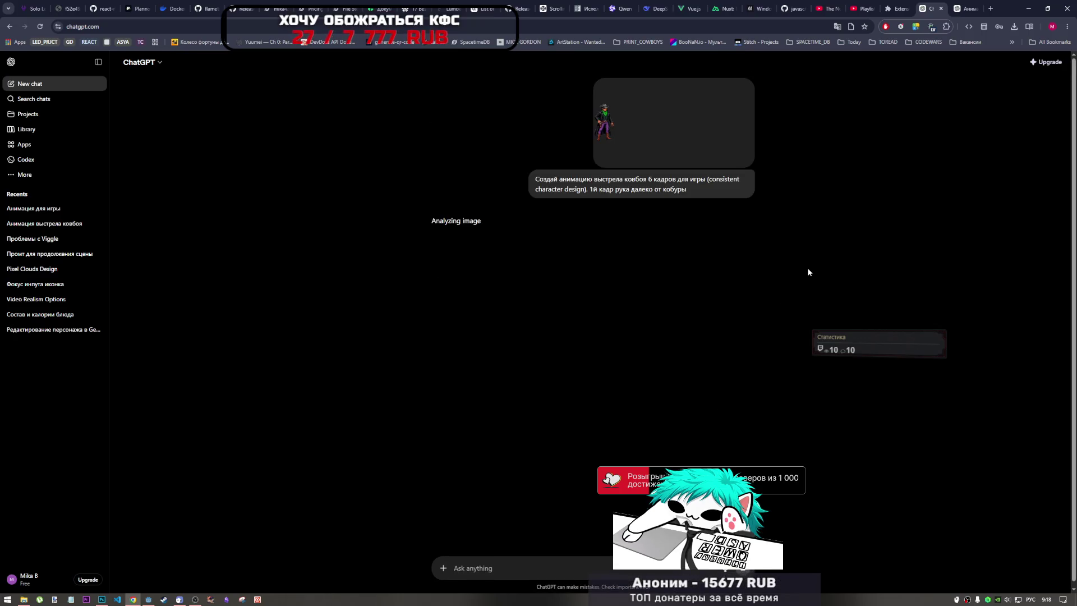